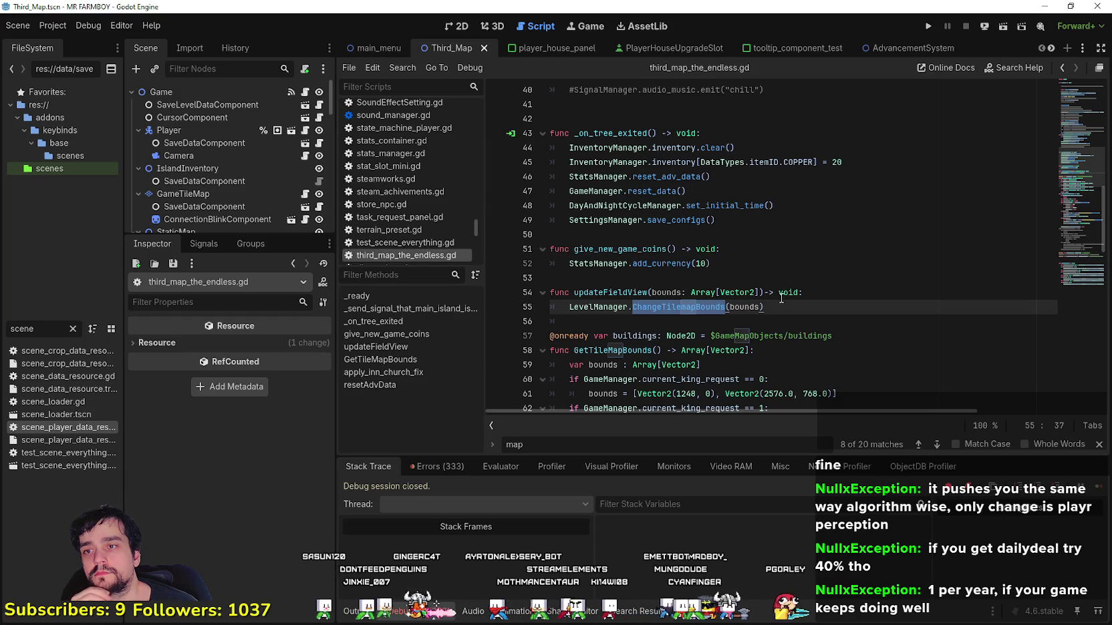
# - Look up ChangeTilemapBounds to reach level_manager.gd and select its TileMapBoundsChanged emit on line 12
pyautogui.rightClick(670, 302)
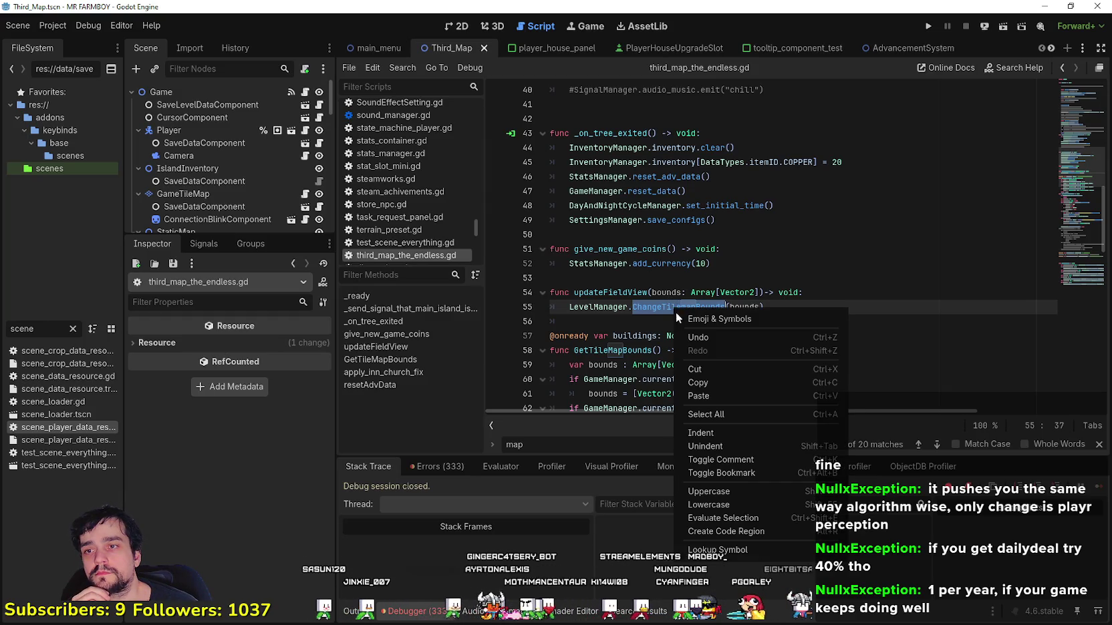
pyautogui.click(743, 532)
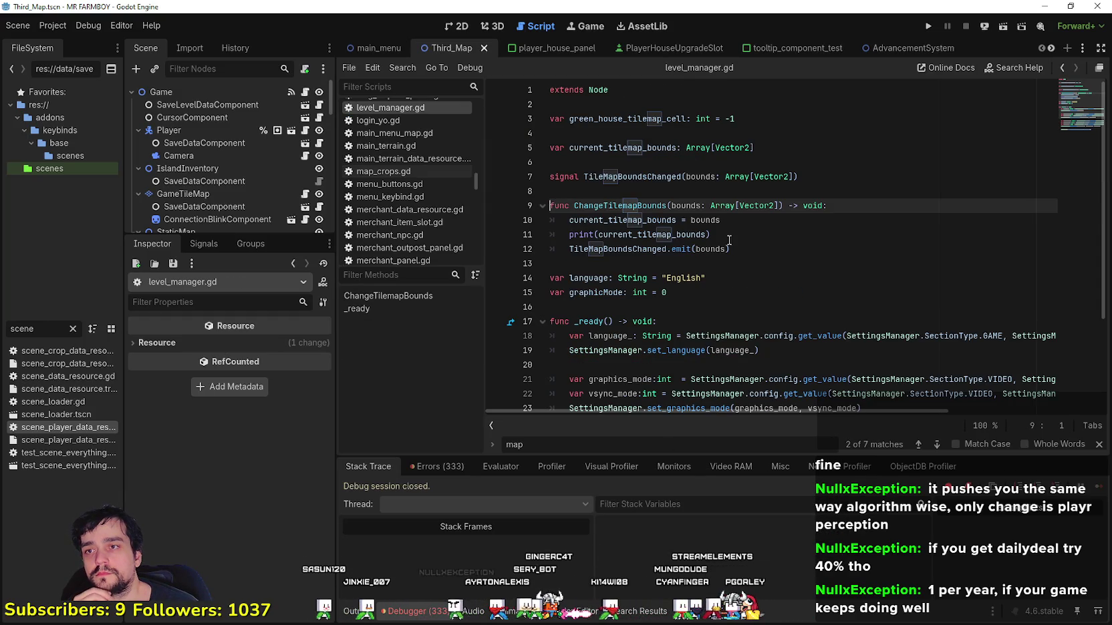
pyautogui.doubleClick(618, 248)
pyautogui.keyDown('shift'); pyautogui.click(743, 249); pyautogui.keyUp('shift')
pyautogui.doubleClick(710, 249)
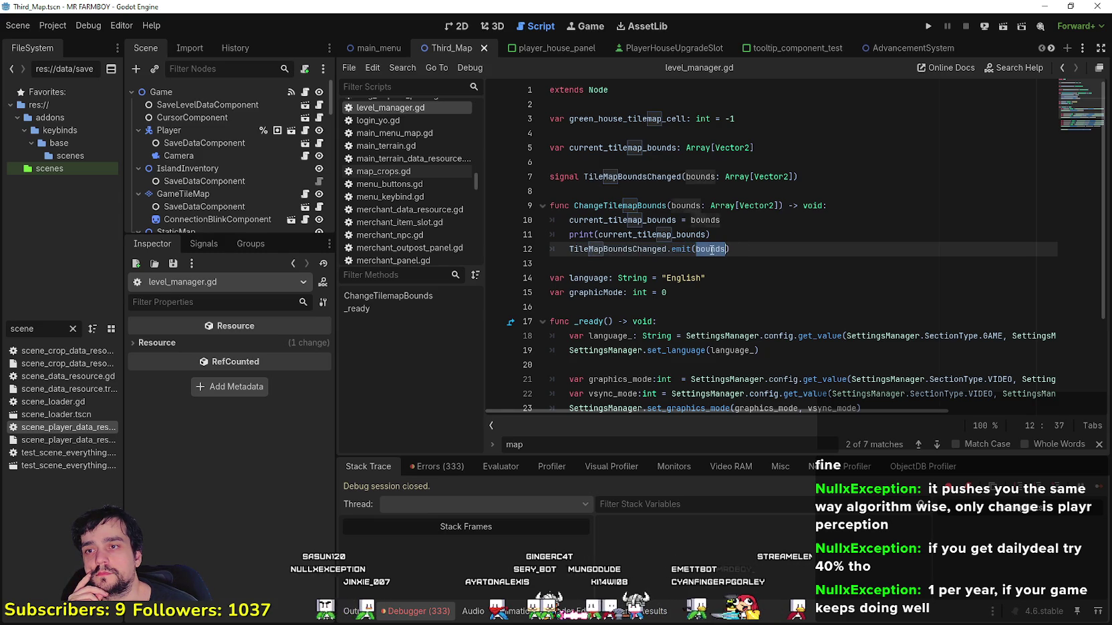
# - Search the whole project for the TileMapBoundsChanged signal name
pyautogui.scroll(-2, 755, 267)
pyautogui.scroll(2, 764, 280)
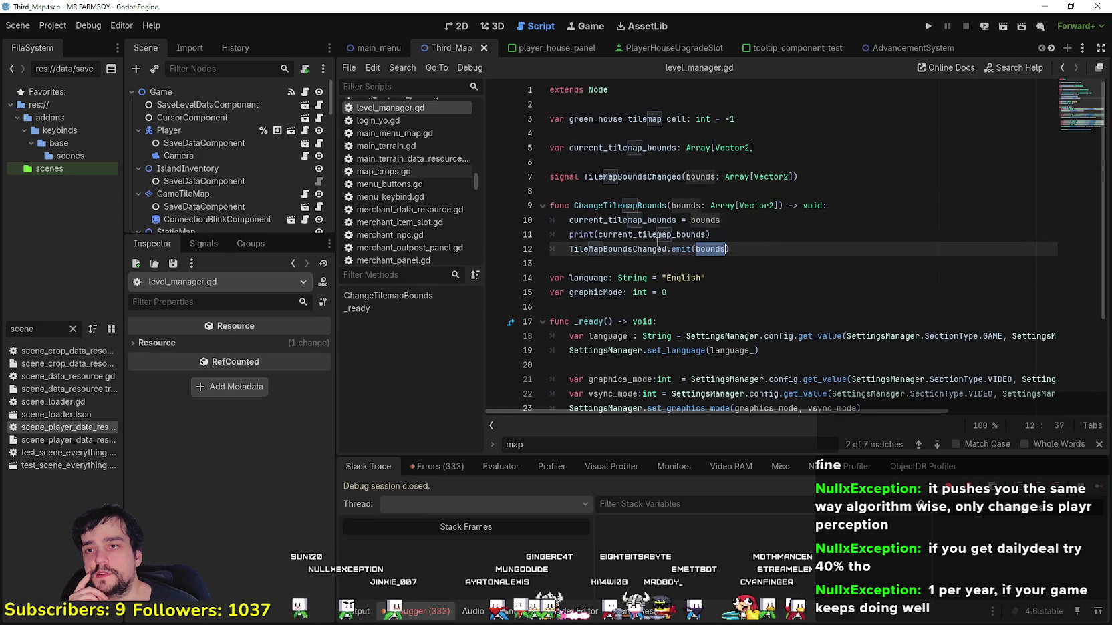
pyautogui.doubleClick(639, 249)
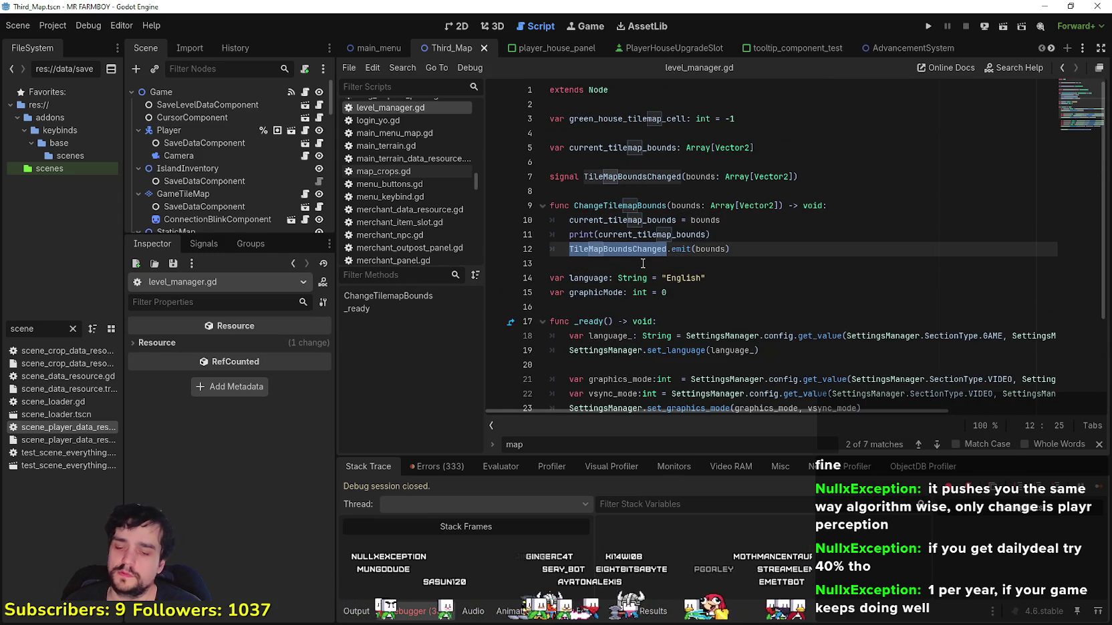
pyautogui.hotkey('ctrl', 'shift', 'f')
pyautogui.click(549, 369)
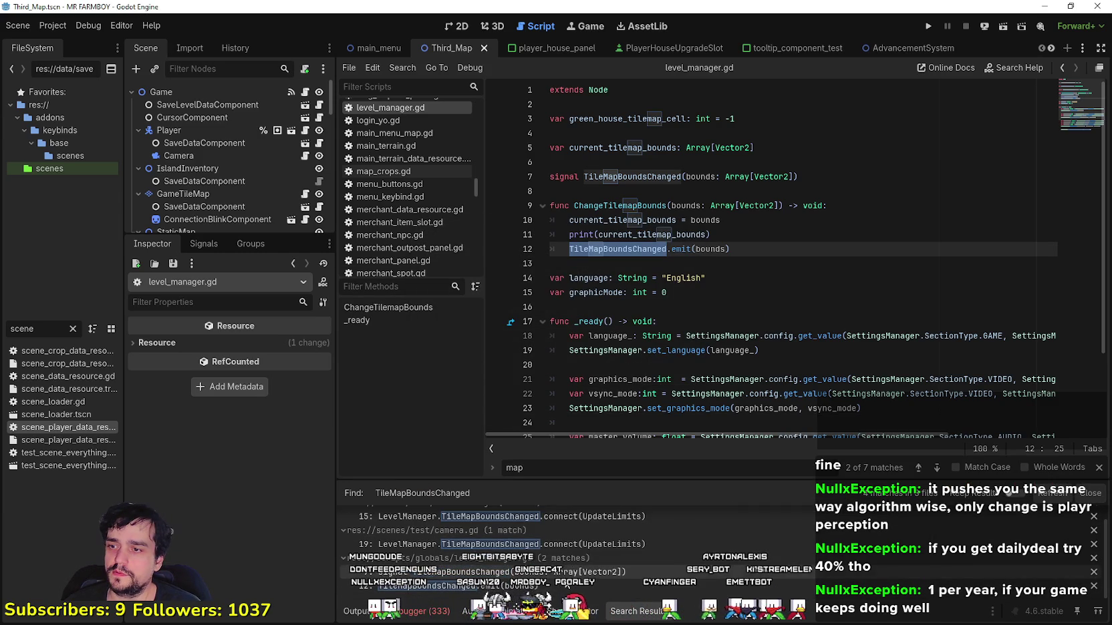
# - Open the cameraNew.gd line 15 match and select its UpdateLimits handler name
pyautogui.scroll(1, 600, 561)
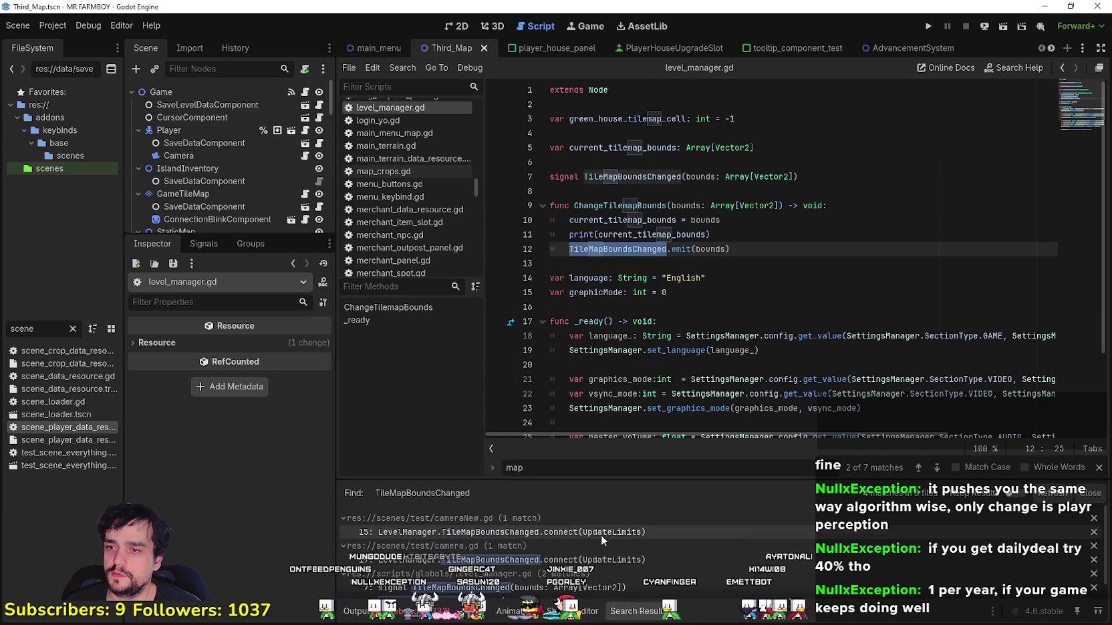
pyautogui.click(601, 533)
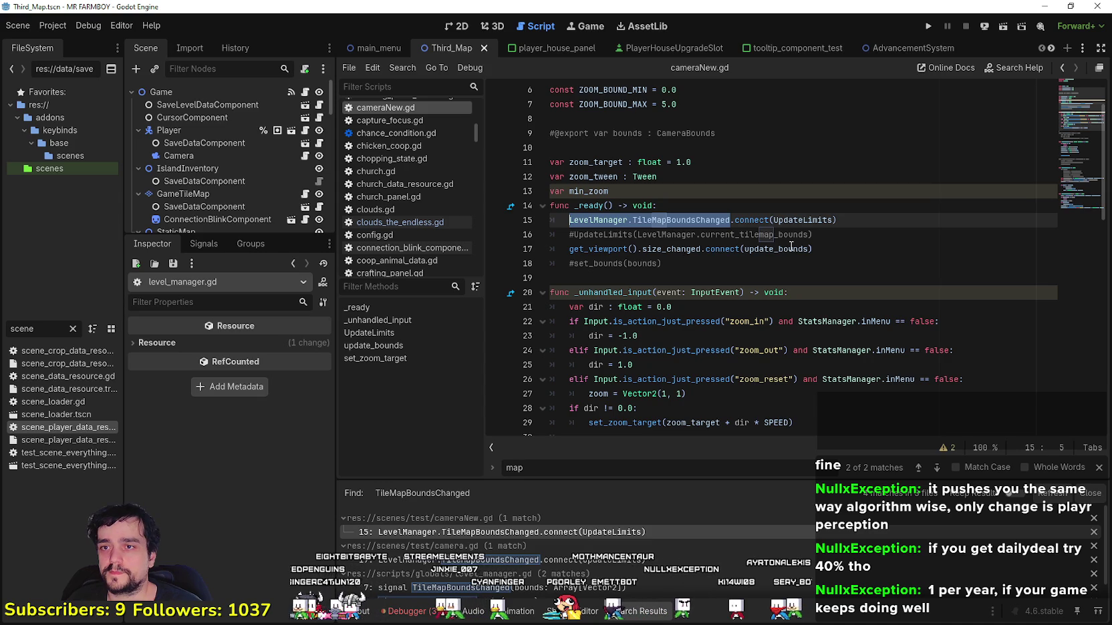
pyautogui.doubleClick(802, 220)
# - Select update_bounds on line 17 and read through the rest of cameraNew.gd
pyautogui.doubleClick(775, 249)
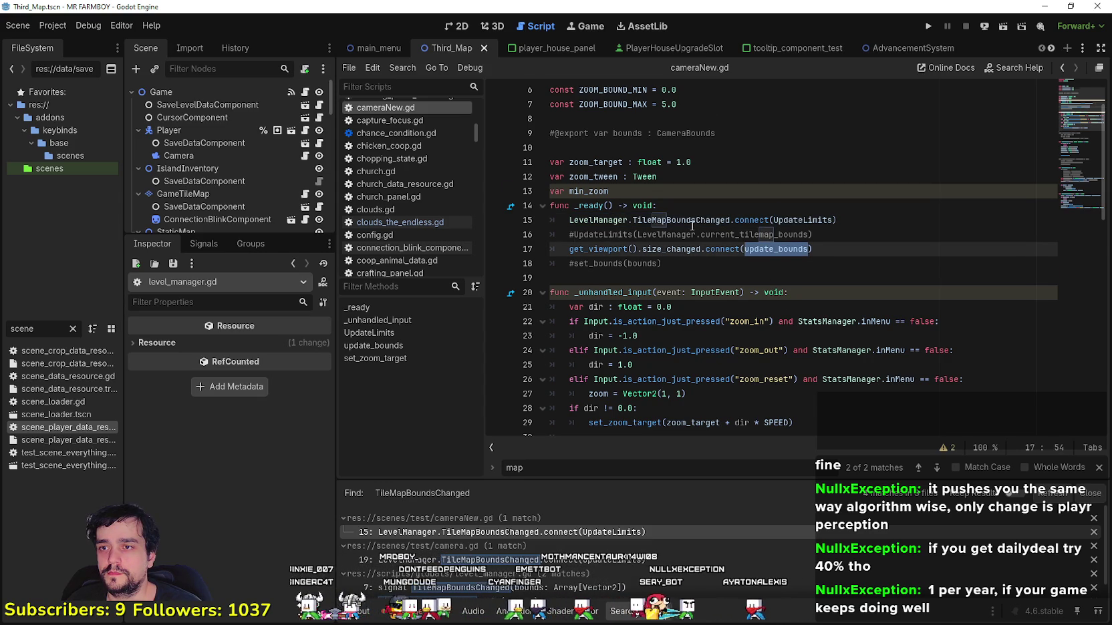
pyautogui.scroll(-2, 714, 341)
pyautogui.scroll(-3, 758, 341)
pyautogui.scroll(-3, 758, 341)
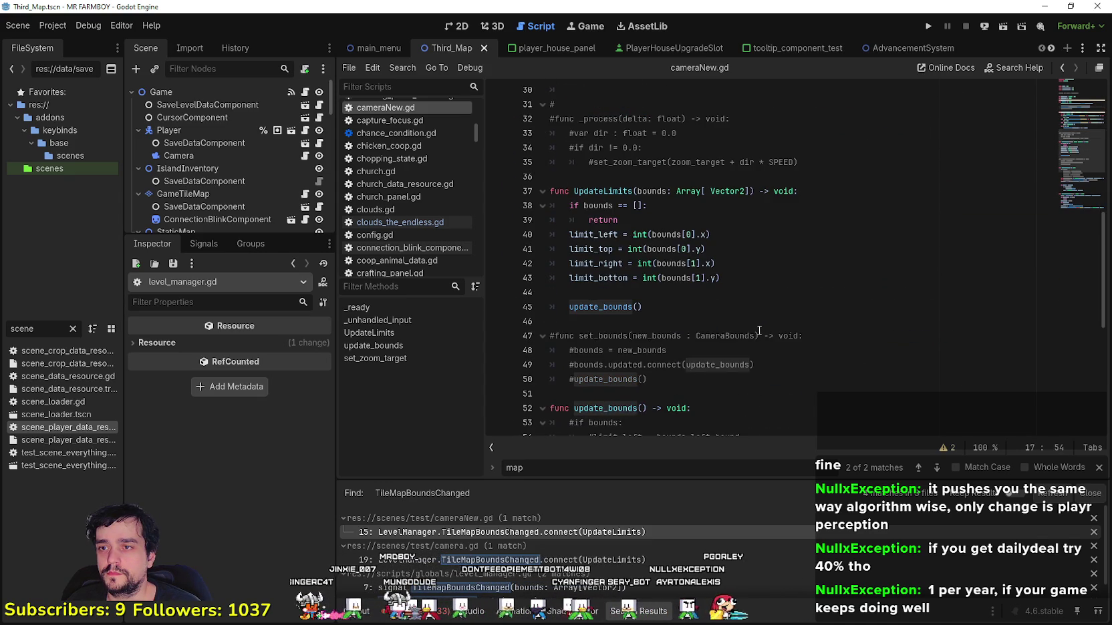
pyautogui.scroll(5, 759, 330)
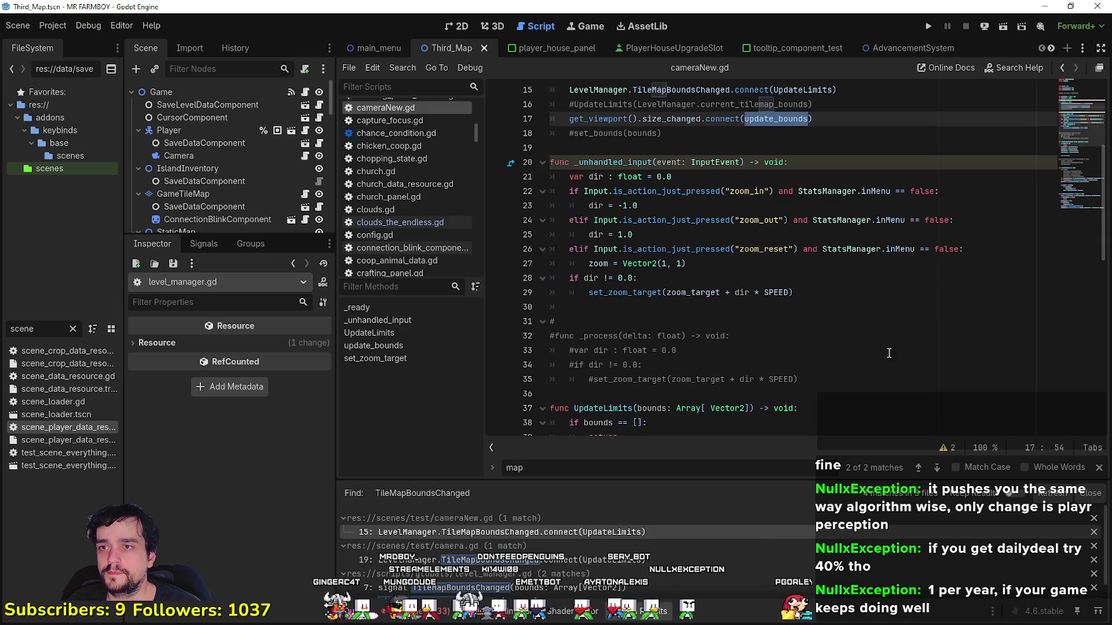
pyautogui.scroll(2, 823, 350)
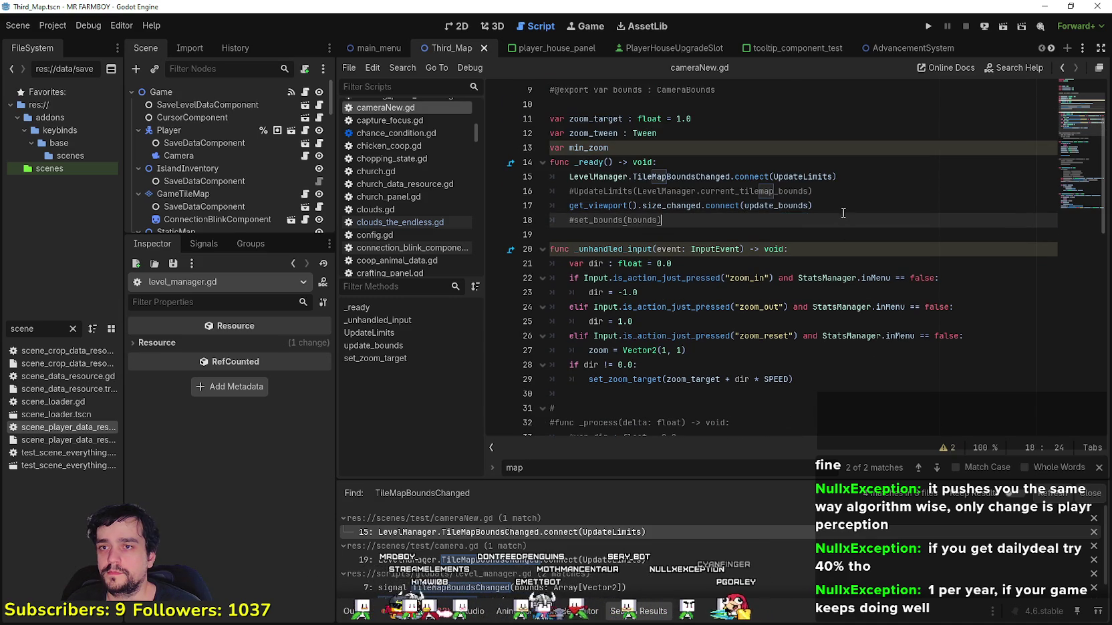
pyautogui.scroll(-2, 788, 239)
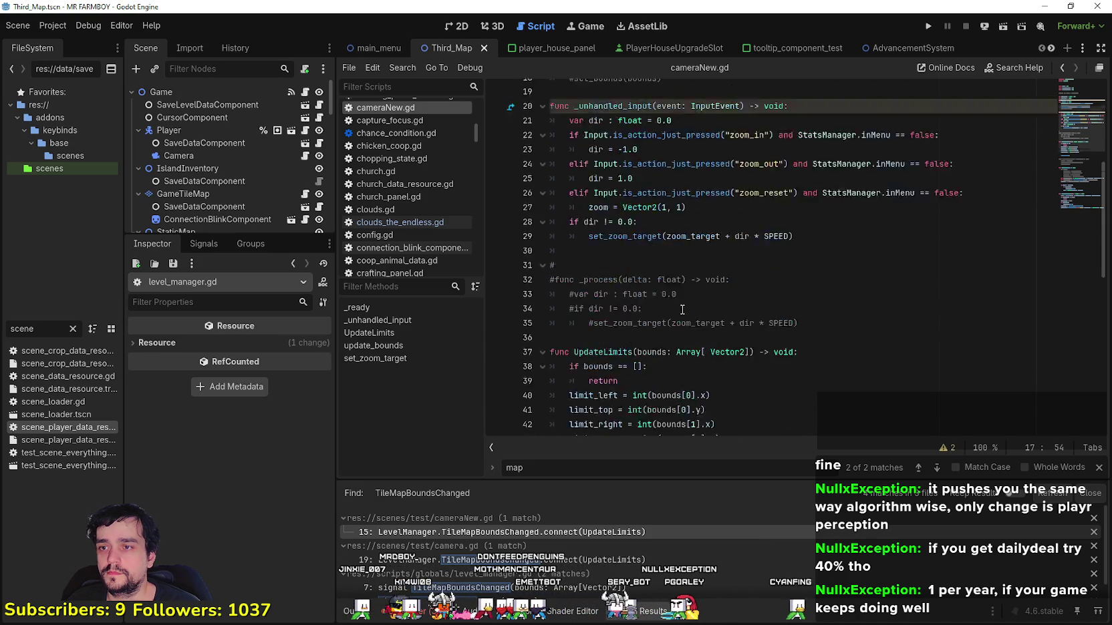
pyautogui.scroll(1, 581, 181)
pyautogui.scroll(-1, 571, 172)
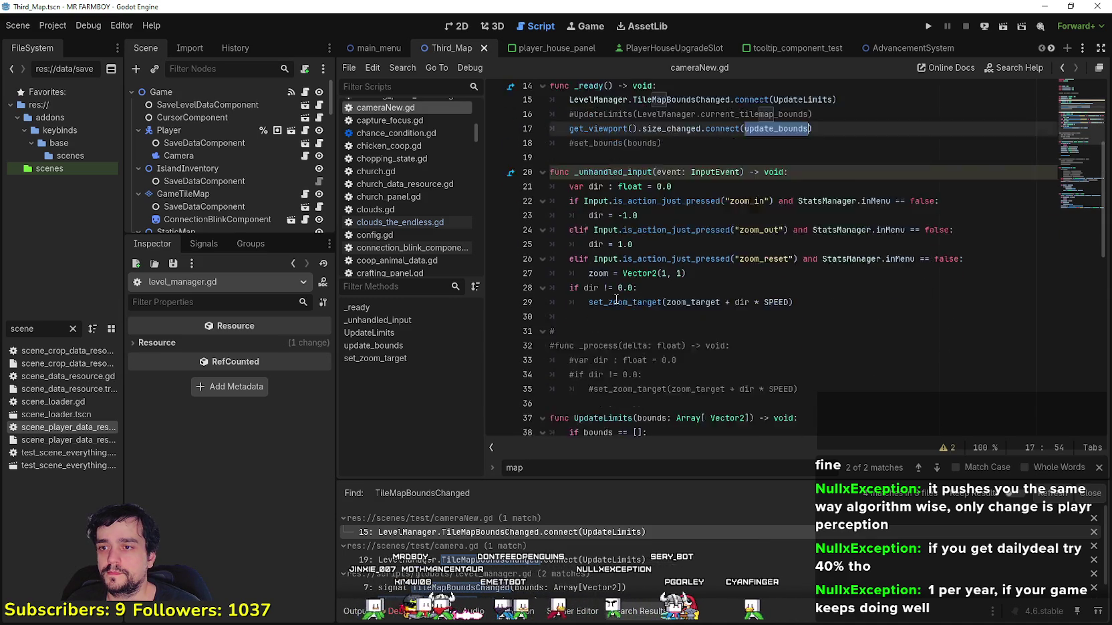
pyautogui.scroll(-2, 595, 254)
pyautogui.scroll(-4, 615, 329)
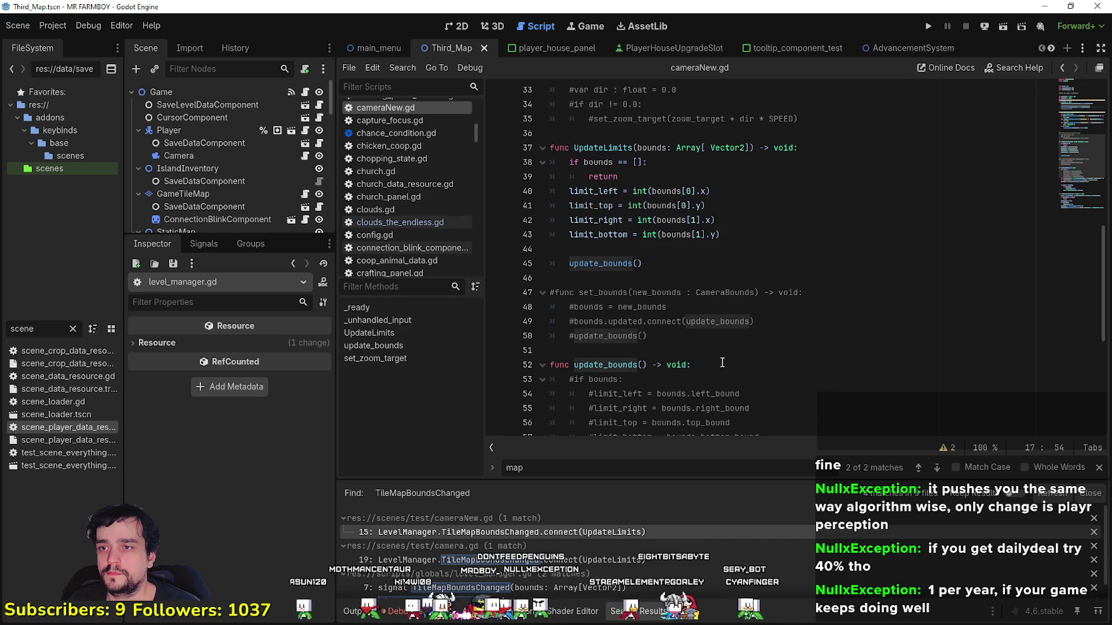
pyautogui.scroll(-5, 719, 357)
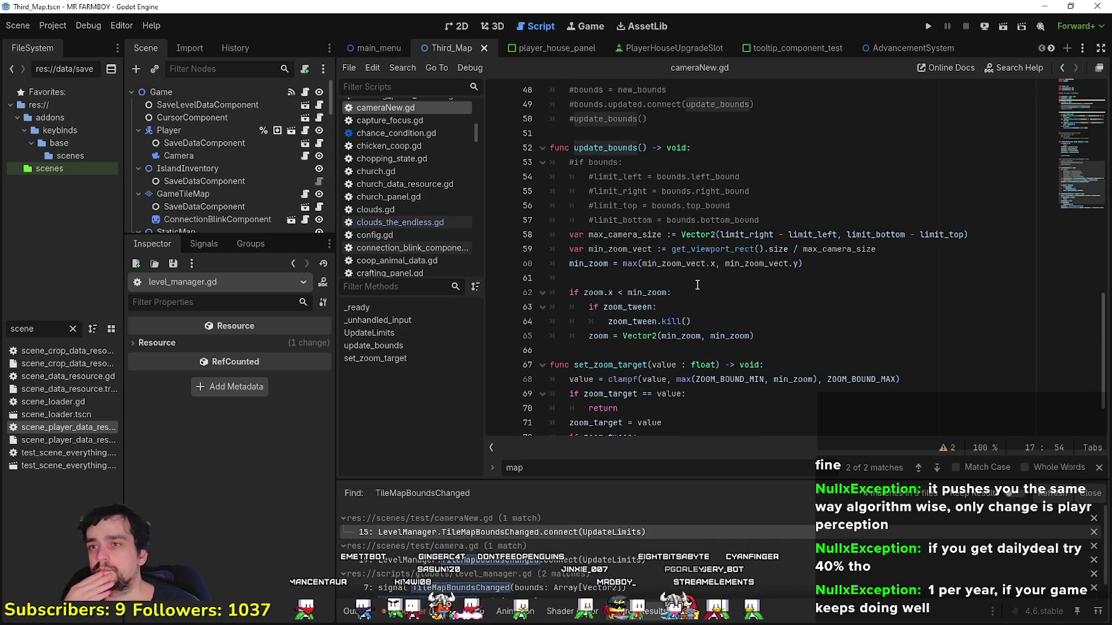
pyautogui.scroll(-1, 696, 281)
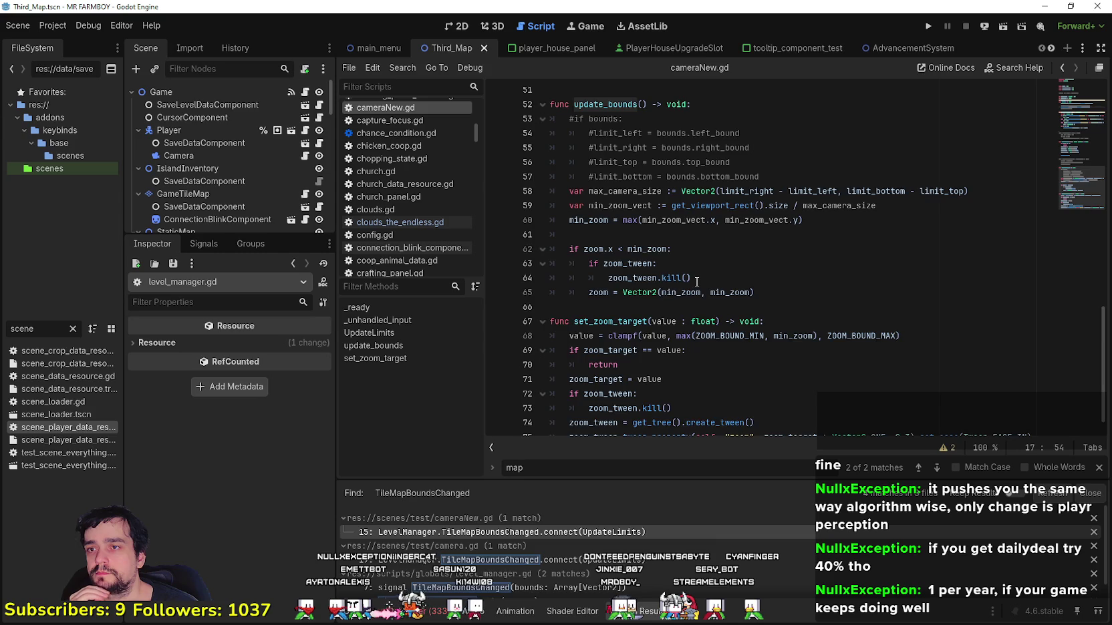
pyautogui.scroll(4, 696, 281)
pyautogui.scroll(3, 697, 281)
pyautogui.scroll(2, 696, 282)
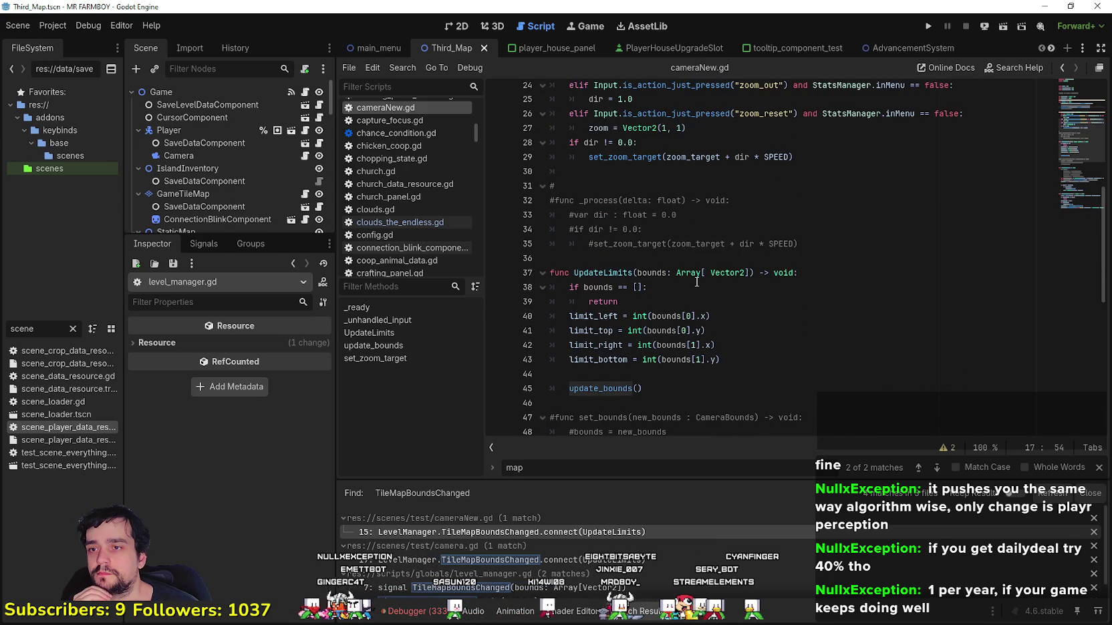
# - Inspect UpdateLimits' limit_left, limit_top and limit_right assignments and its update_bounds call on line 45
pyautogui.doubleClick(593, 316)
pyautogui.doubleClick(609, 330)
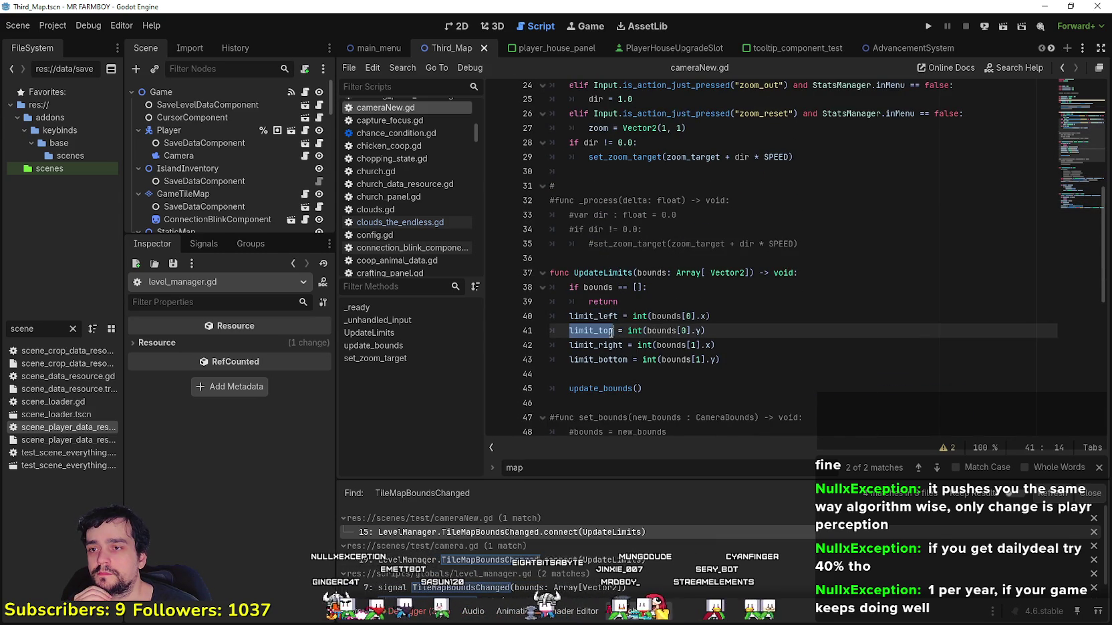
pyautogui.doubleClick(597, 347)
pyautogui.doubleClick(620, 272)
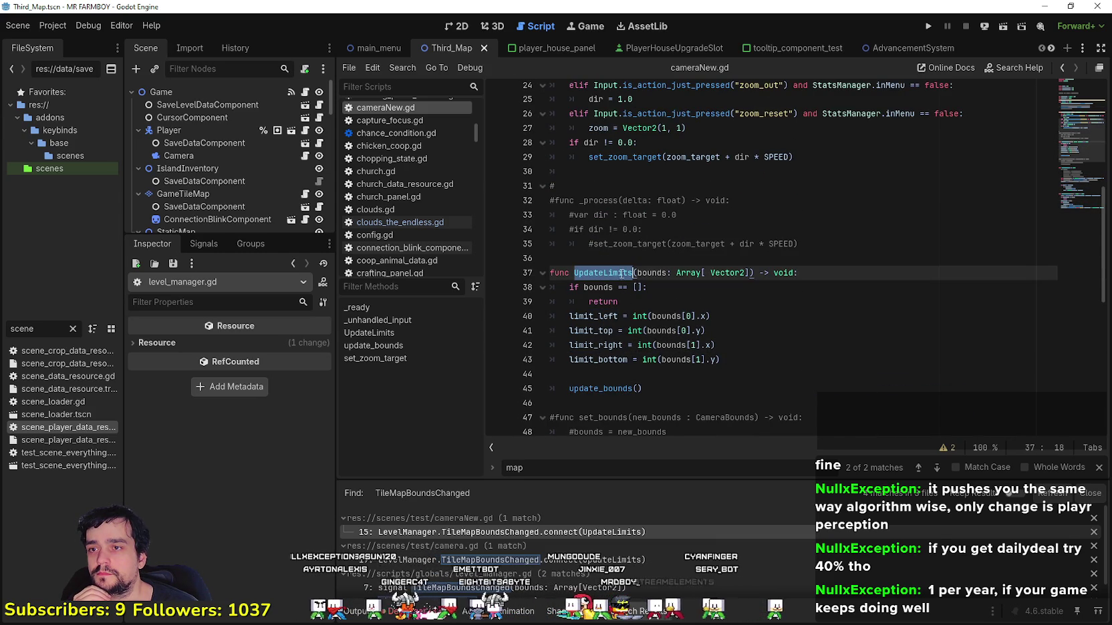
pyautogui.doubleClick(665, 316)
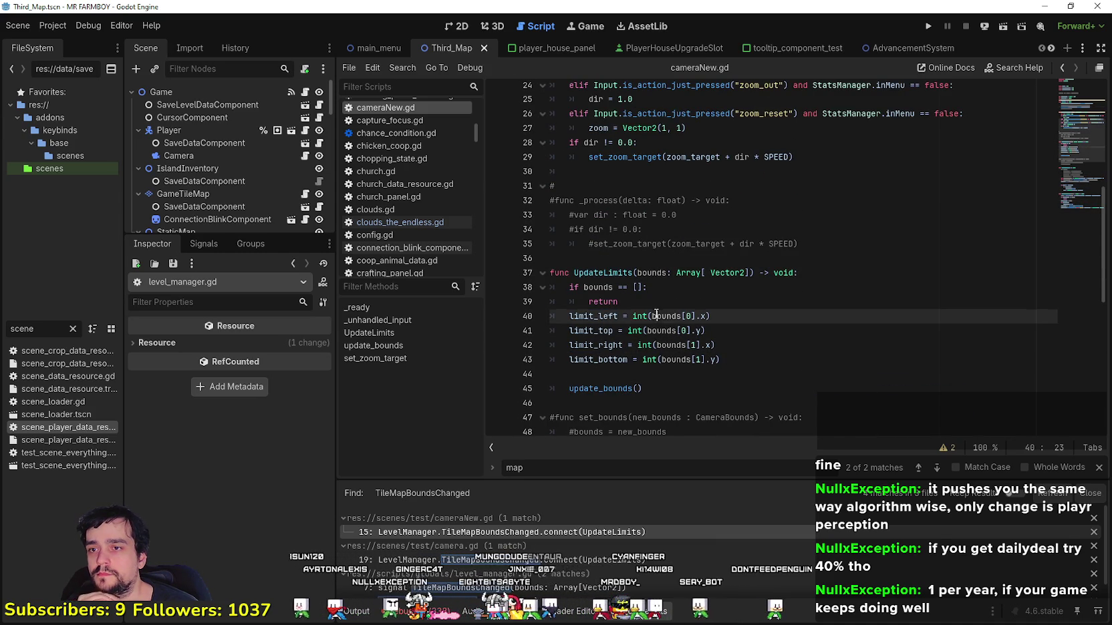
pyautogui.doubleClick(598, 359)
pyautogui.click(604, 388)
pyautogui.doubleClick(604, 389)
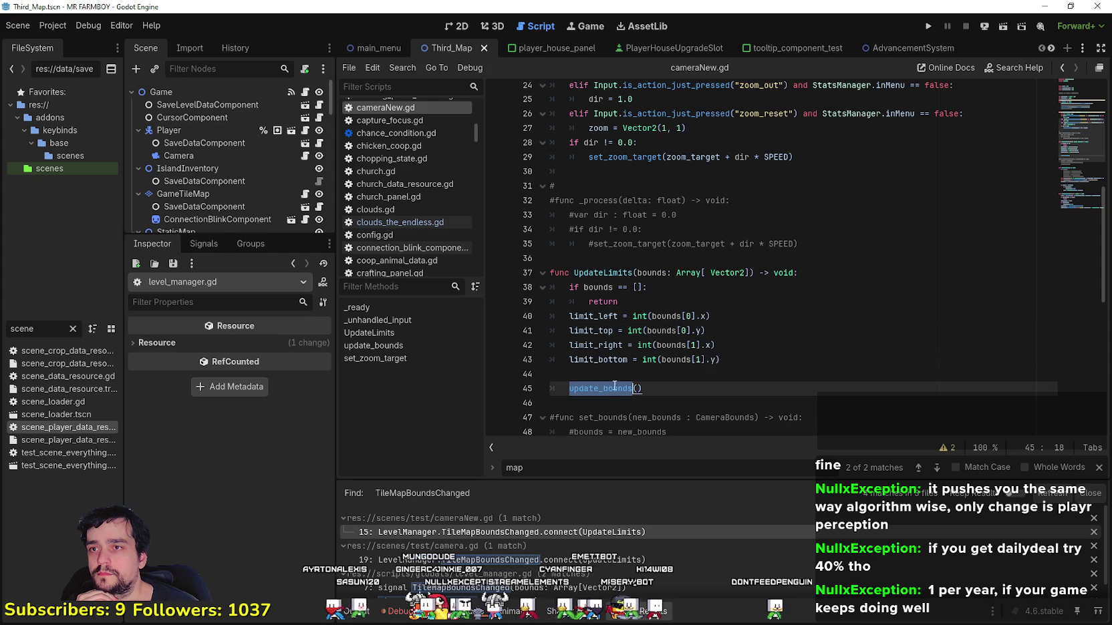
# - Return to the top of the script and reselect update_bounds on line 17
pyautogui.scroll(-4, 614, 378)
pyautogui.scroll(-3, 614, 374)
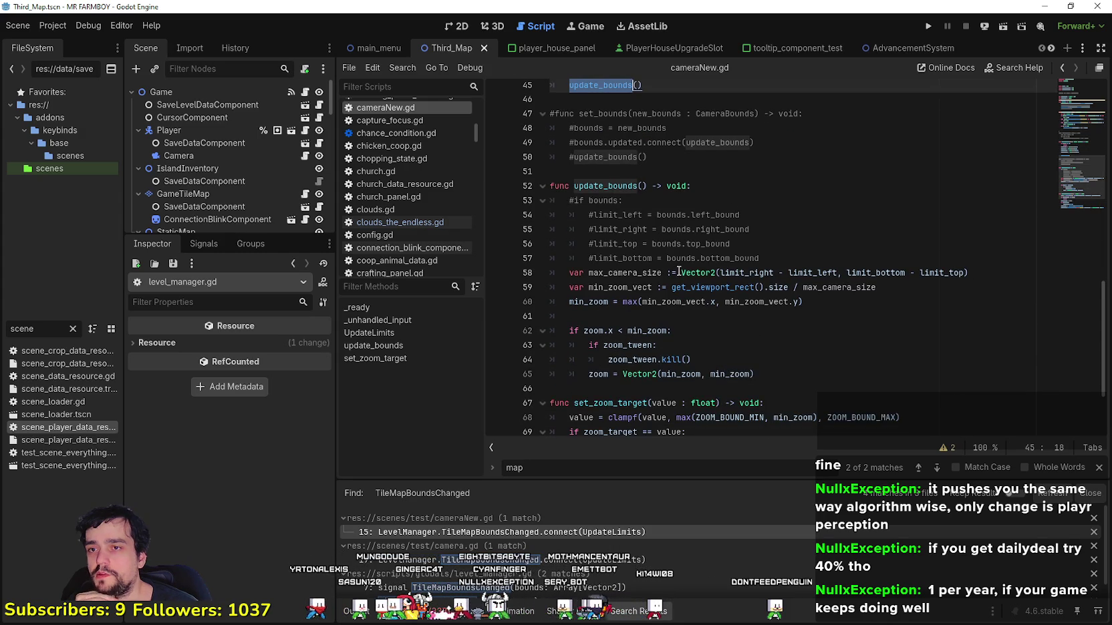
pyautogui.scroll(1, 697, 309)
pyautogui.scroll(3, 697, 310)
pyautogui.scroll(-3, 697, 309)
pyautogui.scroll(2, 750, 329)
pyautogui.scroll(-2, 750, 329)
pyautogui.scroll(-1, 742, 310)
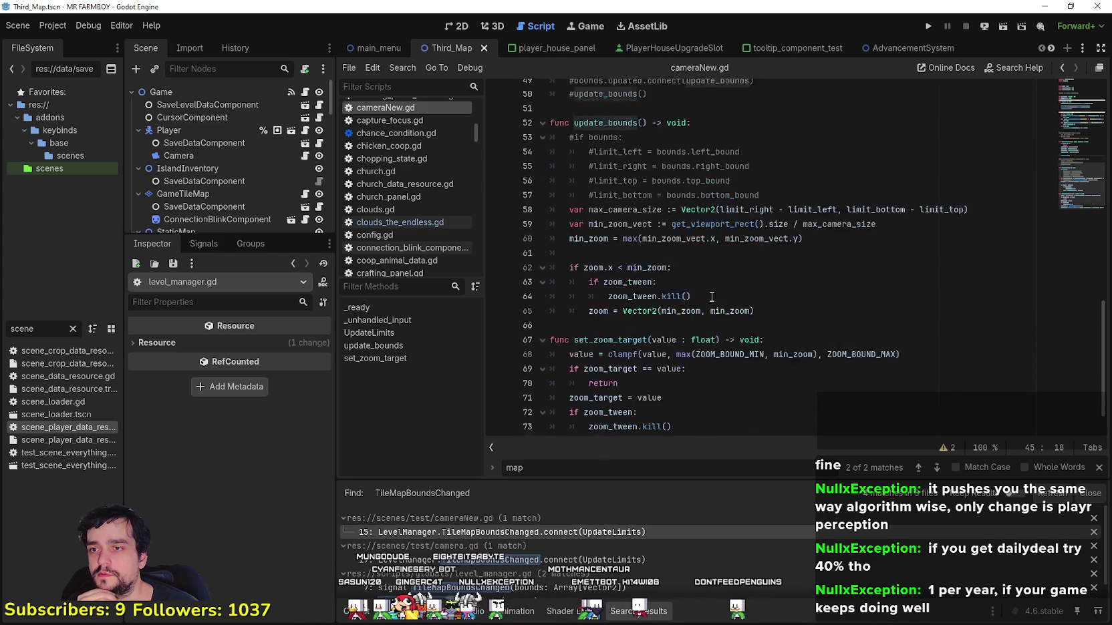
pyautogui.scroll(-1, 655, 310)
pyautogui.scroll(2, 617, 312)
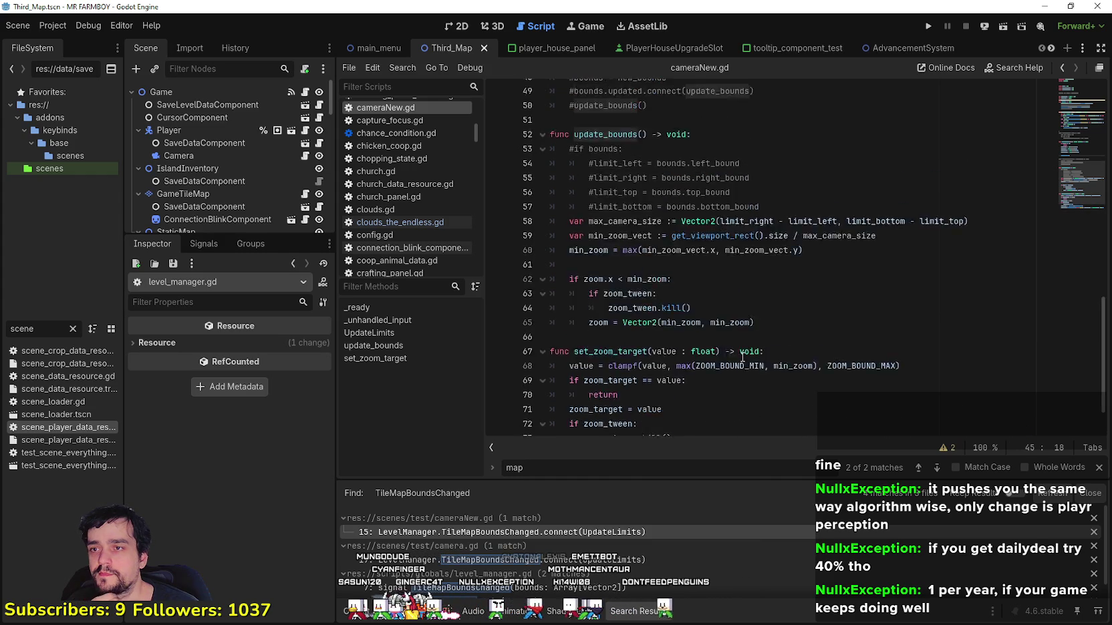
pyautogui.scroll(5, 669, 328)
pyautogui.scroll(5, 701, 341)
pyautogui.scroll(3, 735, 354)
pyautogui.scroll(2, 735, 354)
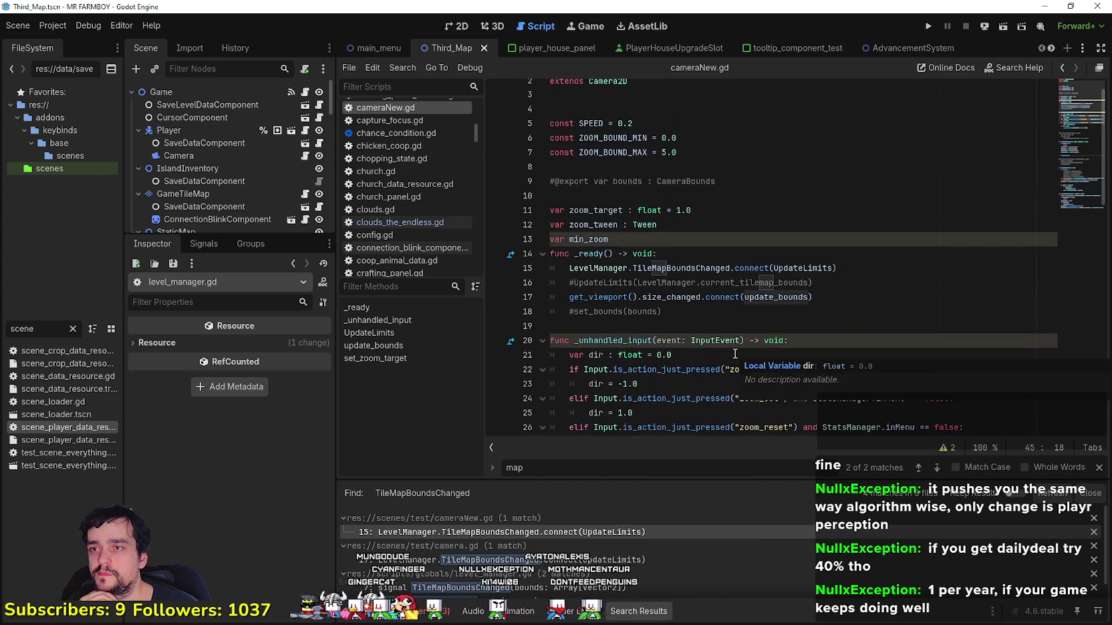
pyautogui.click(672, 317)
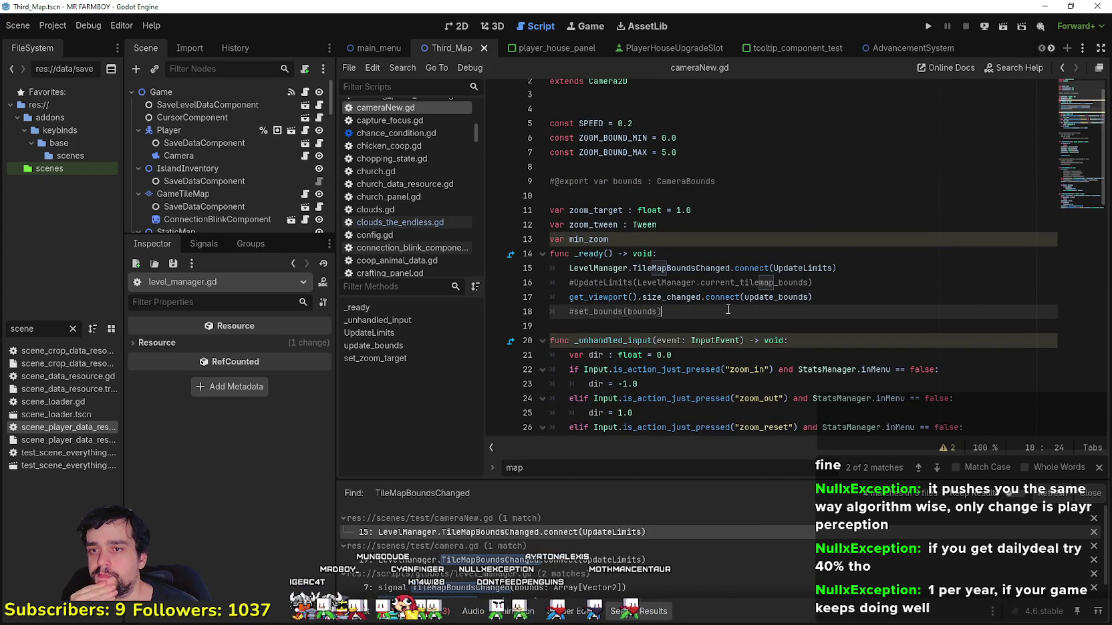
pyautogui.doubleClick(776, 297)
# - Jump from the UpdateLimits connection to its definition and place the caret on the empty-bounds check
pyautogui.scroll(-3, 768, 297)
pyautogui.scroll(-4, 762, 296)
pyautogui.scroll(3, 755, 297)
pyautogui.scroll(-1, 756, 296)
pyautogui.scroll(-3, 754, 297)
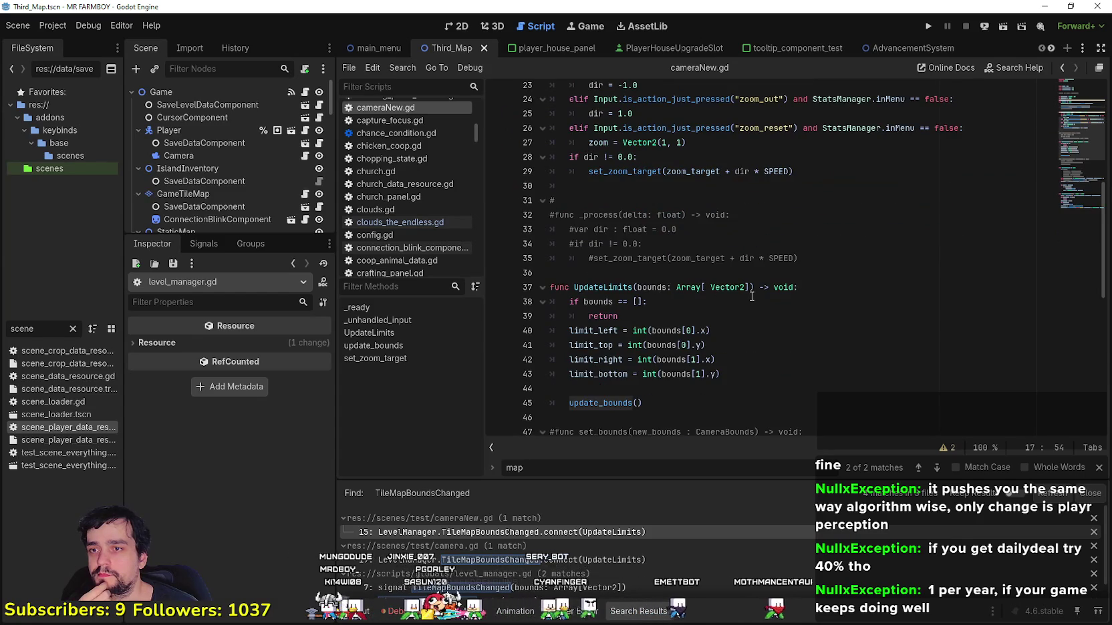
pyautogui.scroll(-3, 752, 297)
pyautogui.scroll(-1, 750, 296)
pyautogui.scroll(4, 747, 295)
pyautogui.scroll(3, 742, 294)
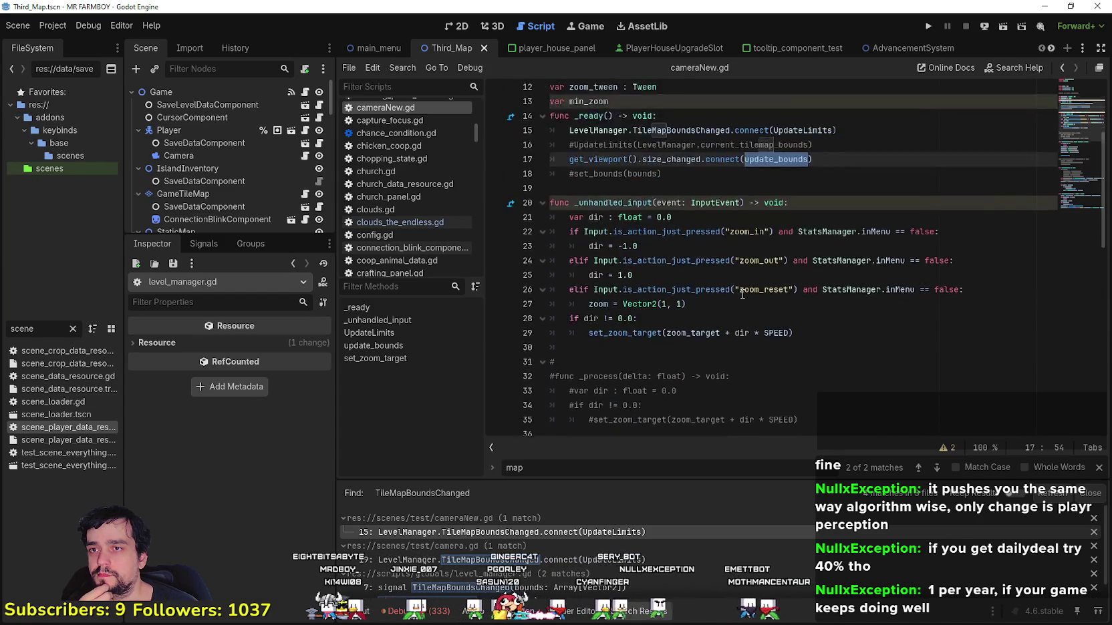
pyautogui.scroll(3, 743, 294)
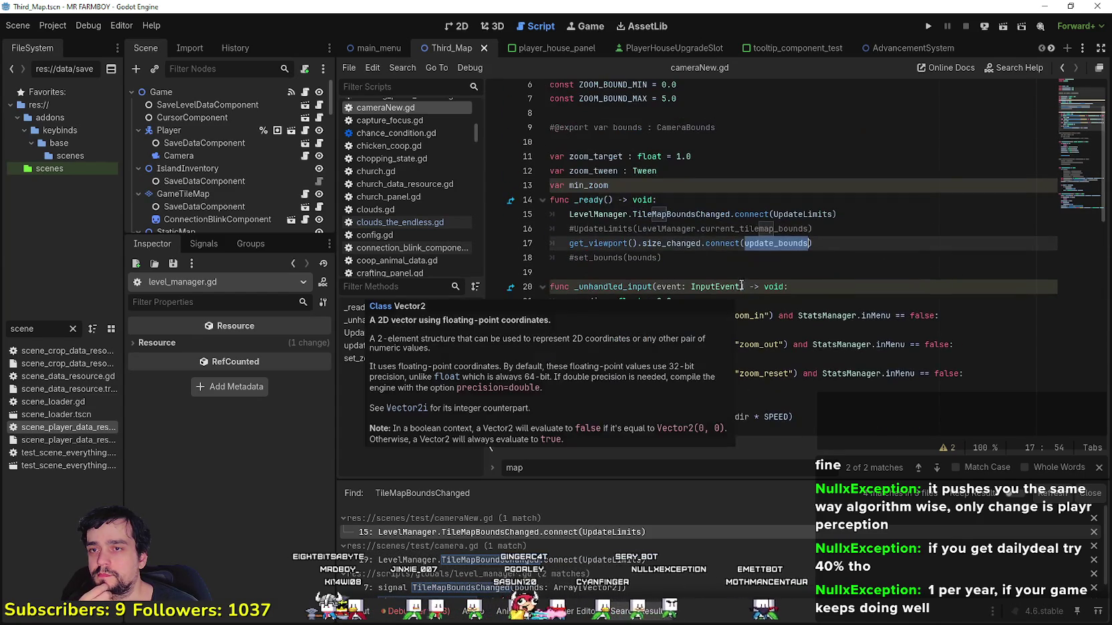
pyautogui.click(612, 215)
pyautogui.keyDown('ctrl'); pyautogui.click(812, 215); pyautogui.keyUp('ctrl')
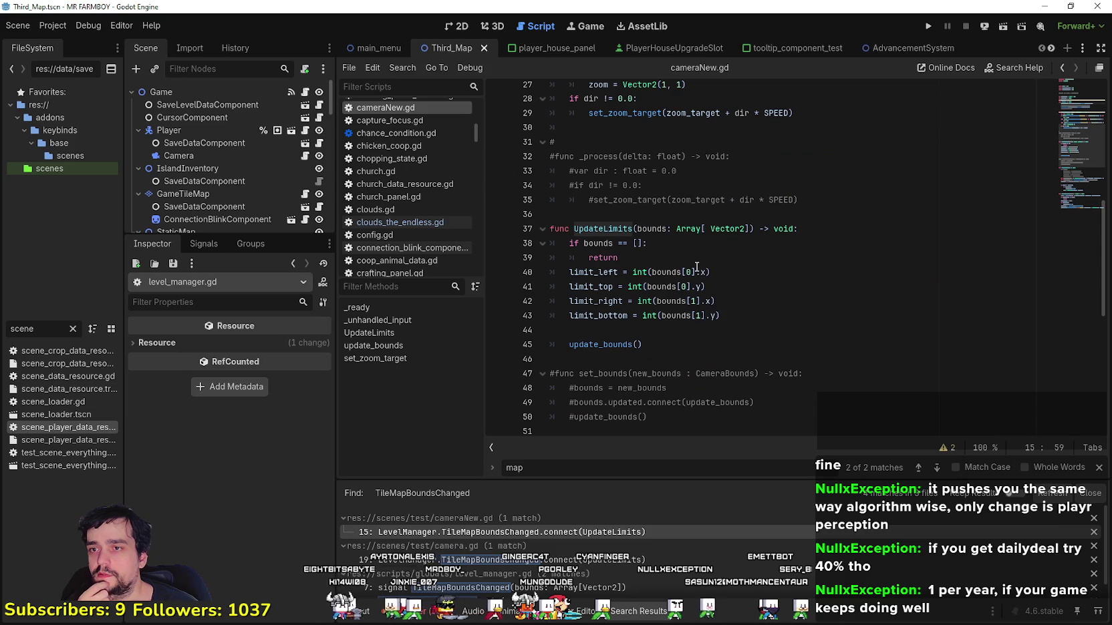
pyautogui.click(621, 239)
pyautogui.scroll(10, 723, 291)
pyautogui.write('var min_zoom')
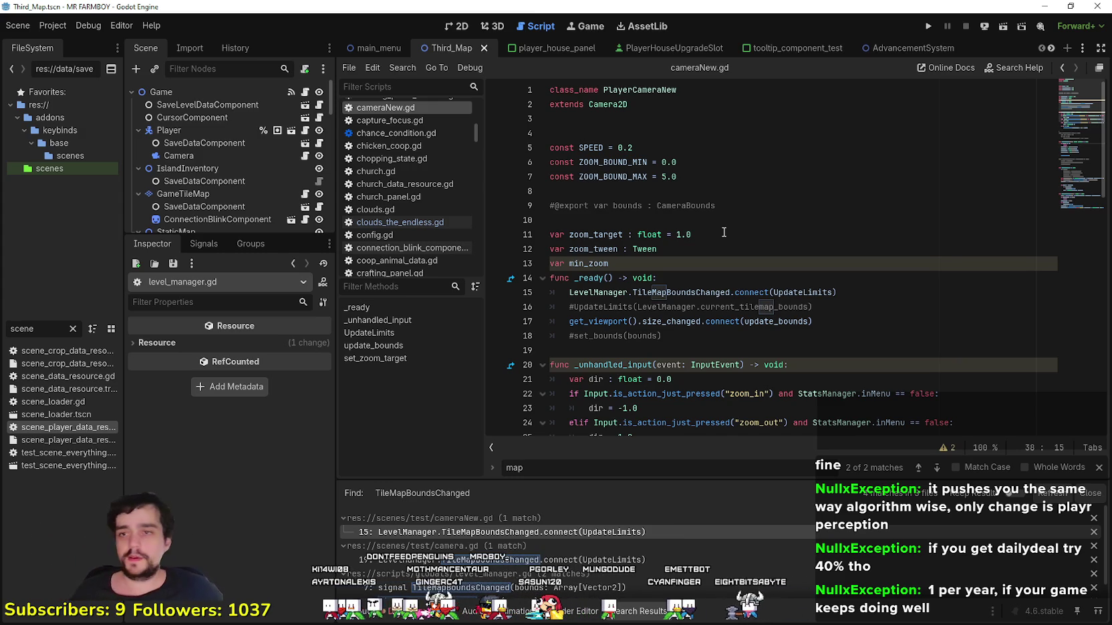
# - Put the caret after min_zoom, then open clouds_the_endless.gd from the script list
pyautogui.click(741, 264)
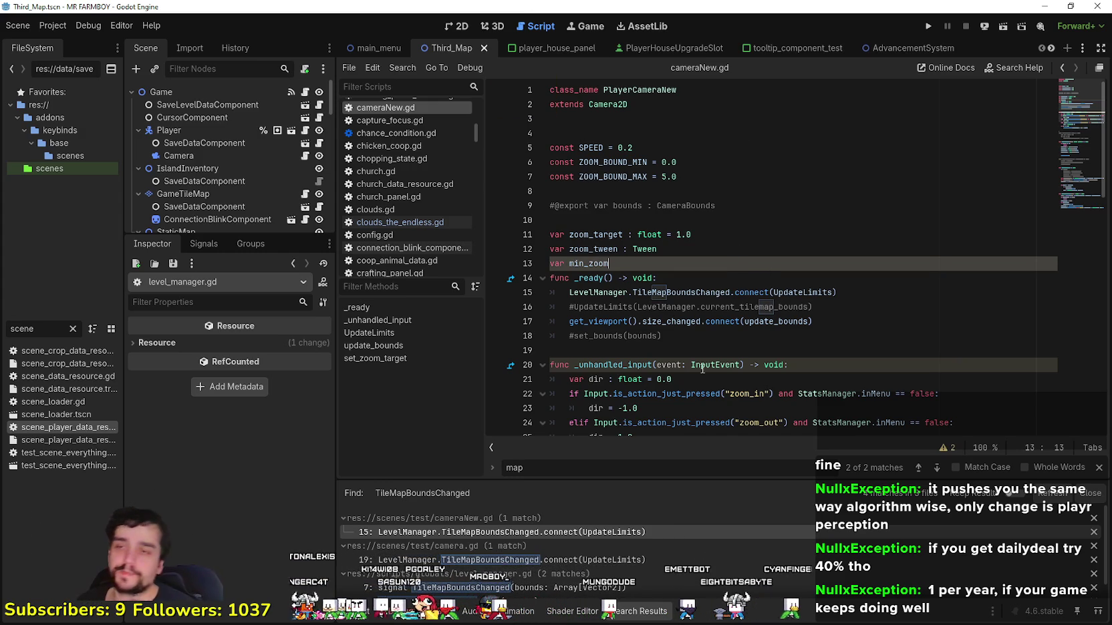
pyautogui.scroll(-2, 703, 368)
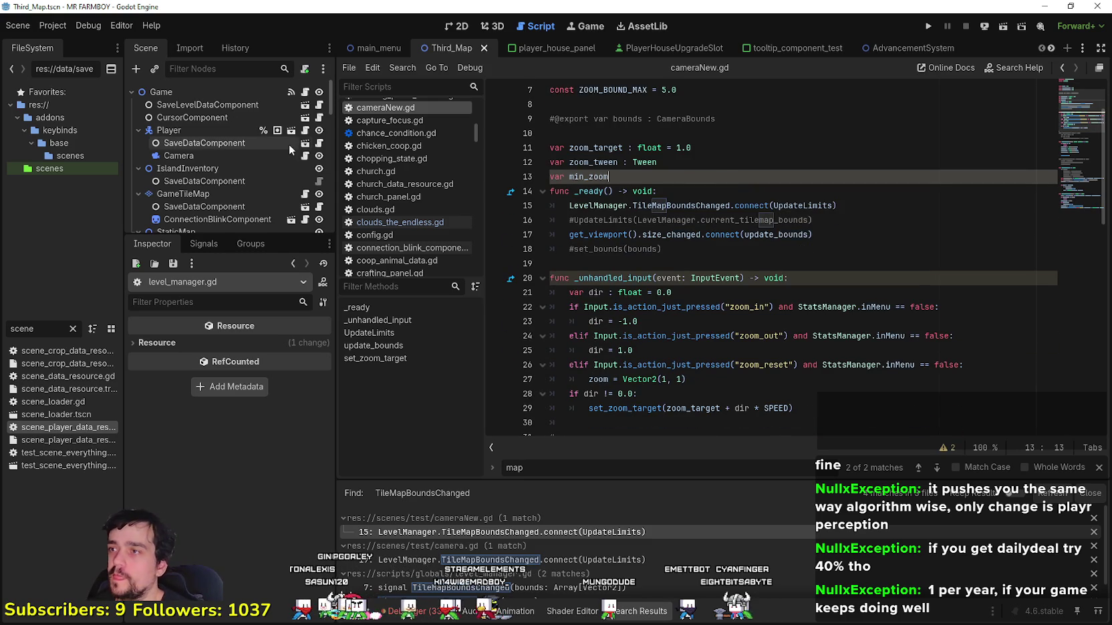
pyautogui.scroll(-2, 304, 134)
pyautogui.scroll(-3, 301, 194)
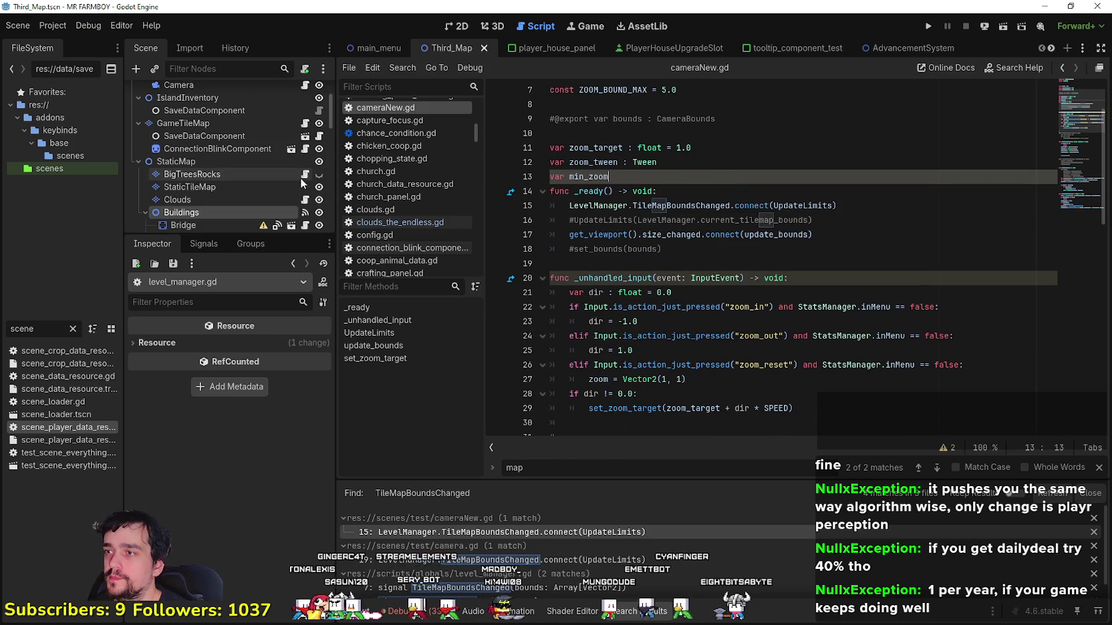
pyautogui.click(305, 201)
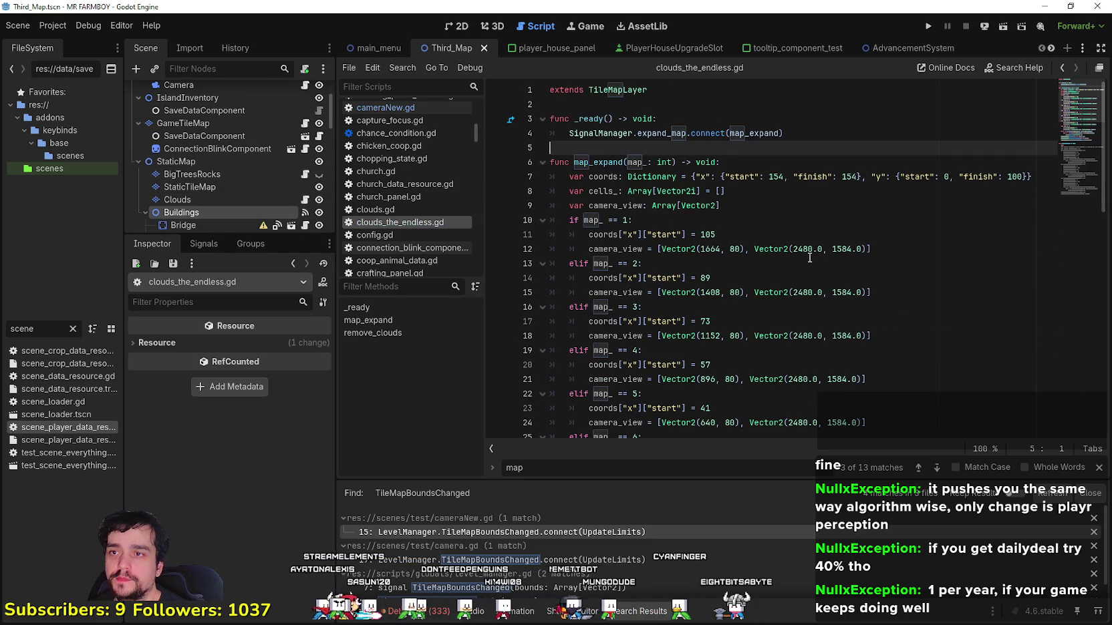
# - In clouds_the_endless.gd, select the map_expand callback and check the script's end
pyautogui.click(774, 213)
pyautogui.click(709, 133)
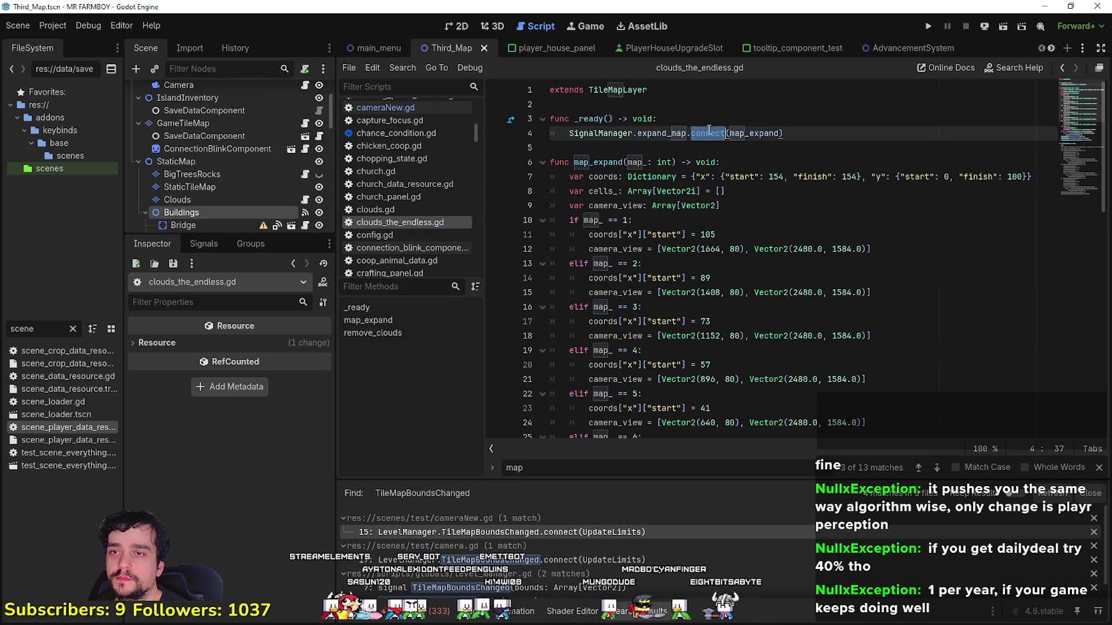
pyautogui.doubleClick(757, 133)
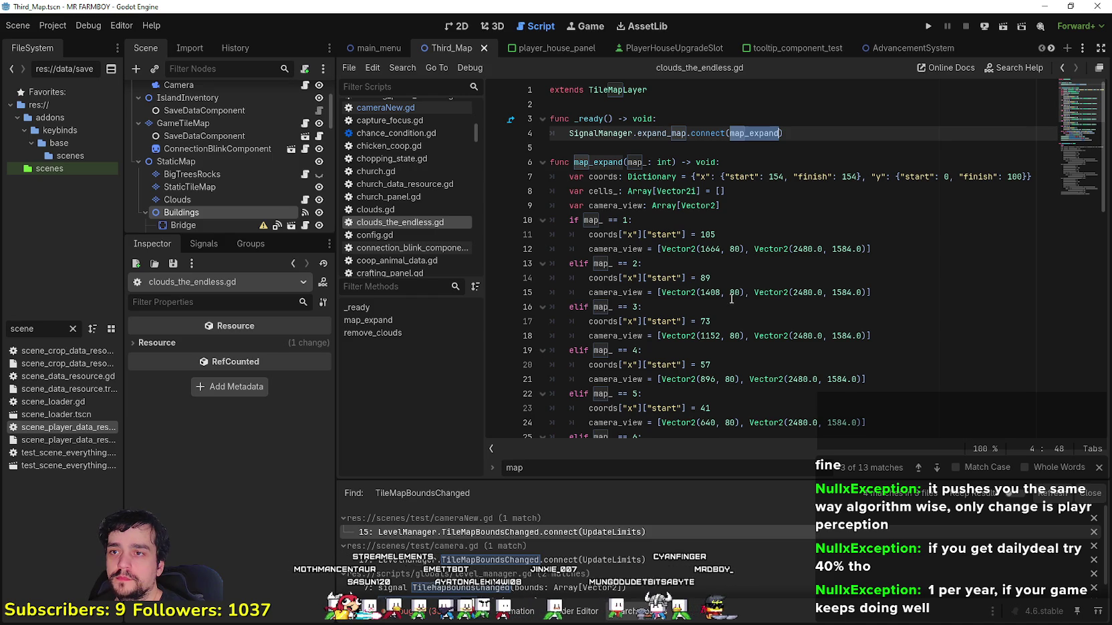
pyautogui.scroll(-3, 711, 274)
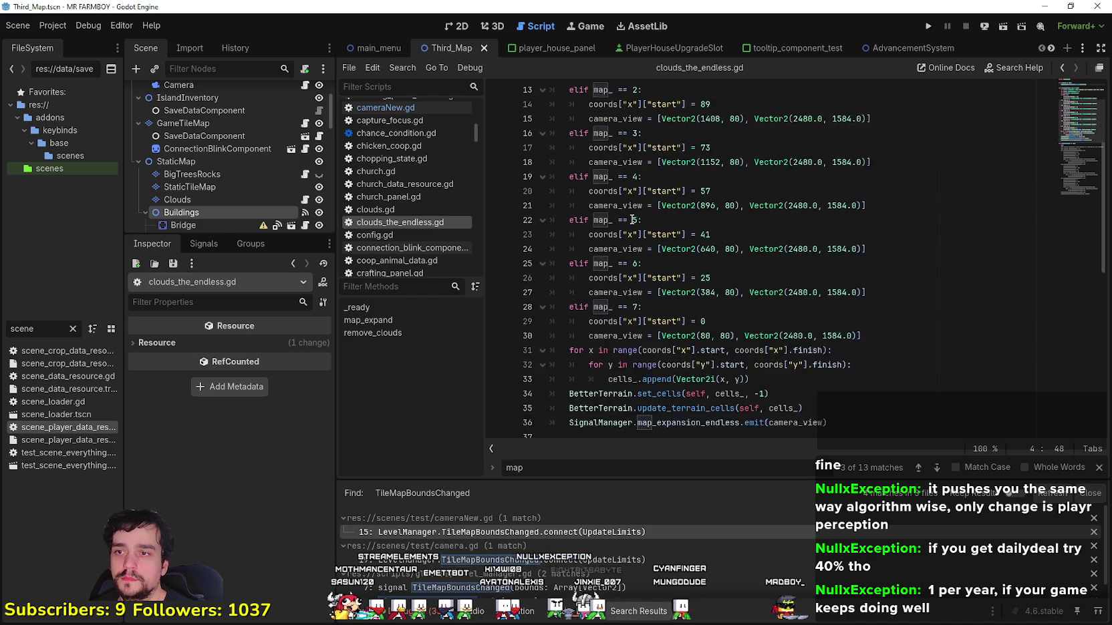
pyautogui.scroll(-3, 715, 314)
pyautogui.click(719, 357)
# - Check the map_ == 1 branch and expand_map signal, then go back to third_map_the_endless.gd
pyautogui.scroll(1, 720, 353)
pyautogui.scroll(5, 720, 353)
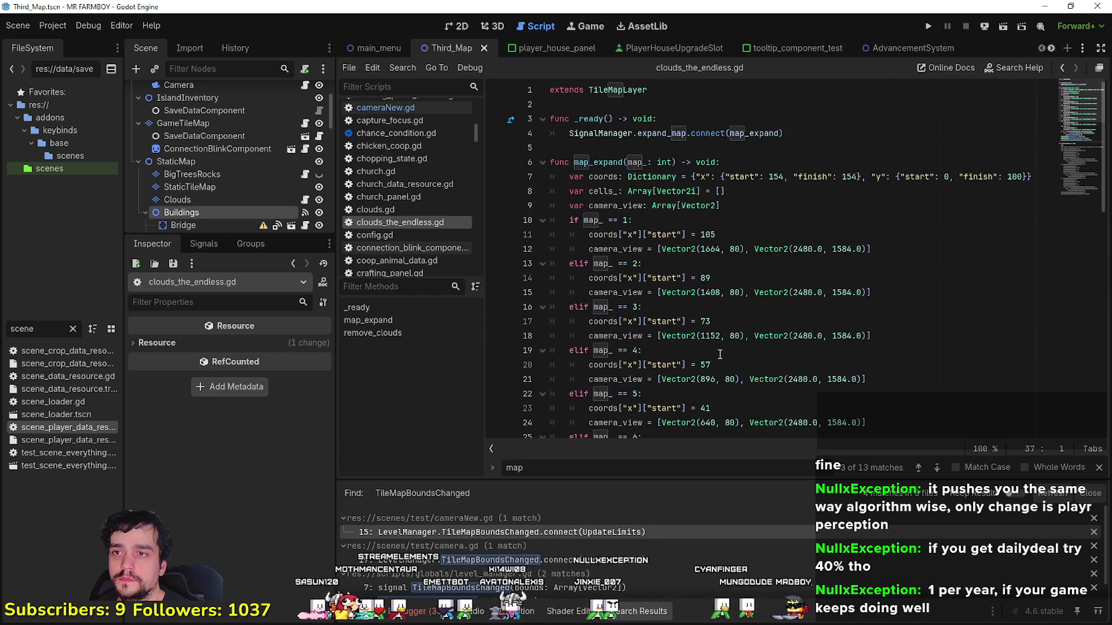
pyautogui.click(710, 217)
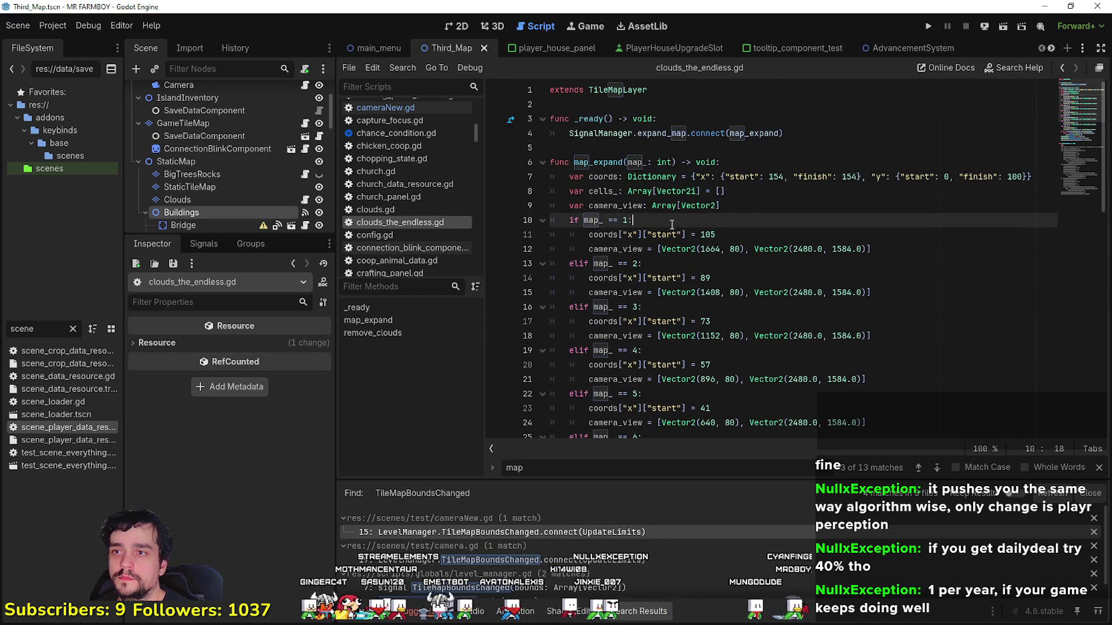
pyautogui.scroll(2, 290, 170)
pyautogui.scroll(2, 290, 170)
pyautogui.click(668, 132)
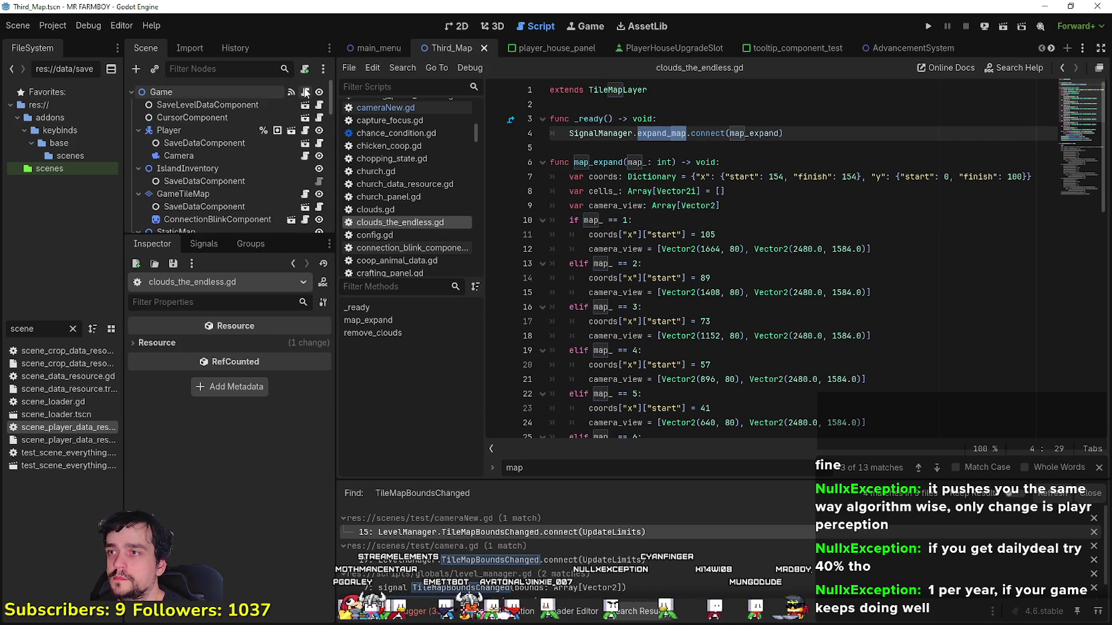
pyautogui.hotkey('alt', 'Left')
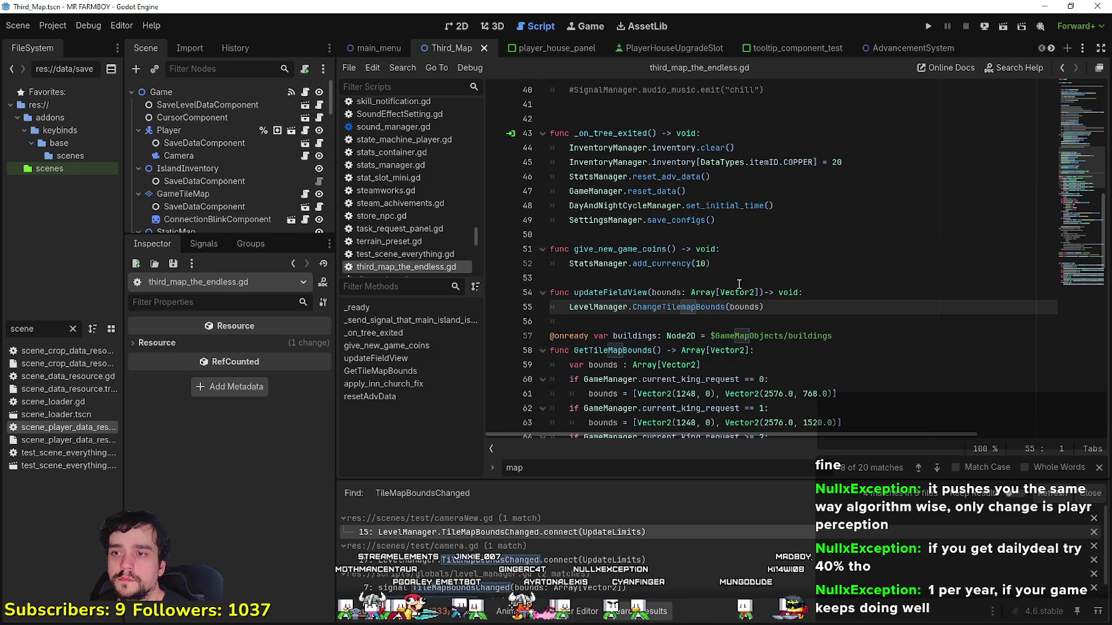
# - Find the map_expansion_endless connection and select its updateFieldView callback name
pyautogui.scroll(4, 737, 272)
pyautogui.scroll(4, 745, 267)
pyautogui.scroll(3, 755, 261)
pyautogui.scroll(2, 767, 252)
pyautogui.scroll(-3, 767, 252)
pyautogui.scroll(1, 762, 250)
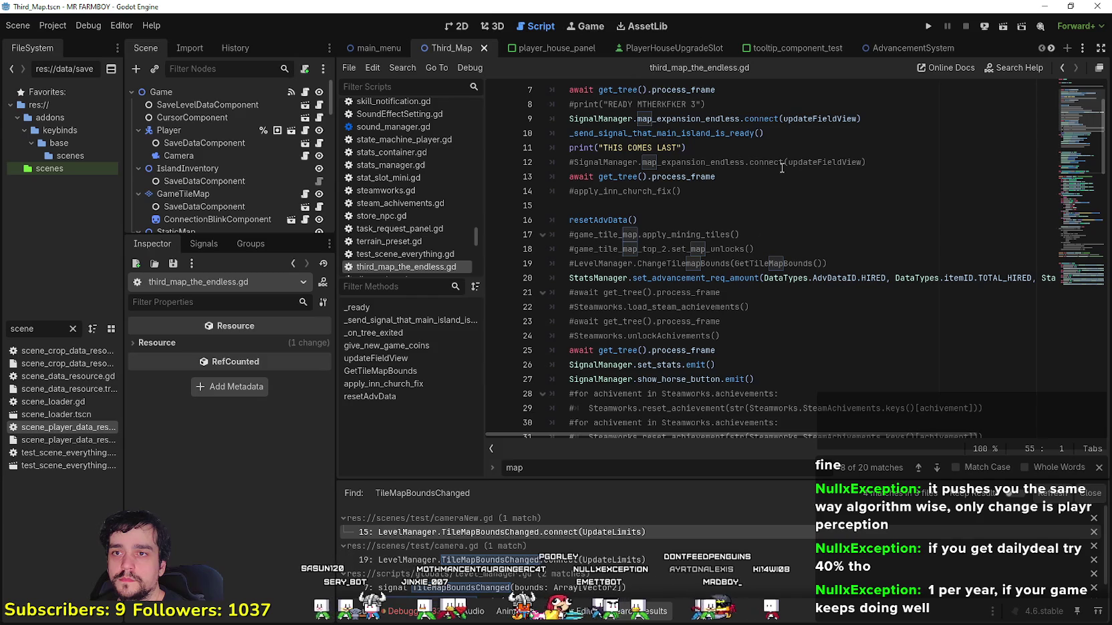
pyautogui.click(754, 119)
pyautogui.doubleClick(692, 119)
pyautogui.doubleClick(821, 118)
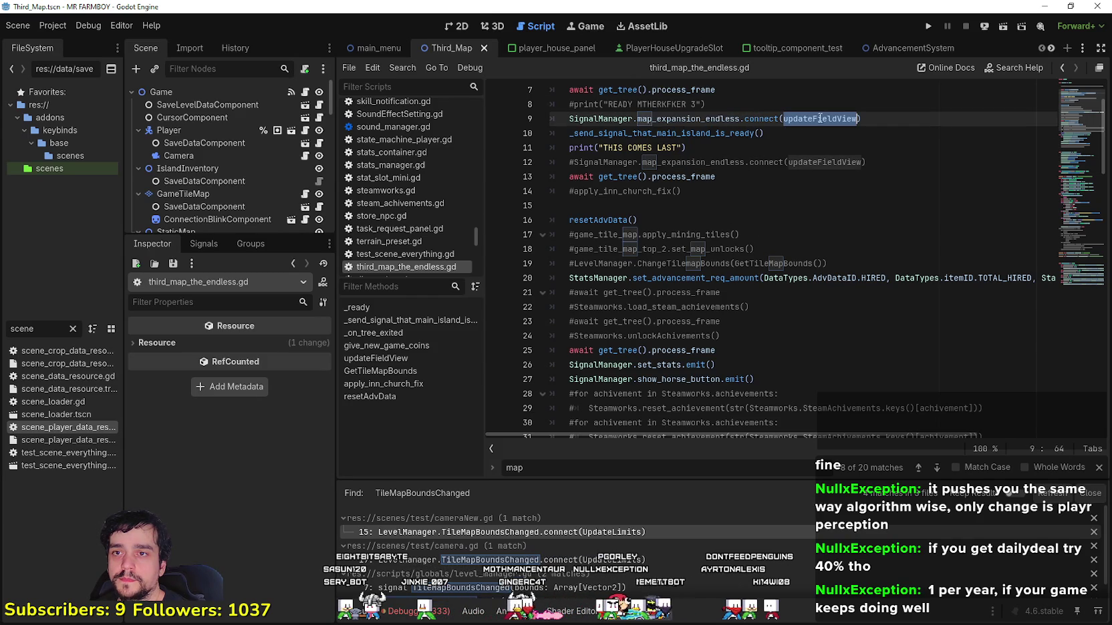
pyautogui.rightClick(813, 121)
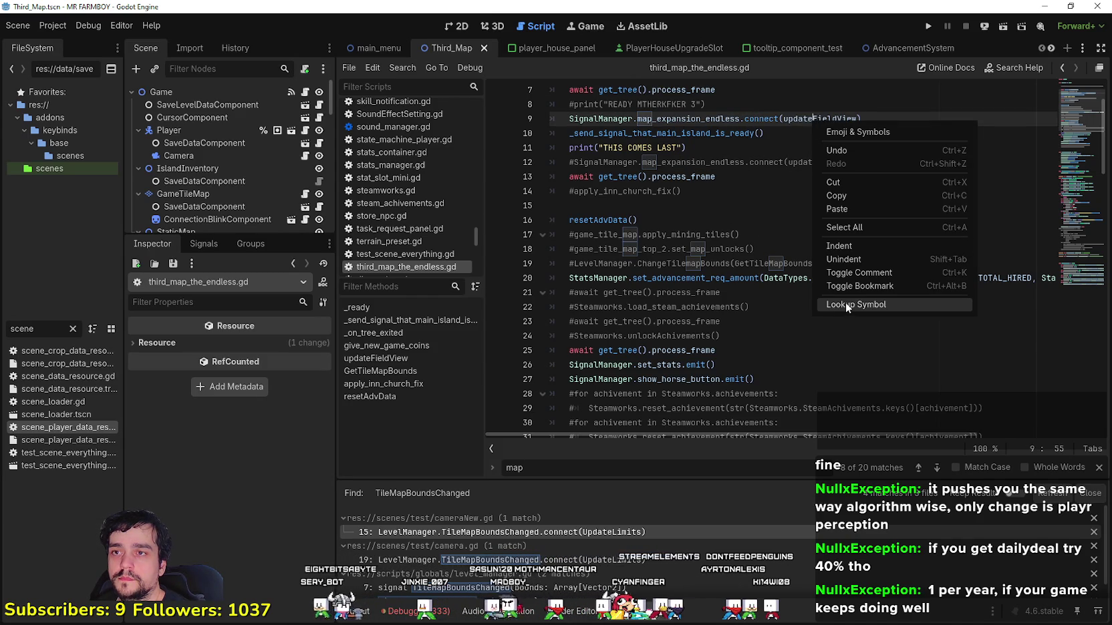
pyautogui.click(680, 119)
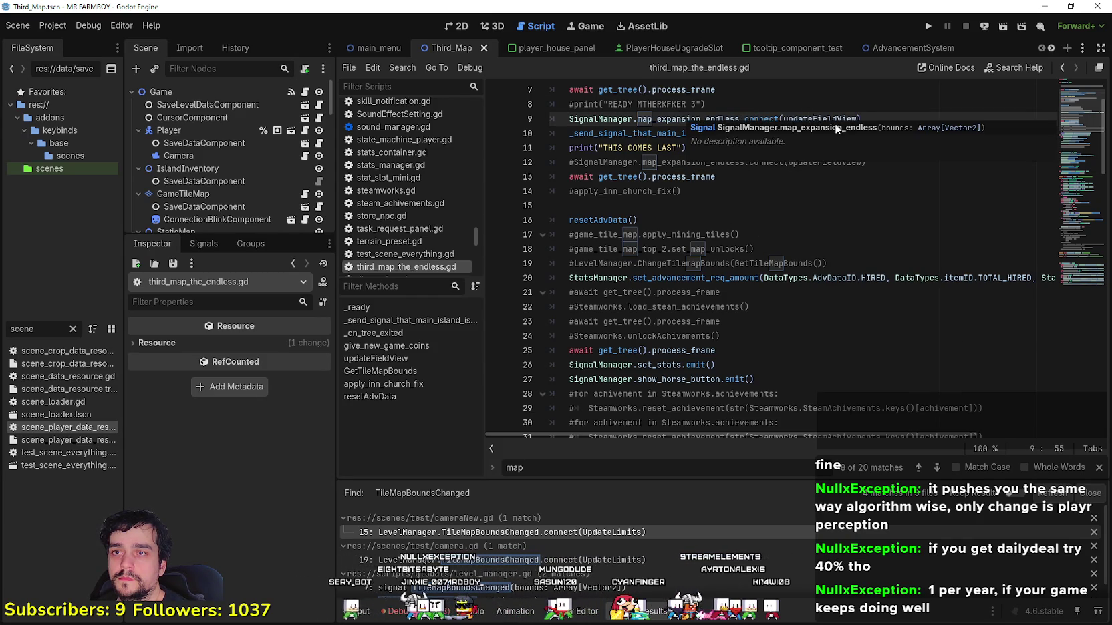
# - Look up updateFieldView's definition, select its ChangeTilemapBounds call on line 55, and return
pyautogui.rightClick(814, 113)
pyautogui.click(852, 301)
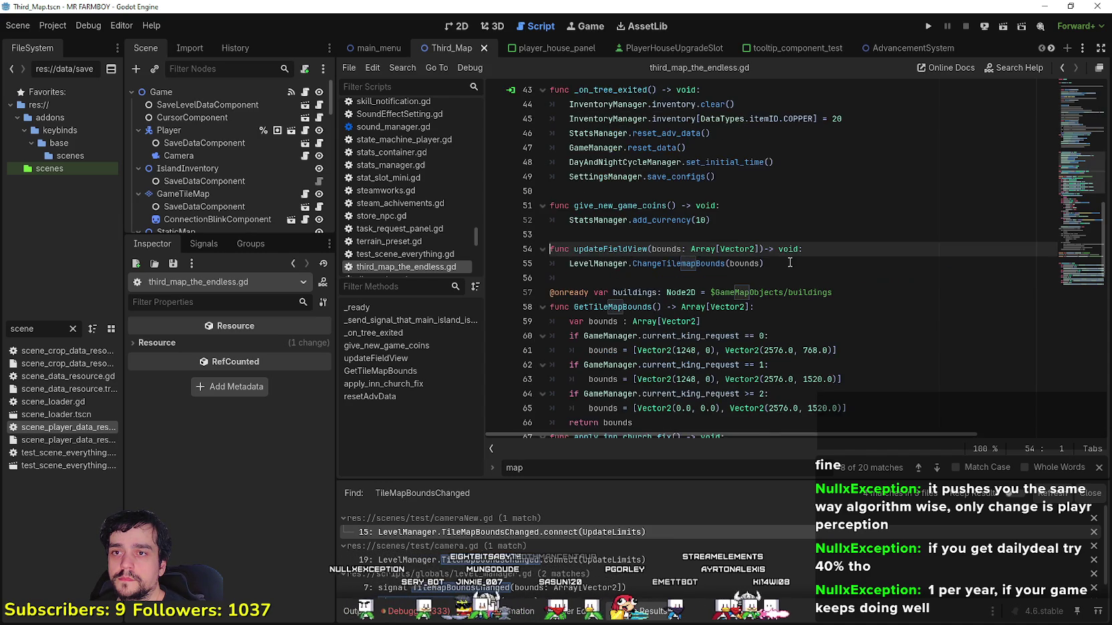
pyautogui.click(791, 221)
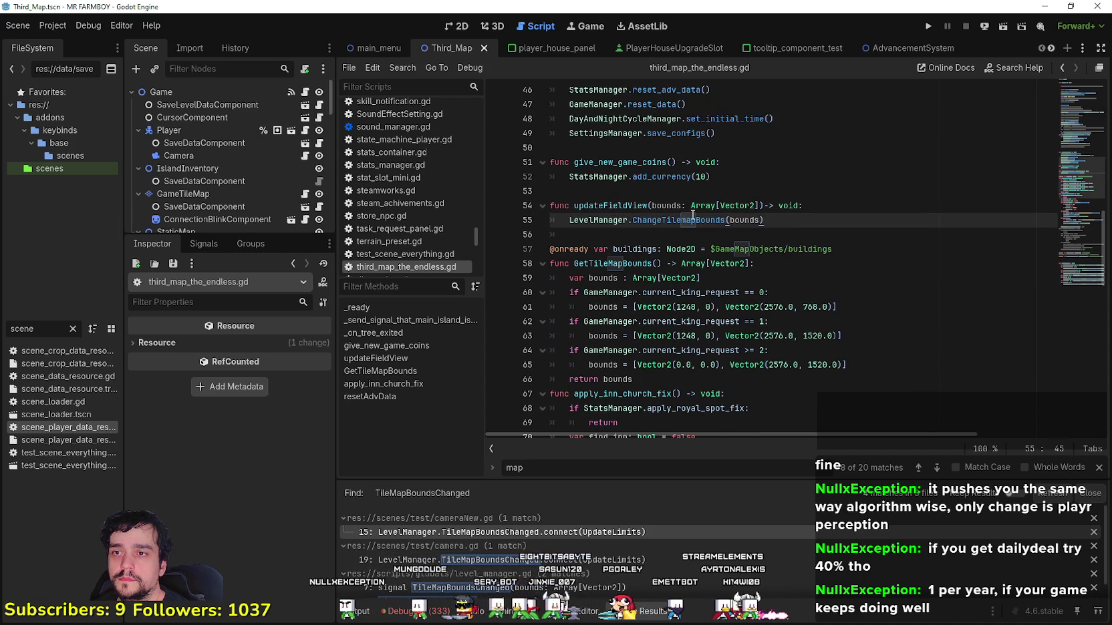
pyautogui.hotkey('shift', 'Home')
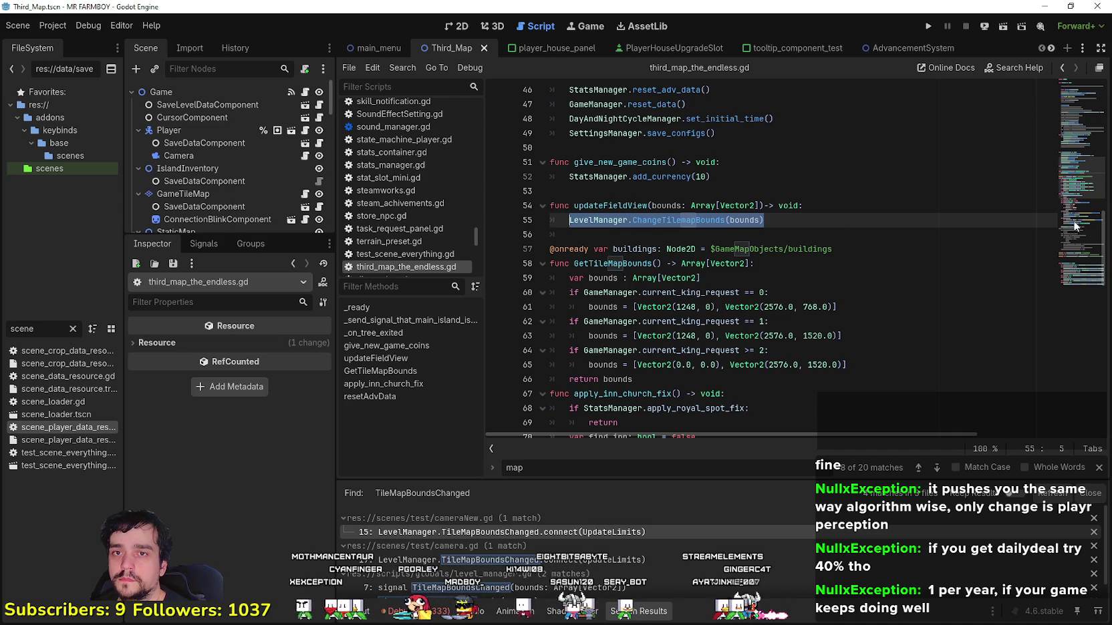
pyautogui.scroll(-6, 1072, 188)
pyautogui.moveTo(1072, 188); pyautogui.dragTo(1064, 74)
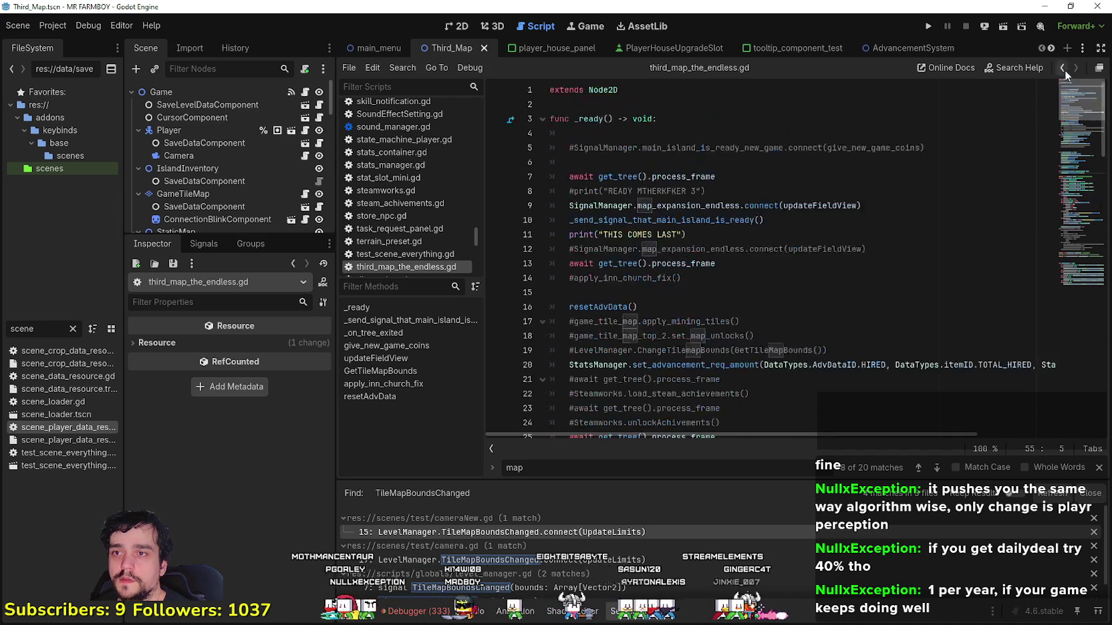
pyautogui.click(1064, 69)
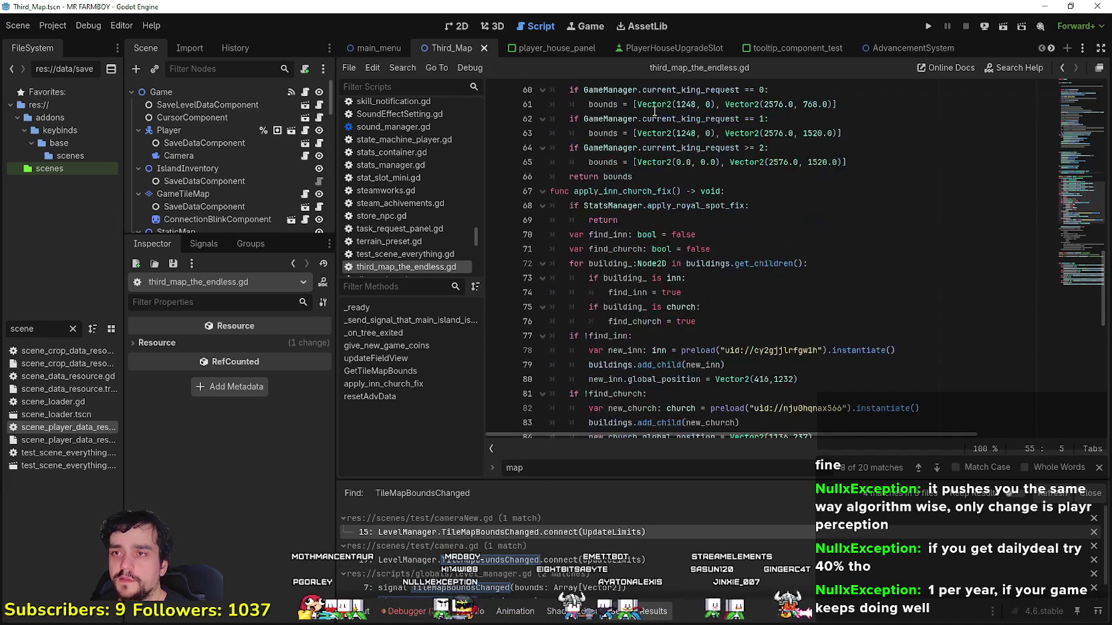
# - Look up LevelManager to open level_manager.gd
pyautogui.scroll(2, 647, 164)
pyautogui.scroll(2, 628, 201)
pyautogui.scroll(1, 614, 227)
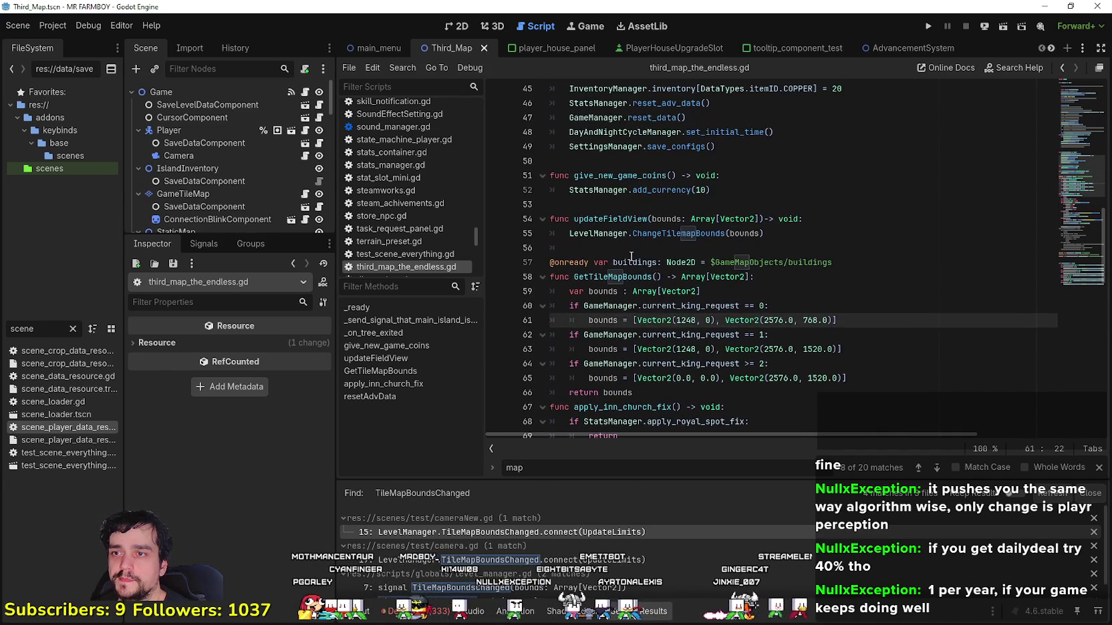
pyautogui.rightClick(606, 234)
pyautogui.click(657, 424)
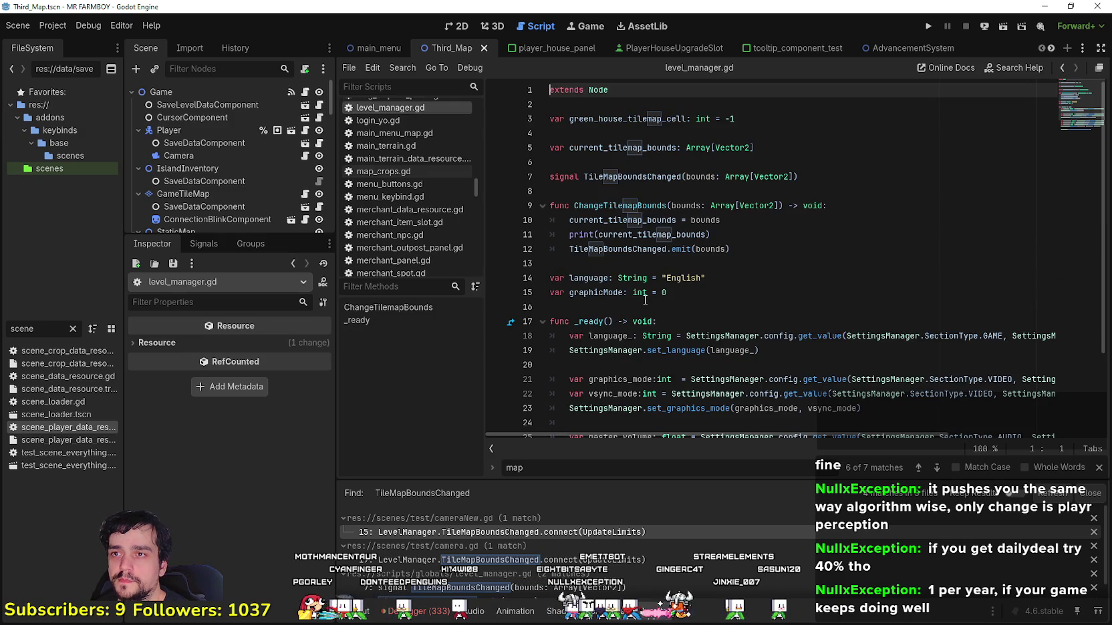
pyautogui.click(885, 257)
pyautogui.scroll(-2, 835, 280)
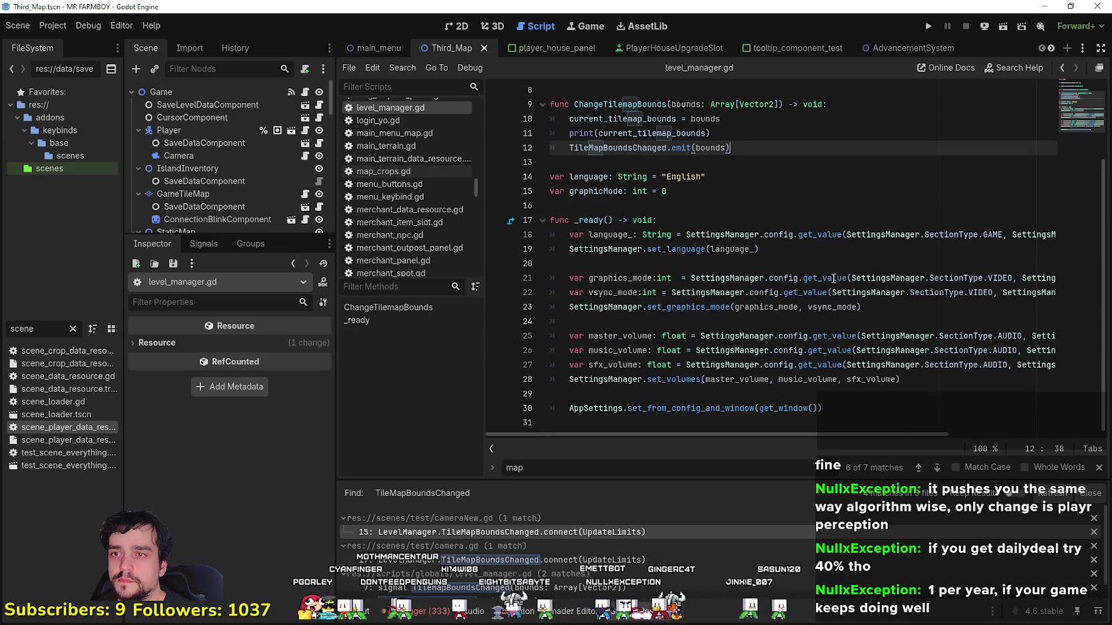
pyautogui.scroll(2, 704, 201)
pyautogui.click(806, 262)
pyautogui.click(806, 250)
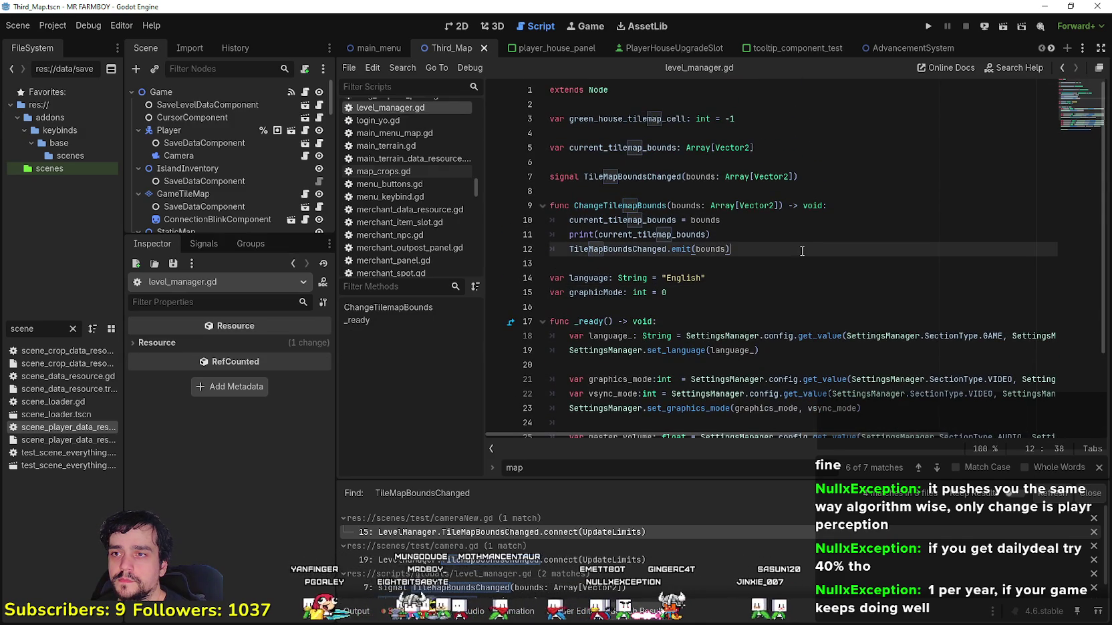
pyautogui.click(608, 190)
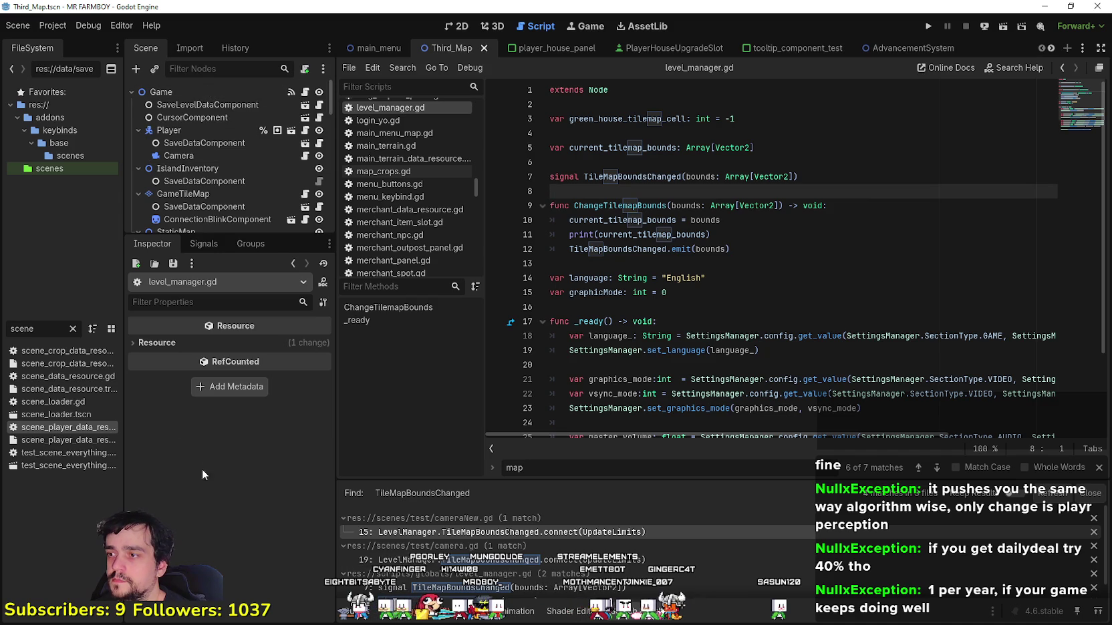
pyautogui.click(54, 27)
pyautogui.click(58, 45)
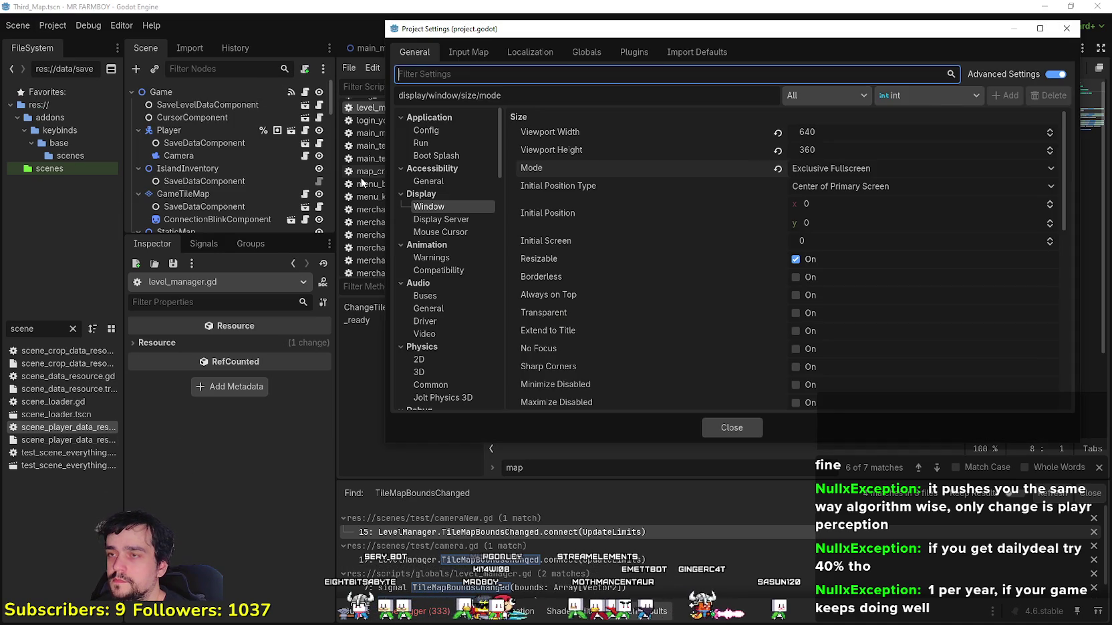
pyautogui.click(584, 53)
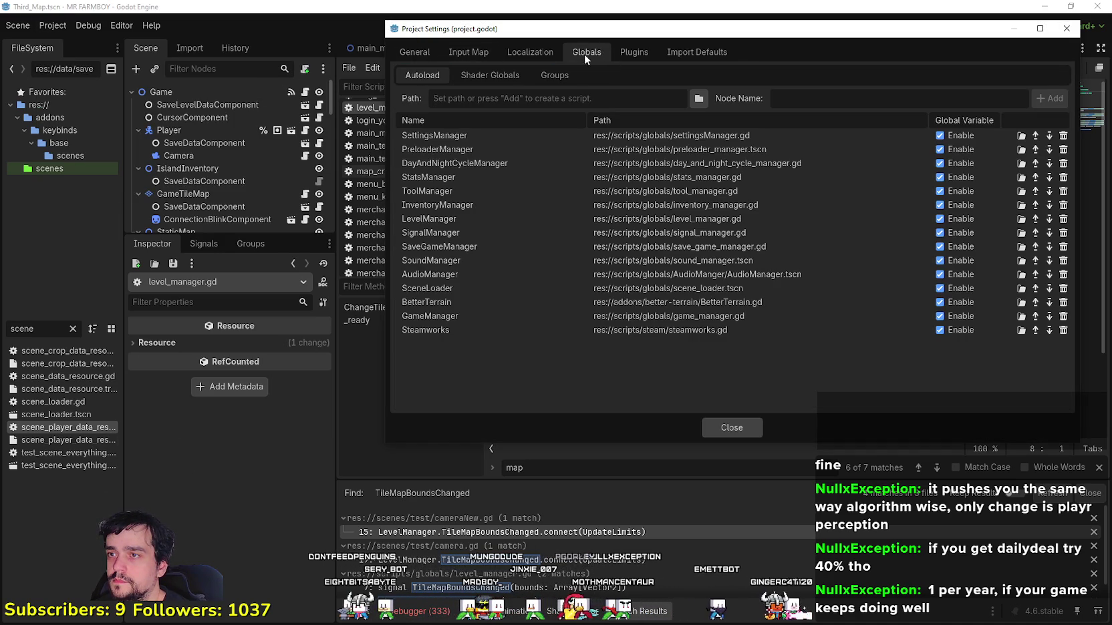
pyautogui.click(727, 426)
pyautogui.click(304, 94)
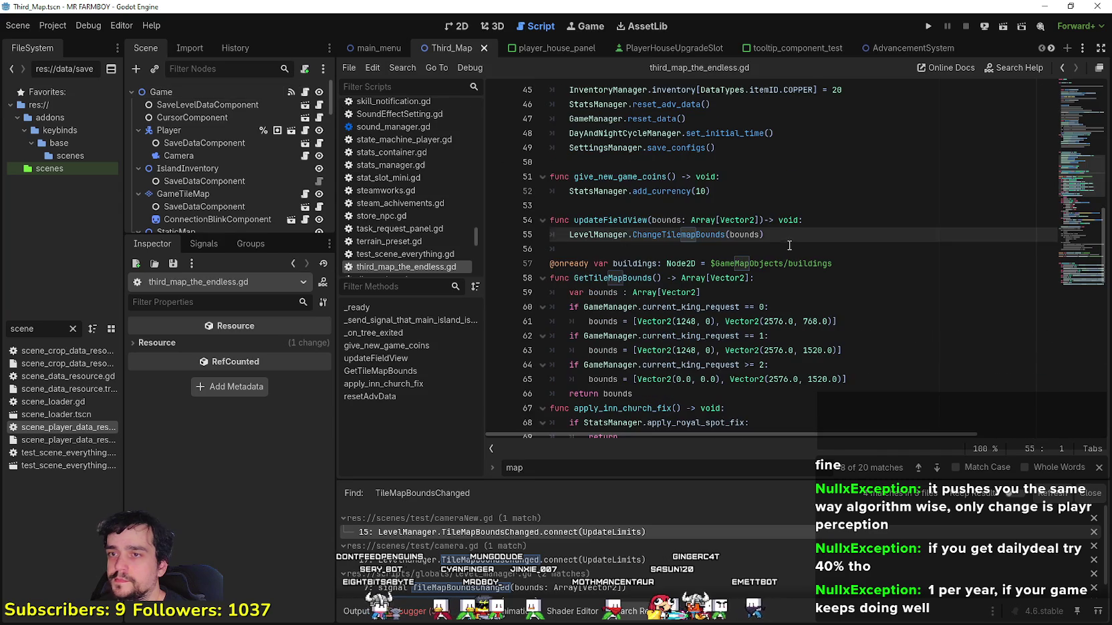
# - Enlarge the scene tree to show StaticMap's children and scroll to the ChangeTilemapBounds call
pyautogui.scroll(1, 722, 232)
pyautogui.click(689, 296)
pyautogui.scroll(3, 661, 267)
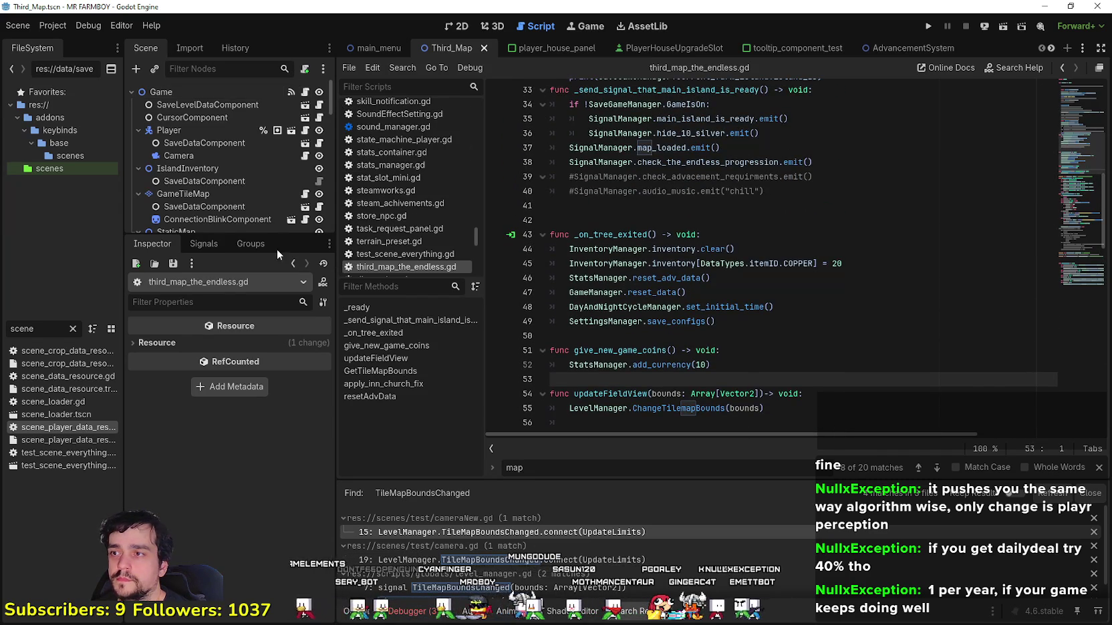
pyautogui.moveTo(282, 236); pyautogui.dragTo(282, 409)
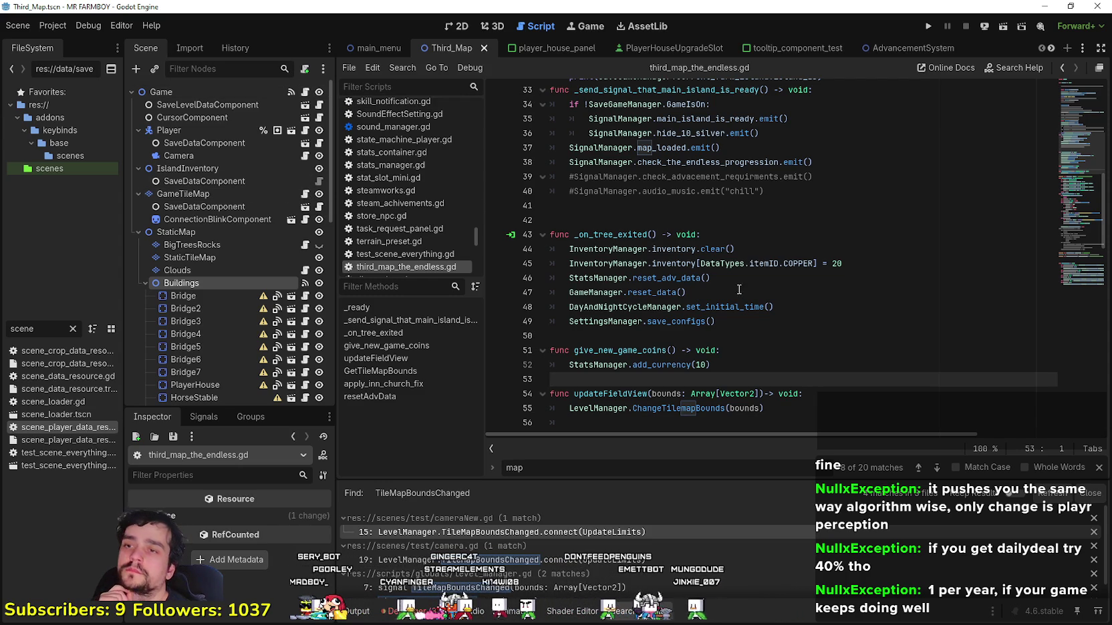
pyautogui.scroll(3, 742, 306)
pyautogui.scroll(-2, 788, 341)
pyautogui.scroll(-2, 831, 381)
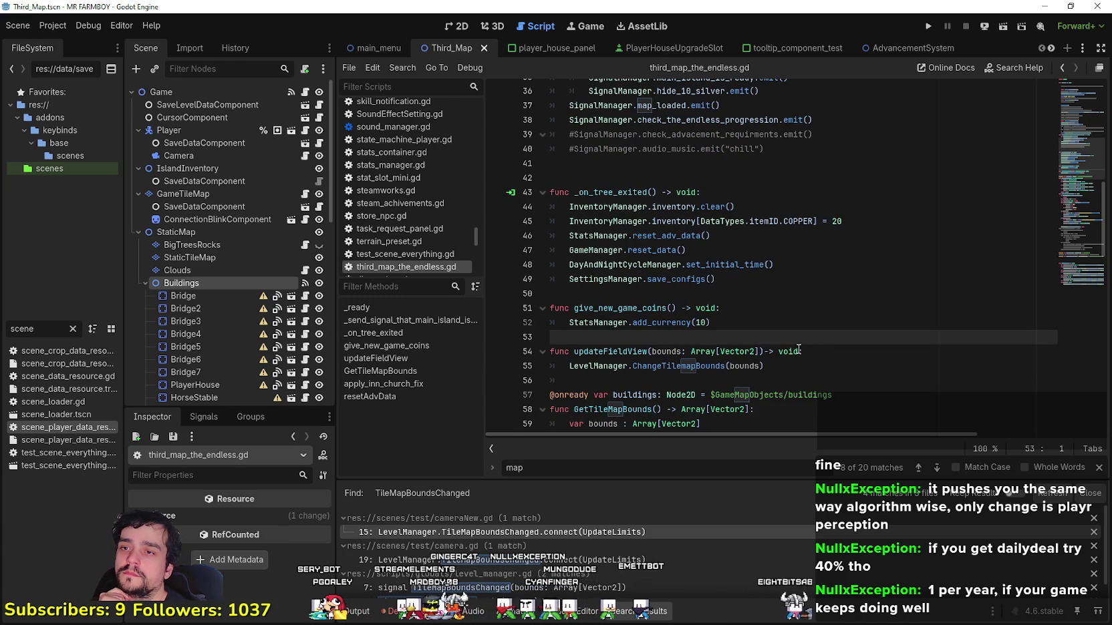
pyautogui.scroll(-1, 799, 349)
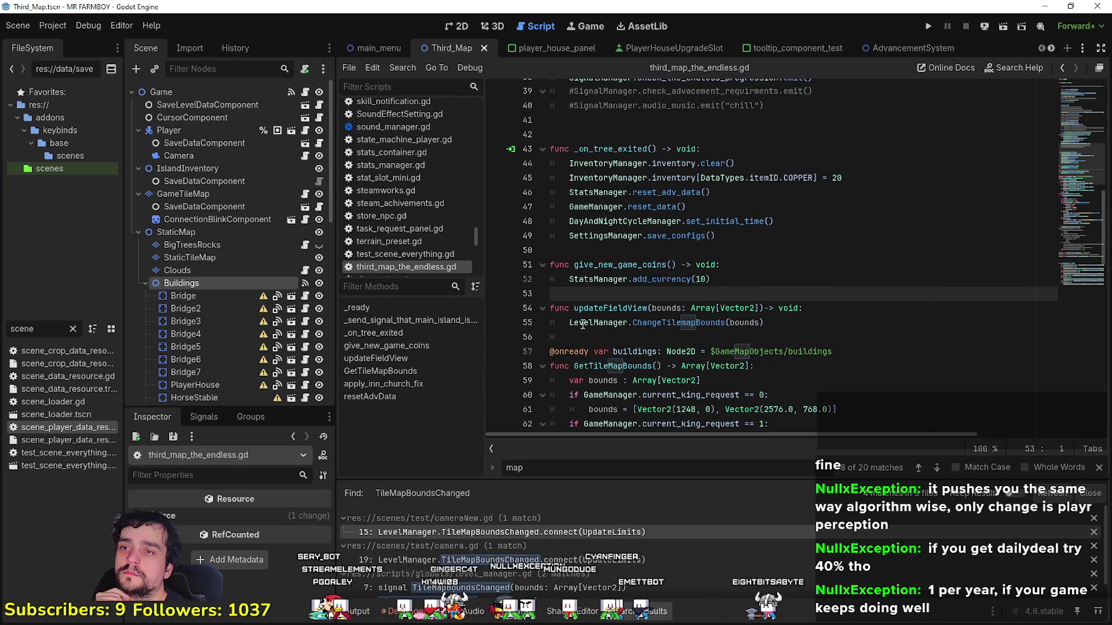
# - Copy the ChangeTilemapBounds(bounds) line from the script
pyautogui.moveTo(583, 322); pyautogui.dragTo(794, 320)
pyautogui.rightClick(733, 320)
pyautogui.click(768, 394)
pyautogui.click(695, 332)
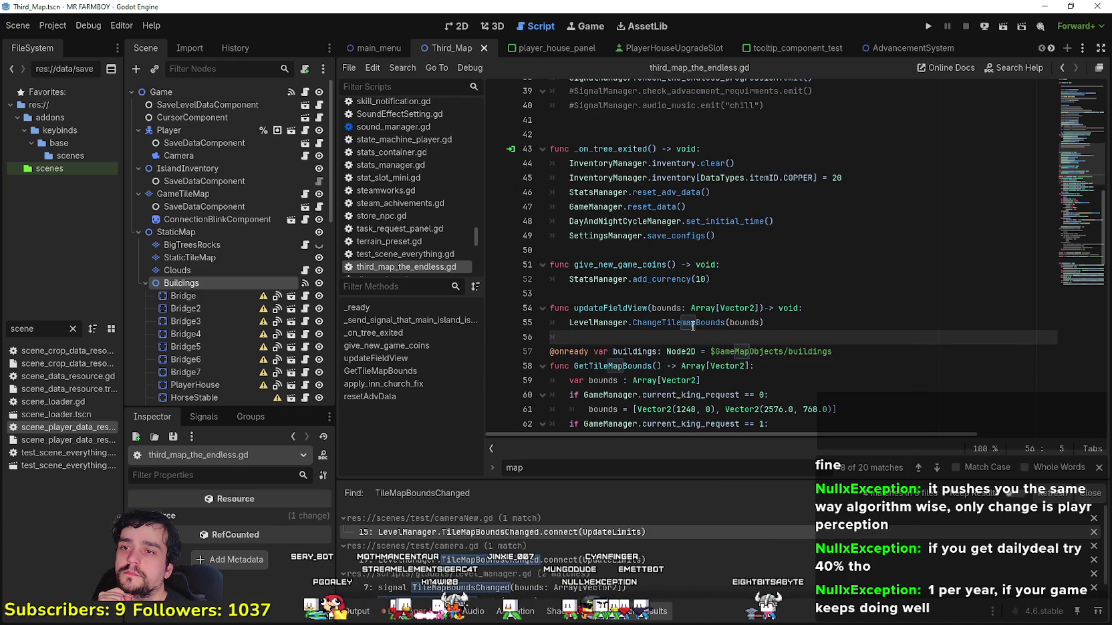
pyautogui.scroll(-2, 693, 325)
pyautogui.moveTo(569, 236); pyautogui.dragTo(765, 236)
pyautogui.rightClick(697, 239)
pyautogui.click(733, 325)
pyautogui.scroll(-4, 720, 305)
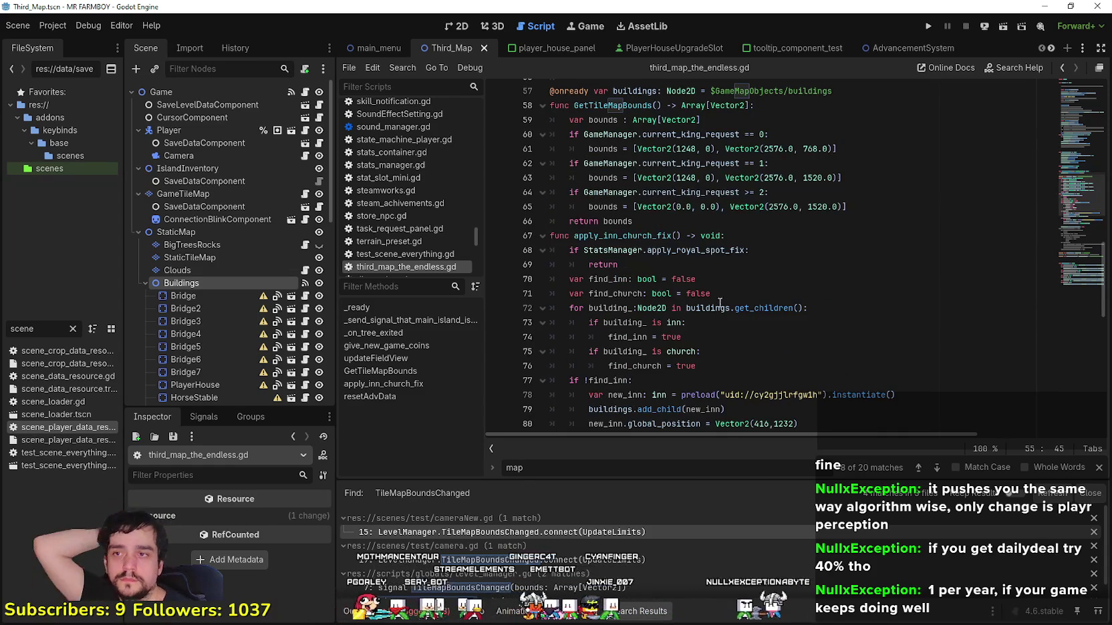
pyautogui.scroll(-3, 719, 306)
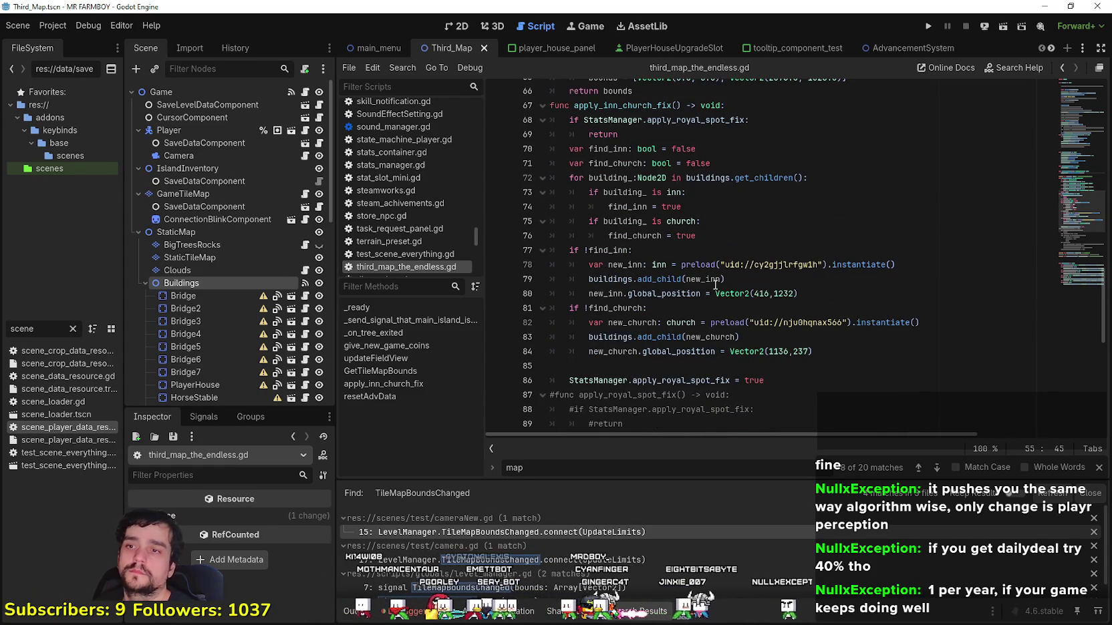
pyautogui.scroll(-5, 715, 284)
# - Scroll back to the top of _ready and place the caret at the end of line 8
pyautogui.click(1081, 169)
pyautogui.moveTo(1080, 169); pyautogui.dragTo(1073, 95)
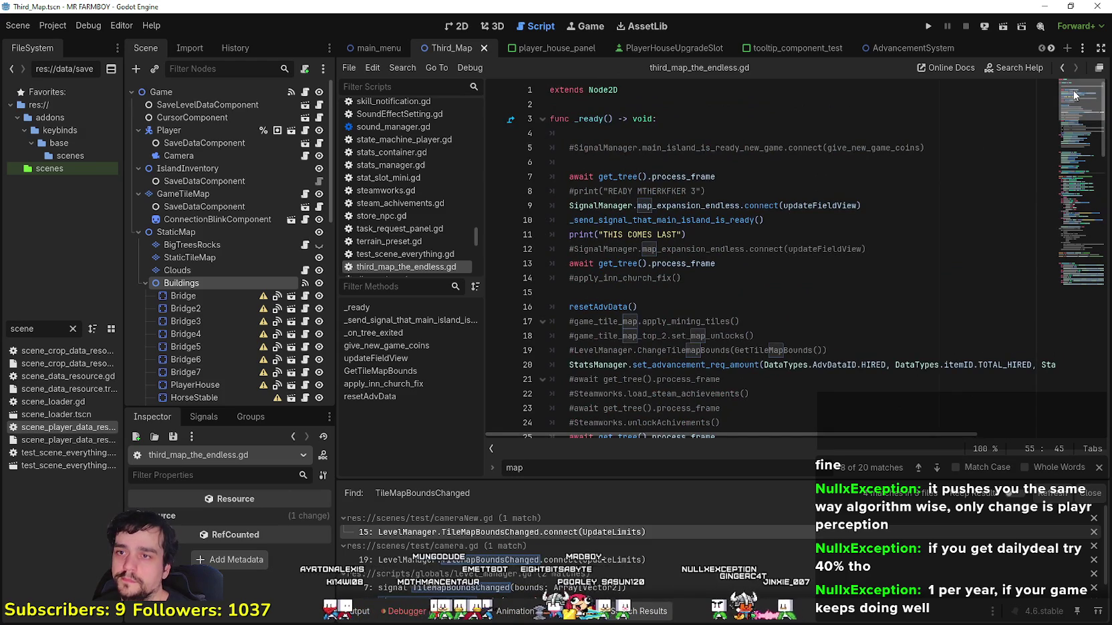
pyautogui.click(801, 191)
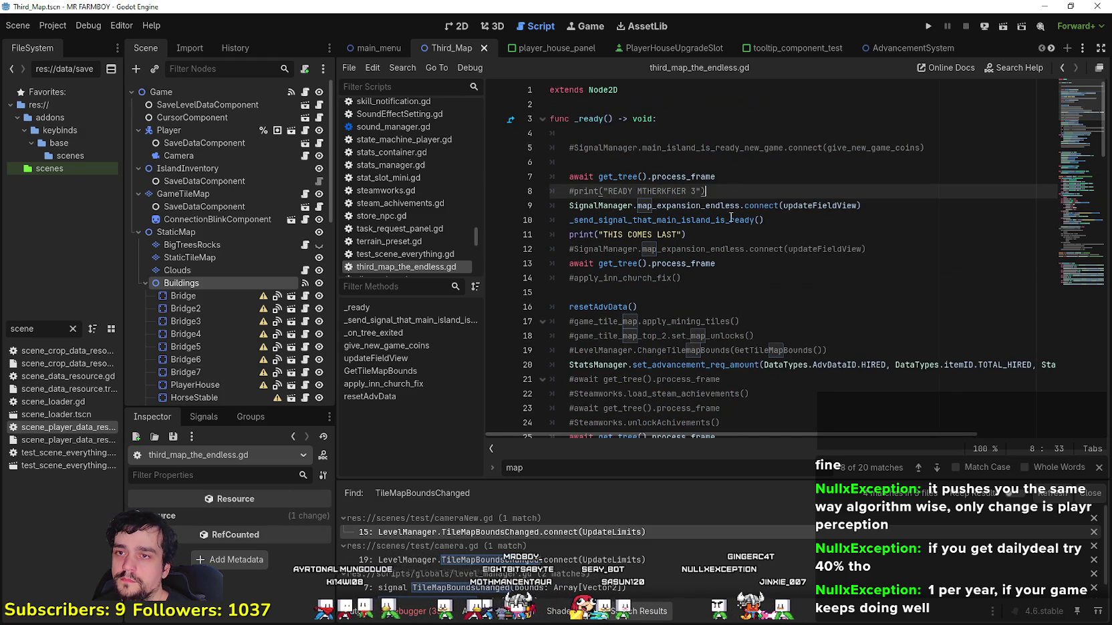
pyautogui.moveTo(765, 219); pyautogui.dragTo(566, 219)
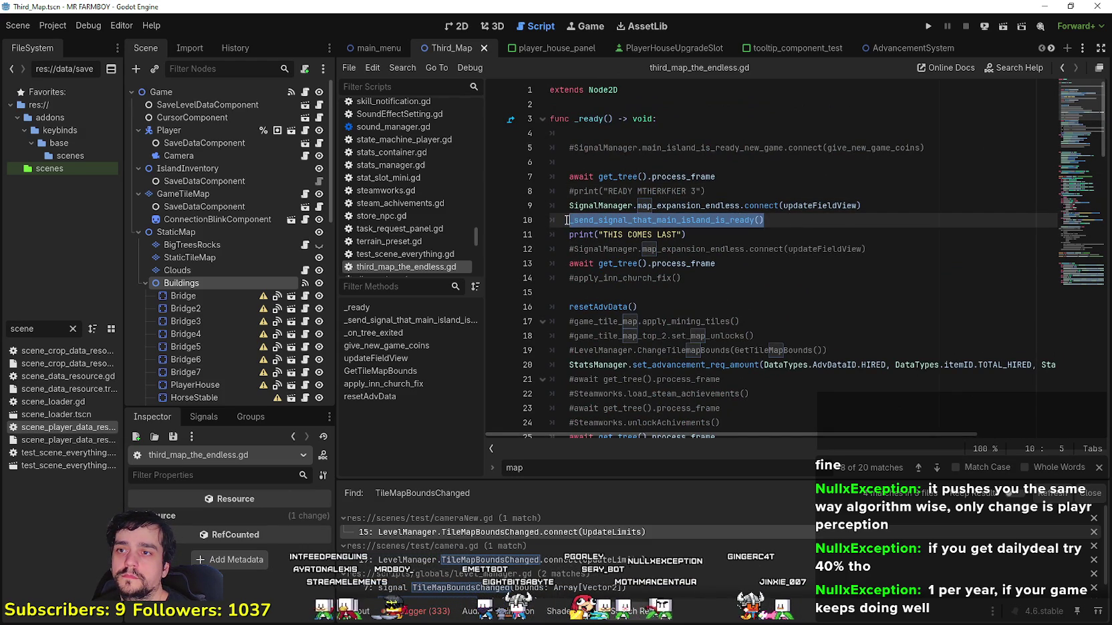
pyautogui.click(636, 220)
pyautogui.scroll(-2, 780, 333)
pyautogui.scroll(-2, 781, 333)
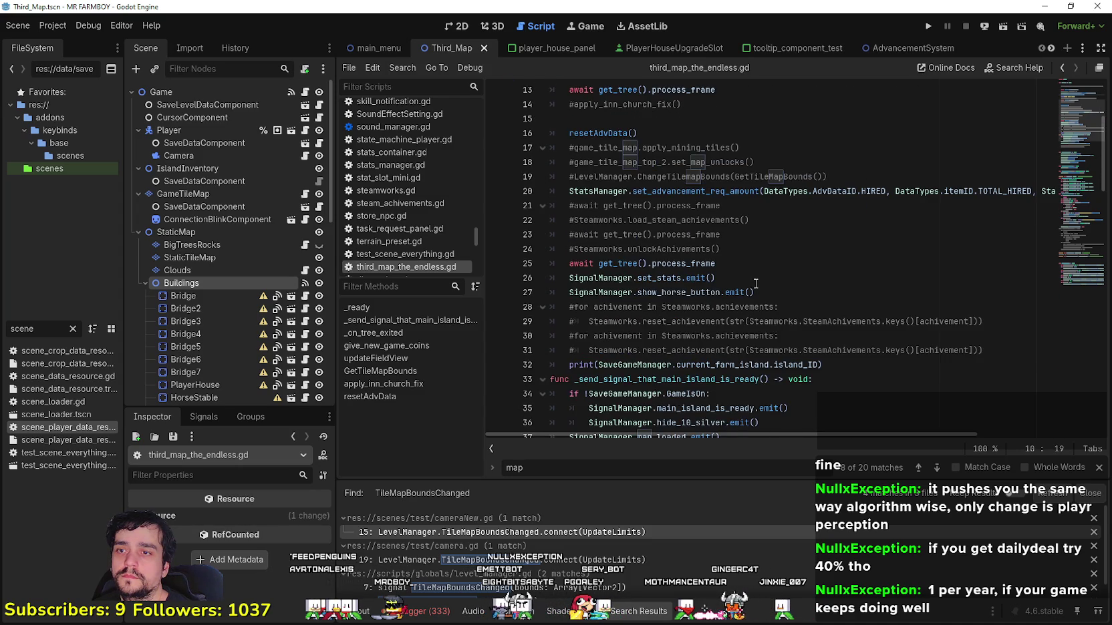
pyautogui.scroll(-1, 752, 281)
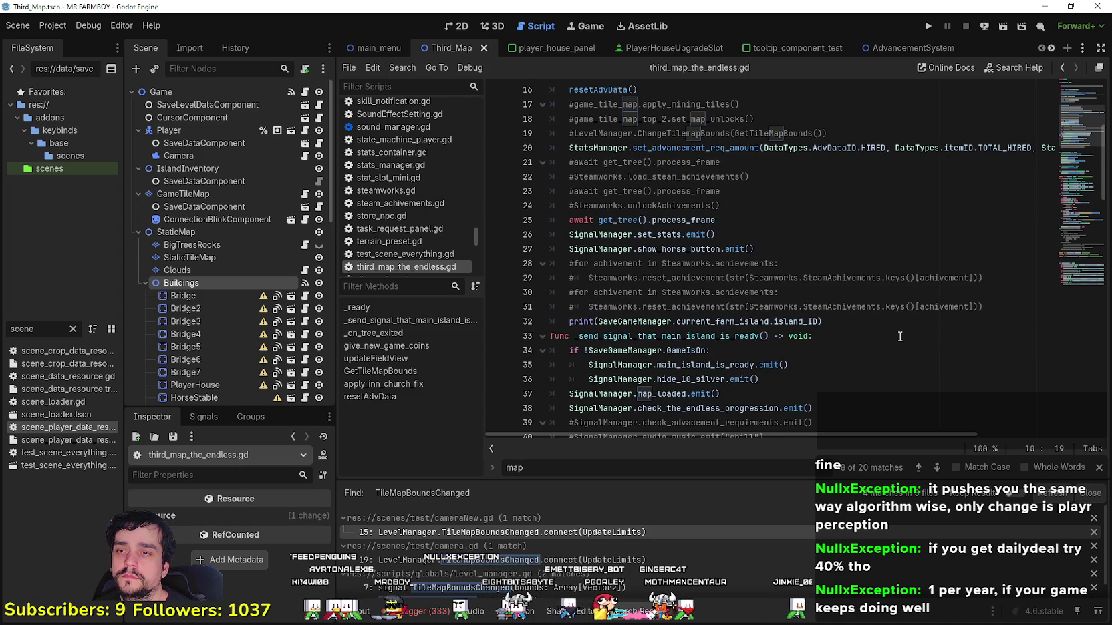
pyautogui.scroll(2, 796, 275)
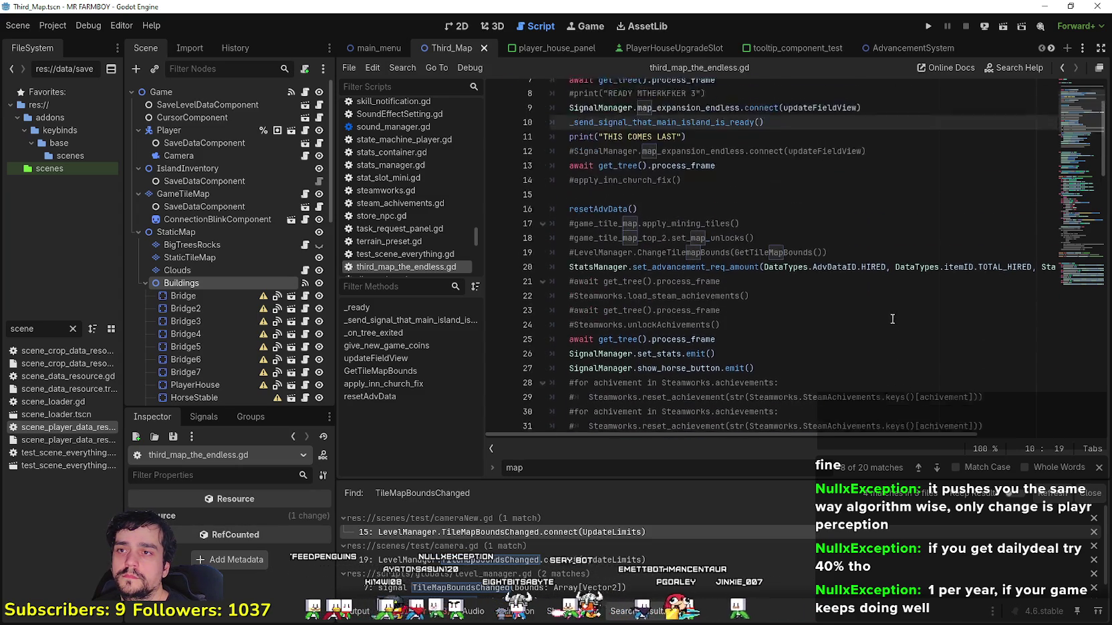
pyautogui.scroll(3, 796, 275)
pyautogui.click(747, 191)
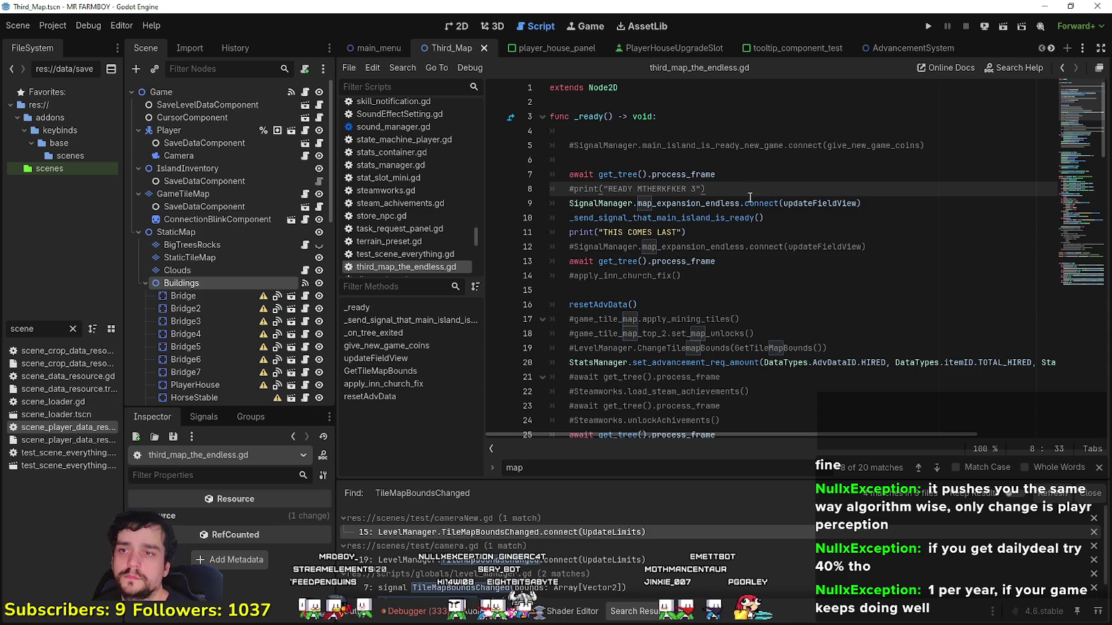
# - Add a ChangeTilemapBounds call on line 9 with a plain array of two Vector2.ZERO entries
pyautogui.press('Return')
pyautogui.hotkey('ctrl', 'v')
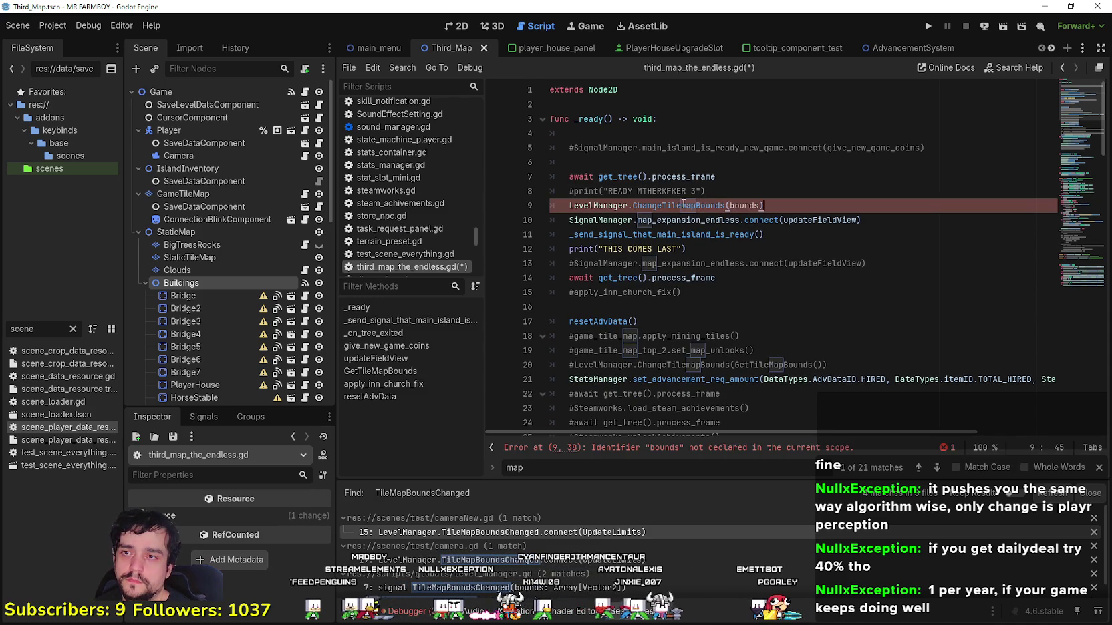
pyautogui.moveTo(686, 206)
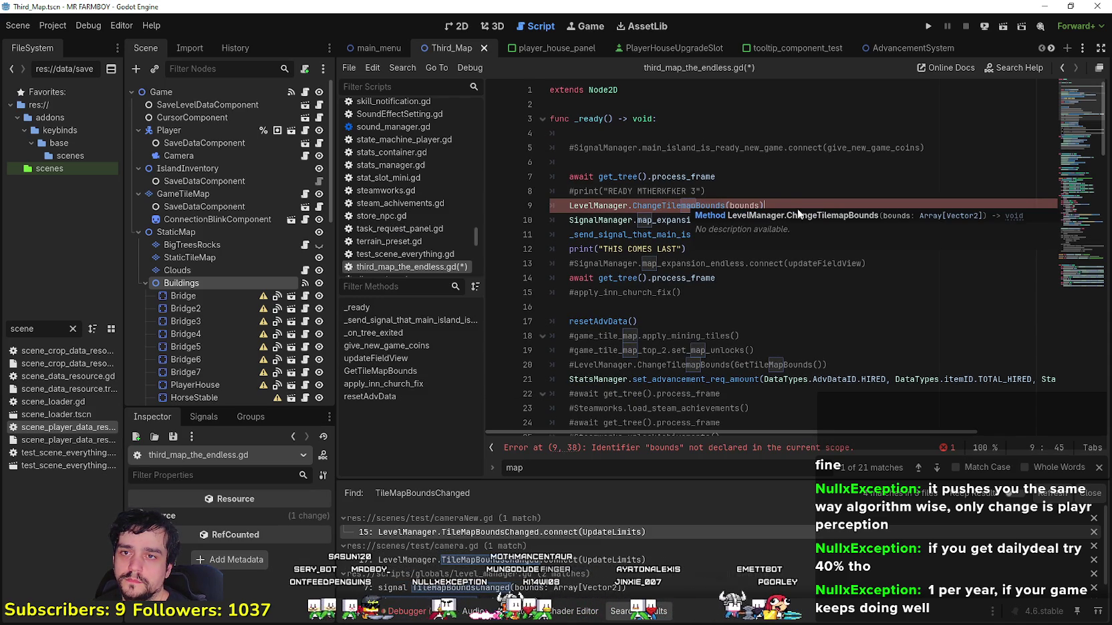
pyautogui.write('Array[V')
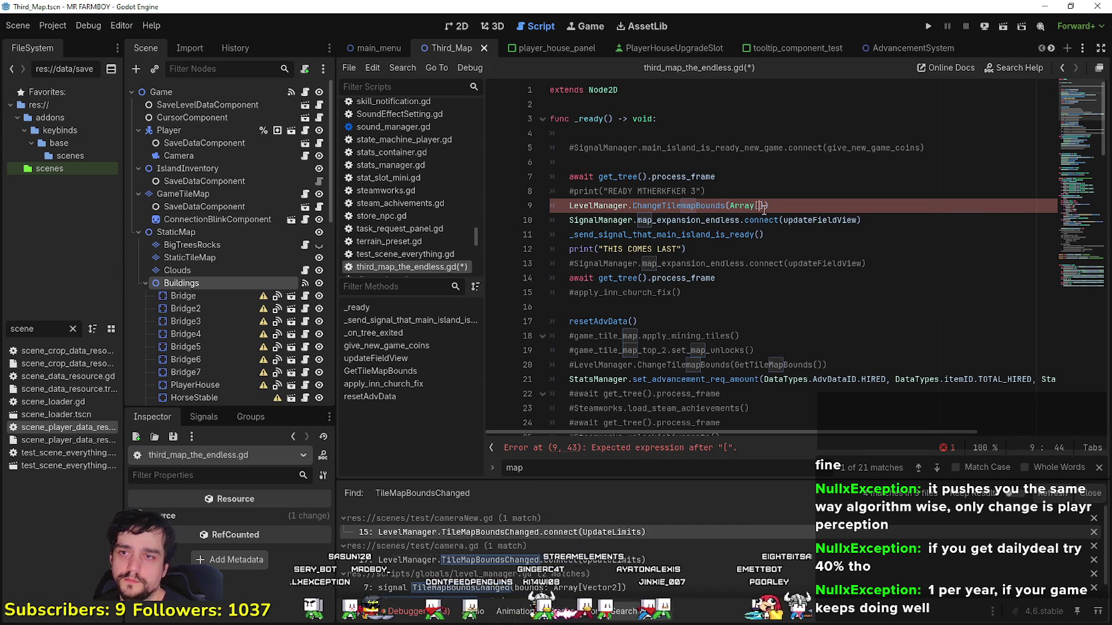
pyautogui.write('ector')
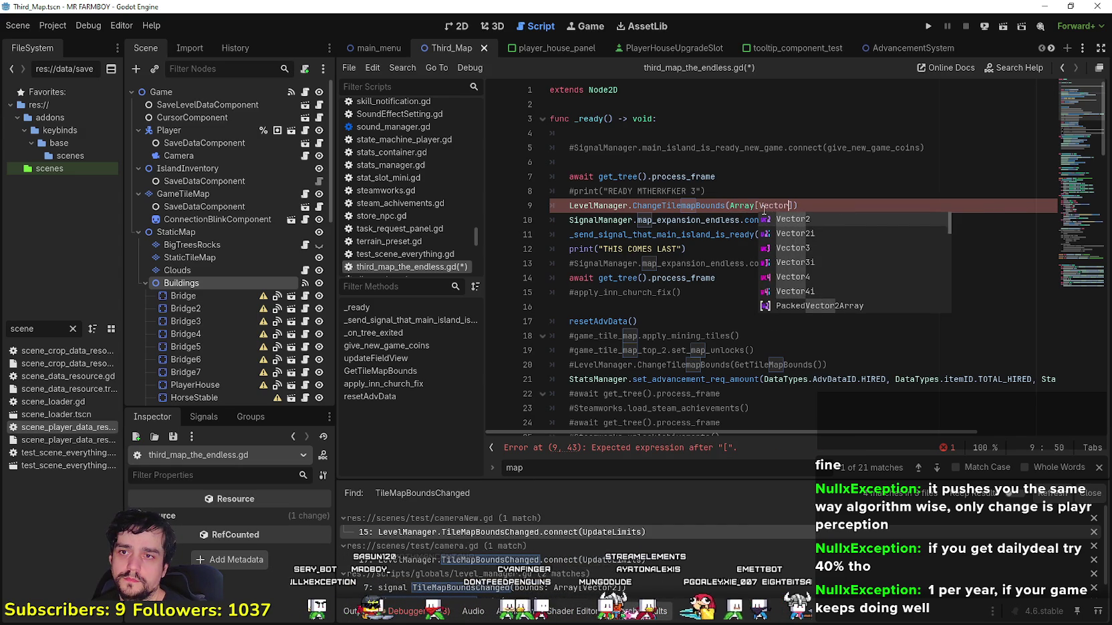
pyautogui.write('2')
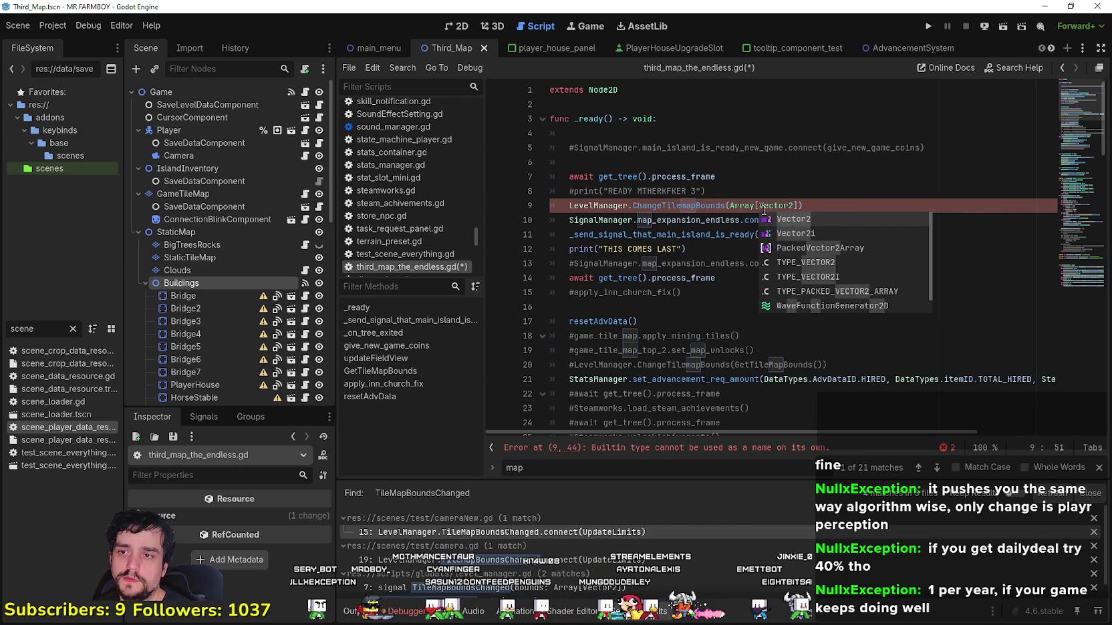
pyautogui.write(', Vec')
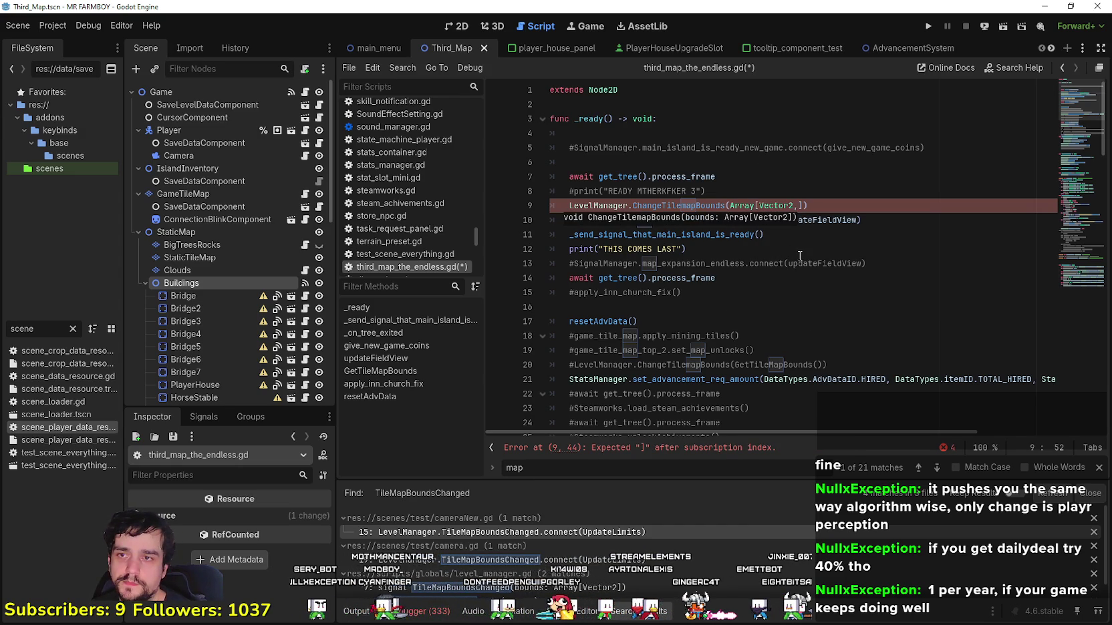
pyautogui.write('tor2.Z')
pyautogui.press('Return')
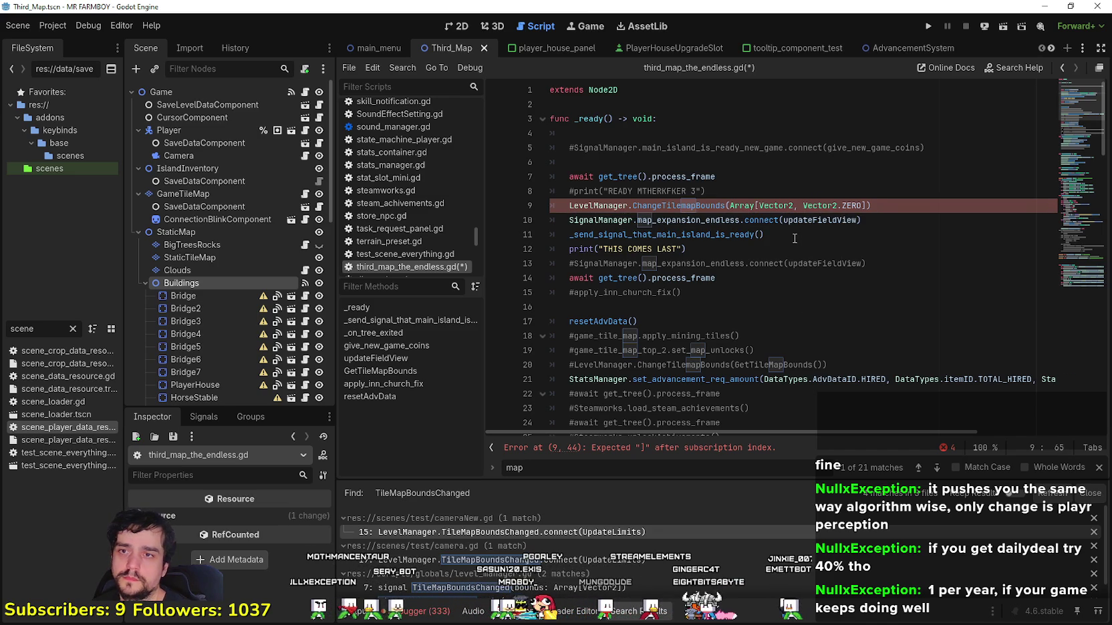
pyautogui.click(793, 205)
pyautogui.write('.Z')
pyautogui.press('Return')
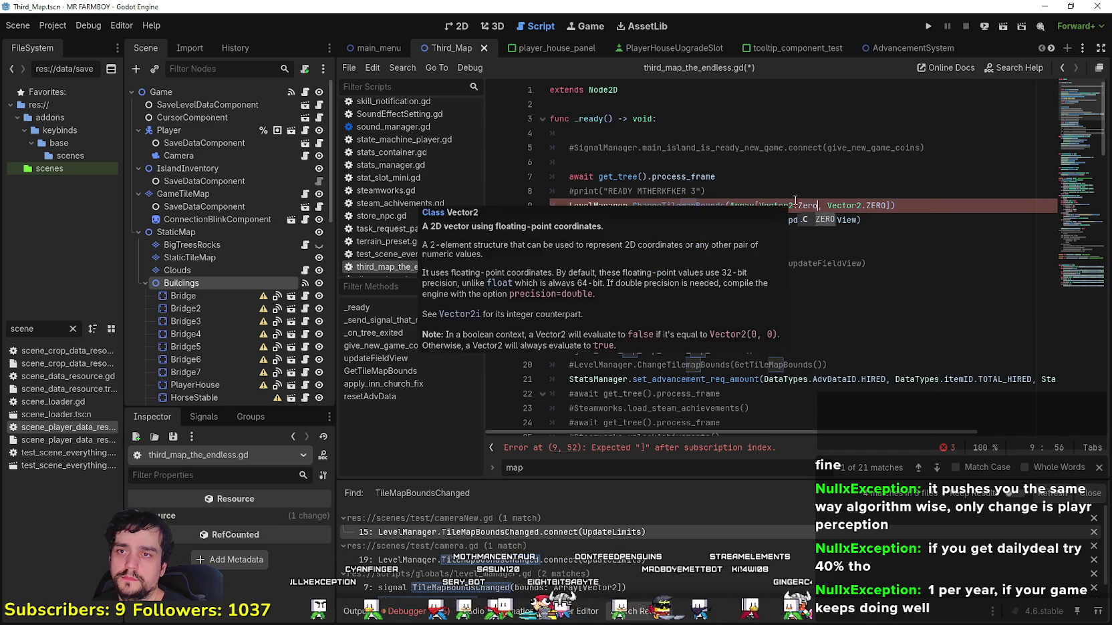
pyautogui.doubleClick(742, 206)
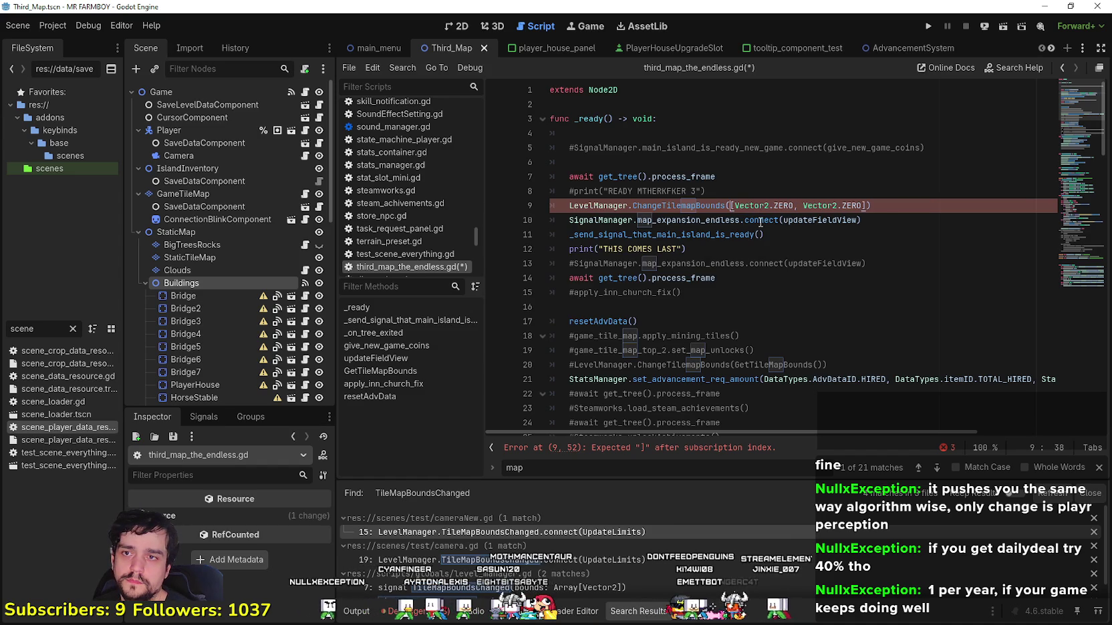
pyautogui.press('BackSpace')
# - Check the Camera limits, then replace both Vector2.ZERO entries with coordinates such as (1920,80)
pyautogui.doubleClick(782, 206)
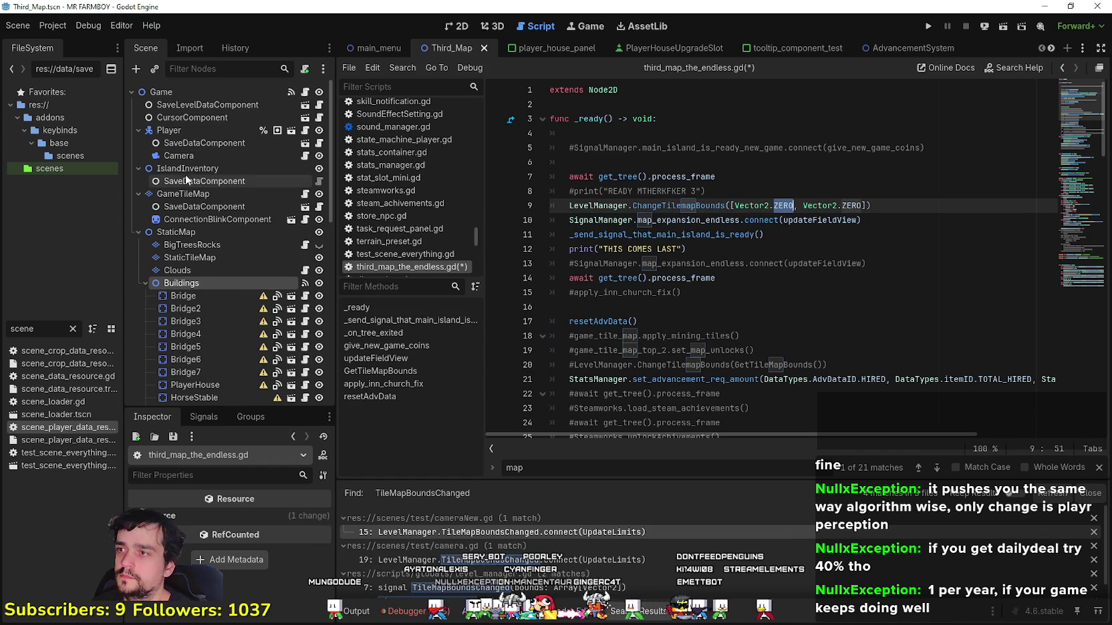
pyautogui.click(194, 155)
pyautogui.scroll(-5, 243, 569)
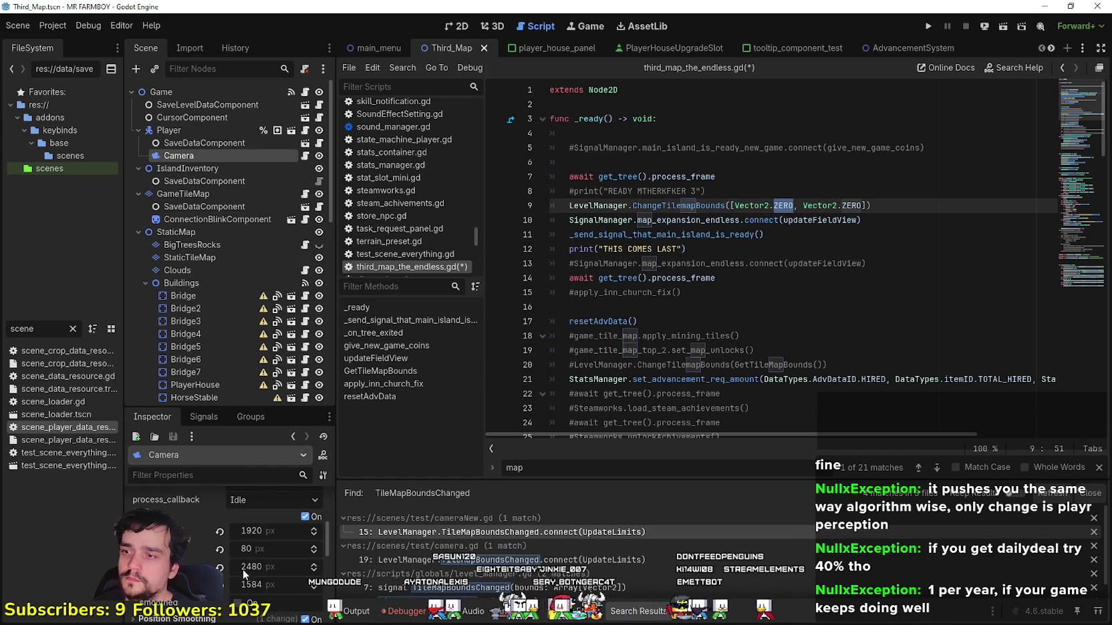
pyautogui.click(779, 207)
pyautogui.write('(1920,80')
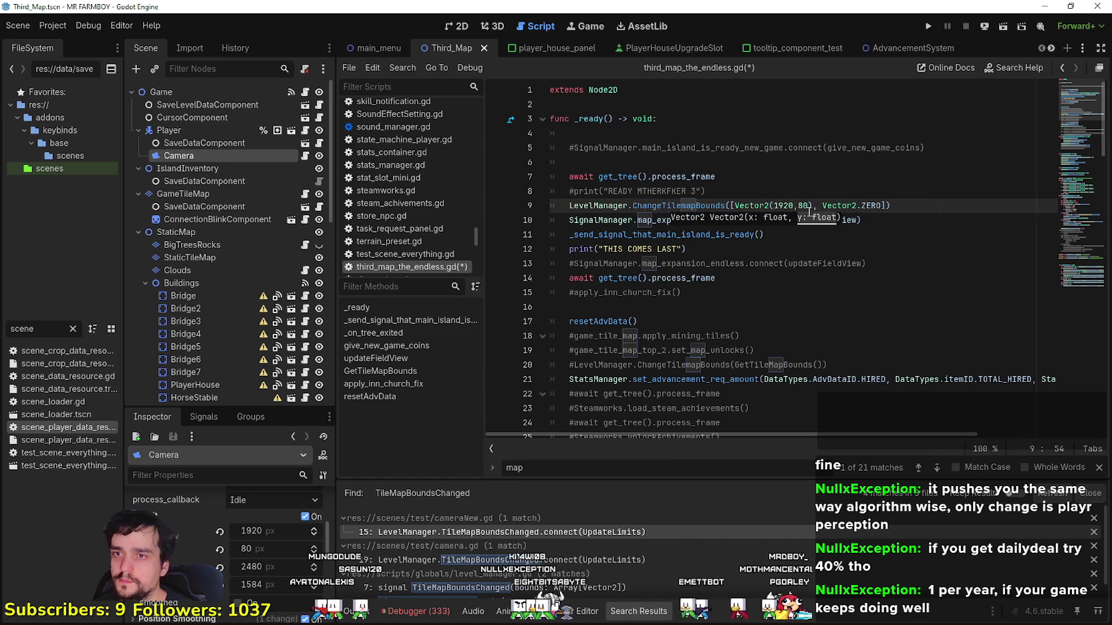
pyautogui.doubleClick(870, 205)
pyautogui.press('BackSpace')
pyautogui.press('BackSpace')
pyautogui.write('(1920')
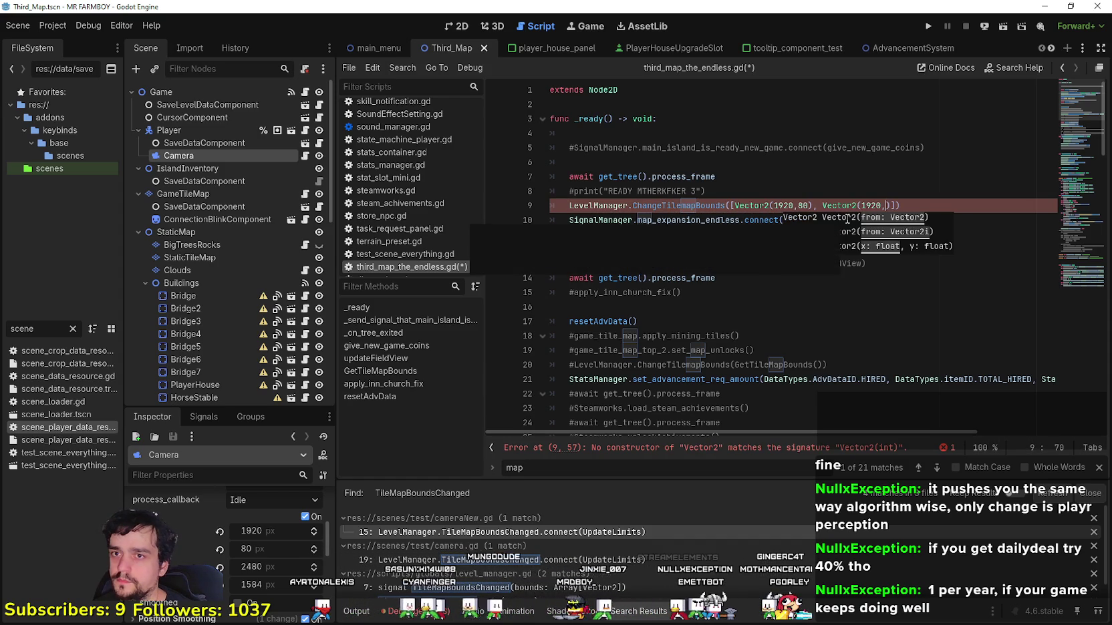
pyautogui.write(',')
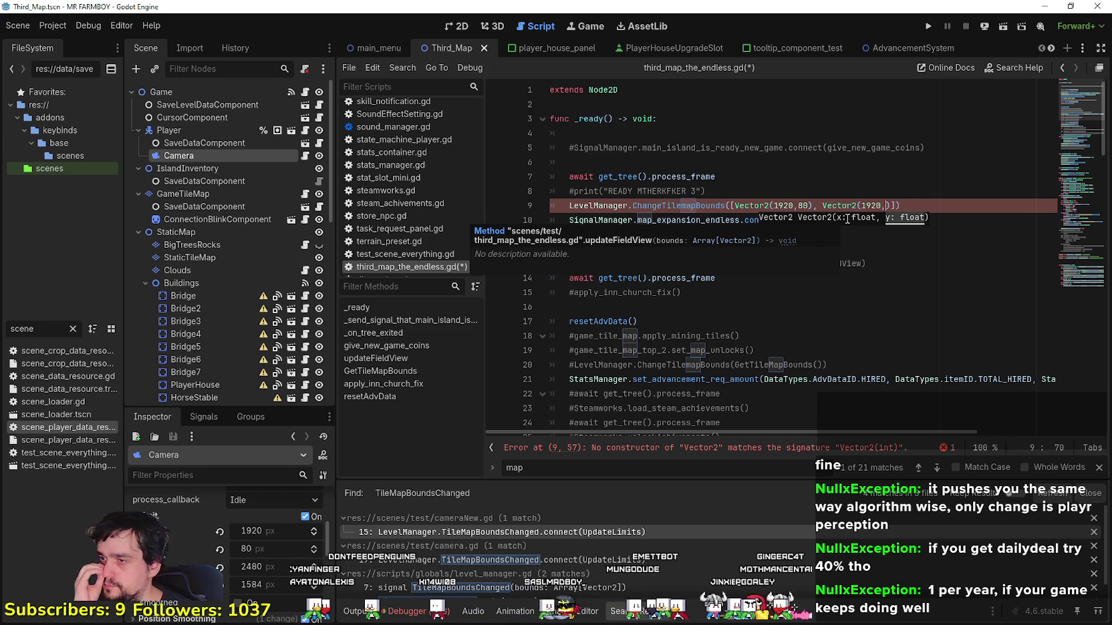
pyautogui.press('BackSpace')
pyautogui.press('BackSpace')
pyautogui.press('BackSpace')
pyautogui.write('80')
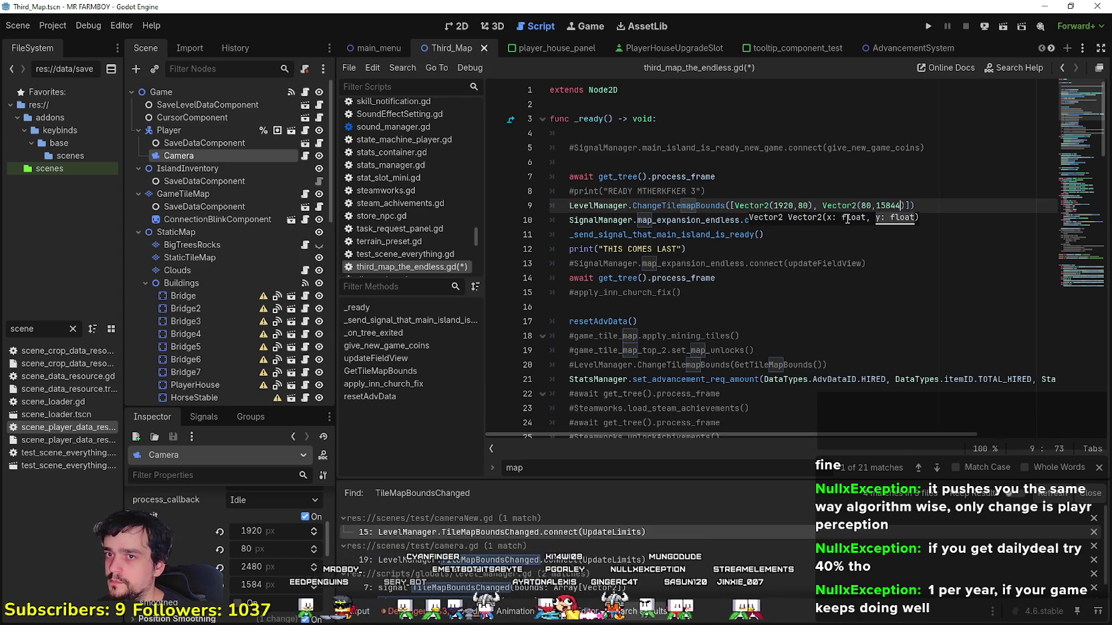
# - Correct the bounds to Vector2(1920,2480) and Vector2(80,1584), then save with Ctrl+S
pyautogui.click(834, 237)
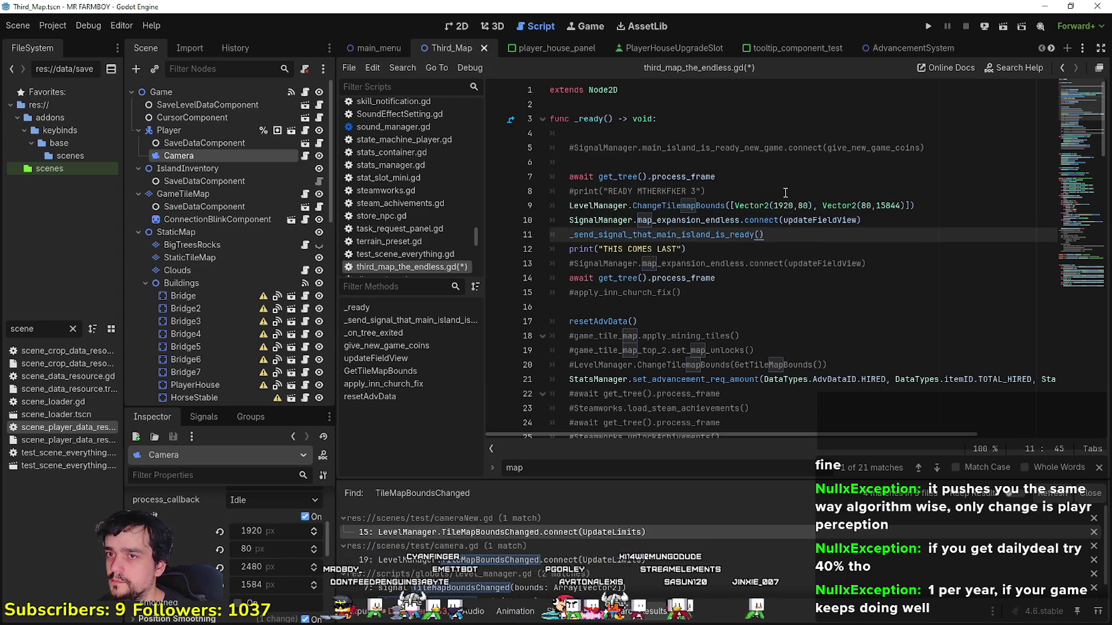
pyautogui.click(895, 205)
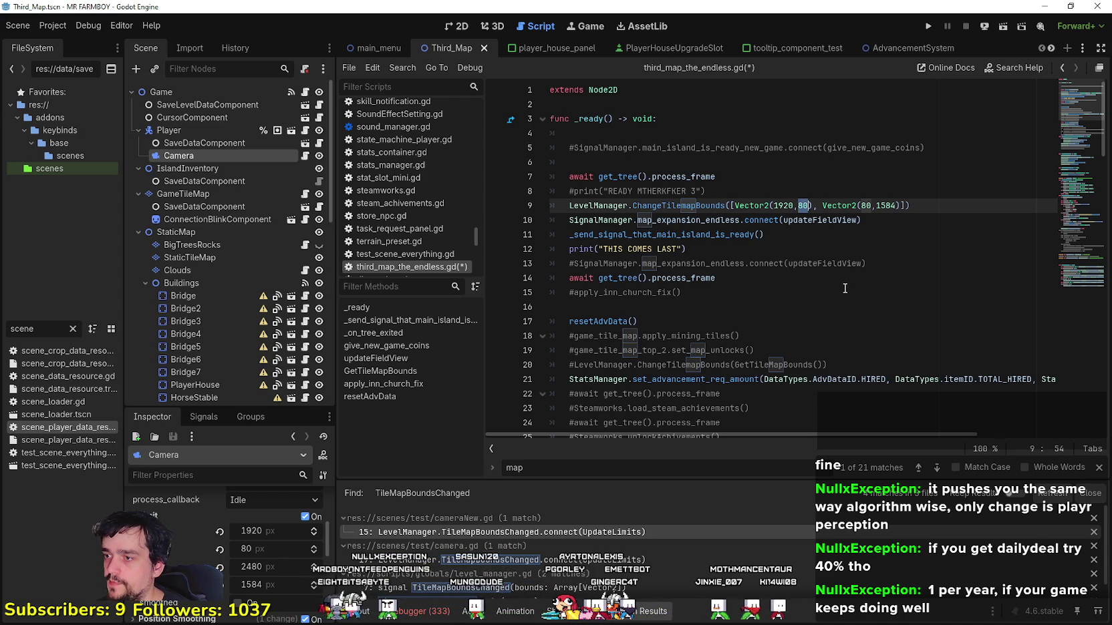
pyautogui.write('2')
pyautogui.write('5')
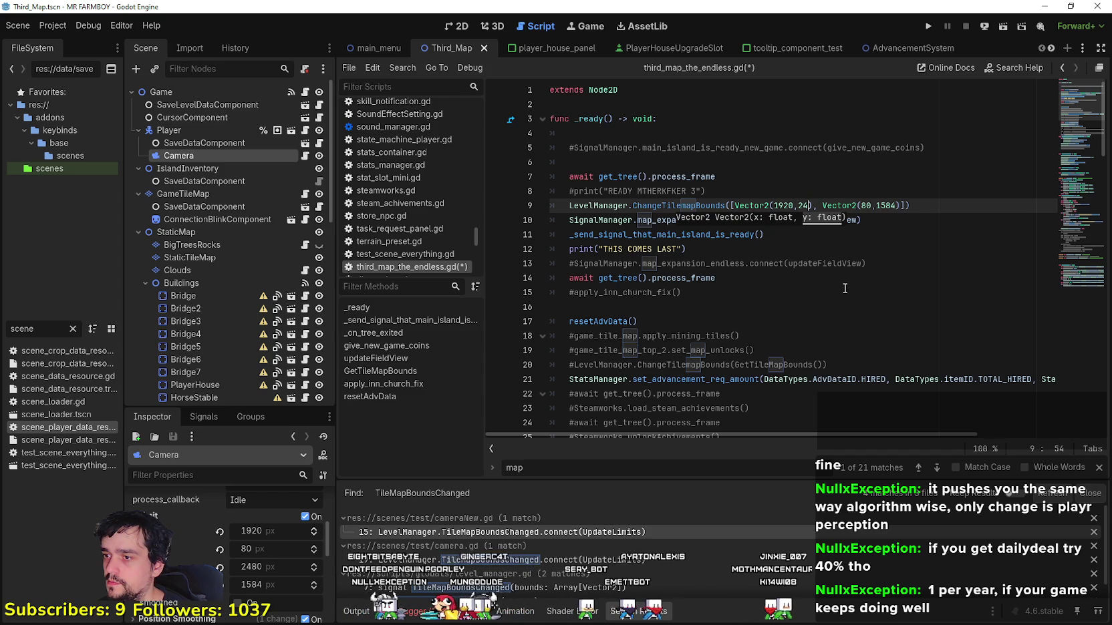
pyautogui.write('80')
pyautogui.doubleClick(875, 206)
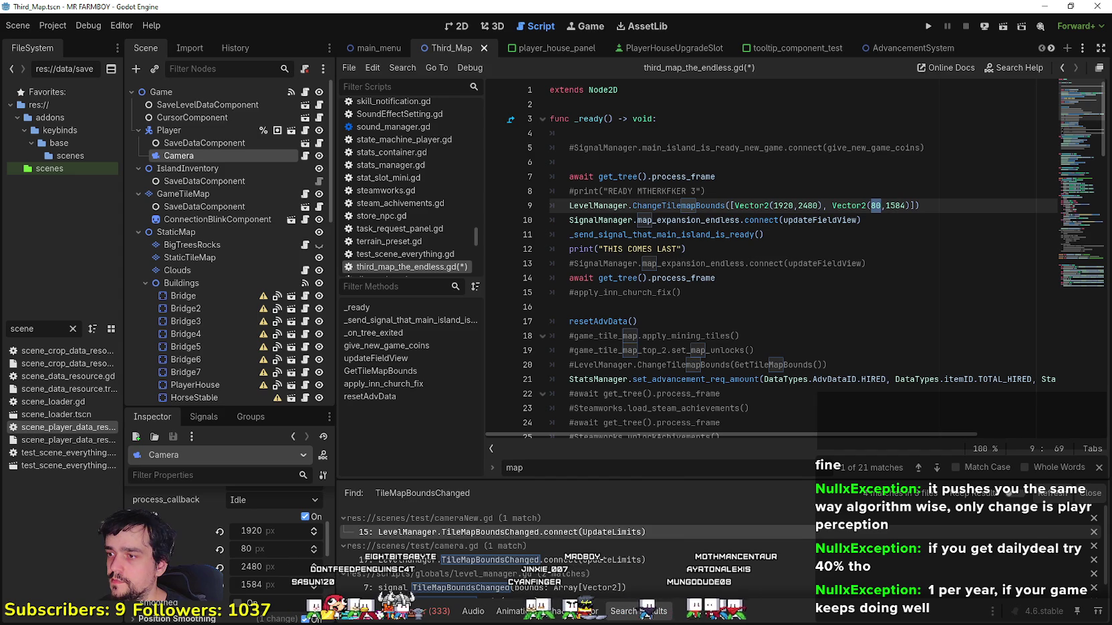
pyautogui.click(770, 232)
pyautogui.hotkey('ctrl', 's')
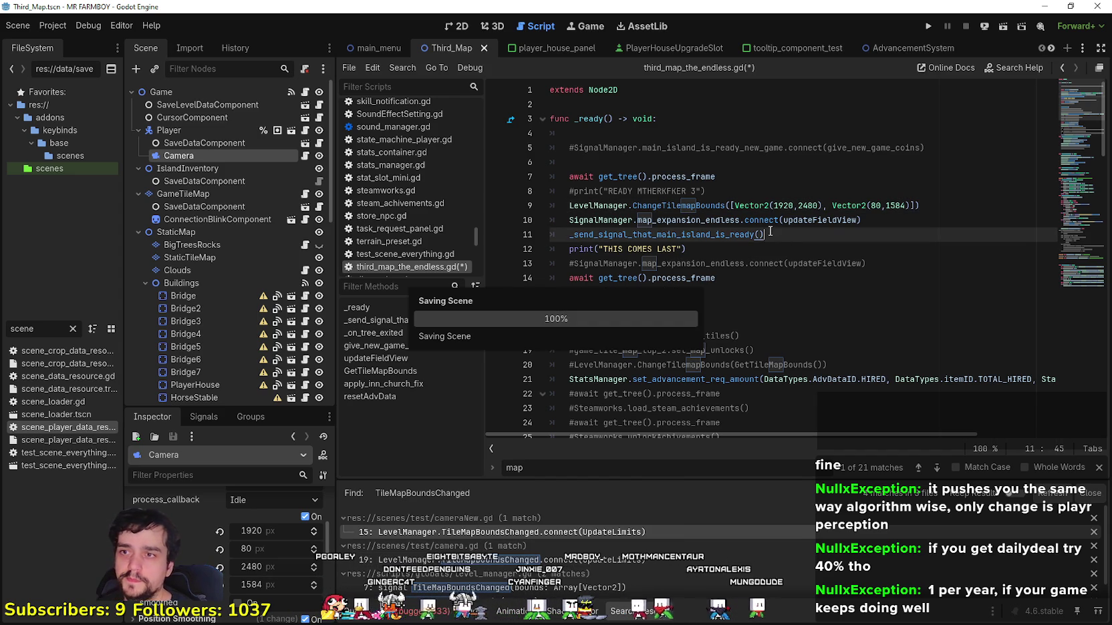
pyautogui.click(582, 205)
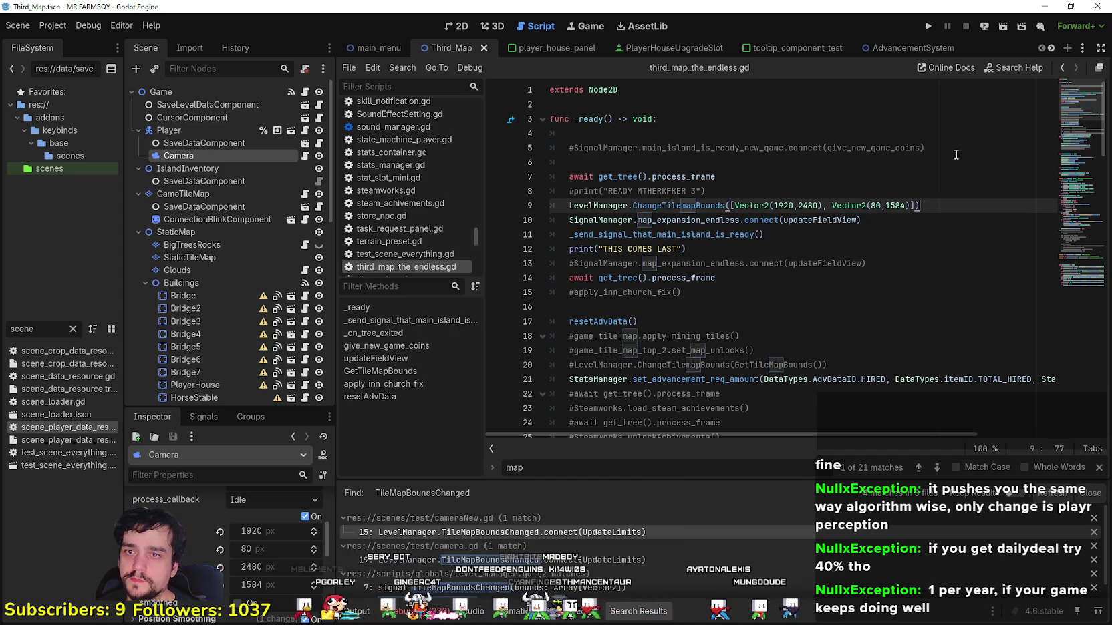
pyautogui.click(428, 613)
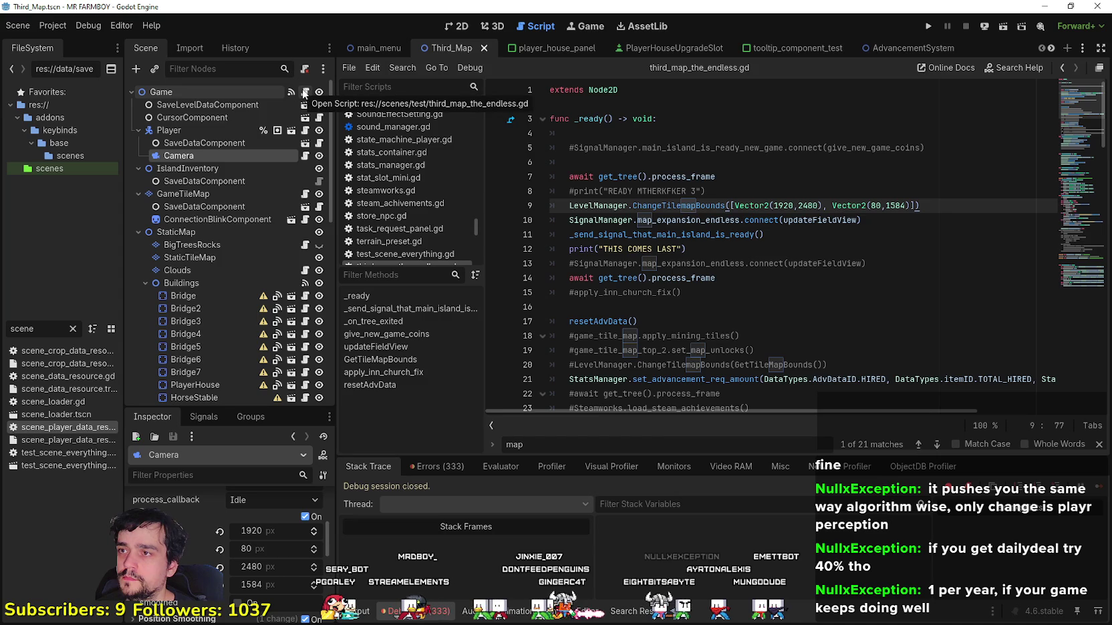
# - Run the project, load Save 4 via Continue, then choose Quit Game from the pause menu
pyautogui.click(928, 27)
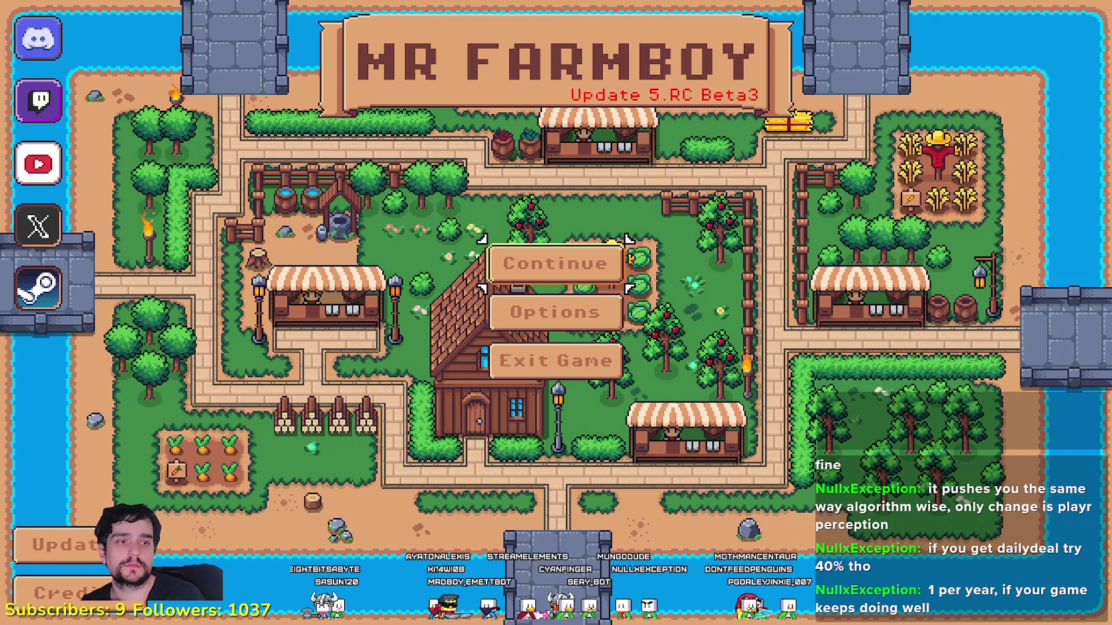
pyautogui.click(573, 267)
pyautogui.scroll(-2, 585, 380)
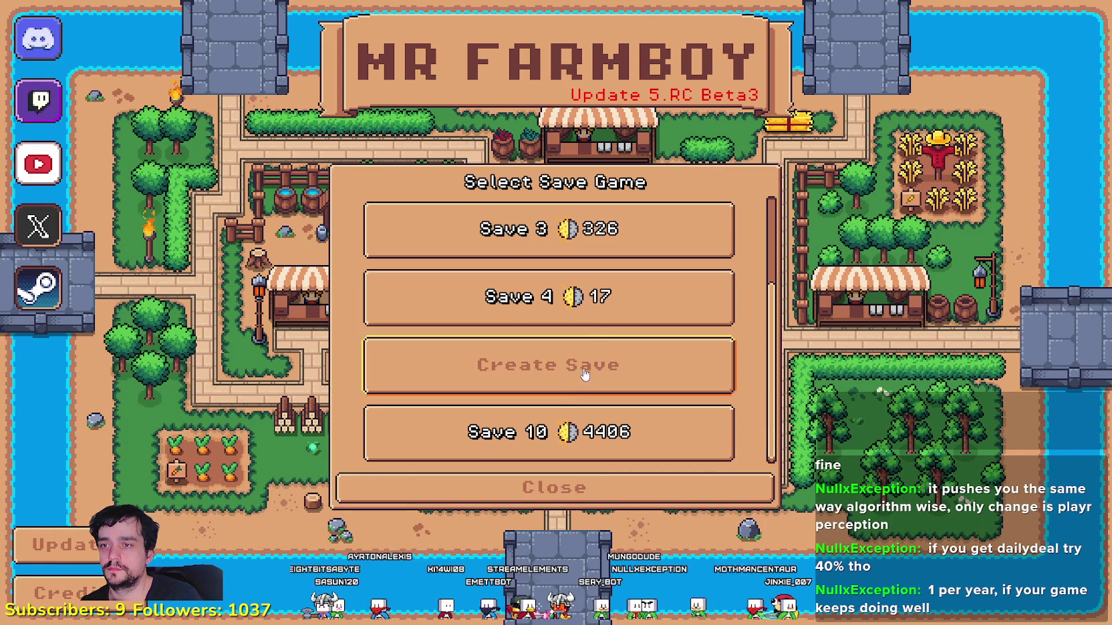
pyautogui.click(599, 320)
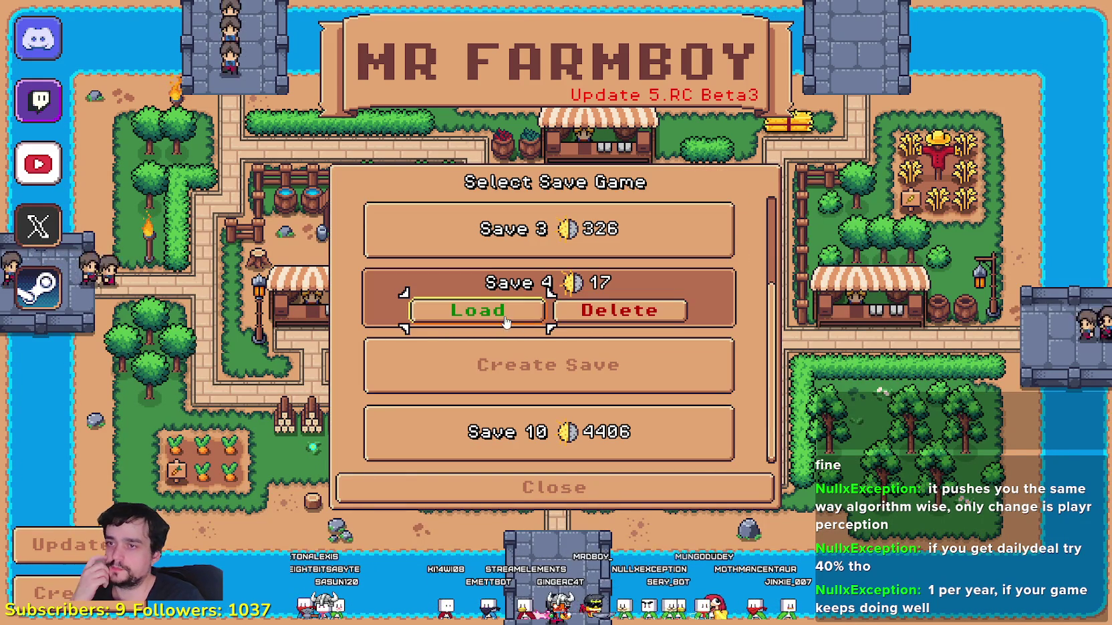
pyautogui.click(521, 312)
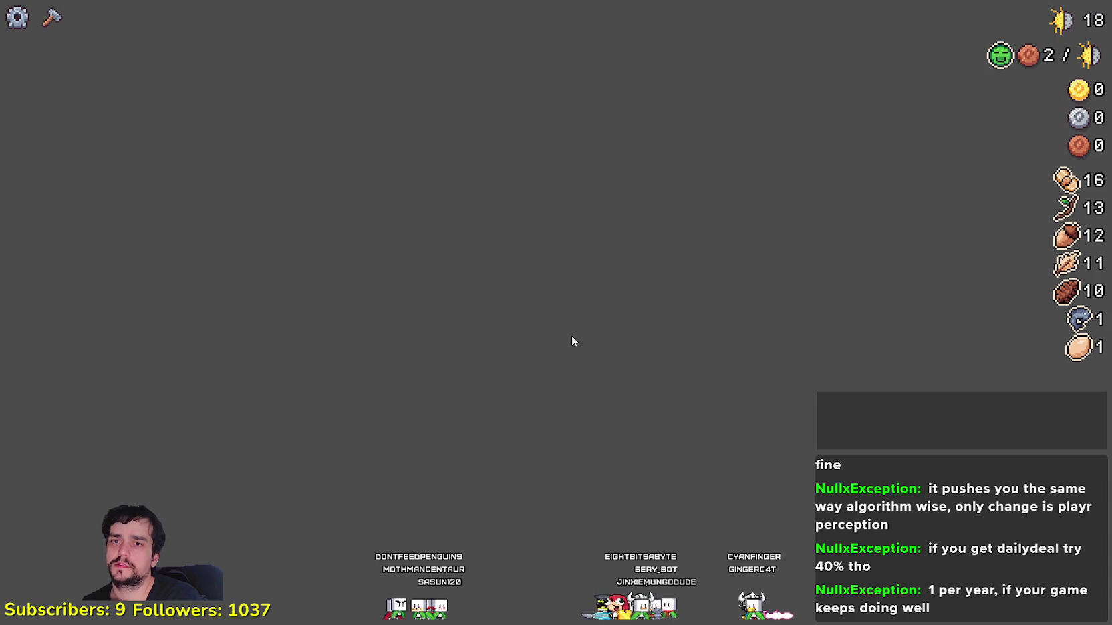
pyautogui.click(18, 23)
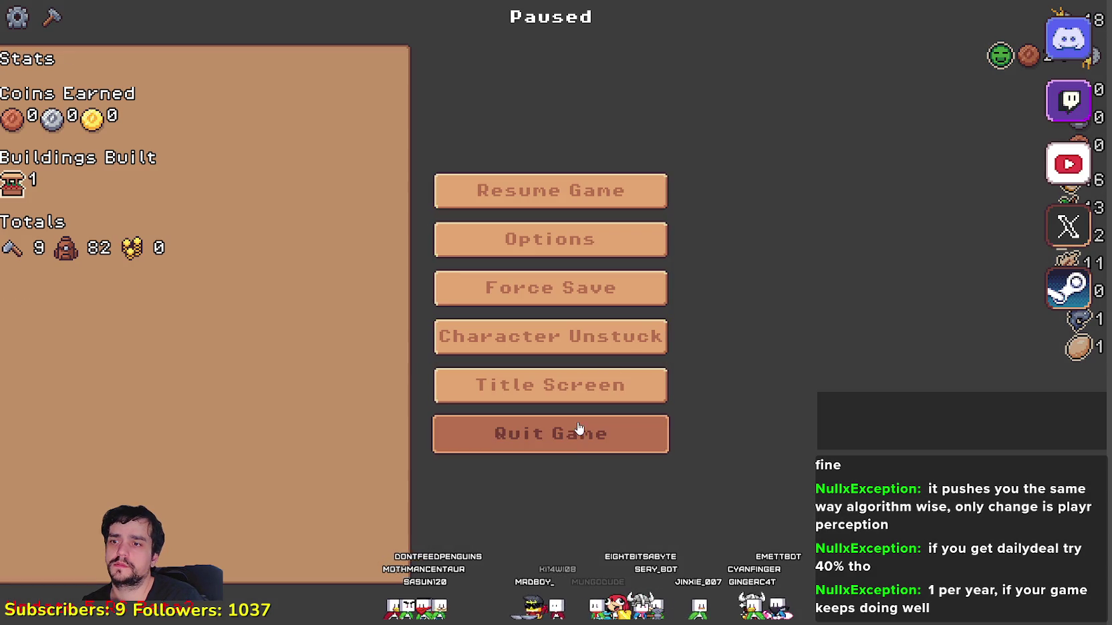
pyautogui.click(578, 432)
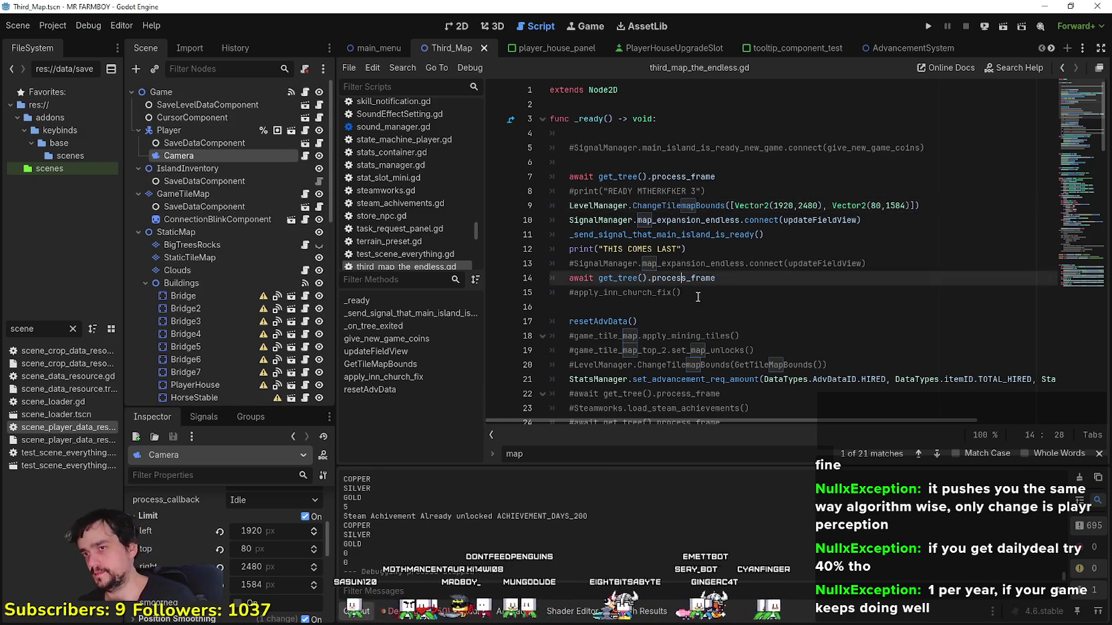
pyautogui.click(713, 294)
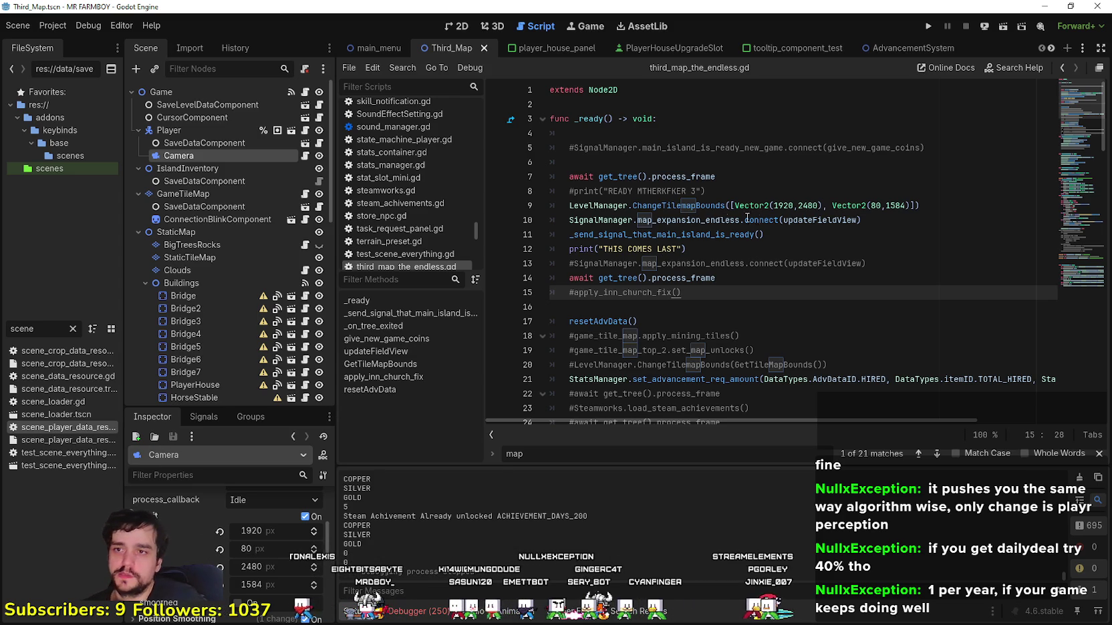
# - Scroll down to GetTileMapBounds and check the 768.0 bound value on line 62
pyautogui.rightClick(710, 207)
pyautogui.press('Escape')
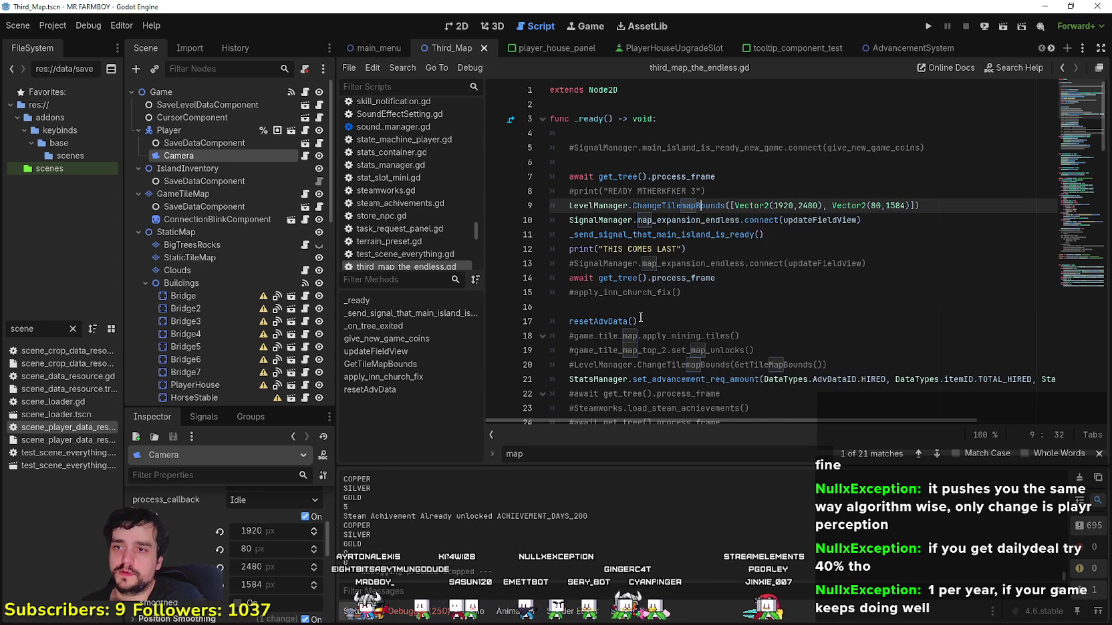
pyautogui.scroll(-4, 640, 314)
pyautogui.scroll(-5, 640, 314)
pyautogui.scroll(-4, 641, 313)
pyautogui.scroll(-5, 644, 311)
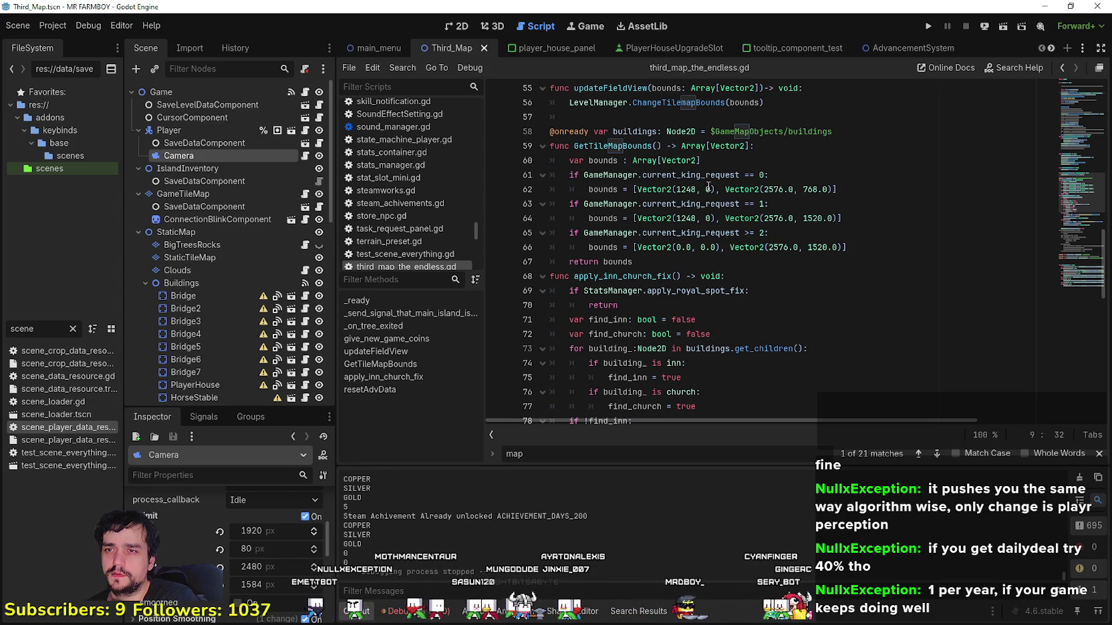
pyautogui.click(706, 189)
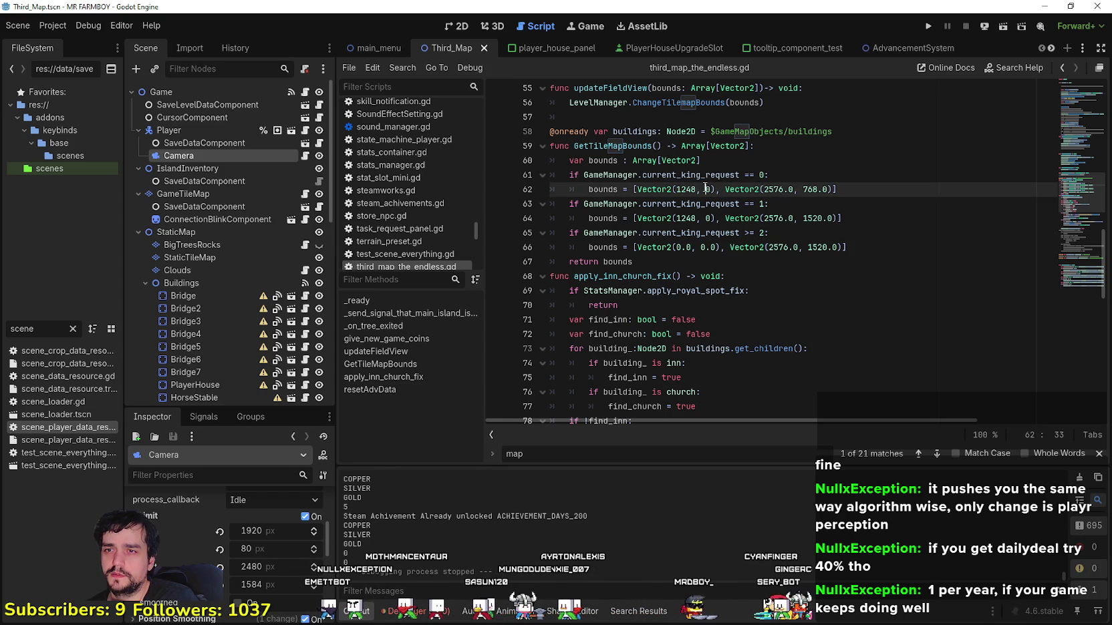
pyautogui.doubleClick(805, 189)
# - Edit line 9 so the bounds read (1920,80) and (2480,1584), then rerun with F5
pyautogui.scroll(10, 823, 257)
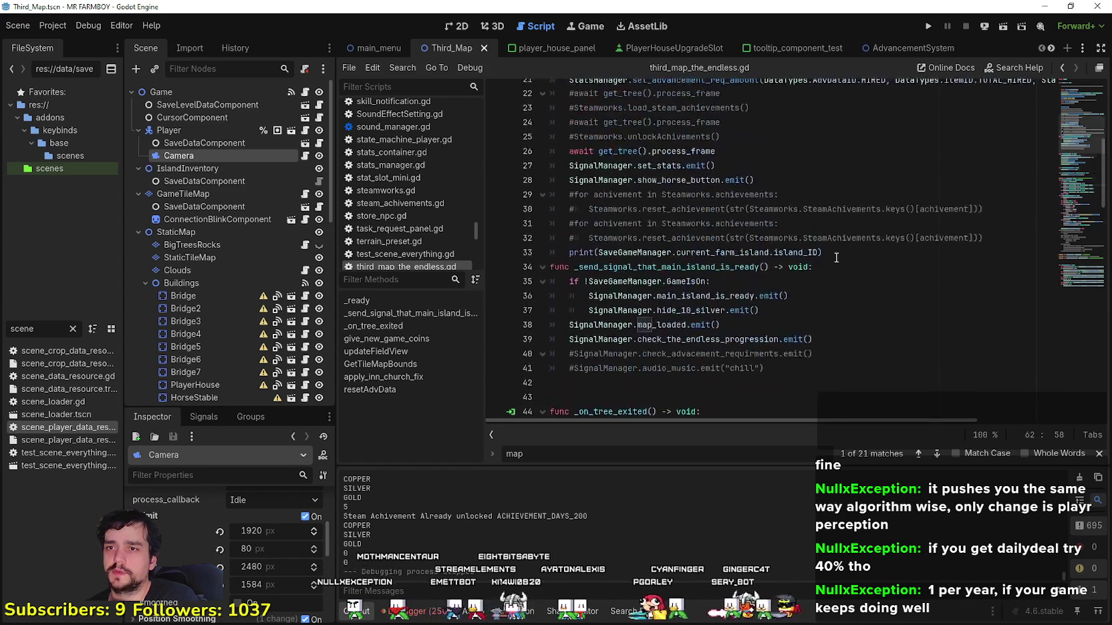
pyautogui.scroll(3, 824, 257)
pyautogui.scroll(3, 801, 227)
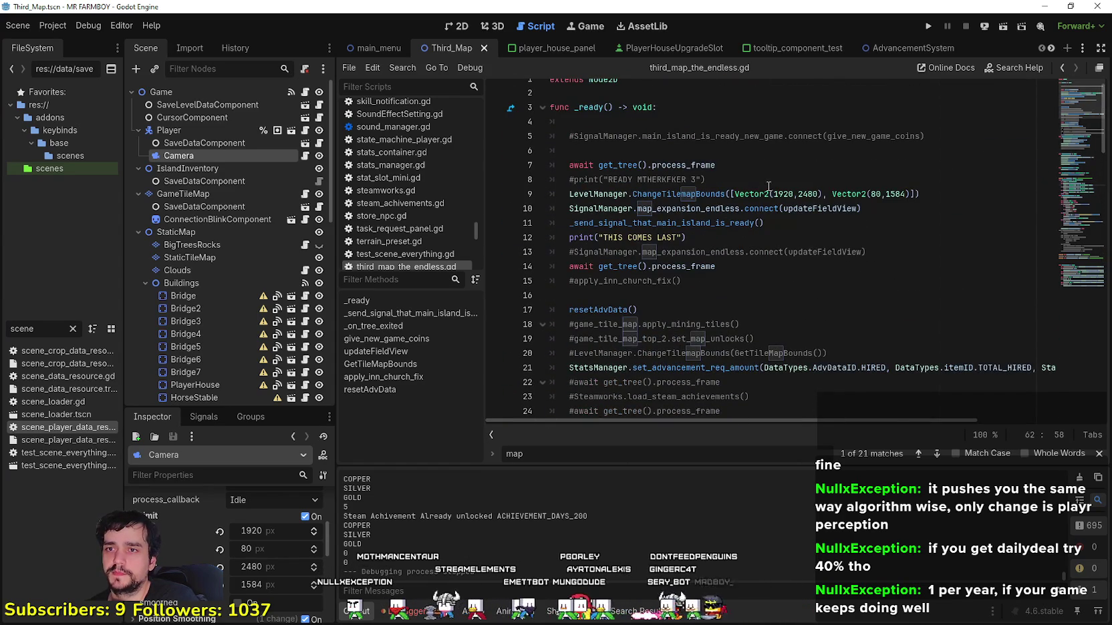
pyautogui.moveTo(772, 193); pyautogui.dragTo(793, 191)
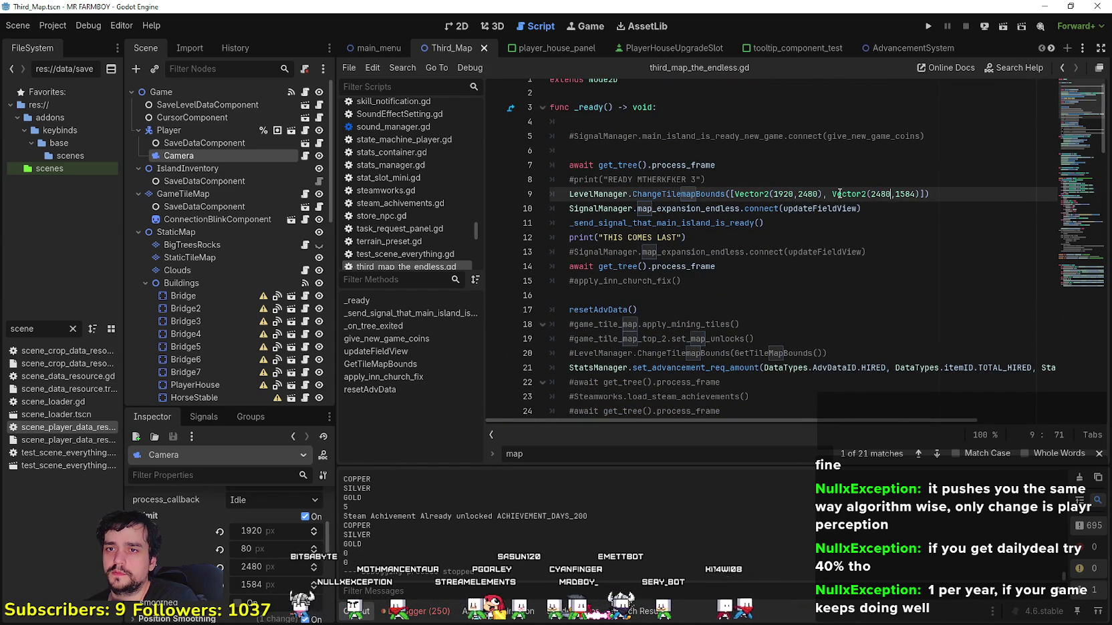
pyautogui.doubleClick(809, 193)
pyautogui.write('80')
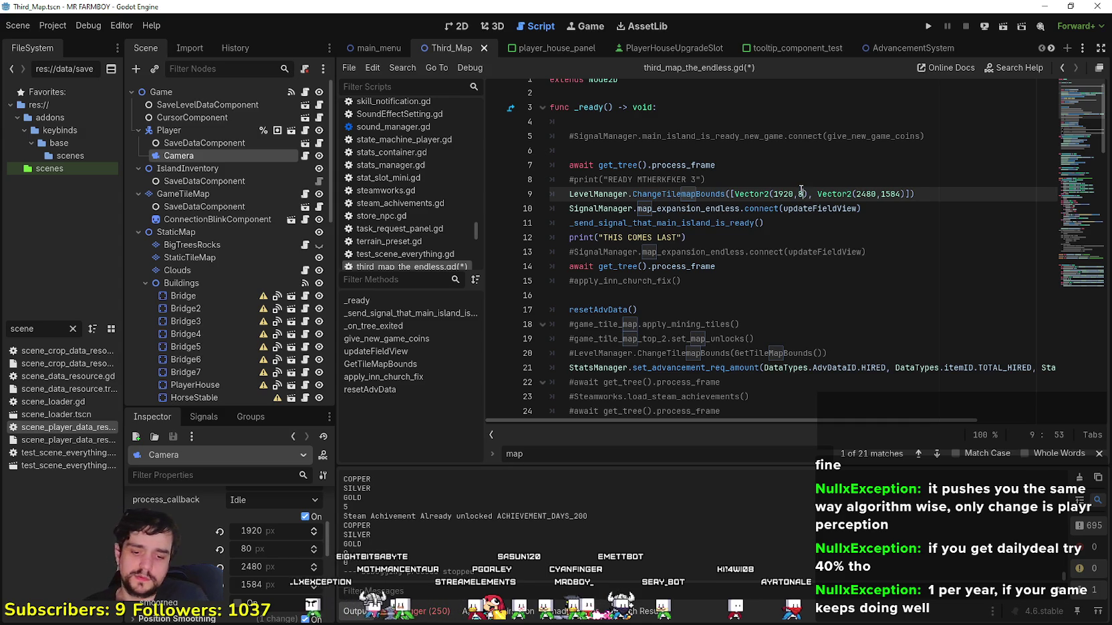
pyautogui.click(897, 195)
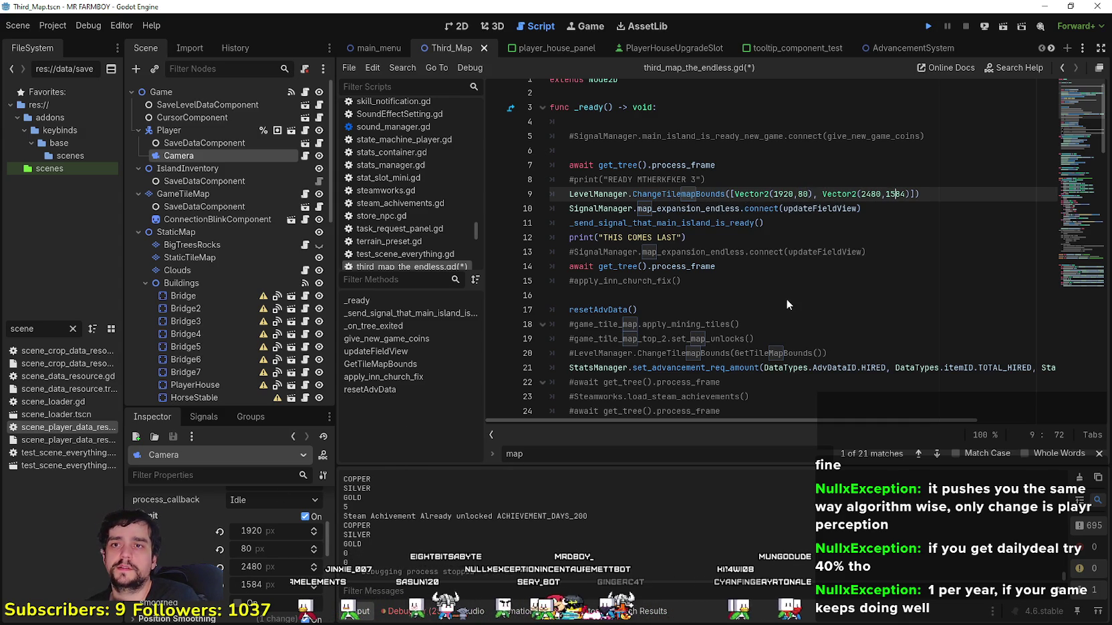
pyautogui.press('F5')
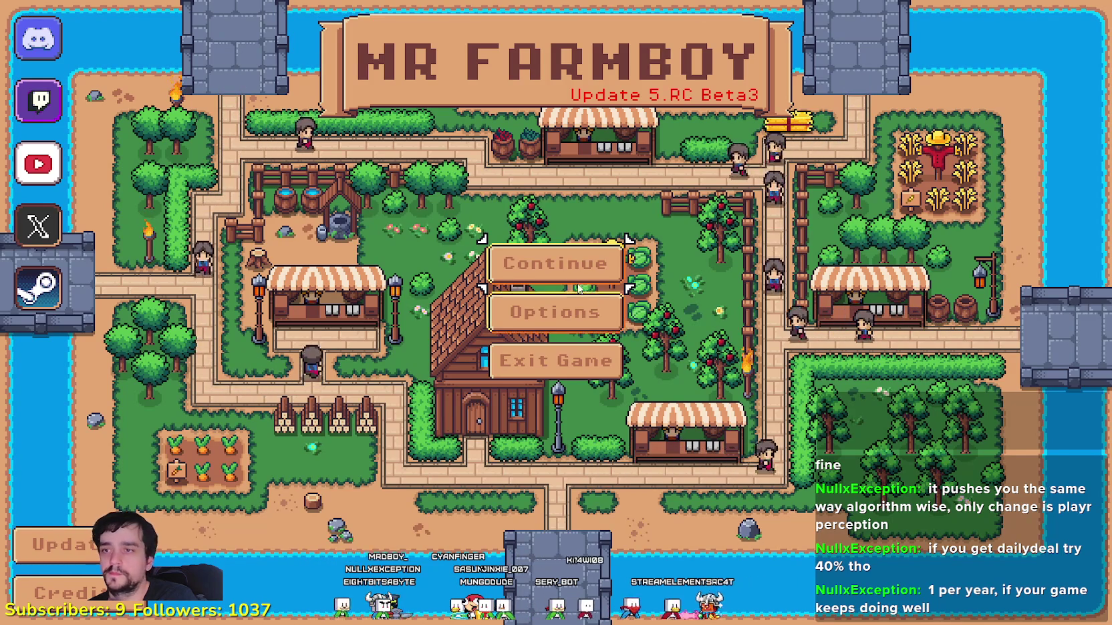
# - Load Save 4 and briefly view the Player House advancements panel
pyautogui.click(555, 263)
pyautogui.scroll(-2, 468, 301)
pyautogui.click(461, 294)
pyautogui.click(460, 317)
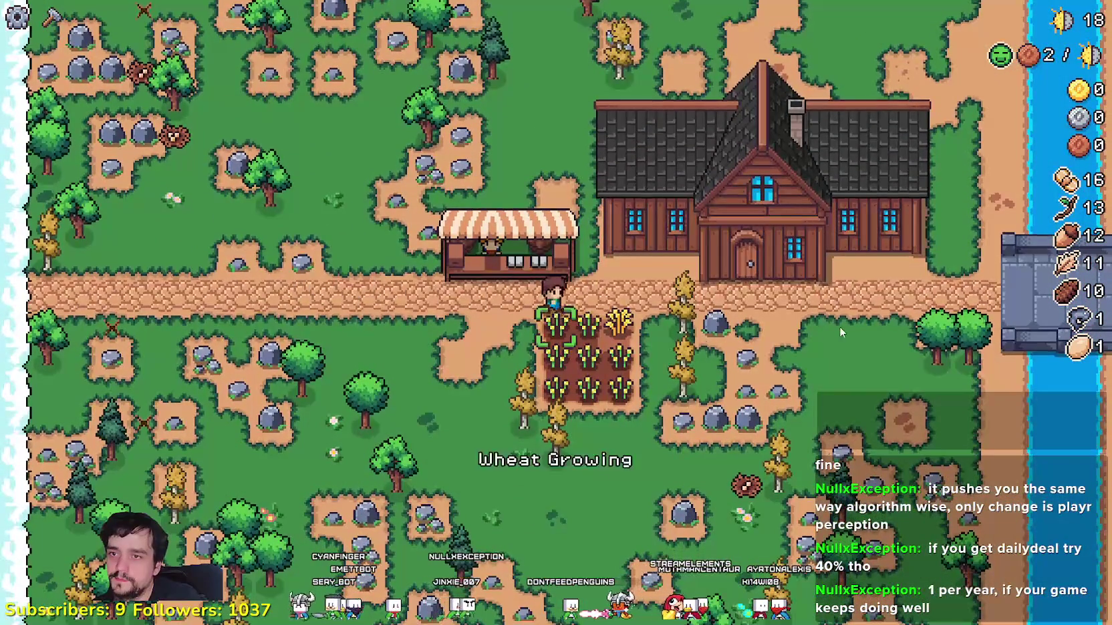
pyautogui.press('e')
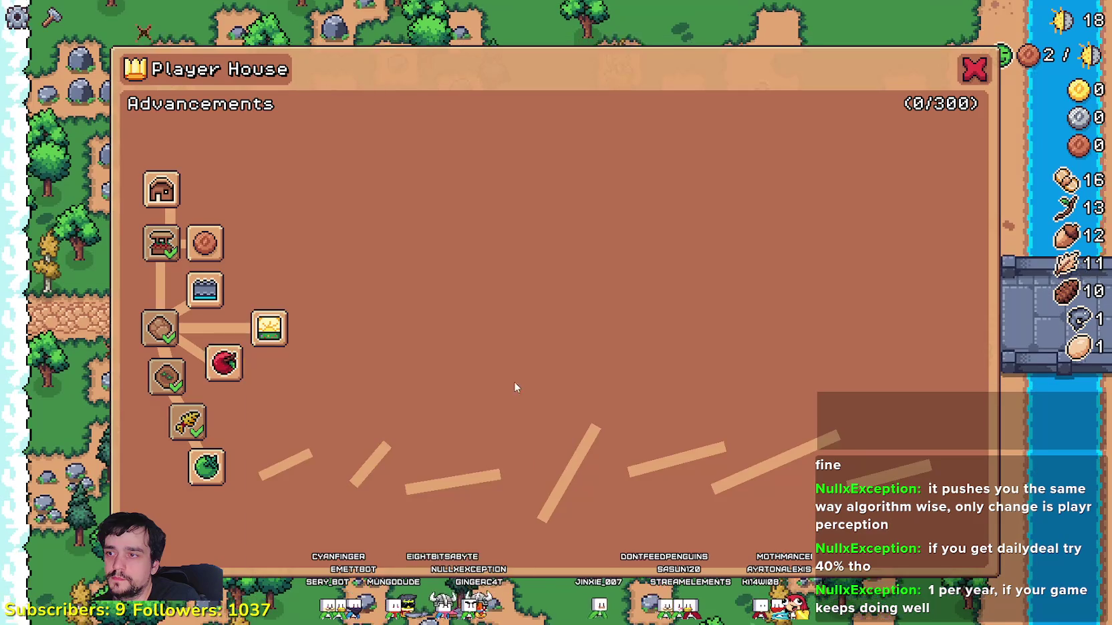
pyautogui.press('Escape')
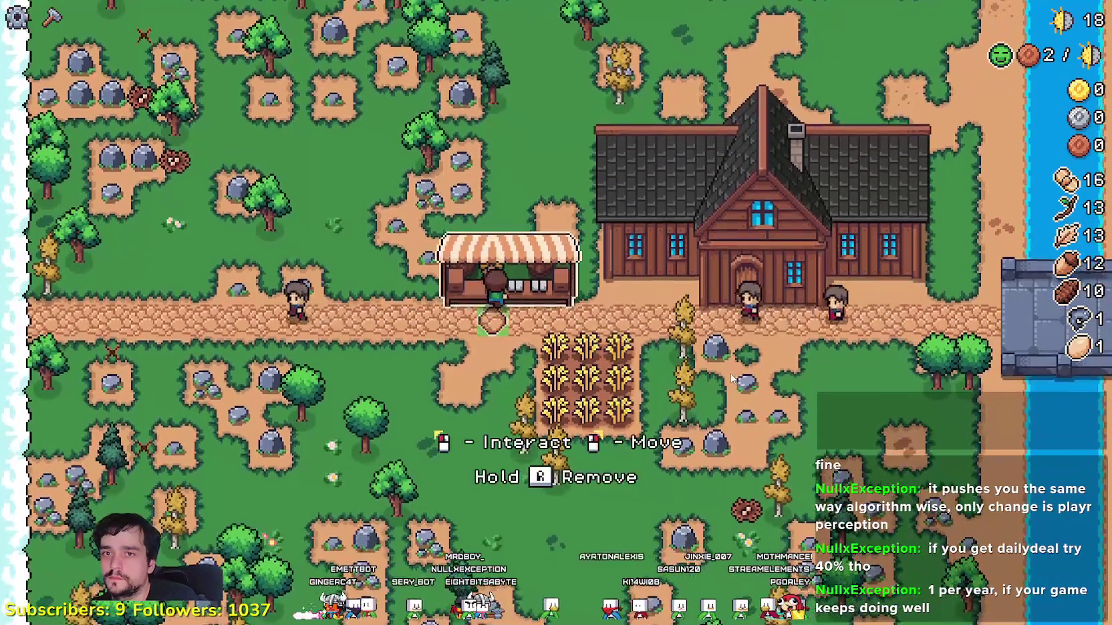
# - Sell blue and grey fish at the market stall for 800 copper, then quit with Alt+F4
pyautogui.press('e')
pyautogui.click(480, 485)
pyautogui.click(428, 485)
pyautogui.click(474, 199)
pyautogui.click(524, 249)
pyautogui.press('Escape')
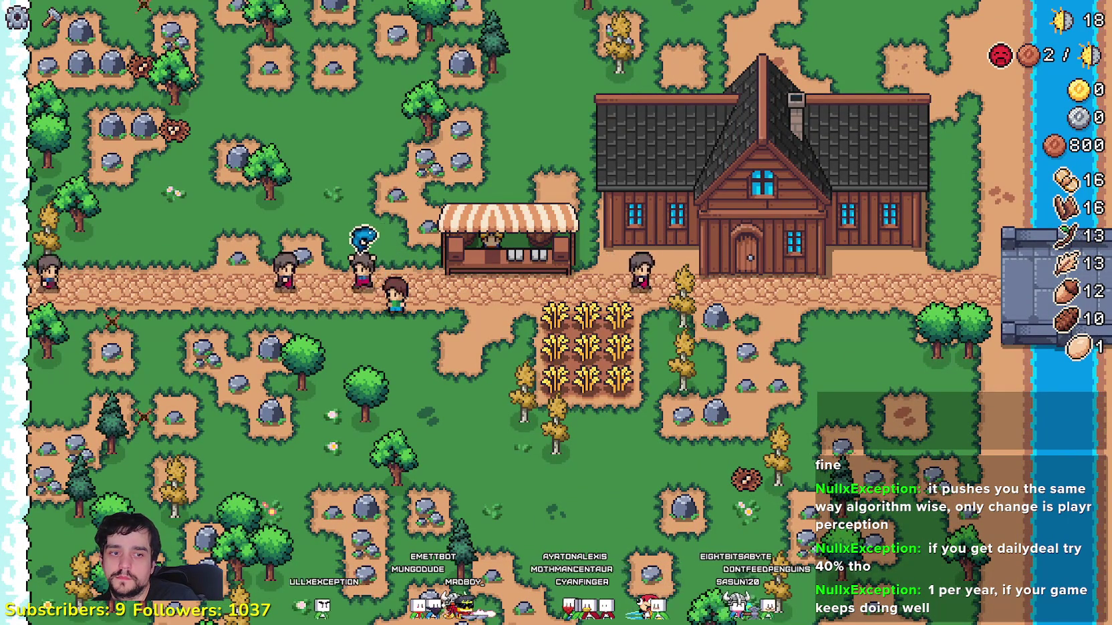
pyautogui.hotkey('alt', 'F4')
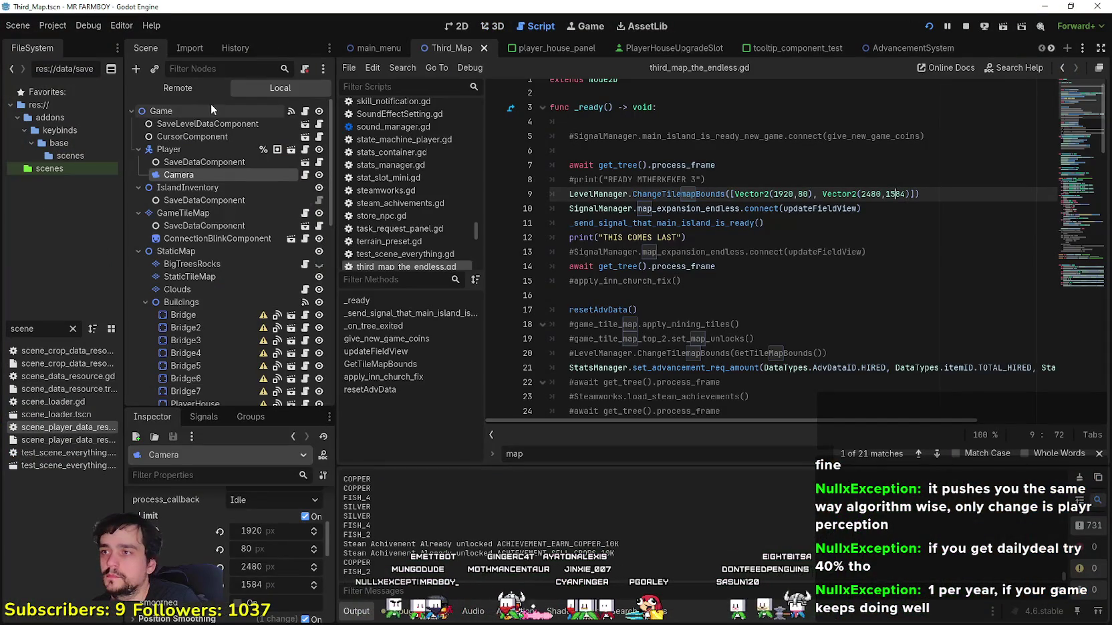
# - Browse InventoryManager's inventory dictionary, then select root in the remote tree and switch to Local
pyautogui.click(207, 187)
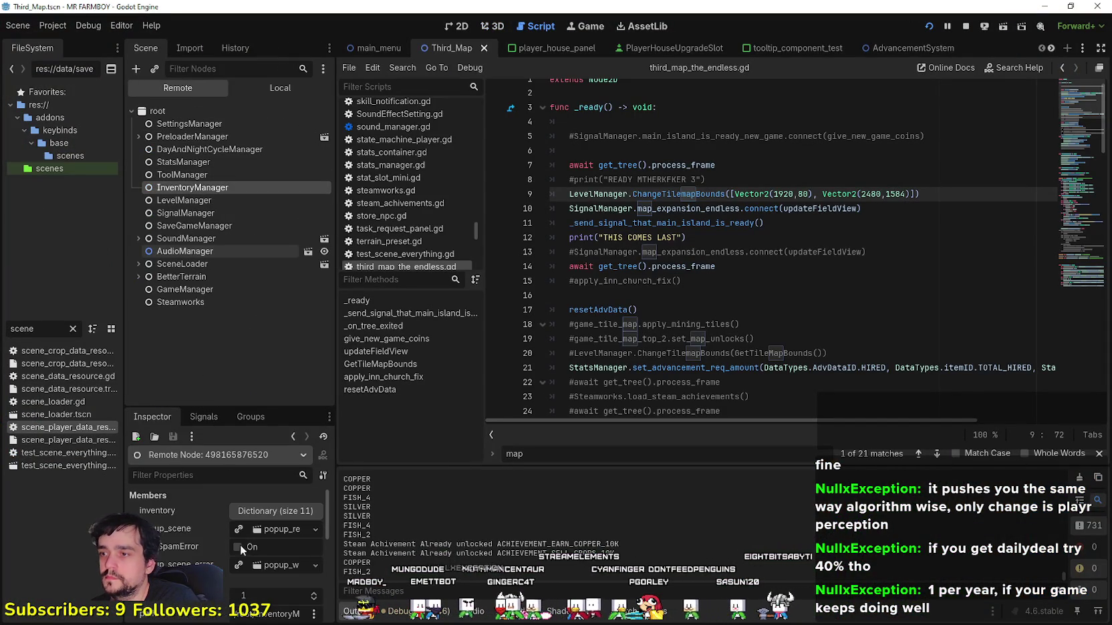
pyautogui.click(259, 507)
pyautogui.scroll(-5, 241, 549)
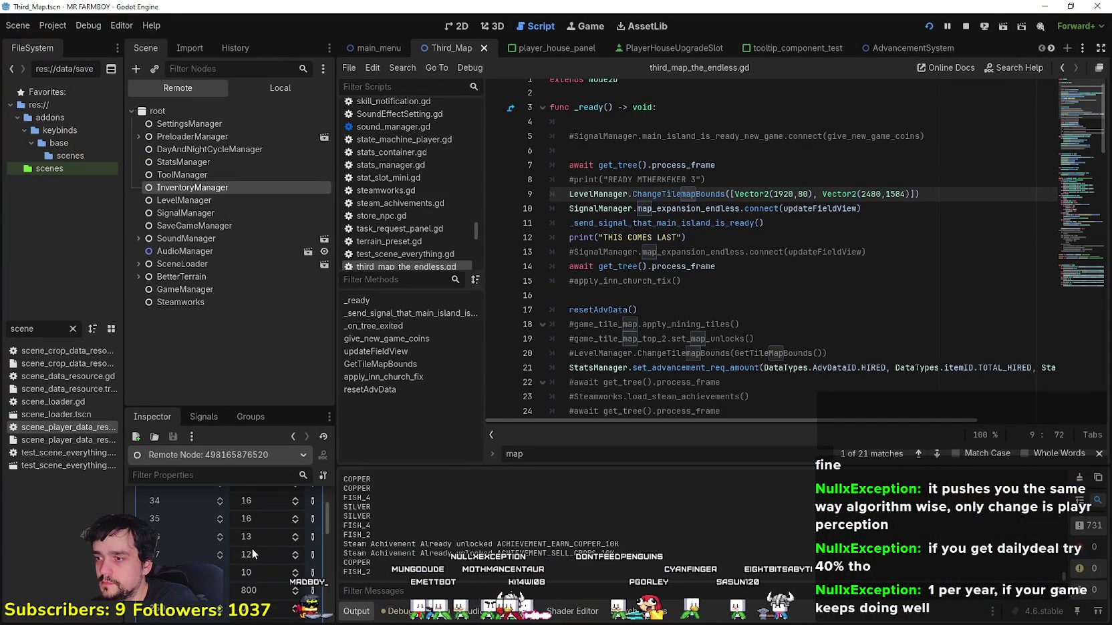
pyautogui.click(264, 592)
pyautogui.write('353252')
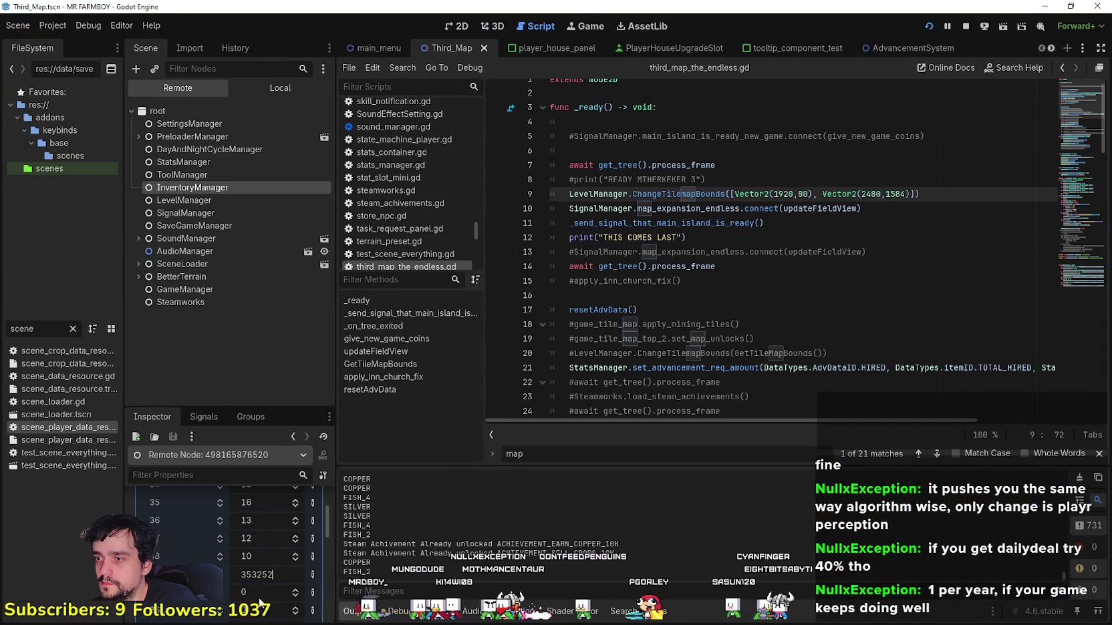
pyautogui.scroll(-1, 261, 574)
pyautogui.scroll(2, 257, 570)
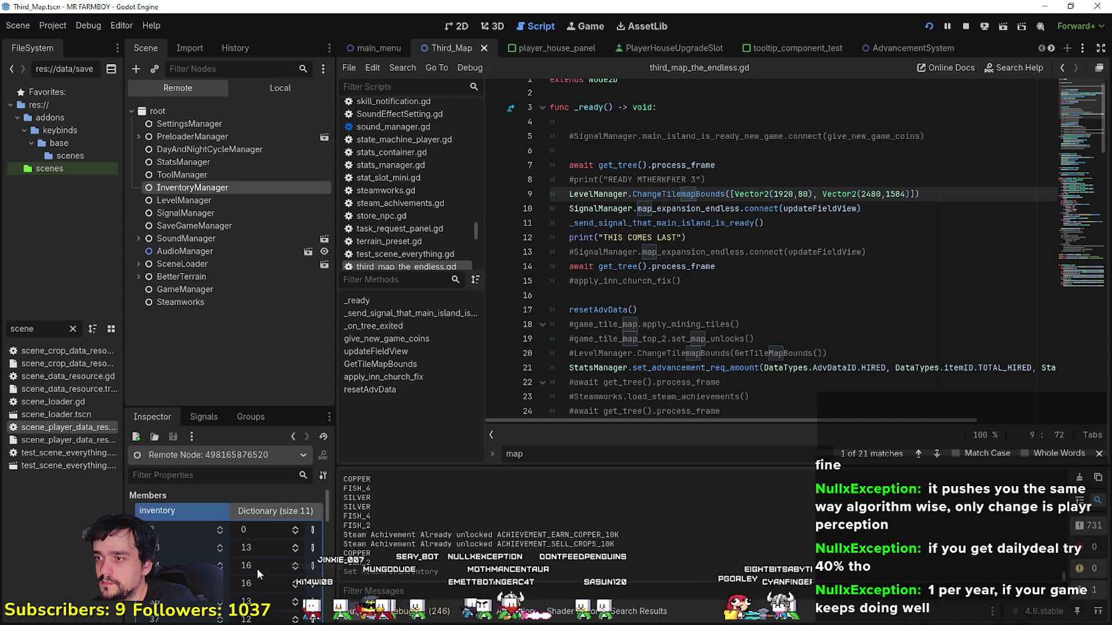
pyautogui.scroll(-2, 255, 562)
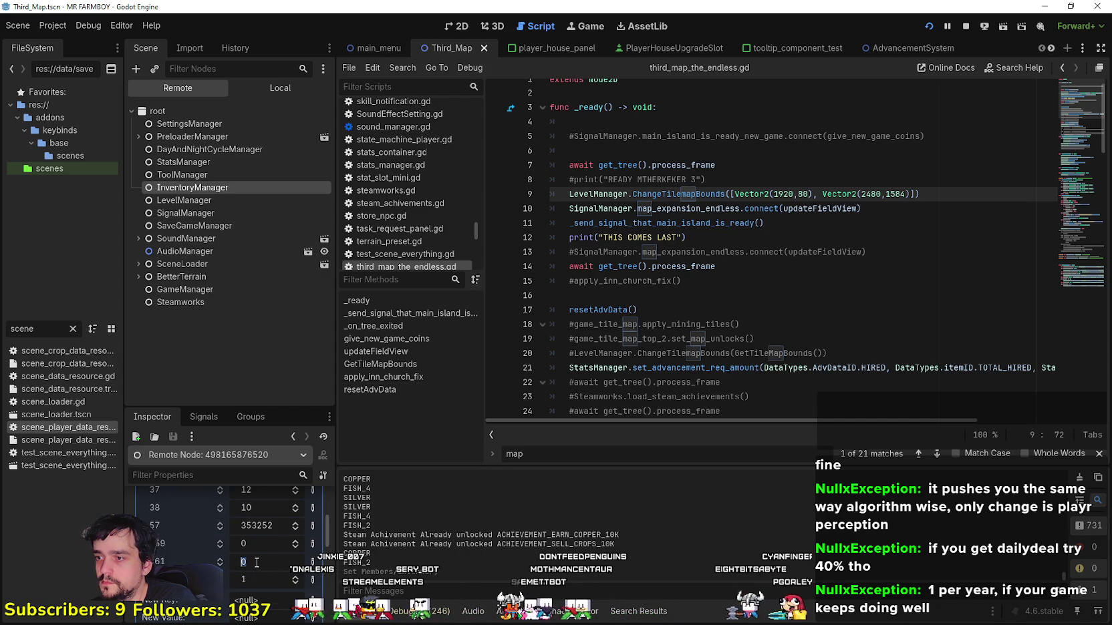
pyautogui.click(268, 93)
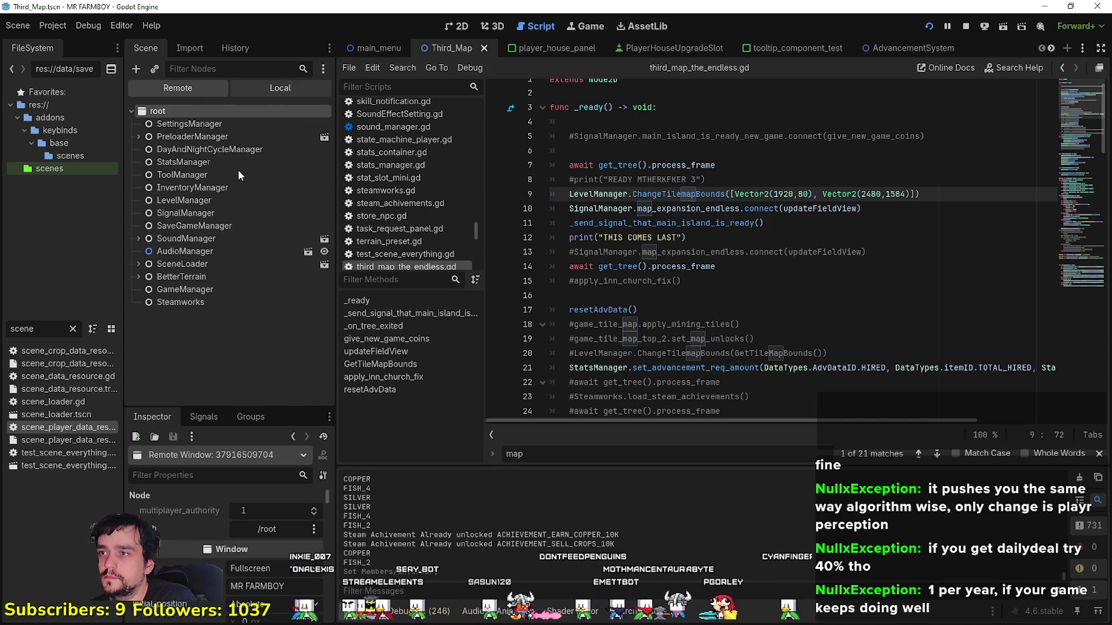
pyautogui.click(240, 161)
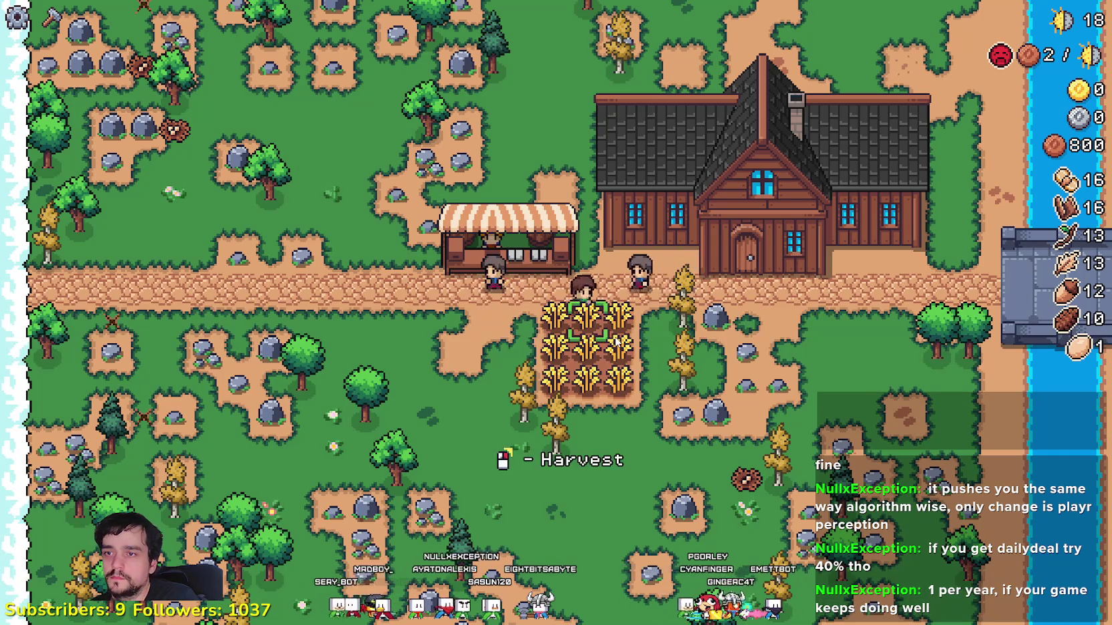
# - Unlock Animal Tile, Coop, Chickens, Cucumber, Grapes, Strawberry, White Corn and more Player House advancements
pyautogui.click(842, 267)
pyautogui.moveTo(224, 363)
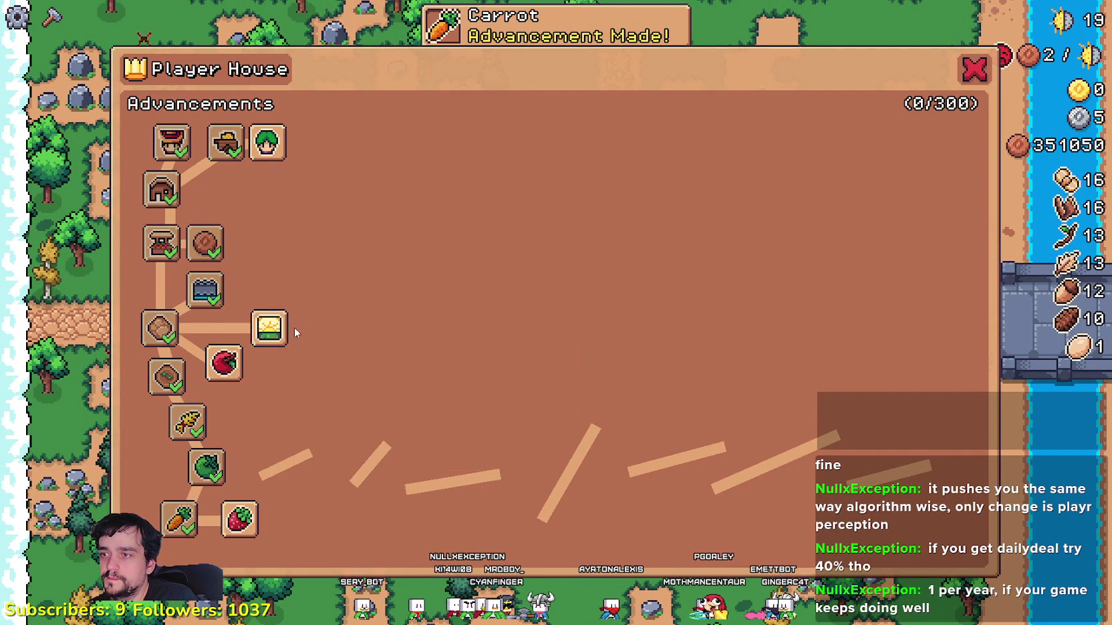
pyautogui.click(270, 328)
pyautogui.click(280, 279)
pyautogui.click(227, 194)
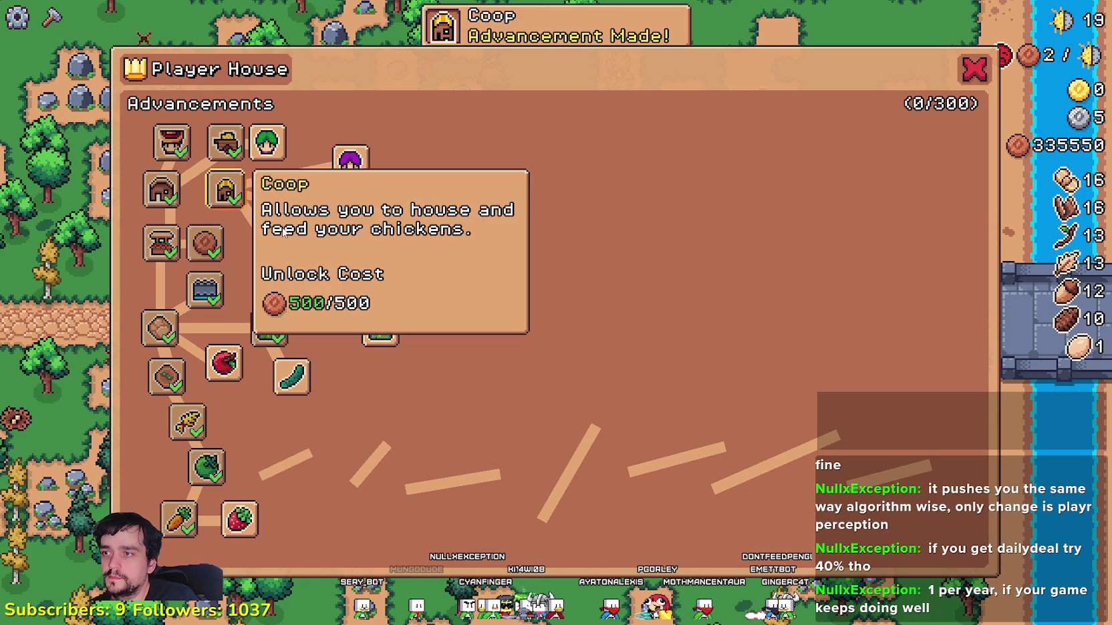
pyautogui.click(283, 207)
pyautogui.click(291, 376)
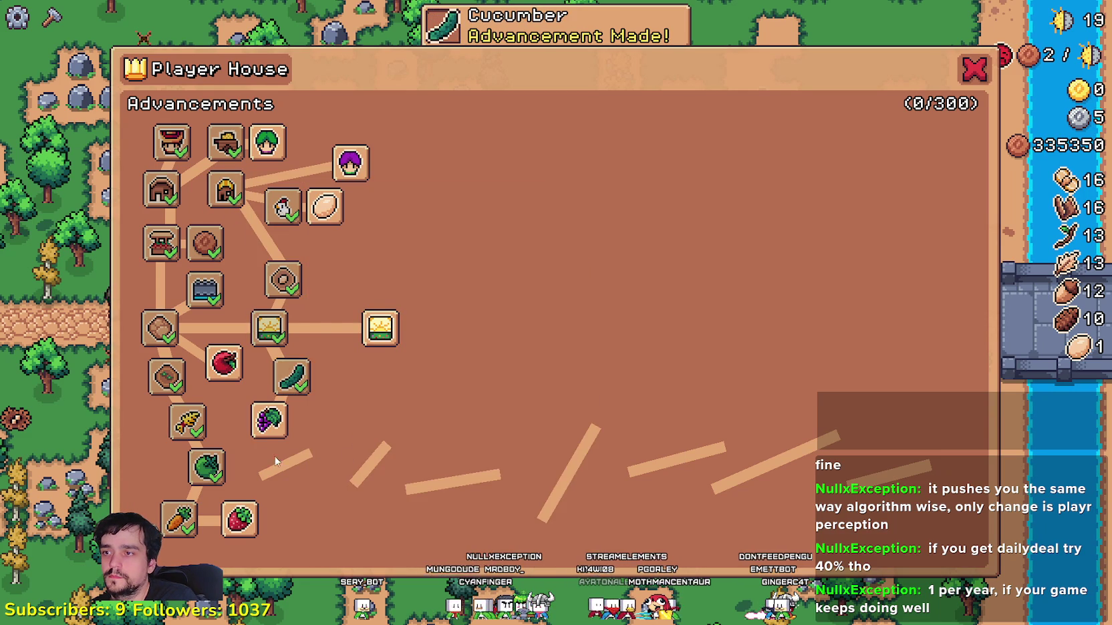
pyautogui.click(270, 419)
pyautogui.click(239, 519)
pyautogui.click(319, 443)
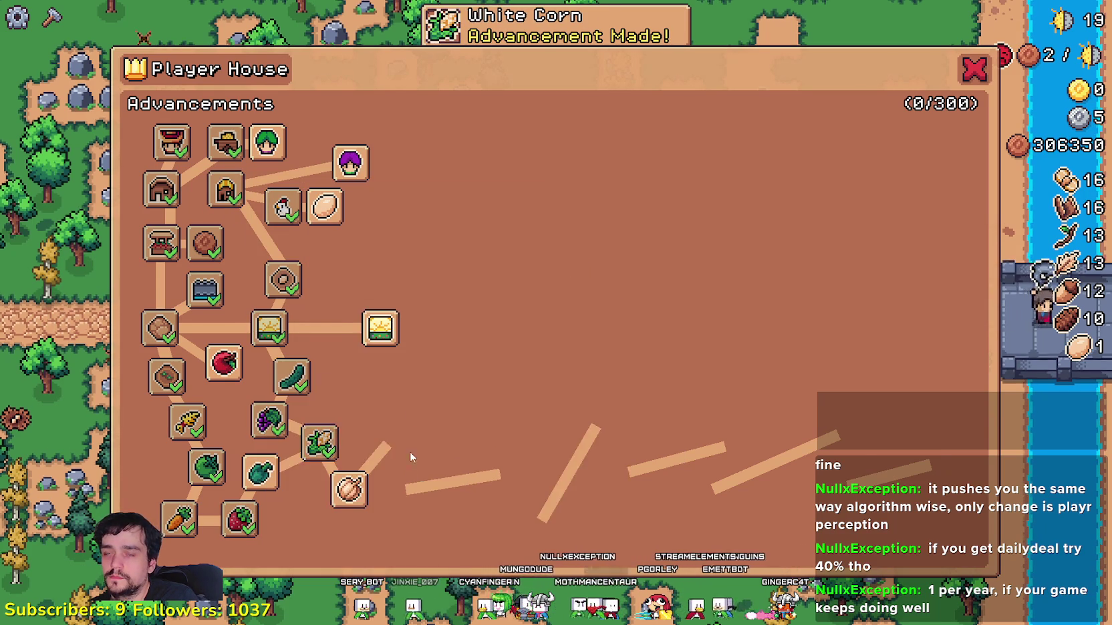
pyautogui.press('Escape')
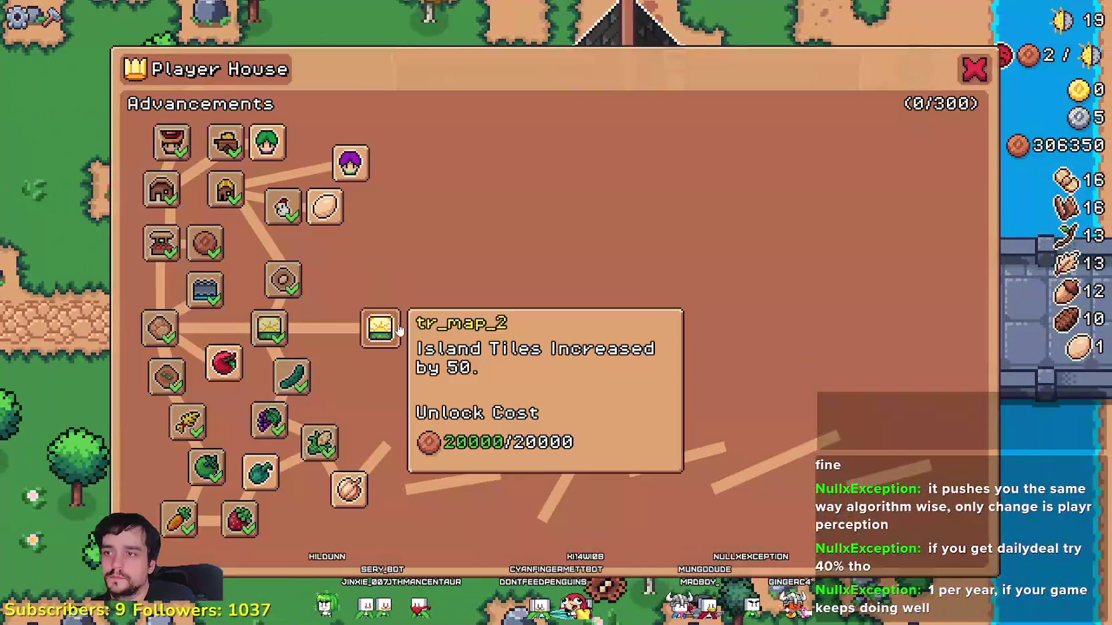
pyautogui.click(381, 327)
pyautogui.press('Escape')
# - Pan around the map, walk the farmer from the blue-roofed building, then quit via Pause
pyautogui.scroll(-5, 439, 390)
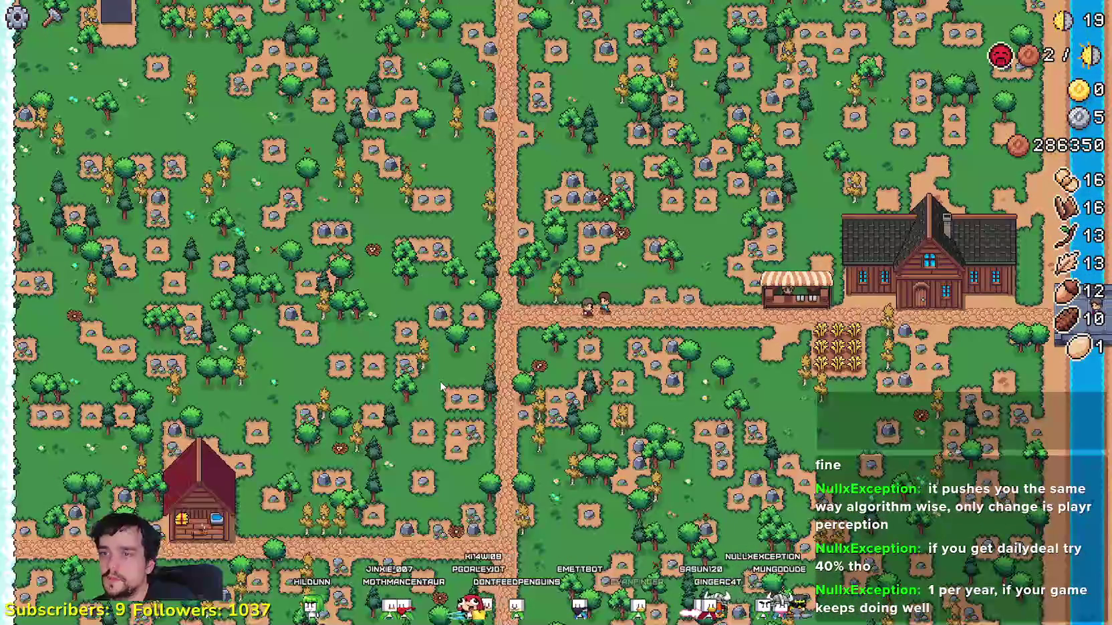
pyautogui.press('w')
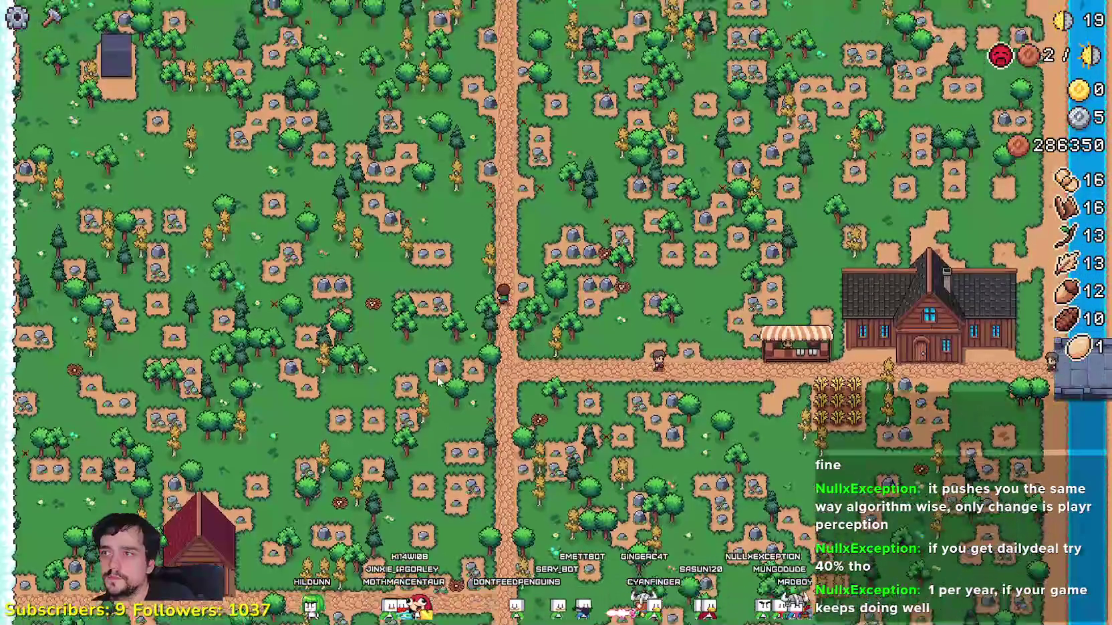
pyautogui.press('w')
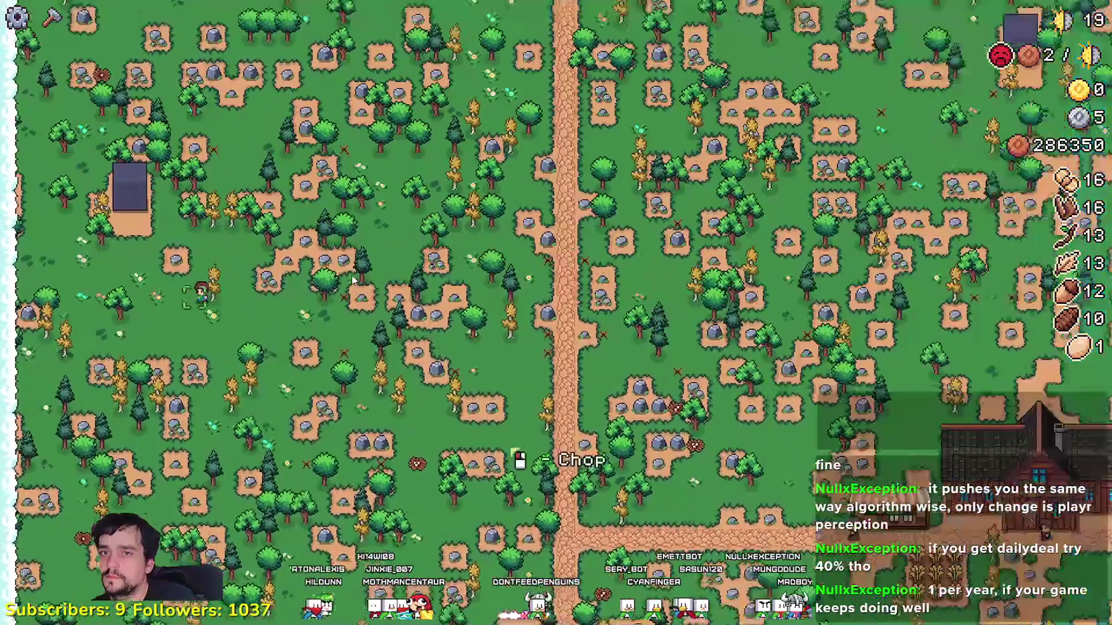
pyautogui.scroll(5, 440, 315)
pyautogui.click(440, 316)
pyautogui.rightClick(440, 373)
pyautogui.press('d')
pyautogui.press('s')
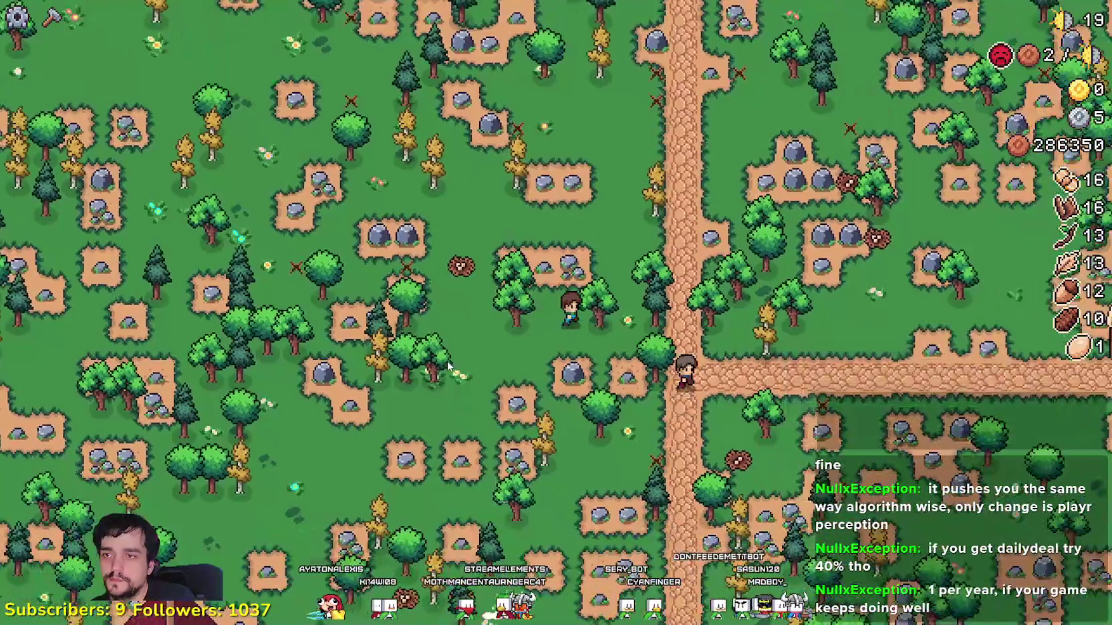
pyautogui.press('Escape')
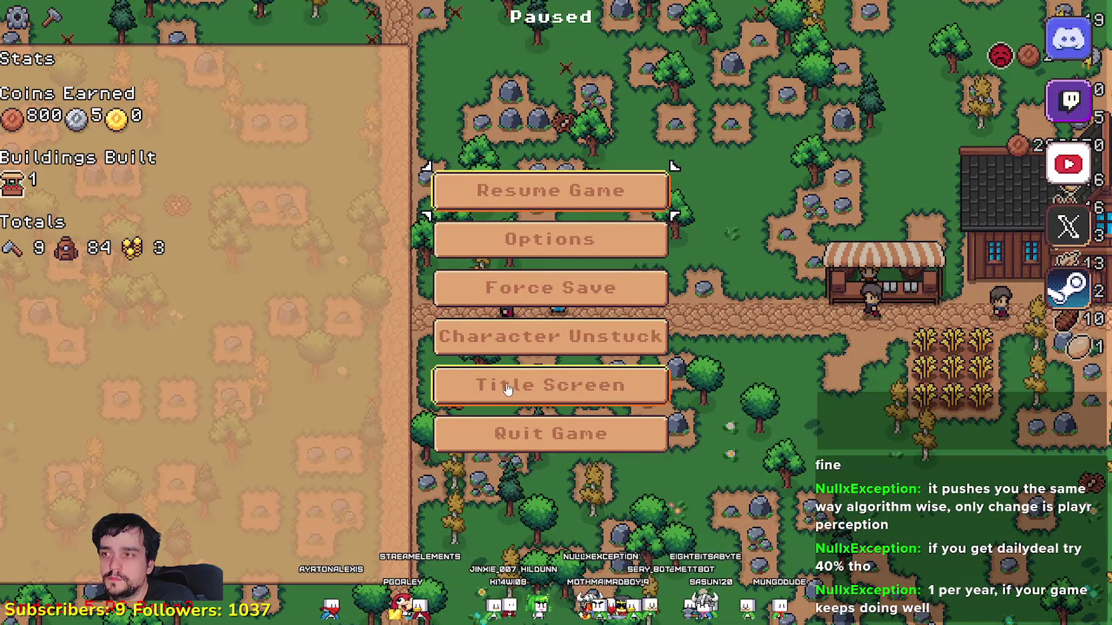
pyautogui.click(643, 443)
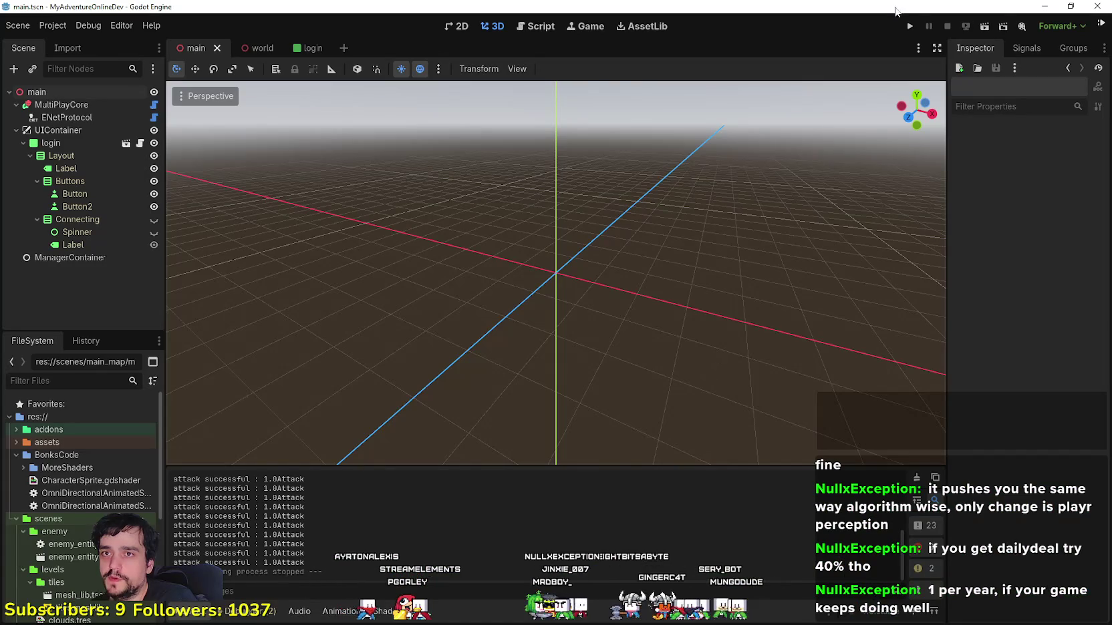
# - Minimize the MyAdventureOnlineDev window and run MR FARMBOY with F5
pyautogui.click(1054, 6)
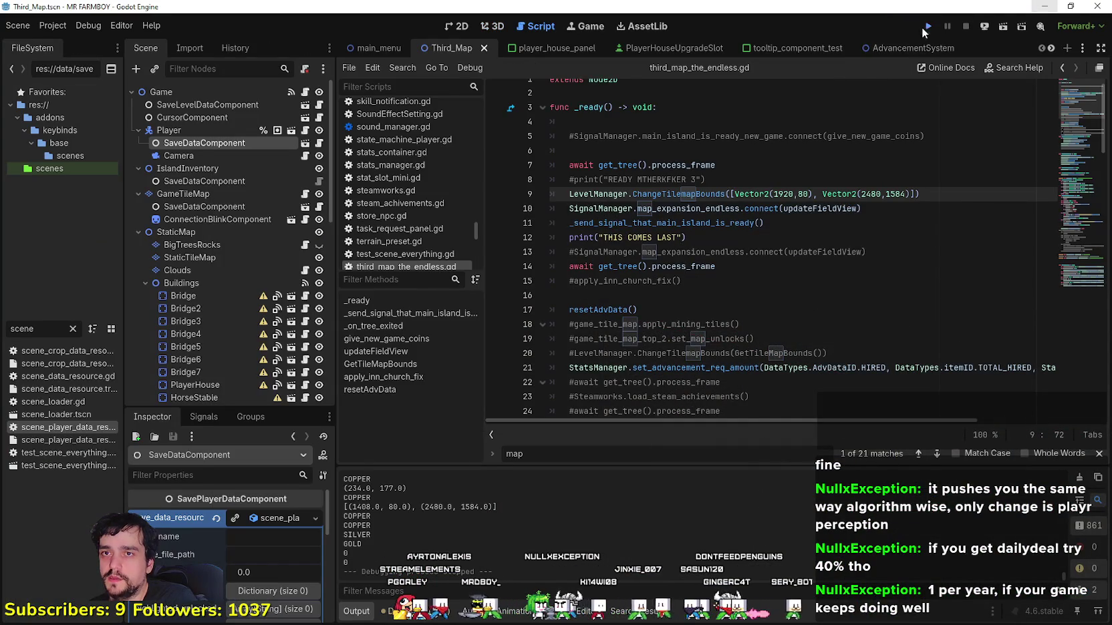
pyautogui.press('F5')
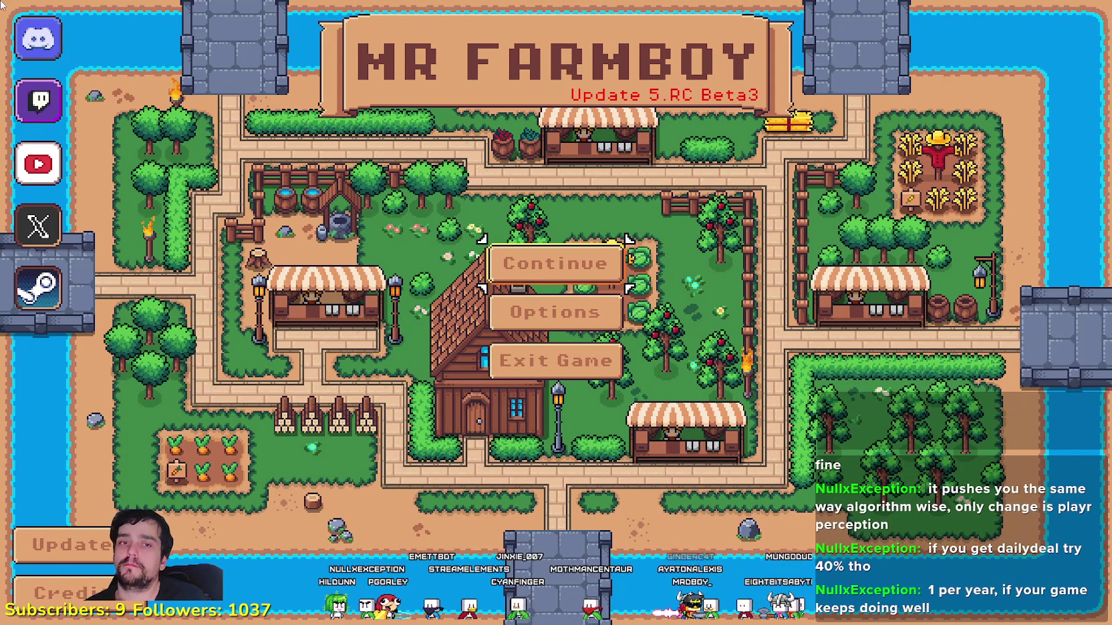
# - Load Save 4, walk the farmer left and south along the road, then quit and relaunch
pyautogui.click(588, 268)
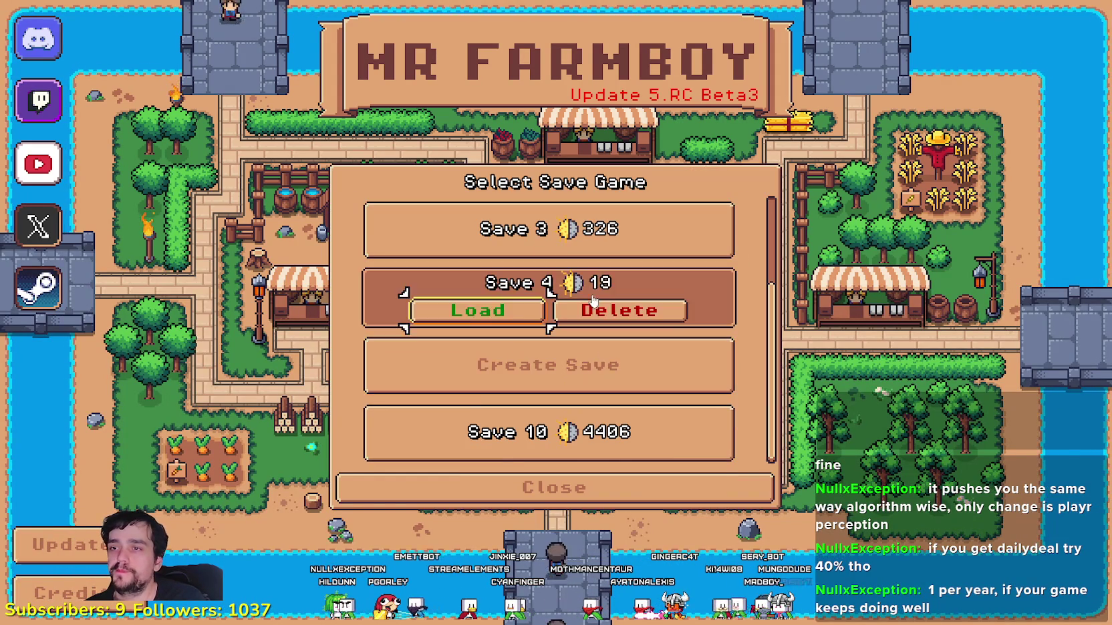
pyautogui.click(606, 296)
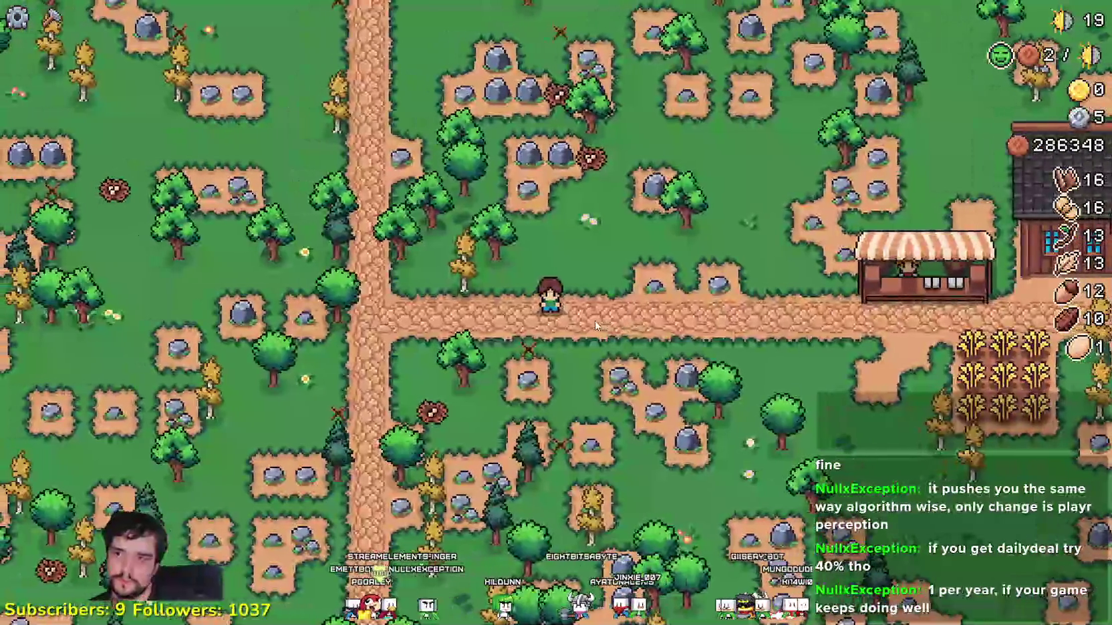
pyautogui.scroll(-2, 574, 325)
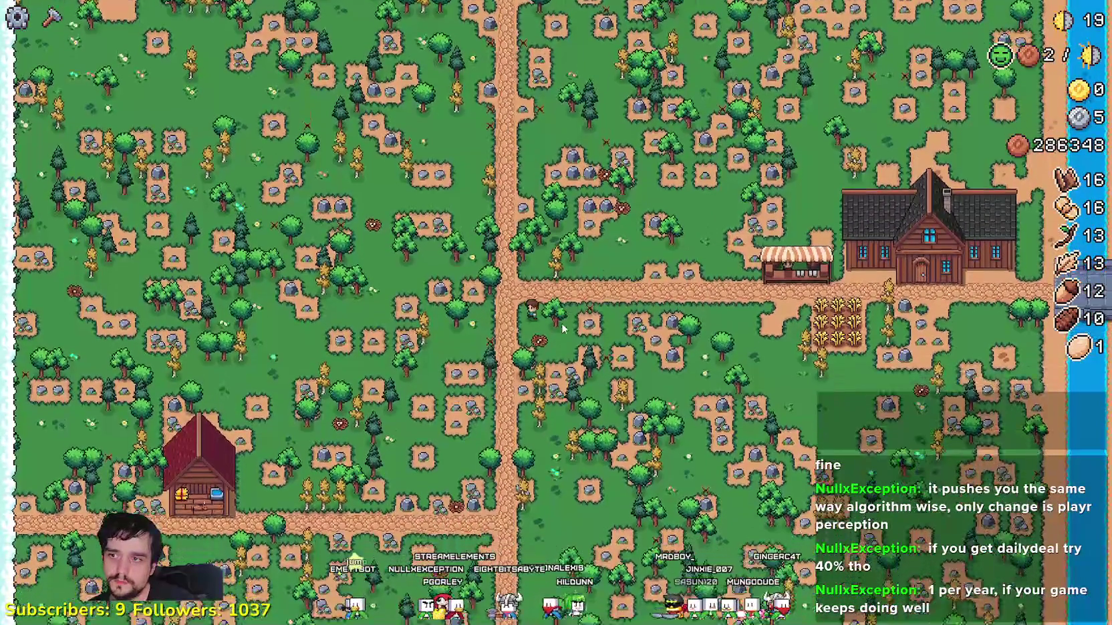
pyautogui.scroll(2, 602, 344)
pyautogui.press('a')
pyautogui.press('s')
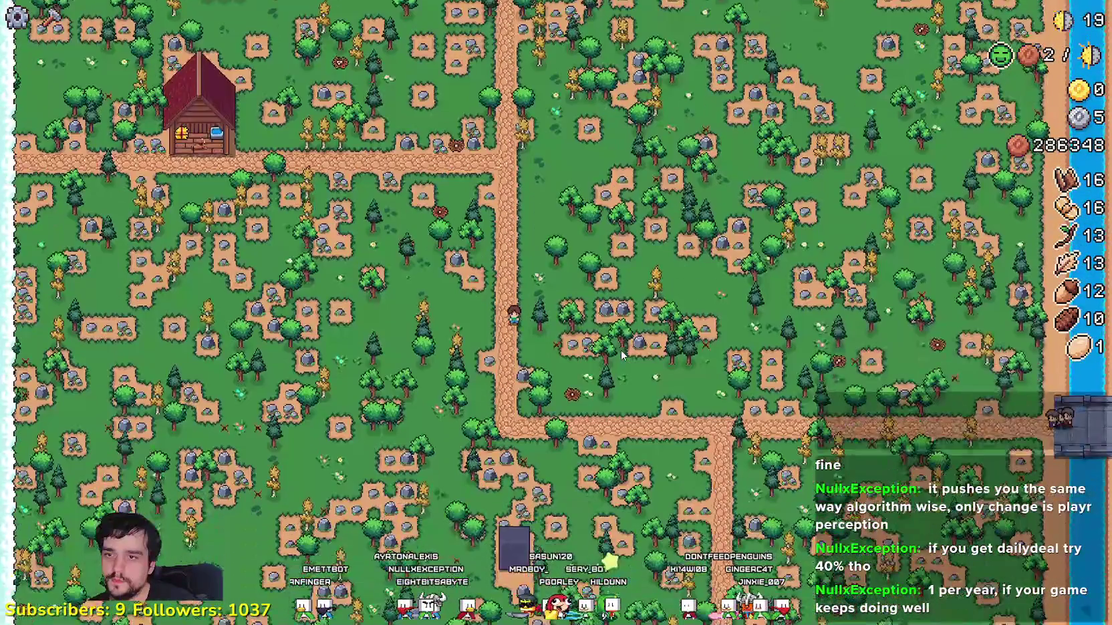
pyautogui.press('Escape')
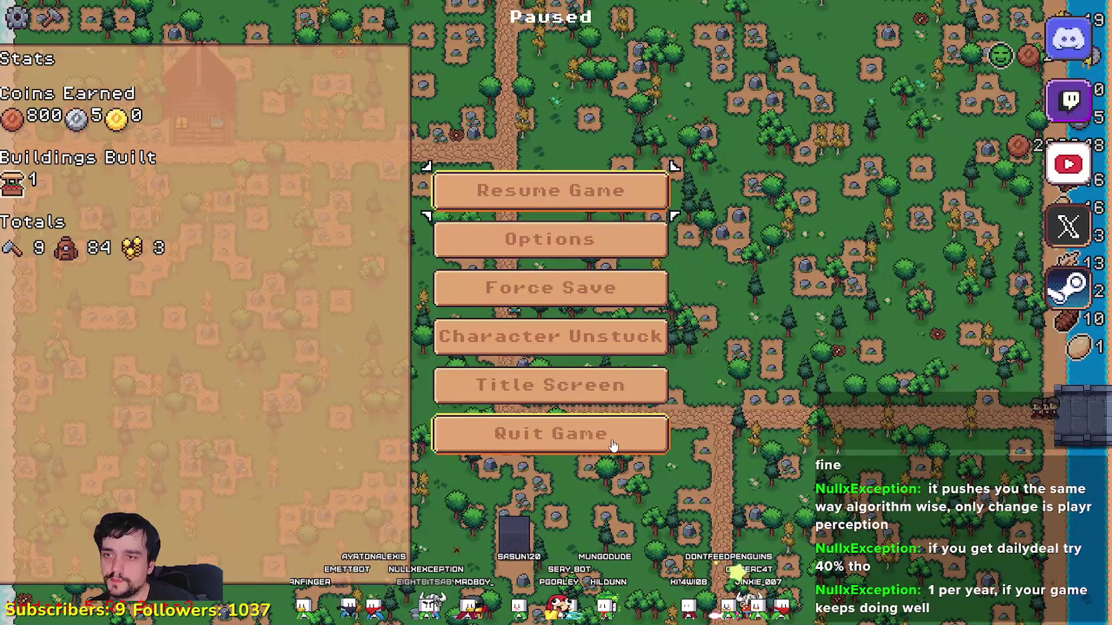
pyautogui.click(611, 435)
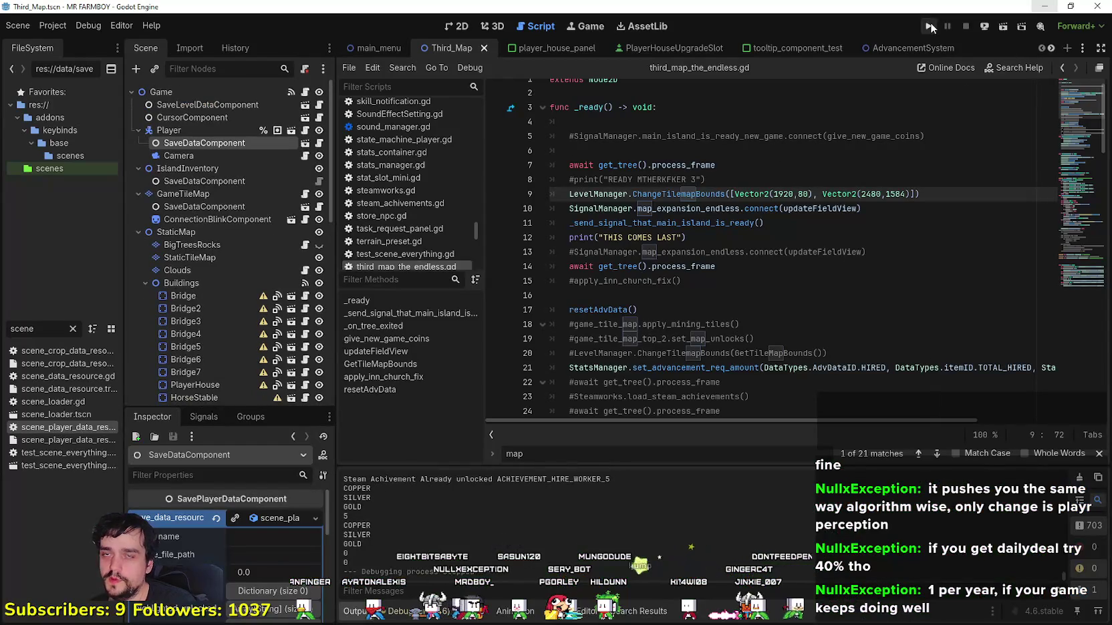
pyautogui.click(930, 26)
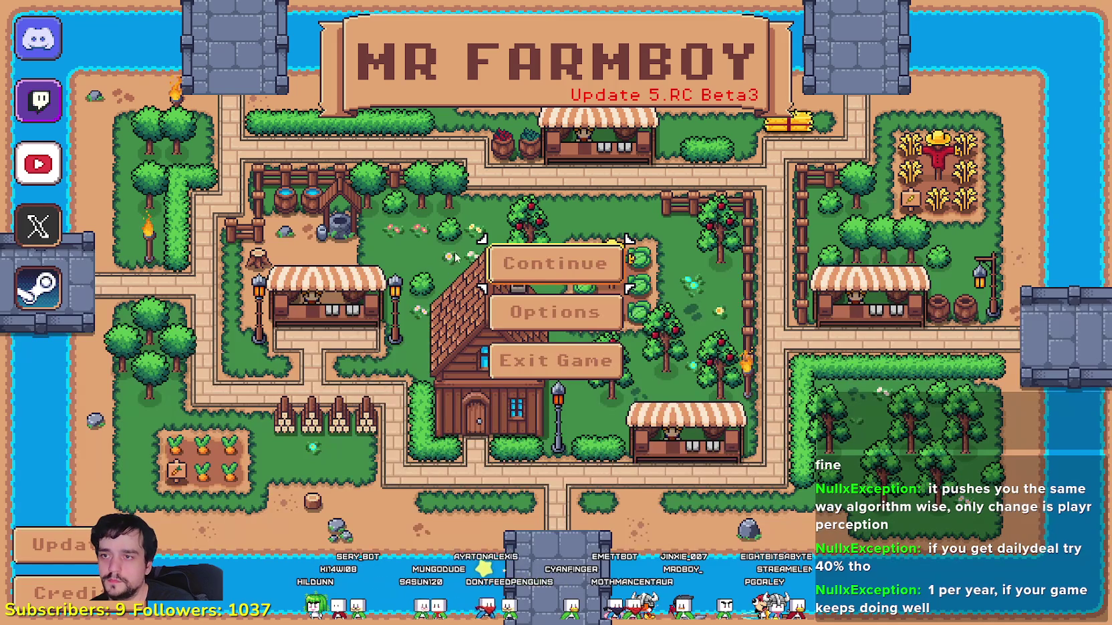
# - Delete Save 4 from the save list and create a fresh Save 4 game
pyautogui.click(508, 264)
pyautogui.scroll(-2, 606, 307)
pyautogui.rightClick(606, 307)
pyautogui.click(503, 354)
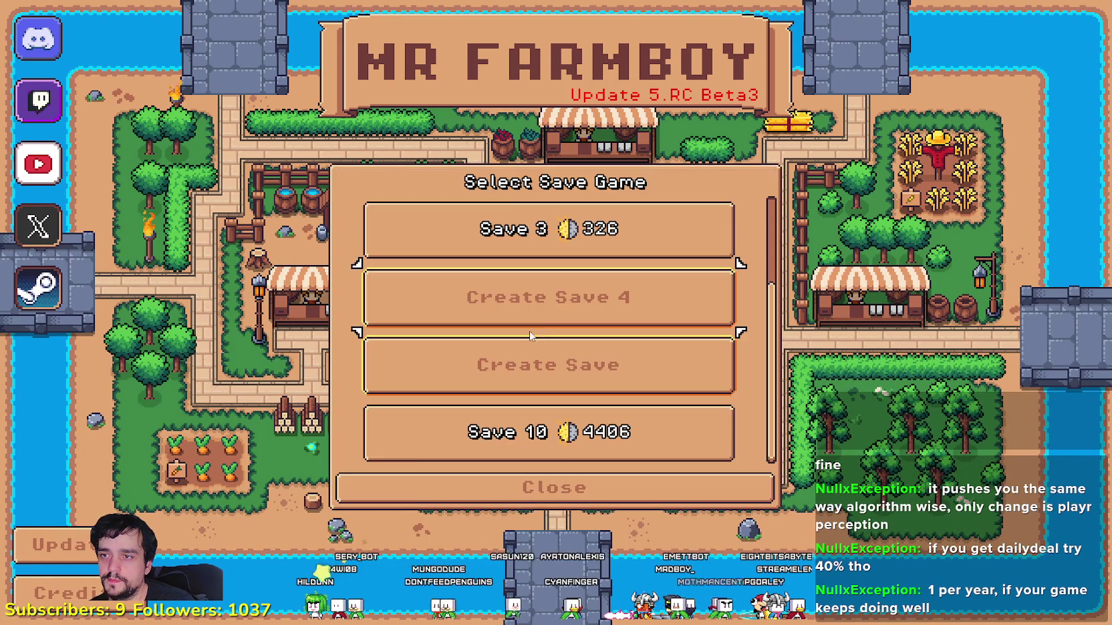
pyautogui.click(524, 347)
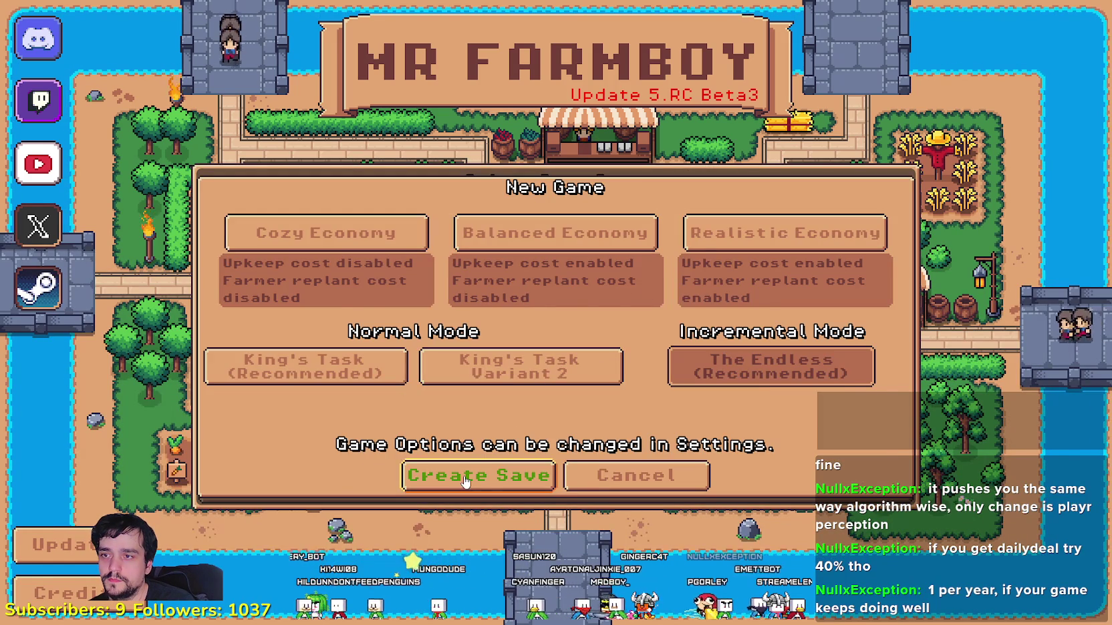
pyautogui.click(528, 476)
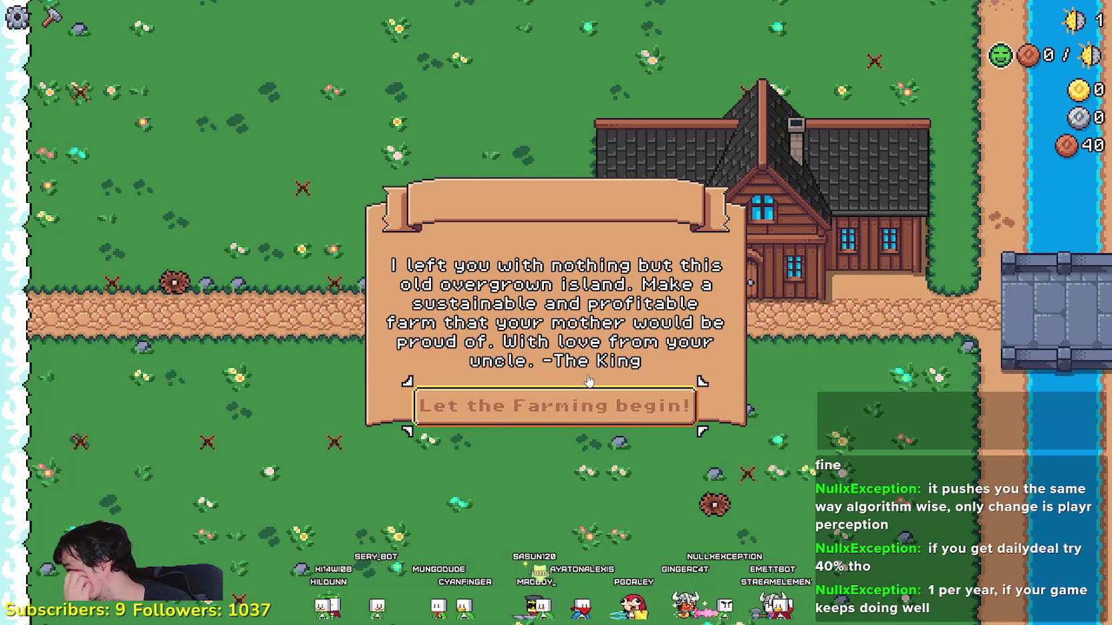
# - Dismiss the intro letter, walk to a tree and chop it for wood
pyautogui.click(524, 407)
pyautogui.press('a')
pyautogui.press('s')
pyautogui.press('d')
pyautogui.press('w')
pyautogui.press('d')
pyautogui.press('w')
pyautogui.press('w')
# - Walk to the house and unlock the Market advancement for 20 copper
pyautogui.press('d')
pyautogui.press('c')
pyautogui.press('d')
pyautogui.press('e')
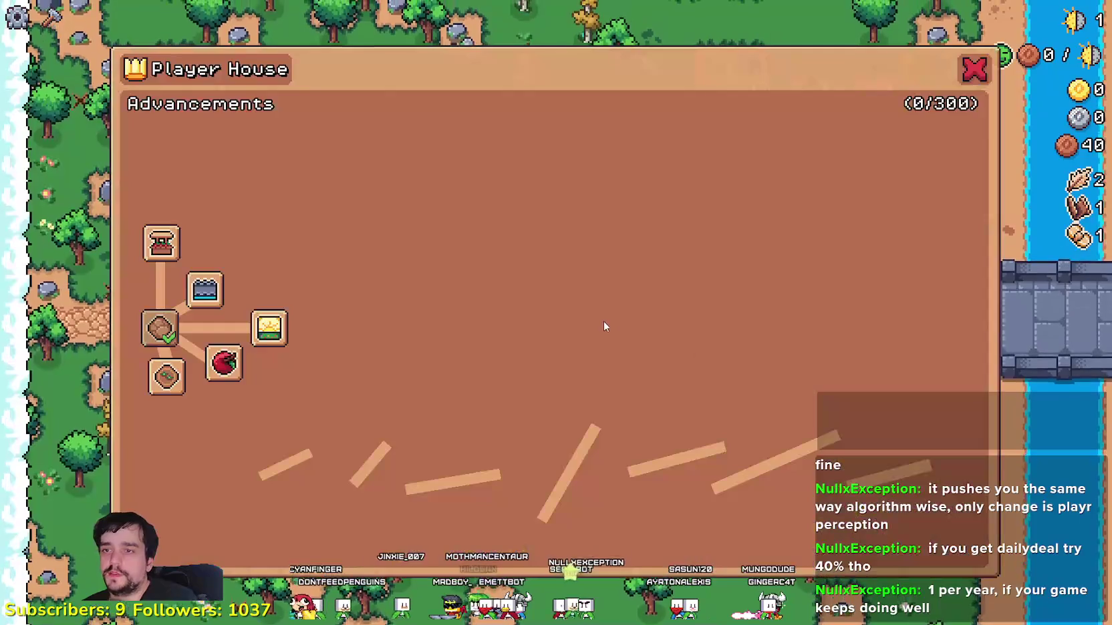
pyautogui.click(161, 243)
pyautogui.press('c')
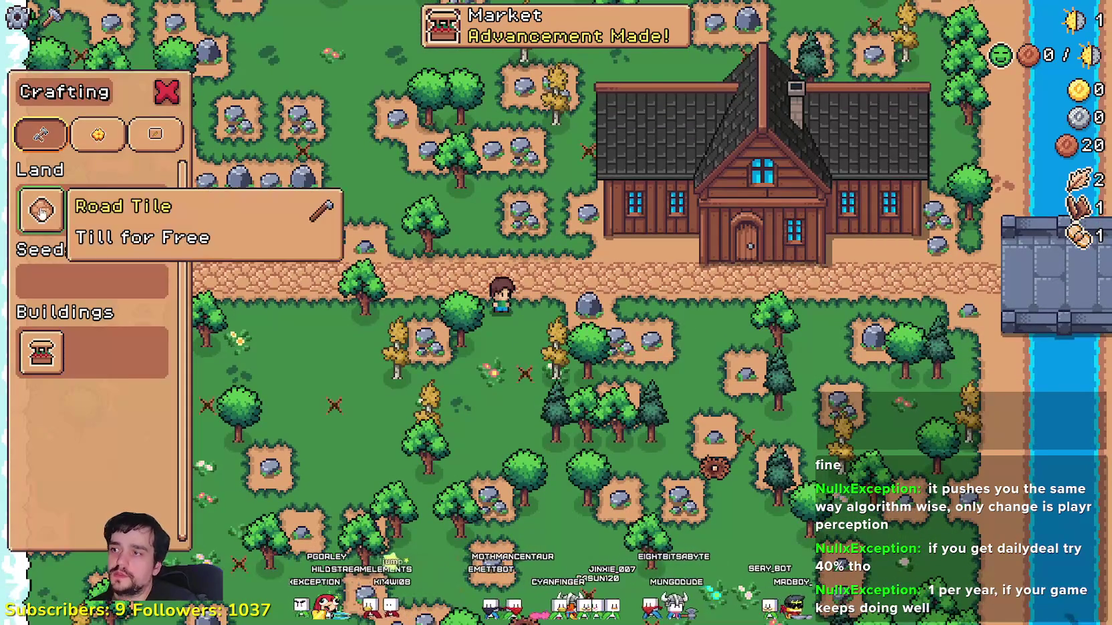
# - Lay road tiles from below the path's lower end, leftward and up to the main path
pyautogui.click(41, 211)
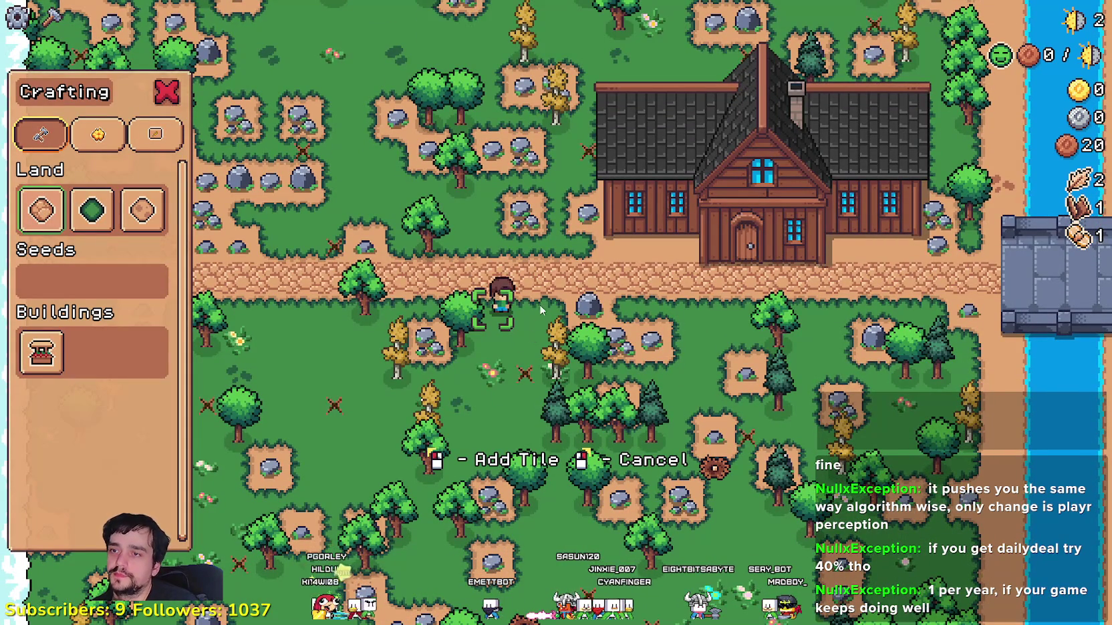
pyautogui.click(515, 332)
pyautogui.press('s')
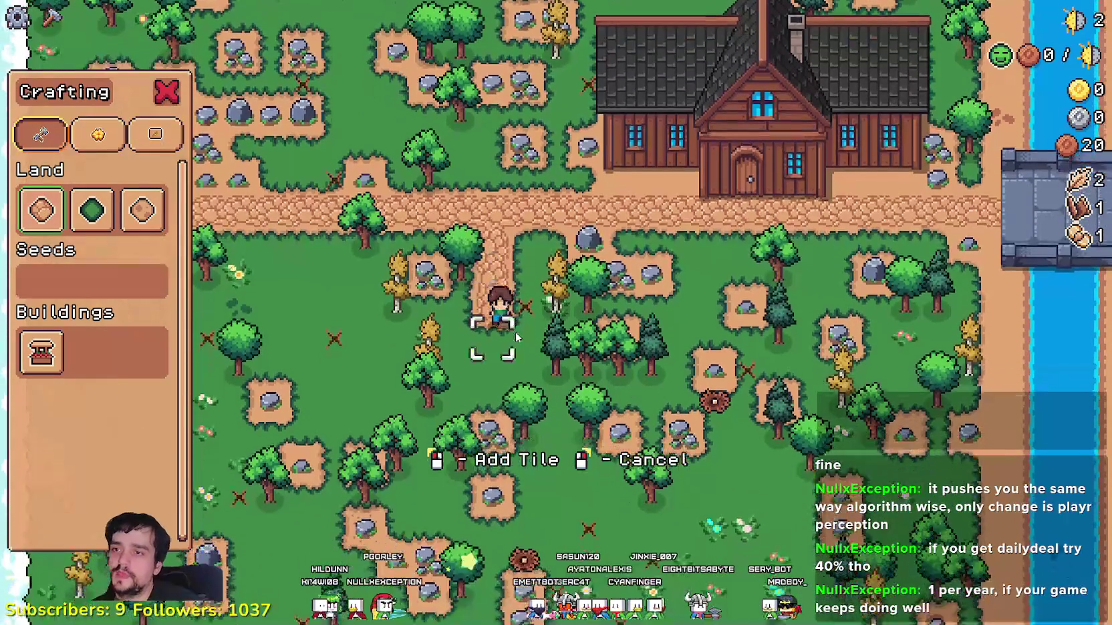
pyautogui.click(515, 334)
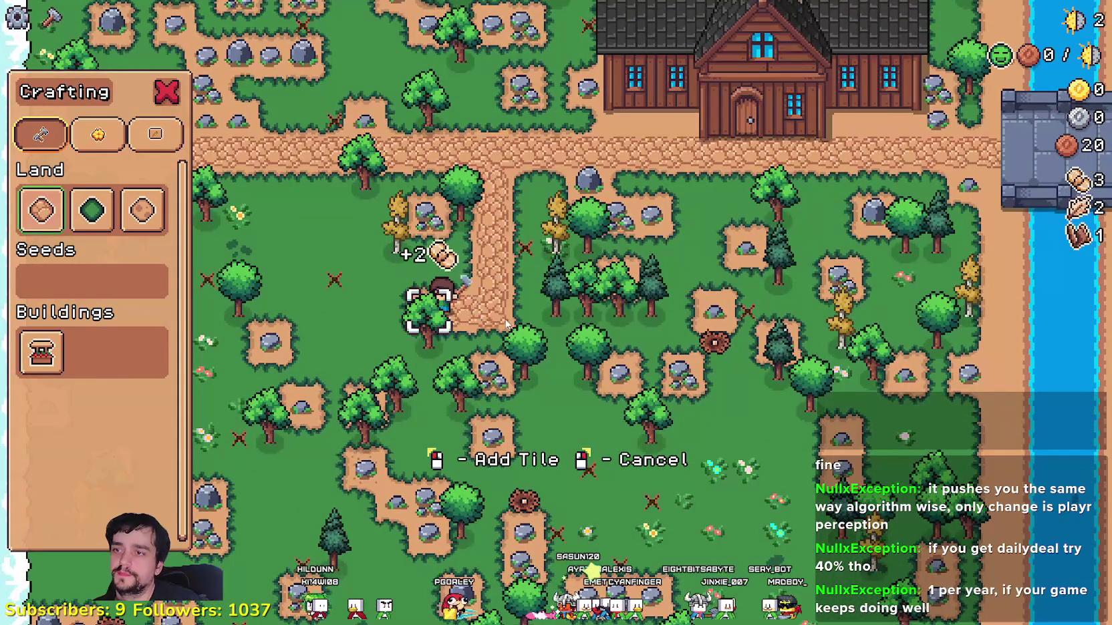
pyautogui.click(503, 316)
pyautogui.press('a')
pyautogui.click(503, 316)
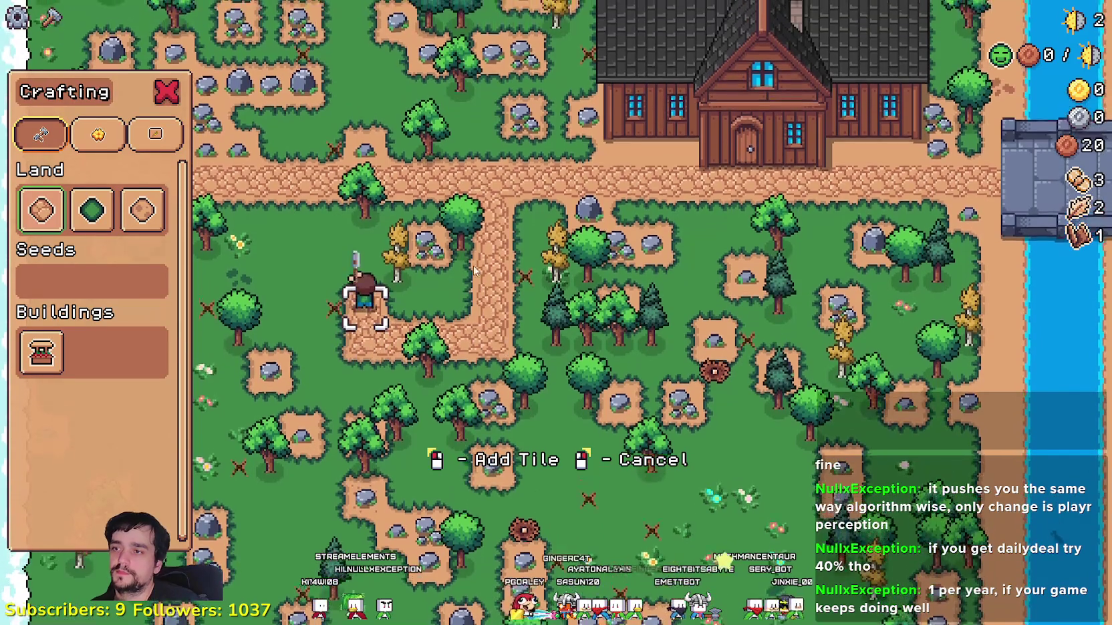
pyautogui.press('w')
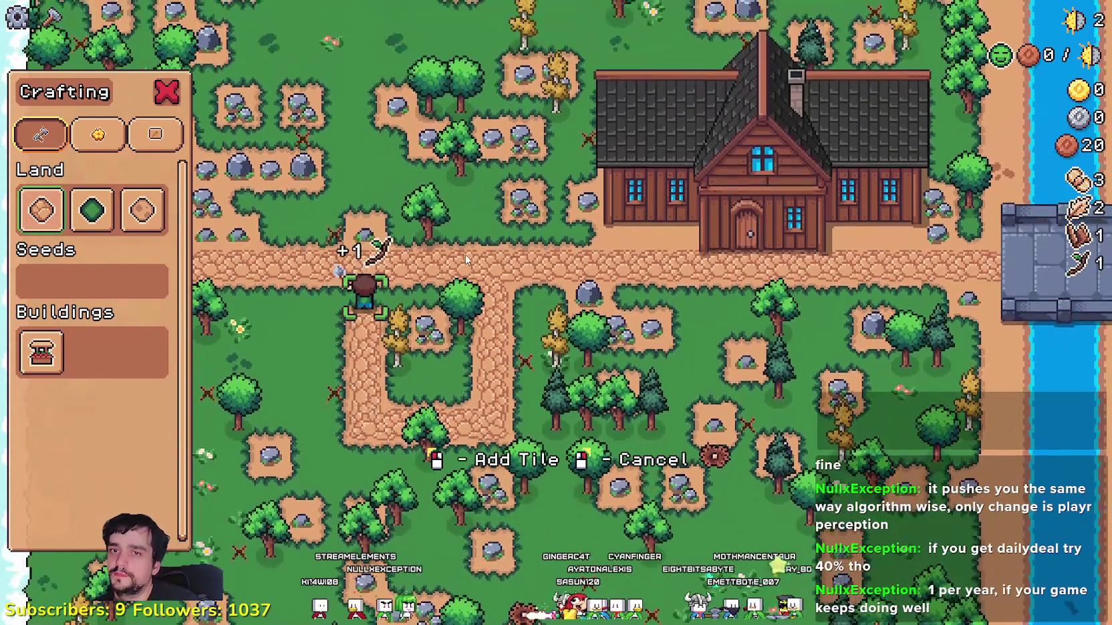
pyautogui.click(466, 258)
pyautogui.press('d')
pyautogui.press('w')
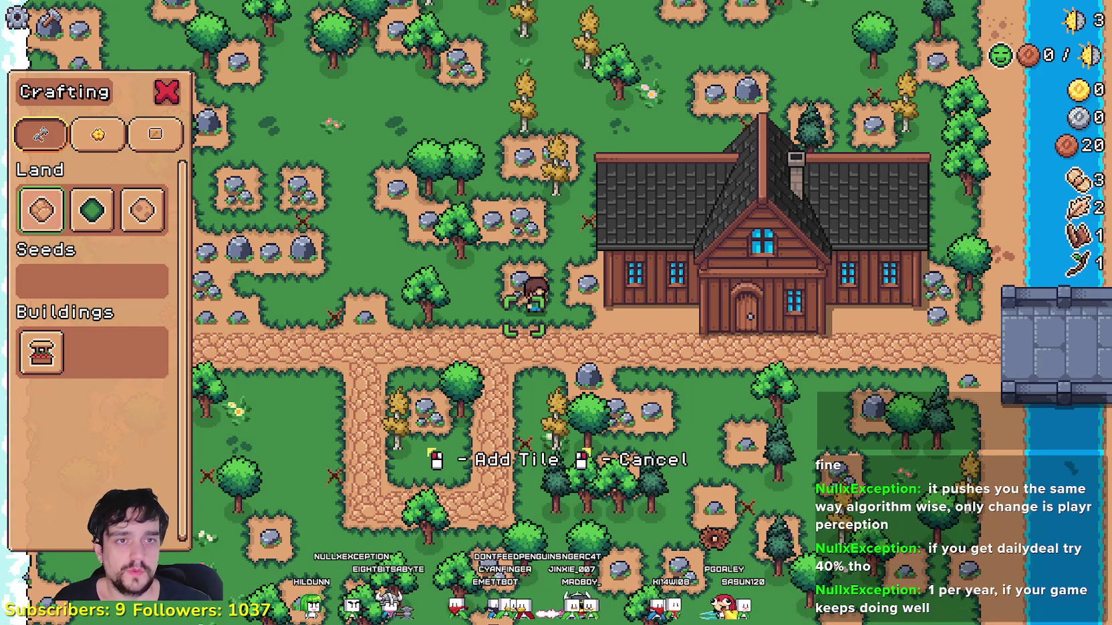
# - Alt-tab from Mr Farmboy over to the Aseprite window showing CropsChart
pyautogui.hotkey('alt', 'Tab')
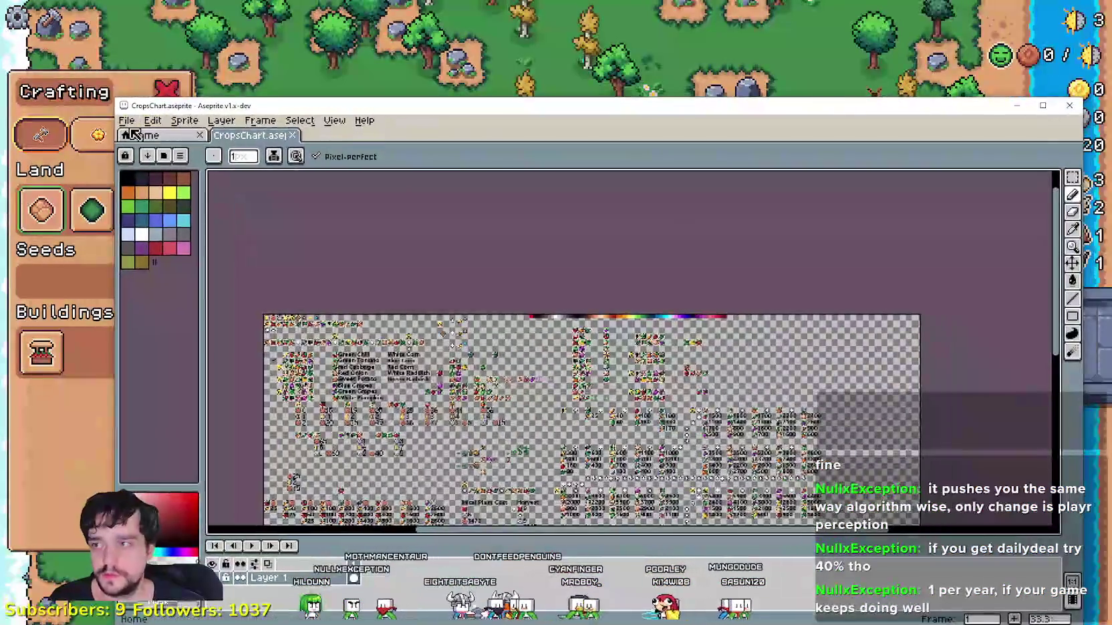
# - Open Desert_Obelisk_2.png from the recent files list
pyautogui.click(144, 135)
pyautogui.click(253, 135)
pyautogui.click(127, 121)
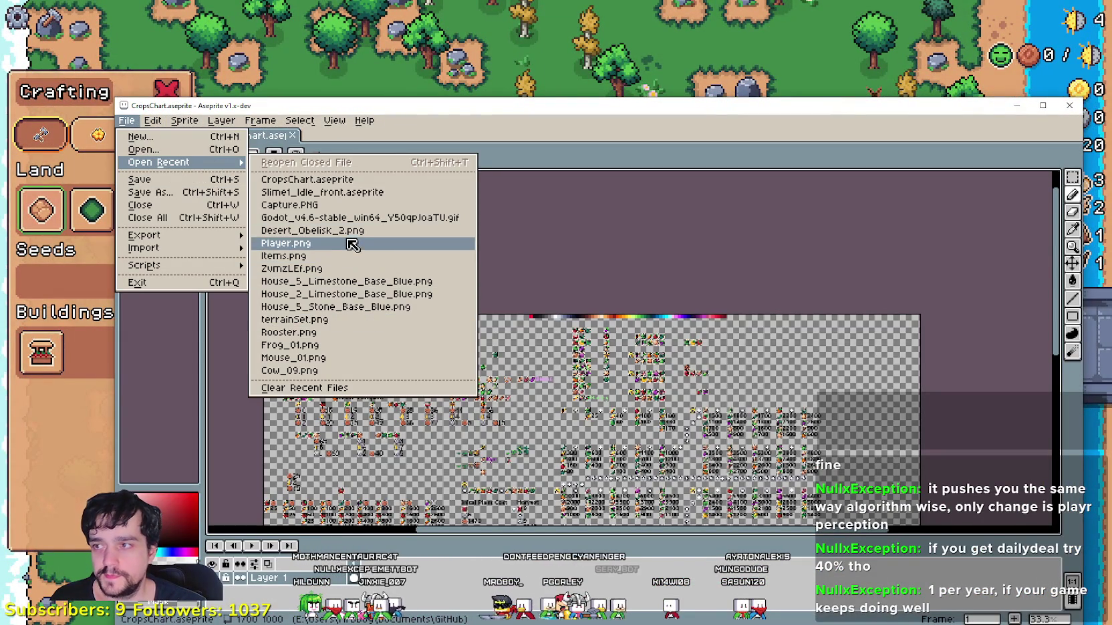
pyautogui.click(314, 230)
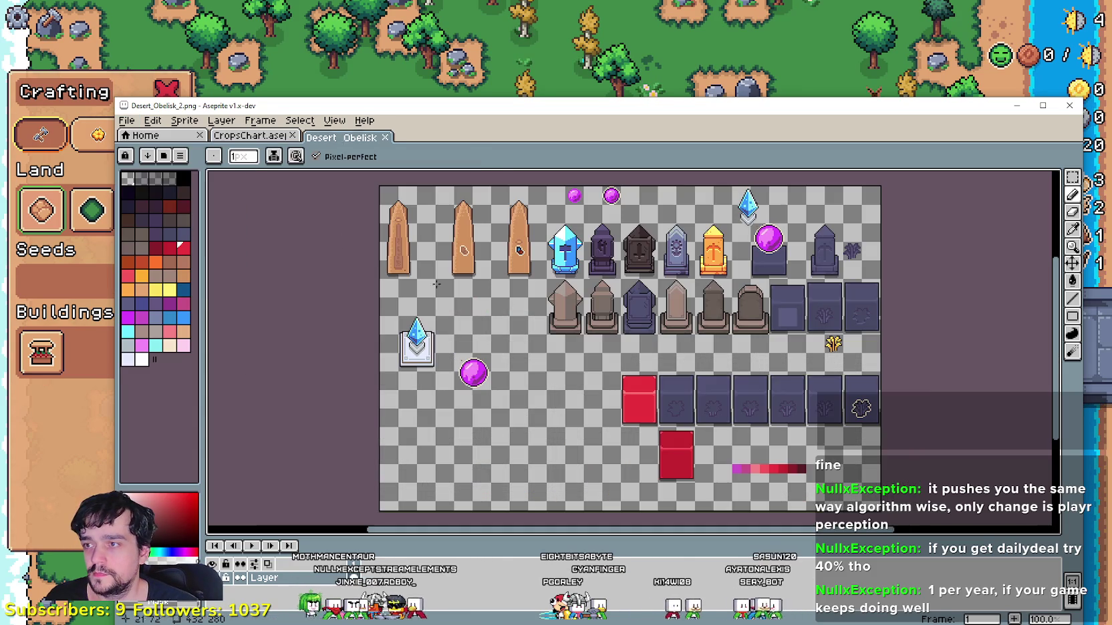
pyautogui.scroll(2, 690, 391)
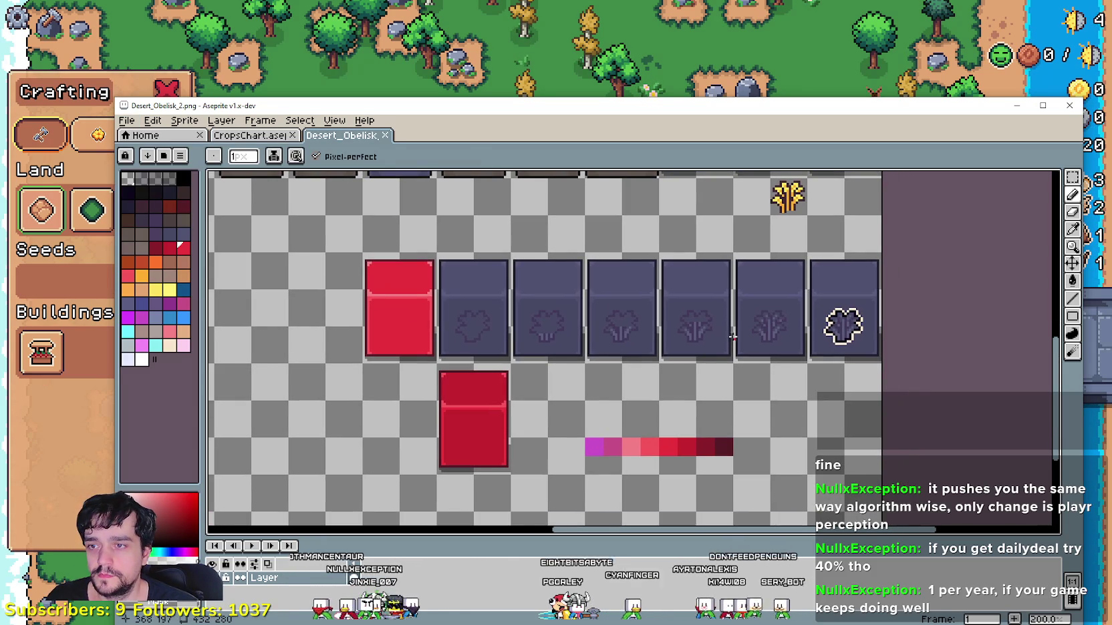
pyautogui.moveTo(648, 101); pyautogui.dragTo(632, 49)
pyautogui.scroll(-1, 558, 238)
pyautogui.scroll(1, 559, 238)
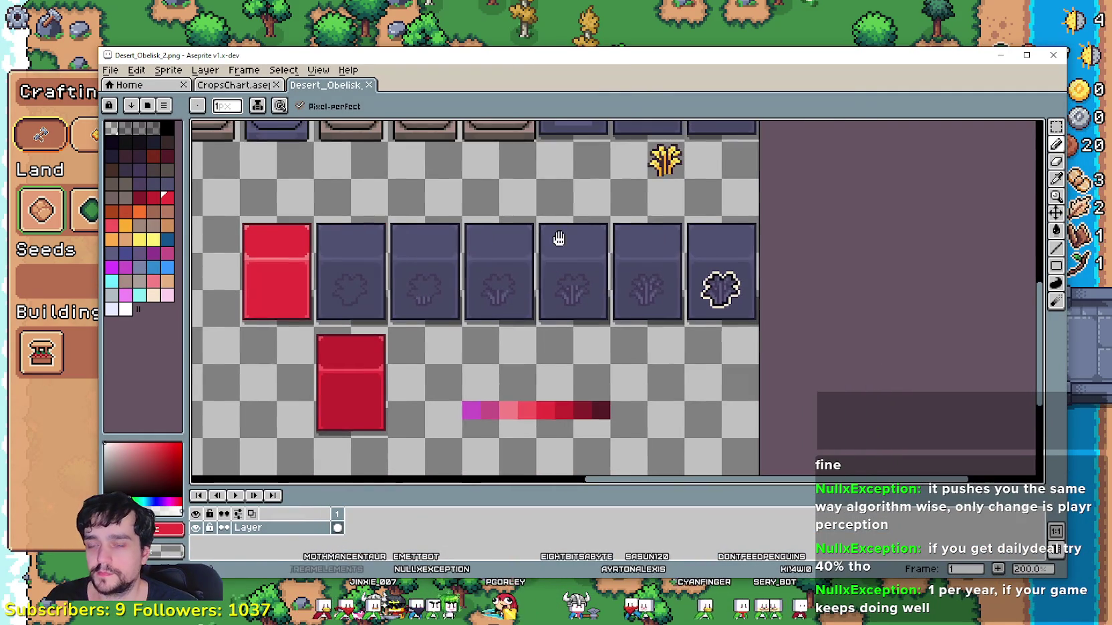
pyautogui.moveTo(1055, 143)
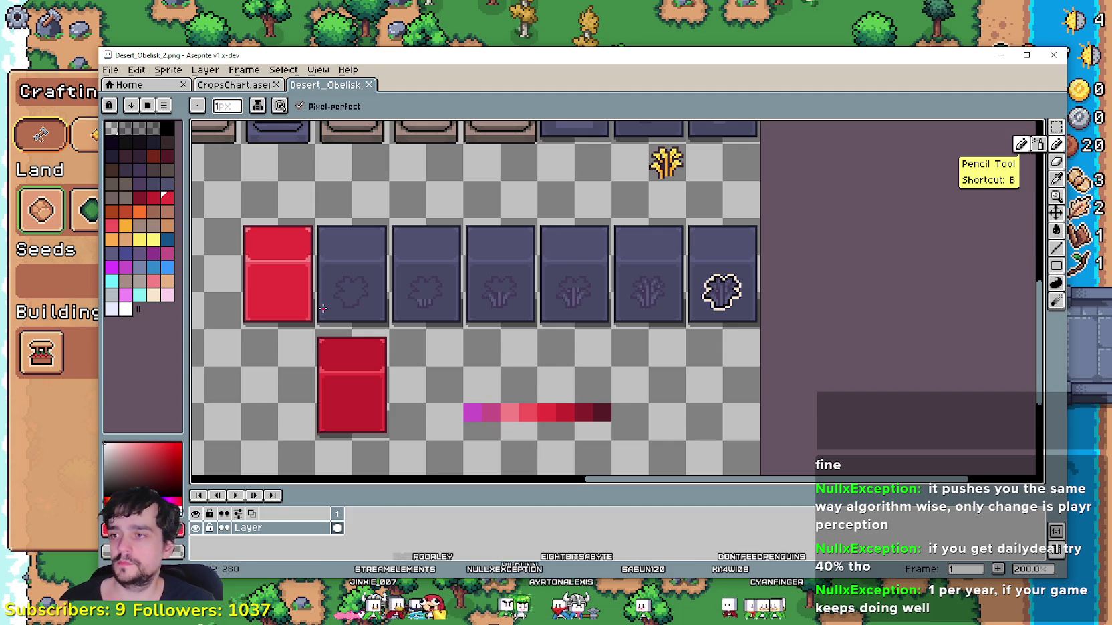
# - Undo the stray red pixel and marquee-select the row of six dark tiles
pyautogui.click(323, 309)
pyautogui.press('ctrl')
pyautogui.hotkey('ctrl', 'z')
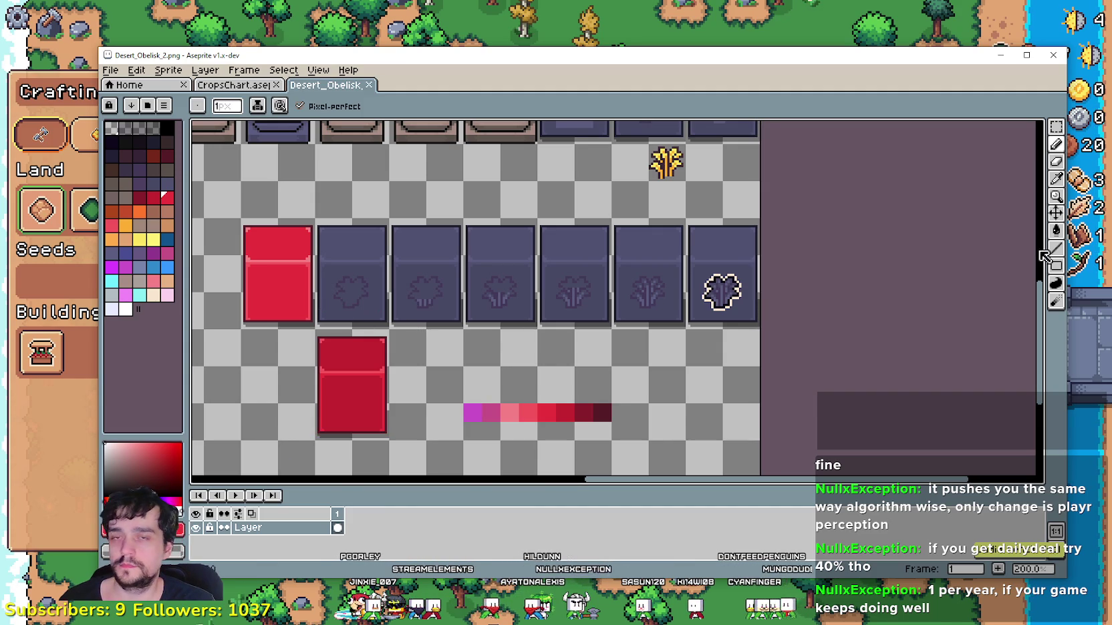
pyautogui.click(1057, 127)
pyautogui.moveTo(312, 216); pyautogui.dragTo(762, 331)
pyautogui.scroll(-1, 422, 332)
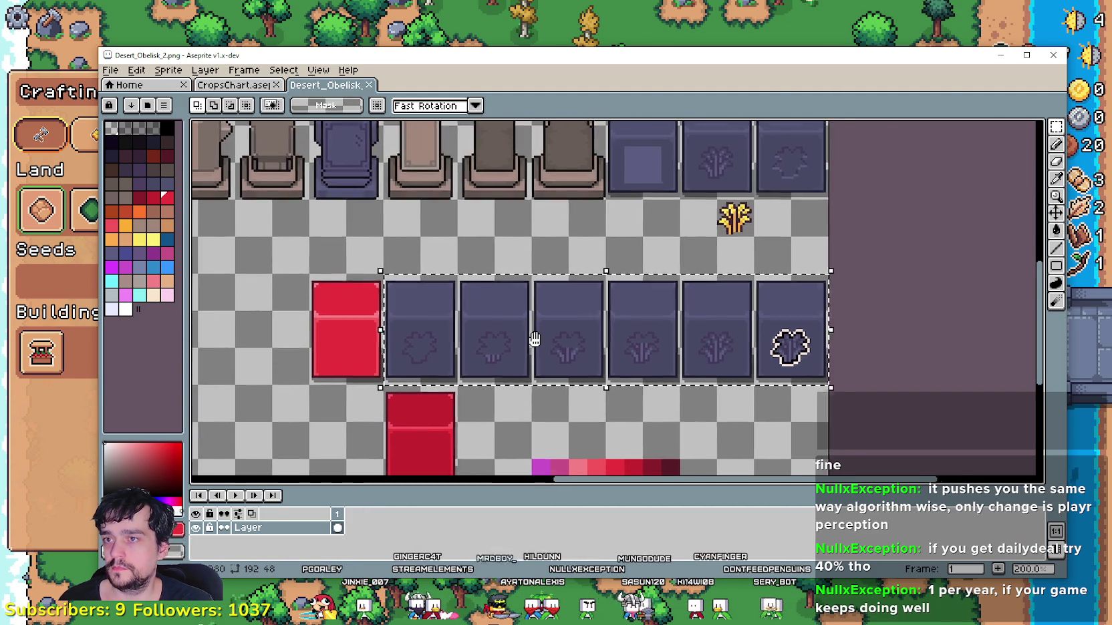
pyautogui.click(111, 71)
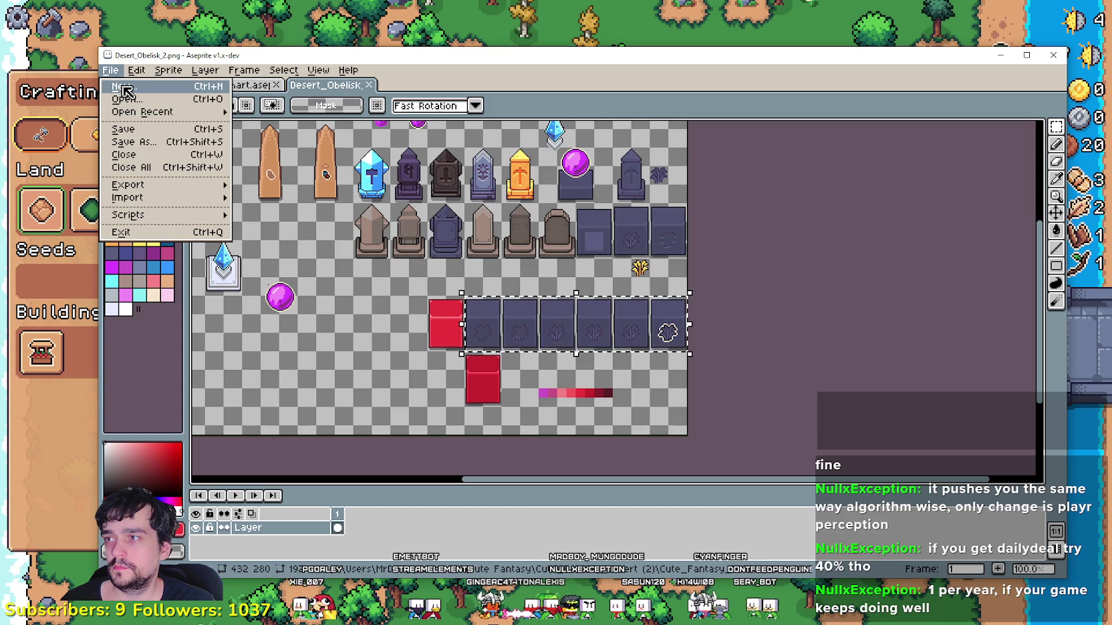
# - Create a new 192×48 sprite and paste the six tiles into it
pyautogui.click(124, 87)
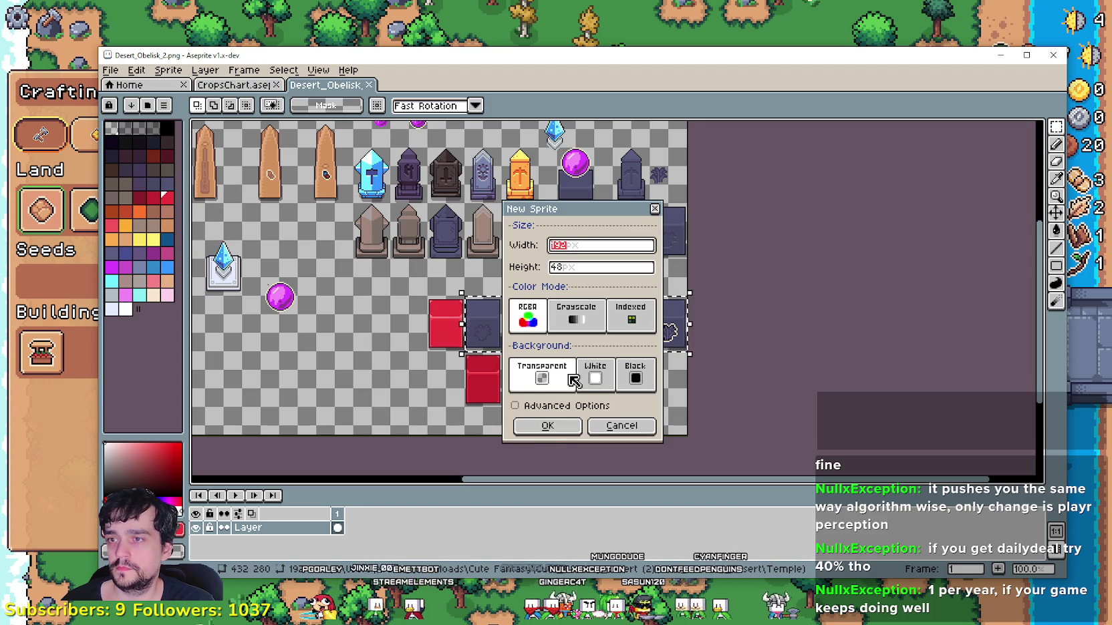
pyautogui.click(538, 428)
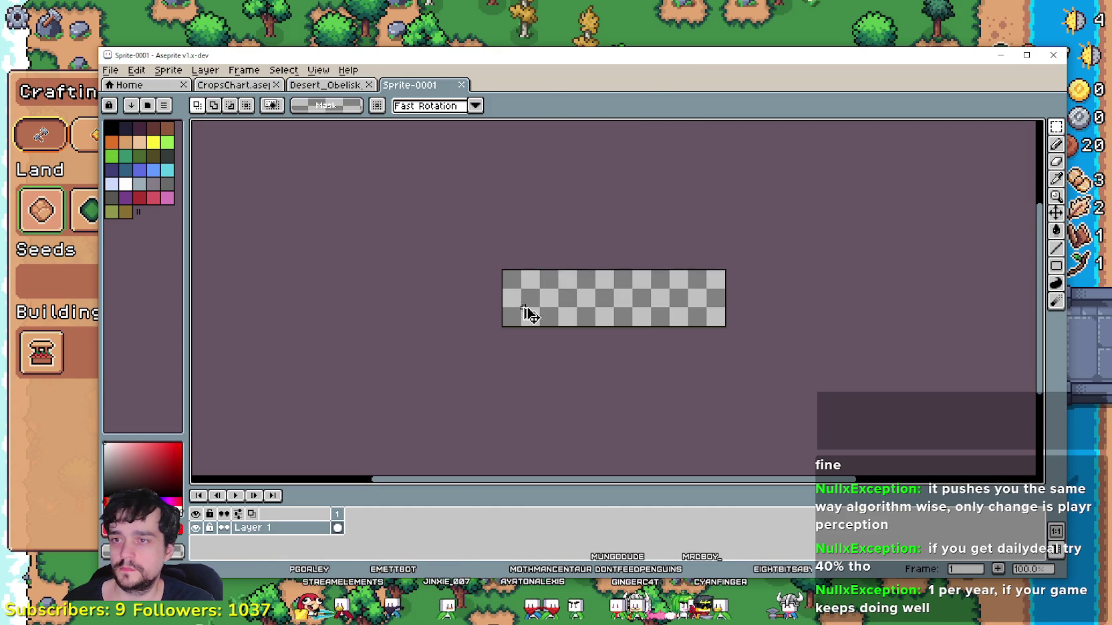
pyautogui.hotkey('ctrl', 'v')
pyautogui.scroll(1, 588, 347)
pyautogui.hscroll(3, 602, 323)
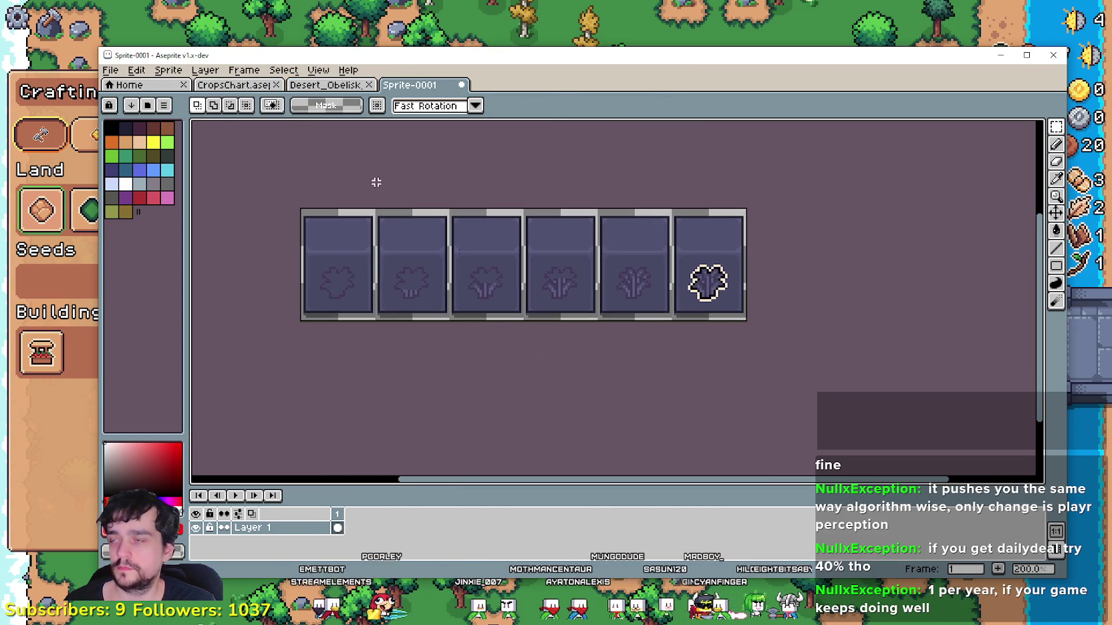
# - Enlarge the canvas downward with Canvas Size so it becomes 192×432
pyautogui.click(137, 71)
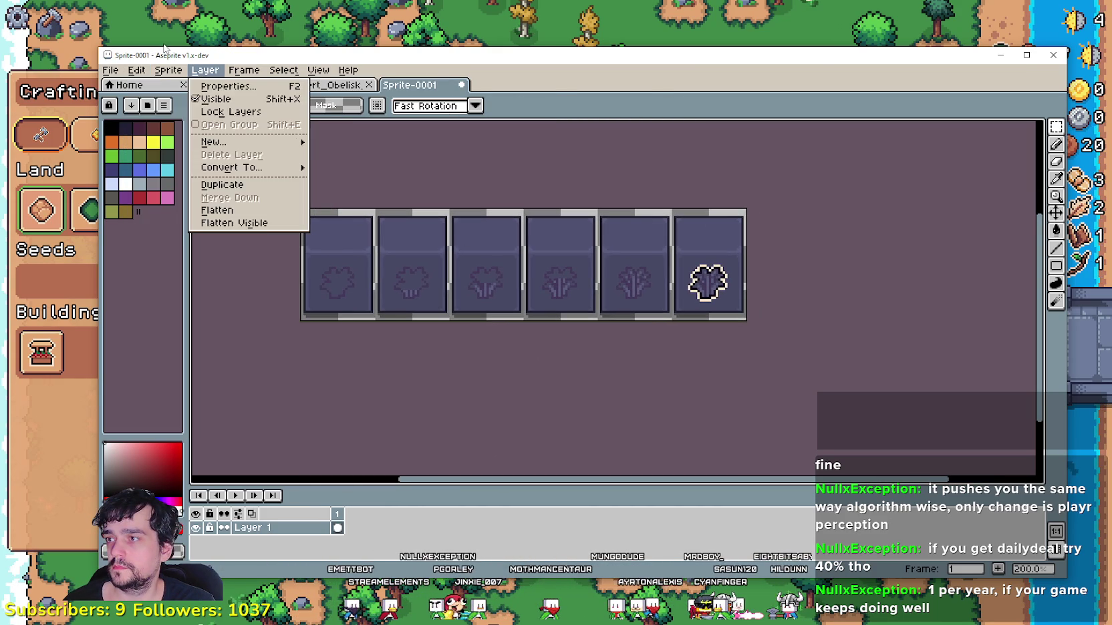
pyautogui.moveTo(168, 70)
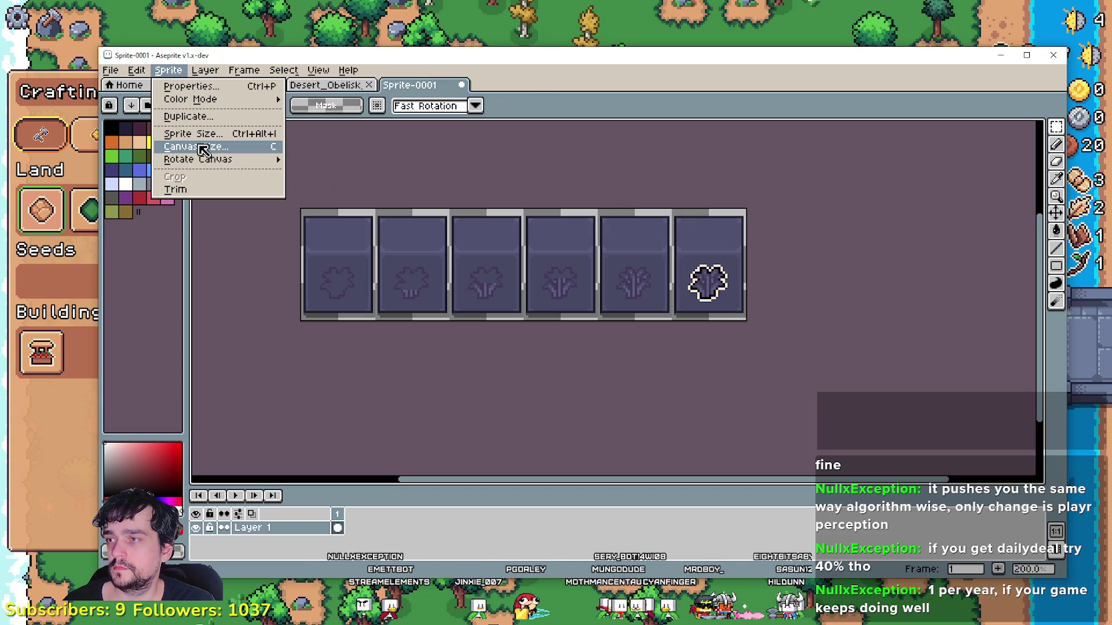
pyautogui.click(203, 148)
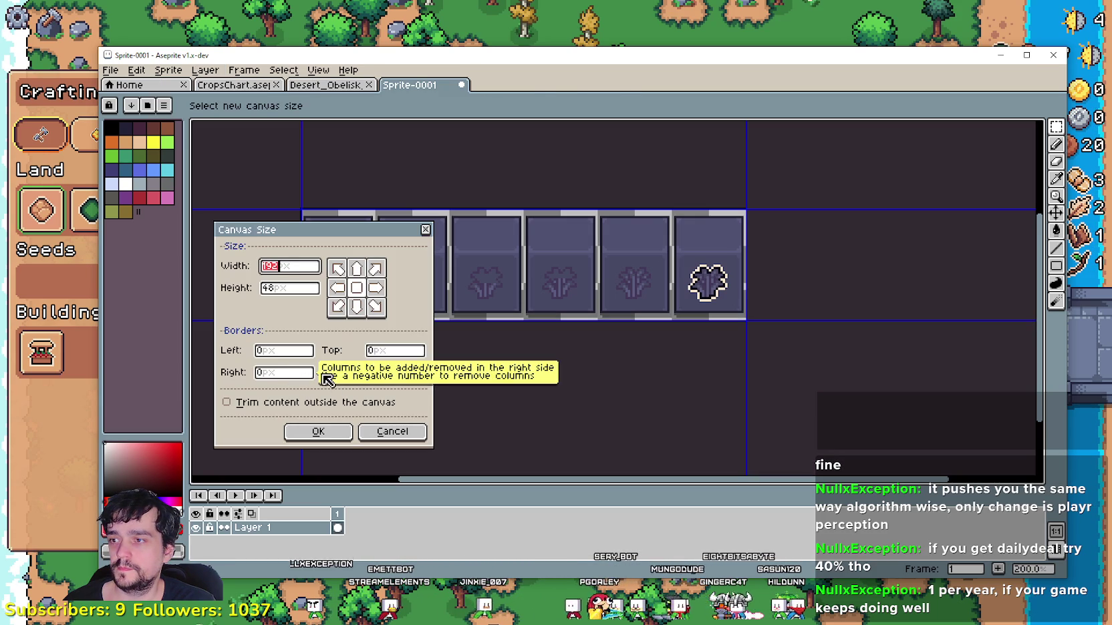
pyautogui.click(396, 373)
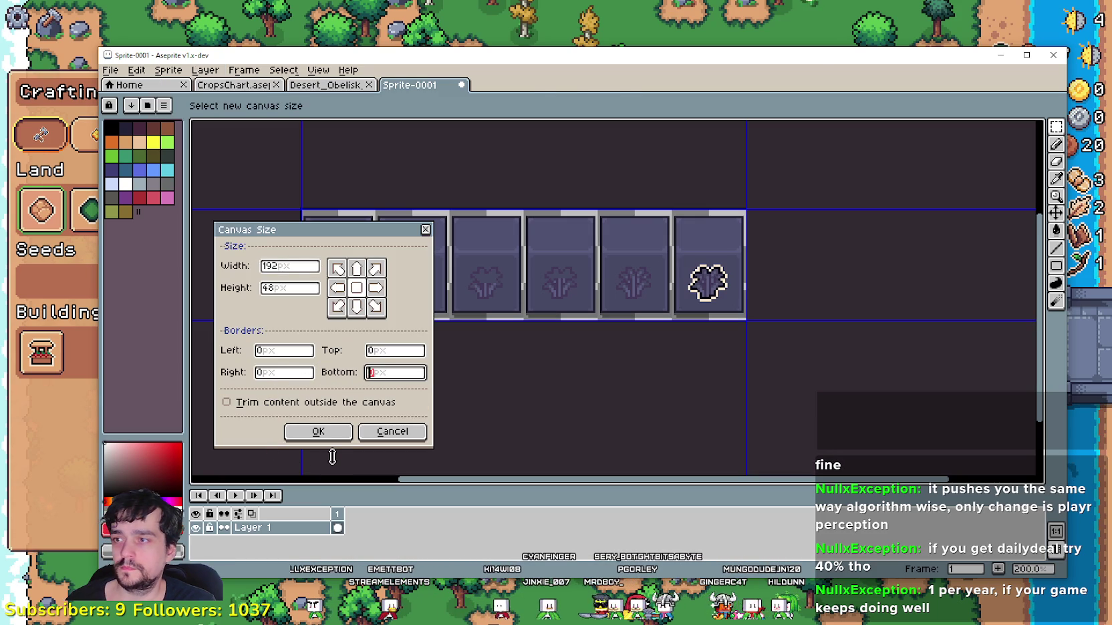
pyautogui.write('48*8')
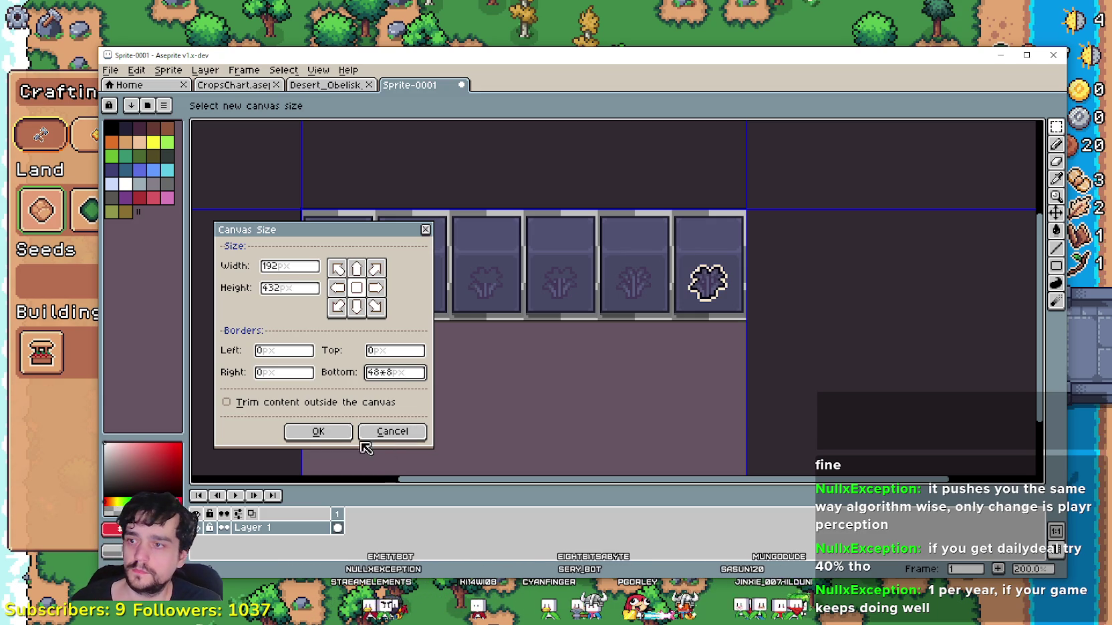
pyautogui.click(340, 433)
# - Select the tile row and move it down 32 px
pyautogui.scroll(2, 508, 354)
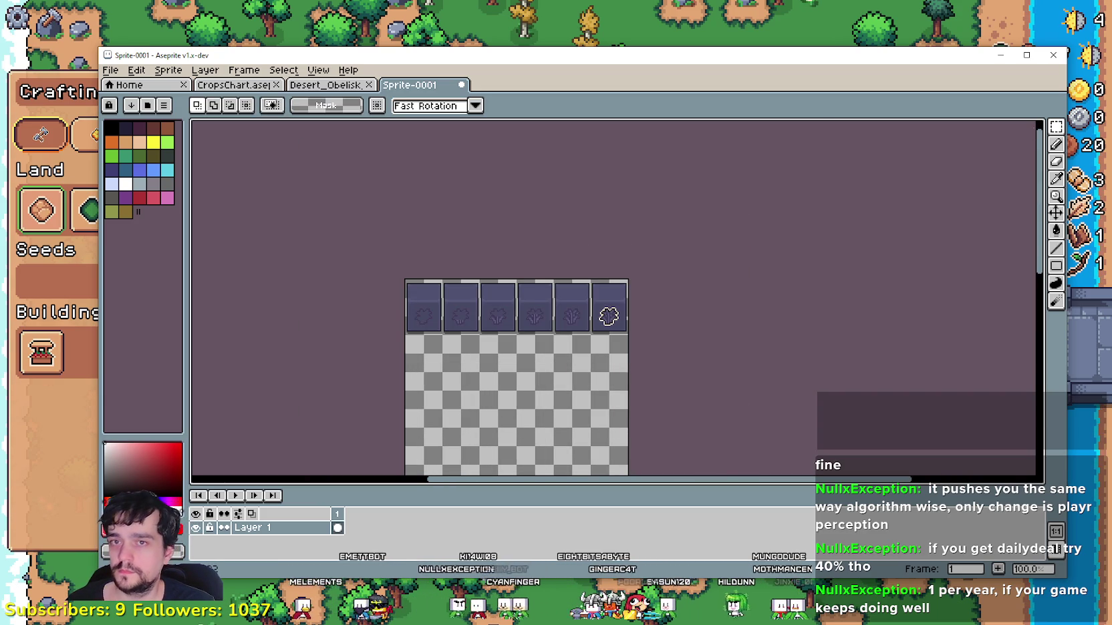
pyautogui.scroll(2, 528, 301)
pyautogui.scroll(-1, 459, 291)
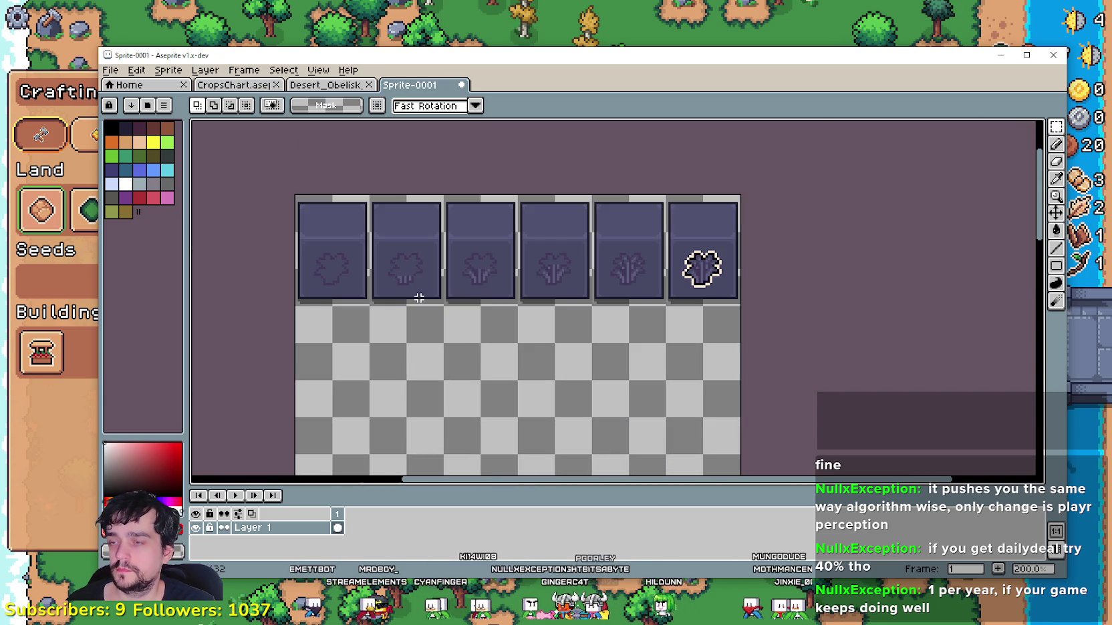
pyautogui.moveTo(306, 298); pyautogui.dragTo(739, 195)
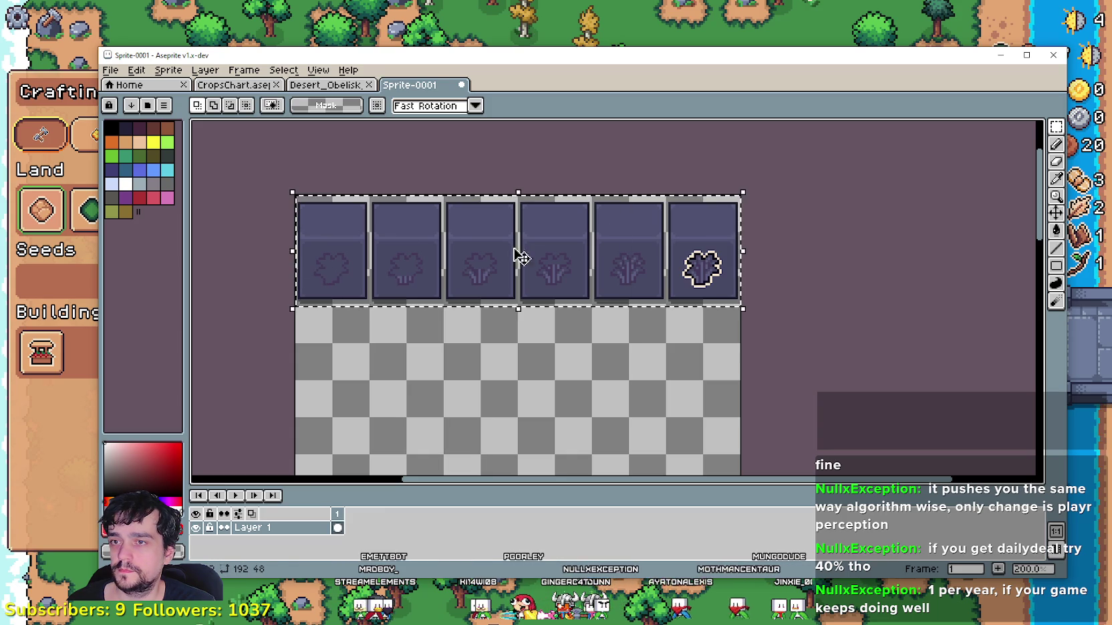
pyautogui.moveTo(470, 225); pyautogui.dragTo(470, 300)
pyautogui.click(411, 231)
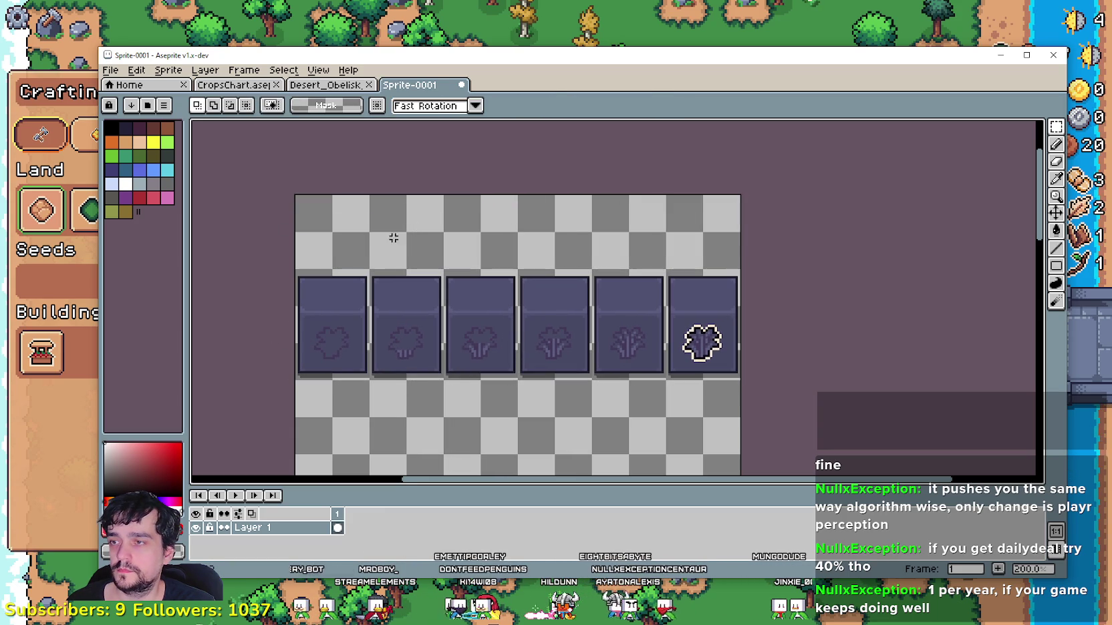
pyautogui.scroll(1, 334, 336)
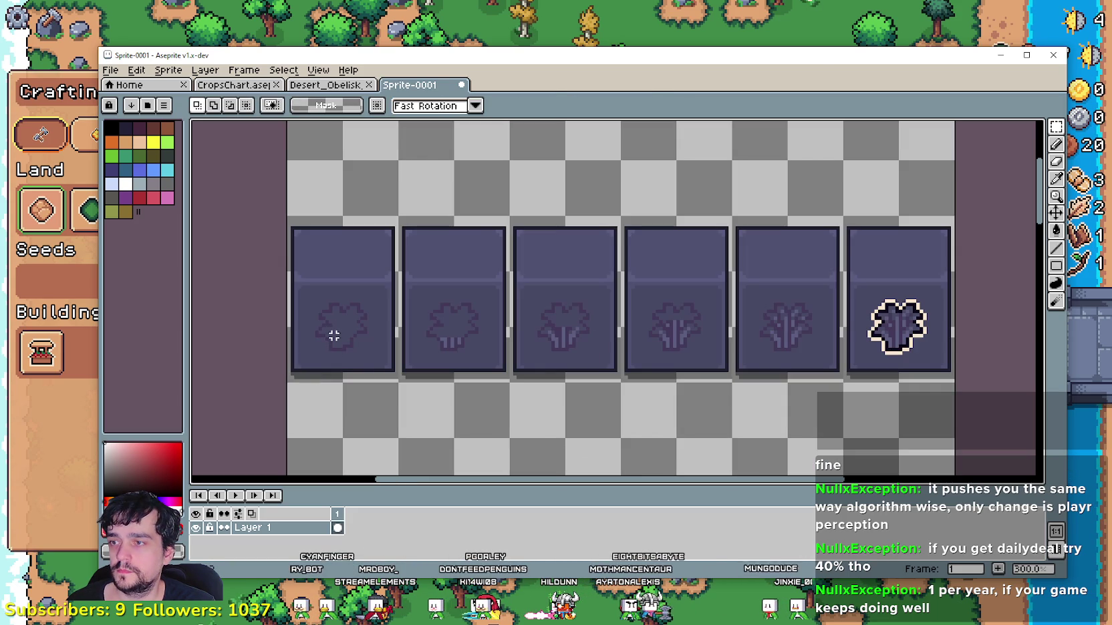
# - Select the whole six-tile row and shift it further down
pyautogui.moveTo(379, 370); pyautogui.dragTo(351, 227)
pyautogui.scroll(2, 479, 313)
pyautogui.click(372, 376)
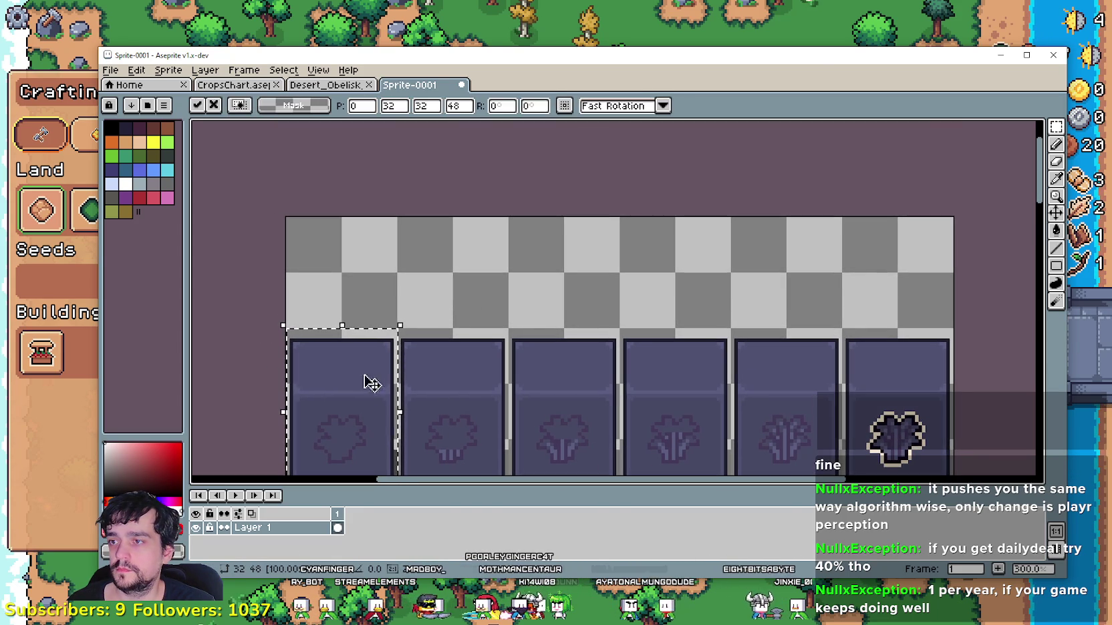
pyautogui.scroll(-1, 371, 376)
pyautogui.moveTo(364, 273); pyautogui.dragTo(378, 194)
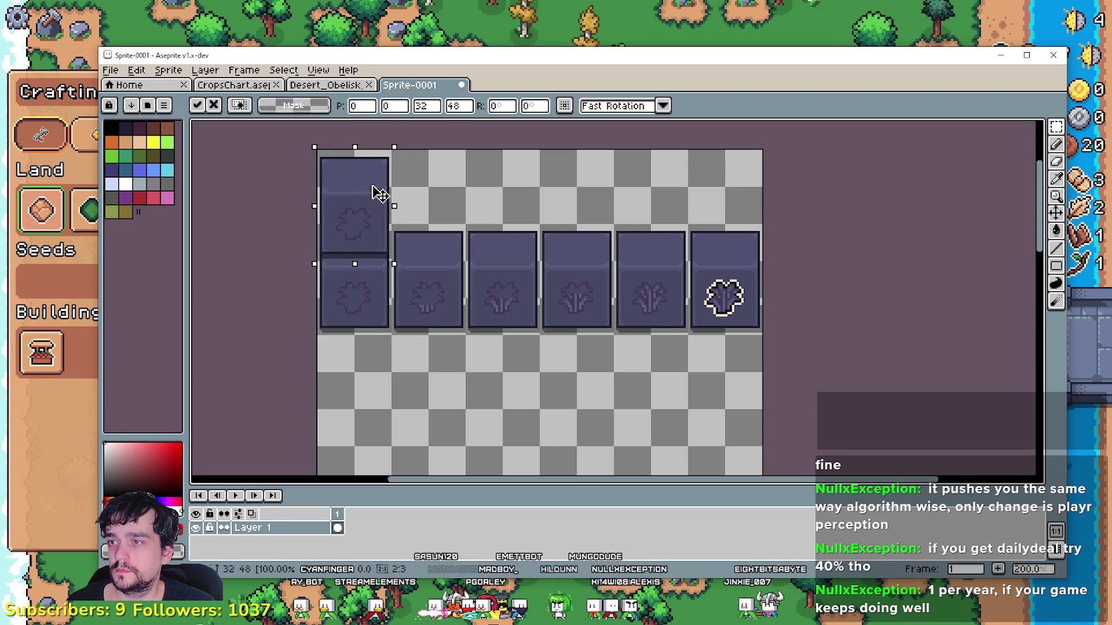
pyautogui.press('Escape')
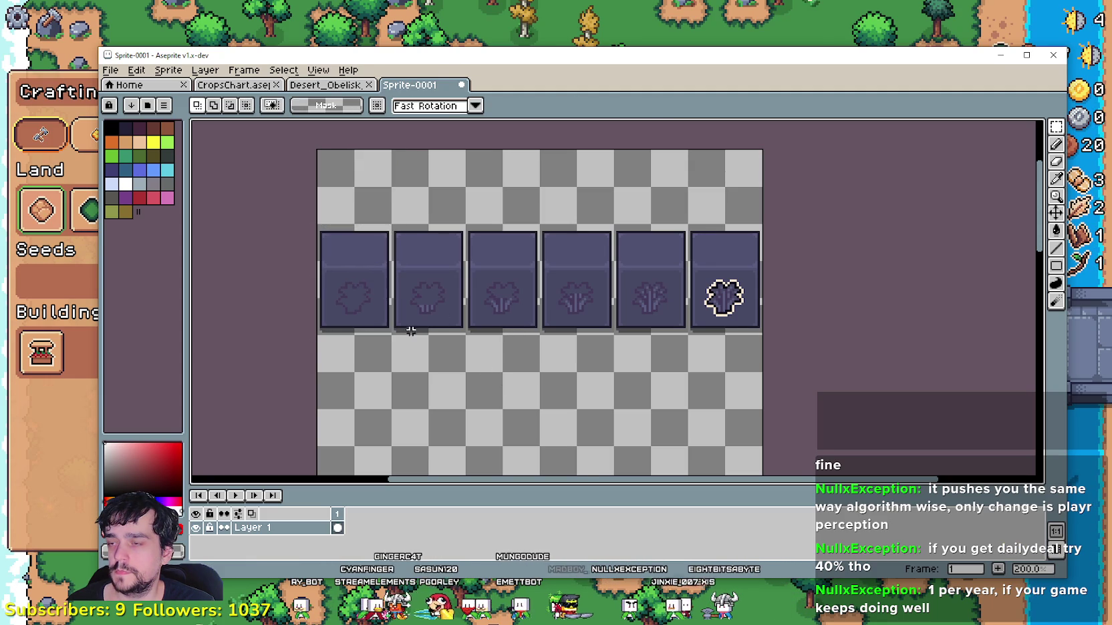
pyautogui.moveTo(317, 336); pyautogui.dragTo(764, 222)
pyautogui.moveTo(573, 266); pyautogui.dragTo(573, 303)
pyautogui.click(394, 204)
# - Copy the first tile above the row, then select the silhouette on the copy
pyautogui.moveTo(325, 352); pyautogui.dragTo(380, 293)
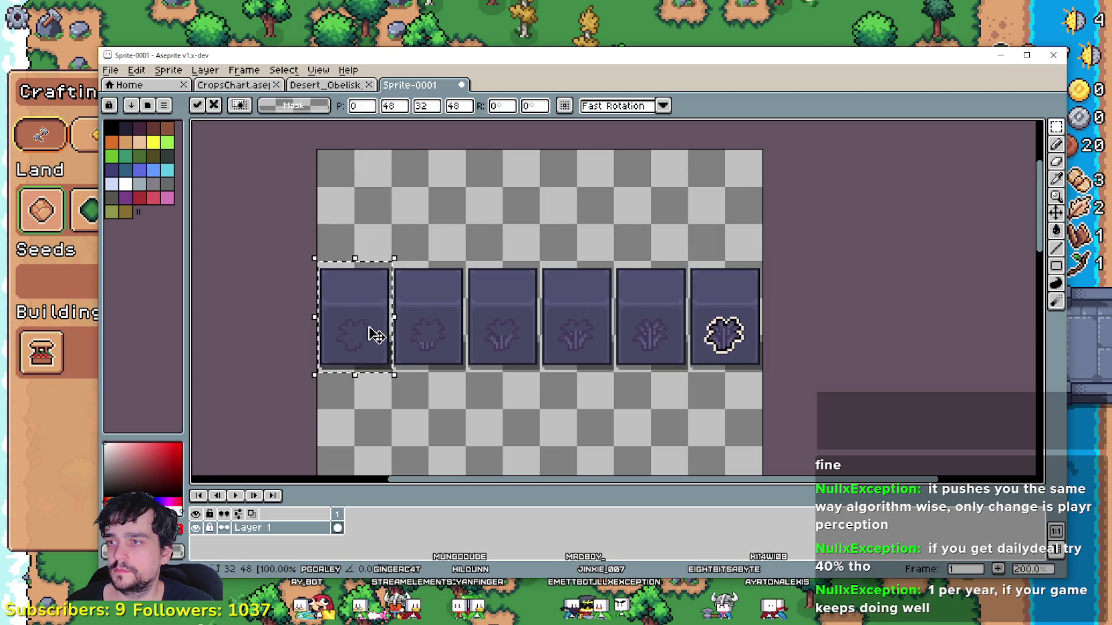
pyautogui.moveTo(372, 331); pyautogui.dragTo(370, 222)
pyautogui.click(422, 210)
pyautogui.scroll(1, 411, 204)
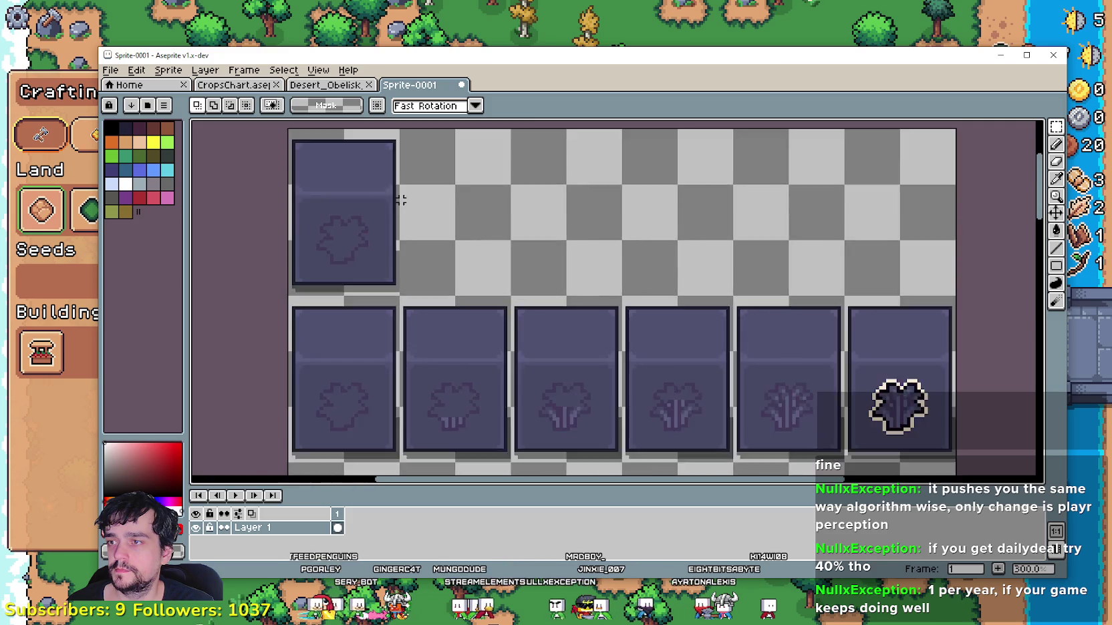
pyautogui.scroll(1, 468, 207)
pyautogui.scroll(1, 490, 227)
pyautogui.moveTo(476, 220); pyautogui.dragTo(374, 333)
pyautogui.scroll(2, 477, 253)
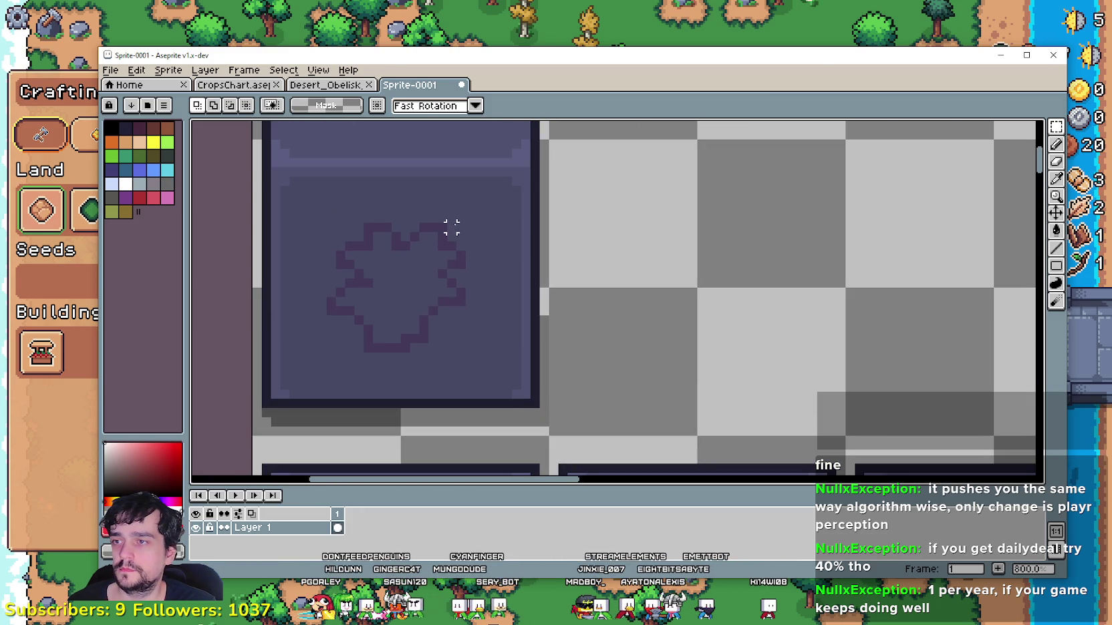
# - Delete the silhouette blob from the top tile and tidy the pixels around the hole
pyautogui.moveTo(465, 215); pyautogui.dragTo(330, 358)
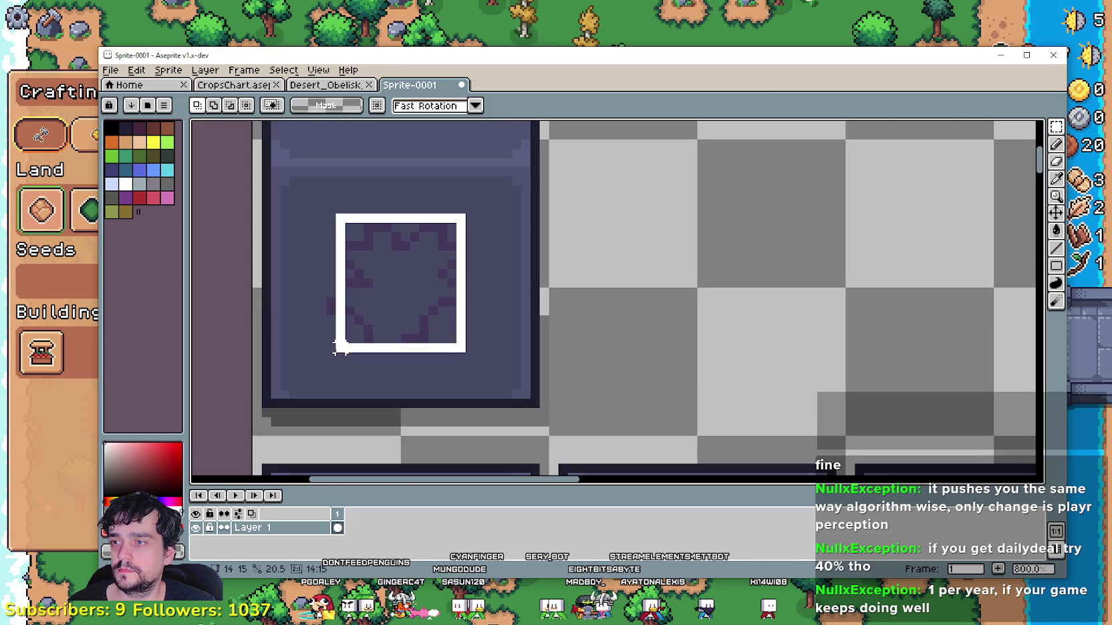
pyautogui.scroll(2, 311, 249)
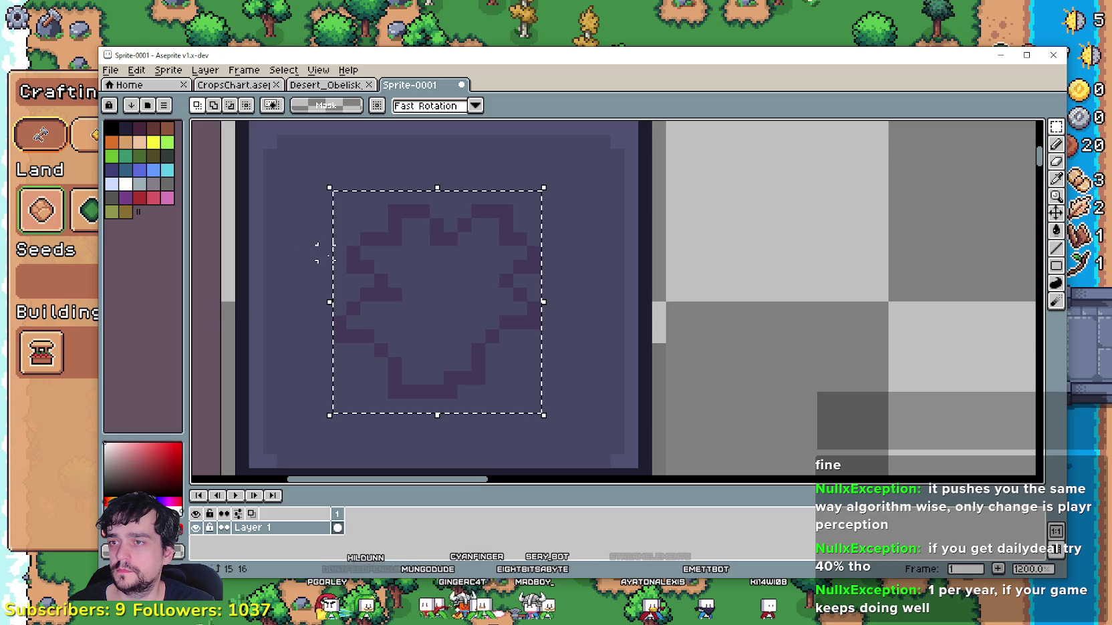
pyautogui.press('Delete')
pyautogui.scroll(1, 381, 260)
pyautogui.scroll(-1, 401, 250)
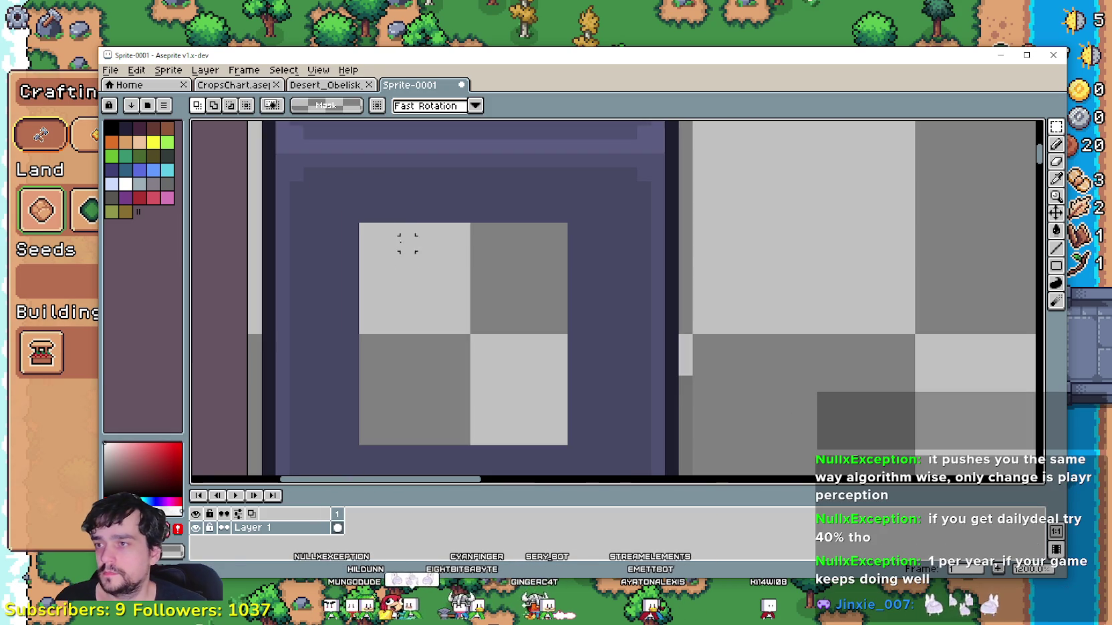
pyautogui.moveTo(407, 215); pyautogui.dragTo(435, 173)
pyautogui.scroll(-3, 438, 240)
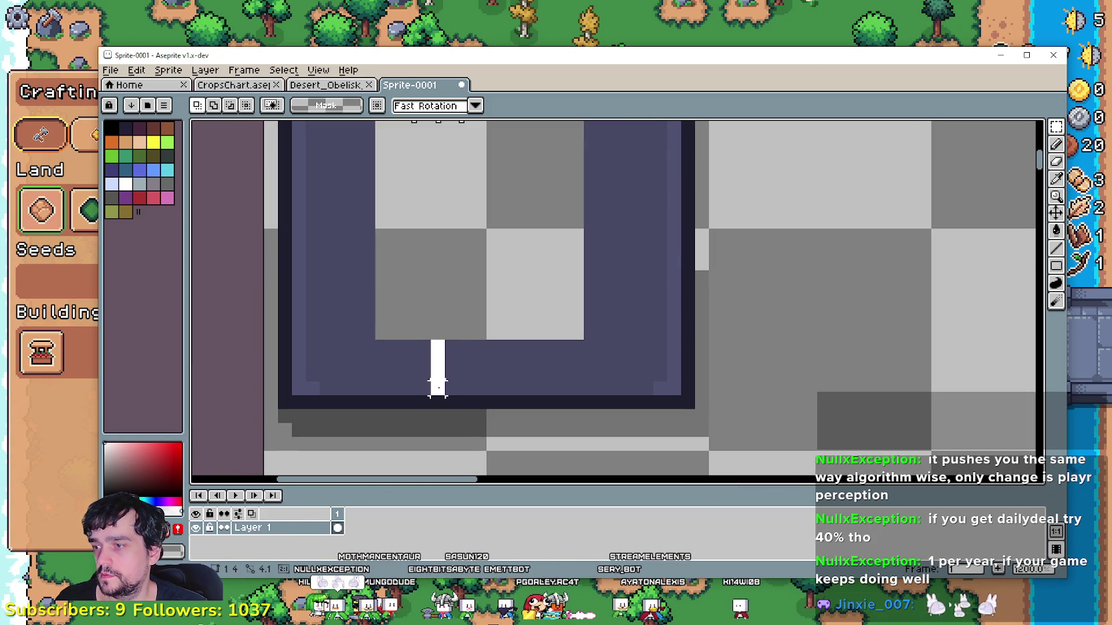
pyautogui.moveTo(438, 386); pyautogui.dragTo(439, 394)
pyautogui.moveTo(410, 207); pyautogui.dragTo(497, 278)
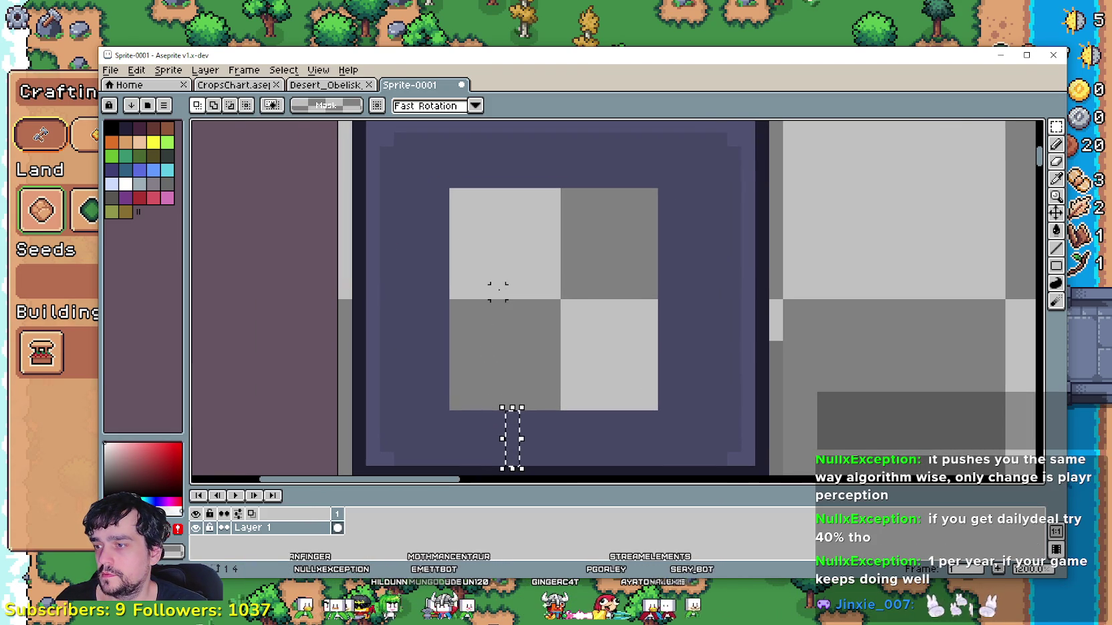
pyautogui.hotkey('ctrl', 'd')
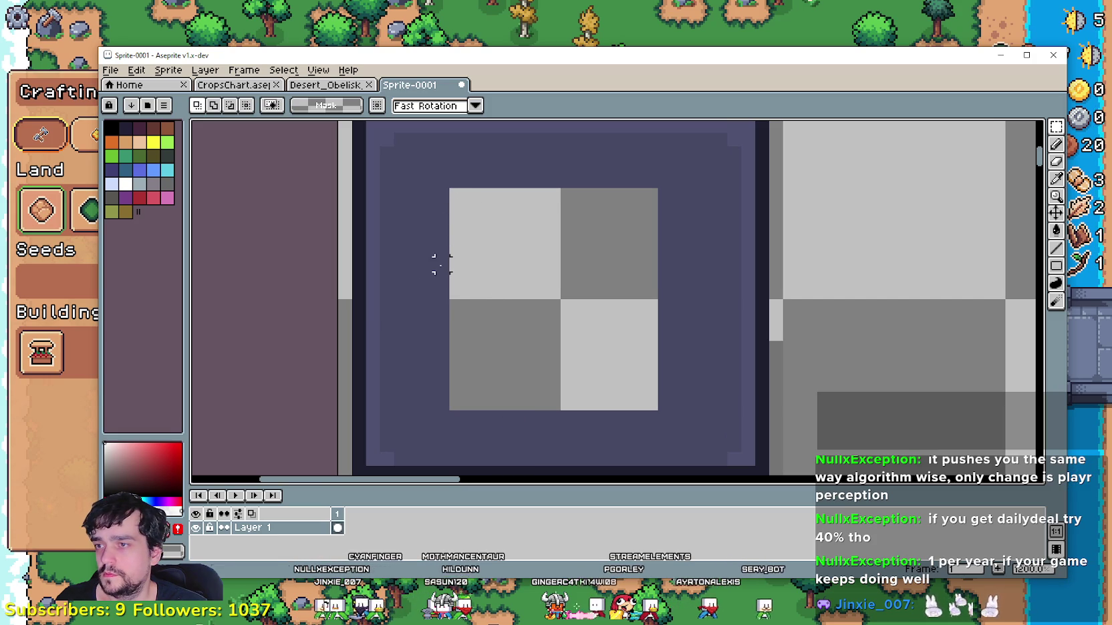
pyautogui.moveTo(387, 291); pyautogui.dragTo(380, 299)
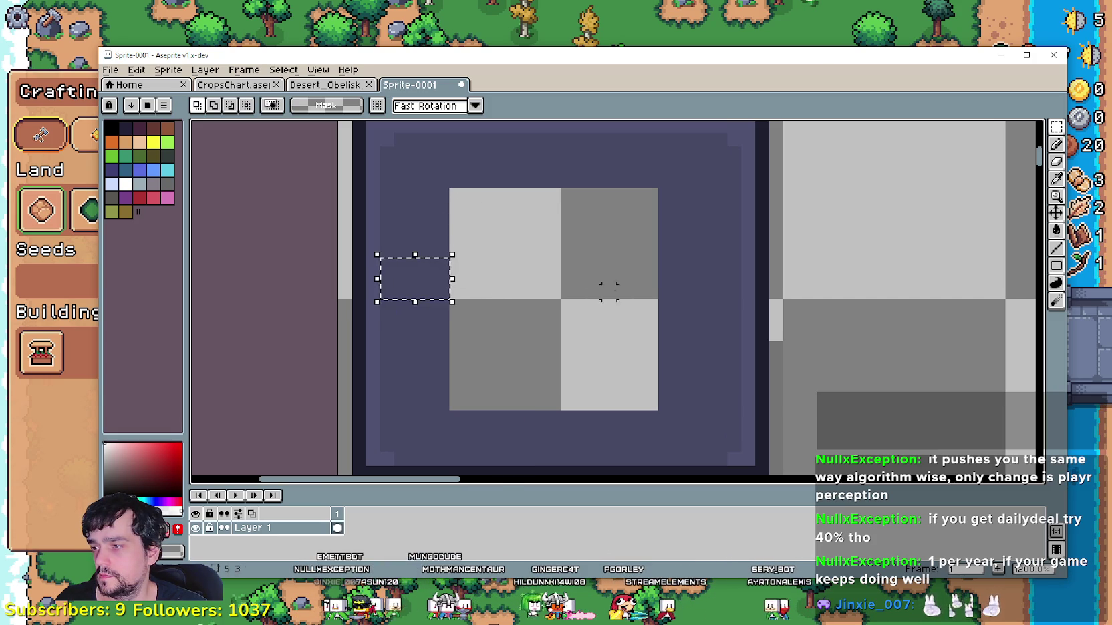
pyautogui.moveTo(659, 258); pyautogui.dragTo(732, 309)
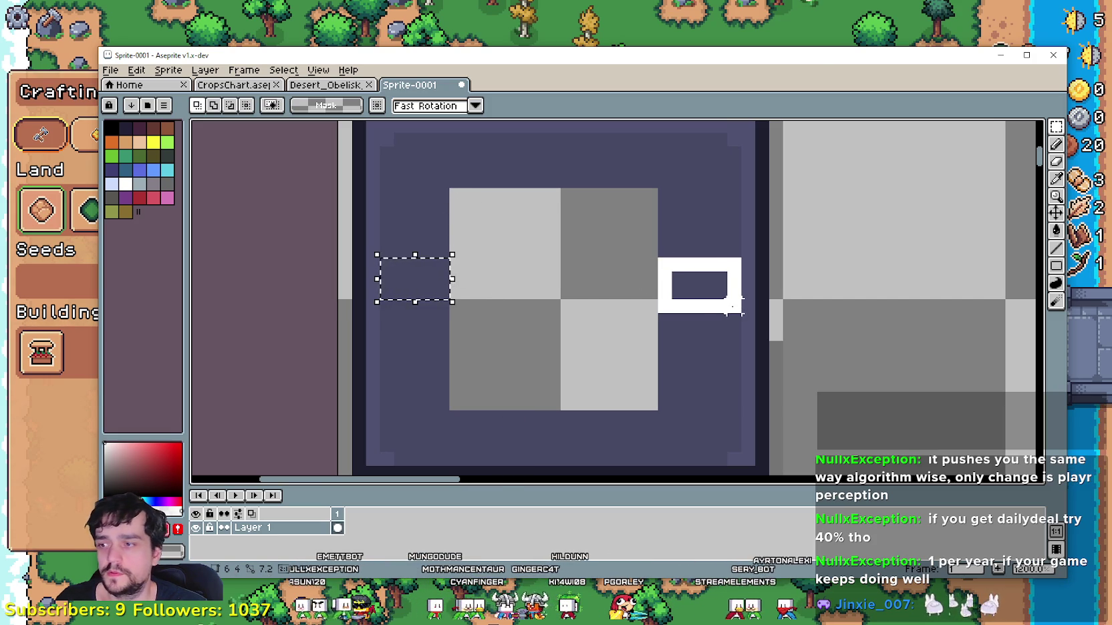
pyautogui.hotkey('ctrl', 'd')
pyautogui.moveTo(456, 195)
pyautogui.mouseDown()
pyautogui.moveTo(651, 404)
pyautogui.moveTo(664, 393)
pyautogui.mouseUp()
pyautogui.hotkey('ctrl', 'z')
pyautogui.hotkey('ctrl', 'z')
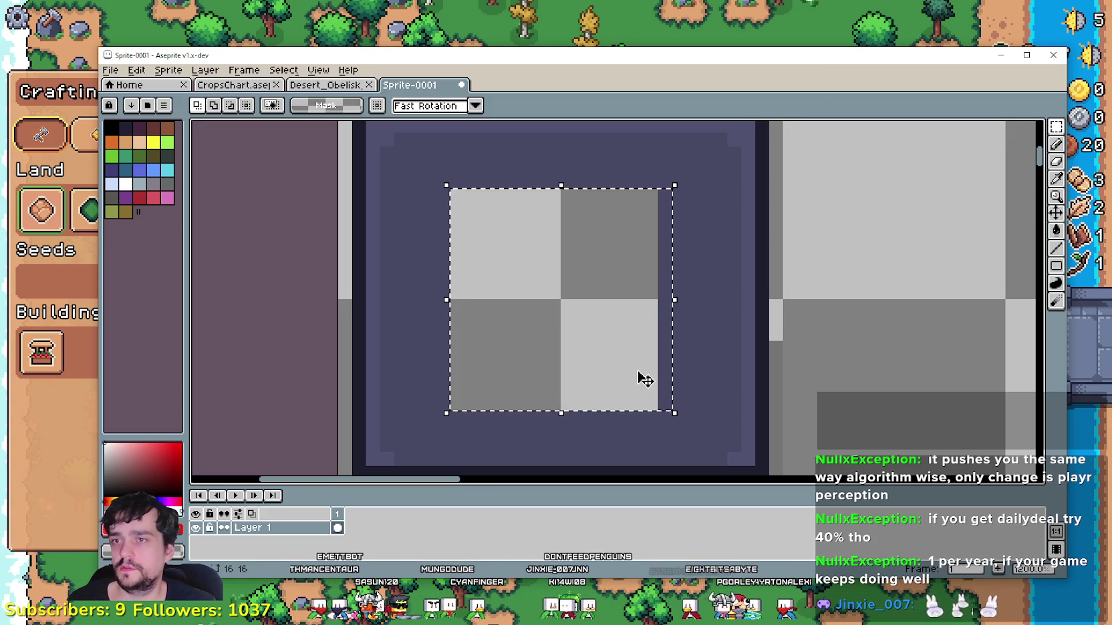
pyautogui.hotkey('ctrl', 'd')
pyautogui.scroll(-3, 597, 281)
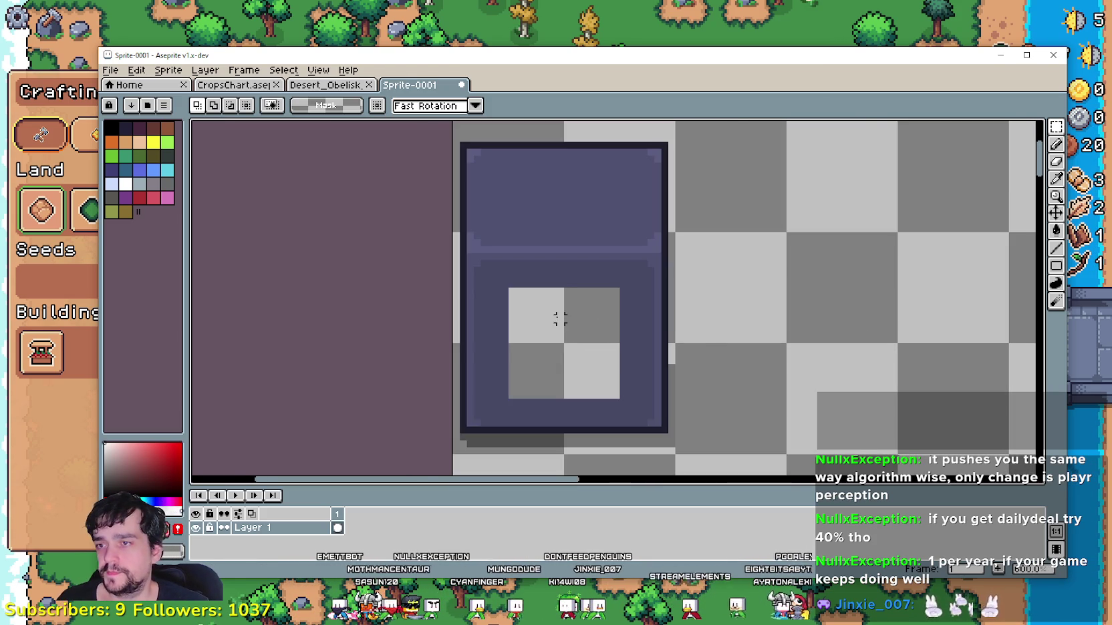
pyautogui.scroll(1, 558, 323)
# - Sample the soil purple and bucket-fill only the hole with Contiguous enabled
pyautogui.click(1055, 178)
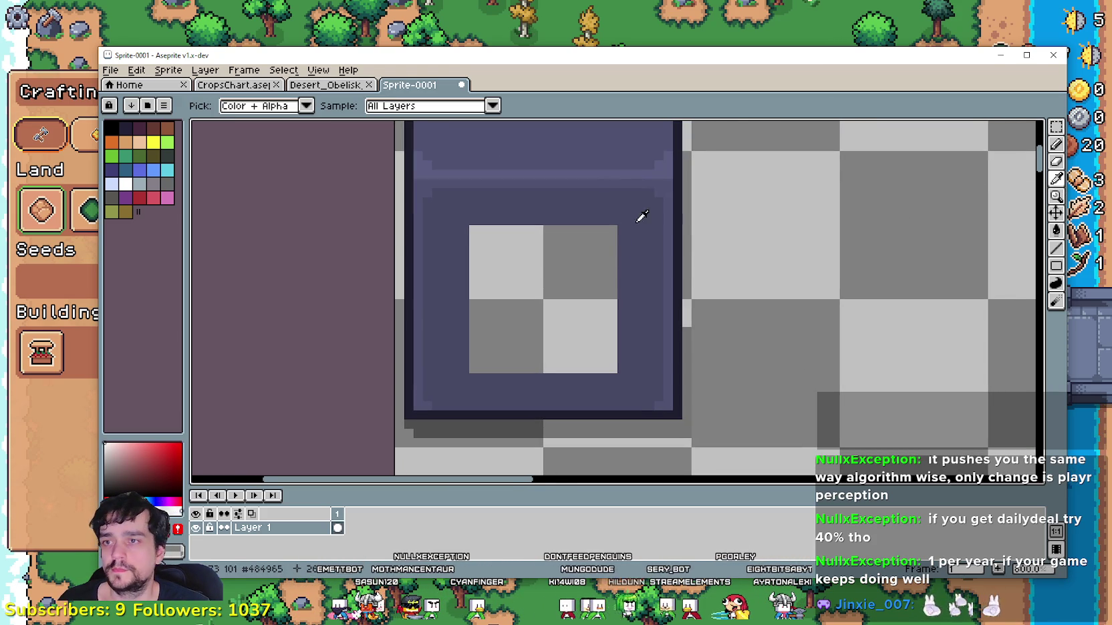
pyautogui.scroll(1, 593, 296)
pyautogui.scroll(-1, 583, 269)
pyautogui.scroll(1, 581, 270)
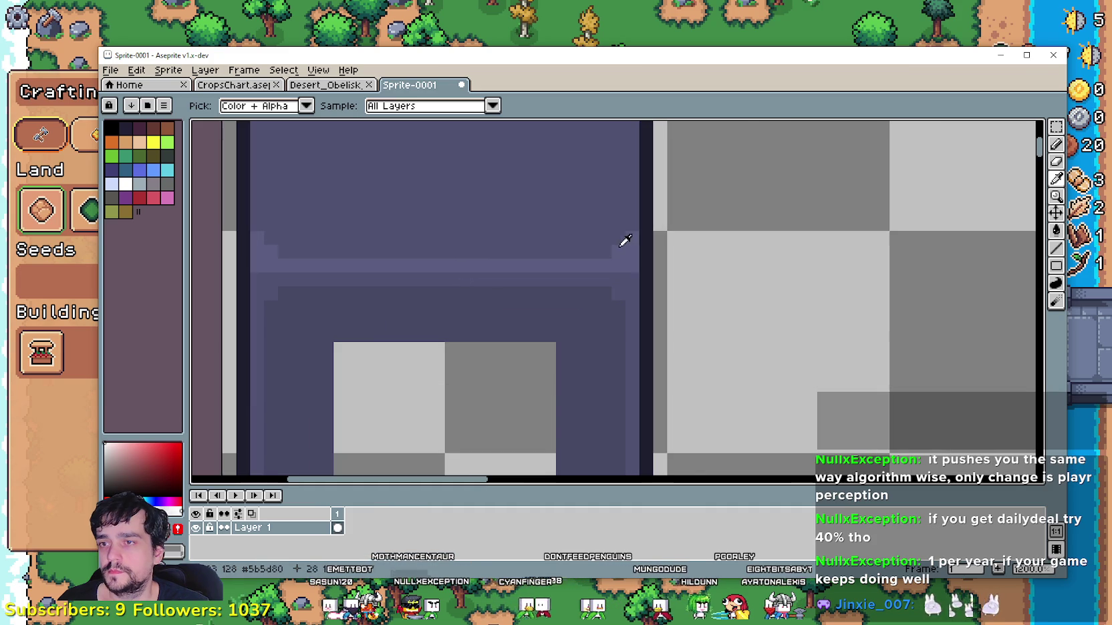
pyautogui.moveTo(638, 272); pyautogui.dragTo(676, 262)
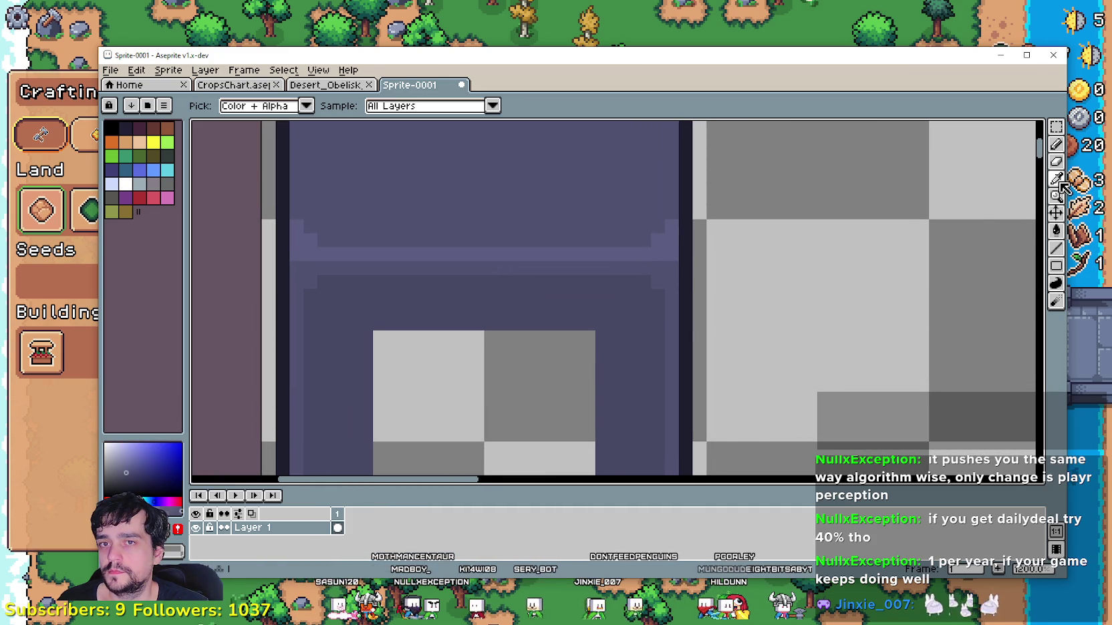
pyautogui.click(1055, 230)
pyautogui.click(326, 102)
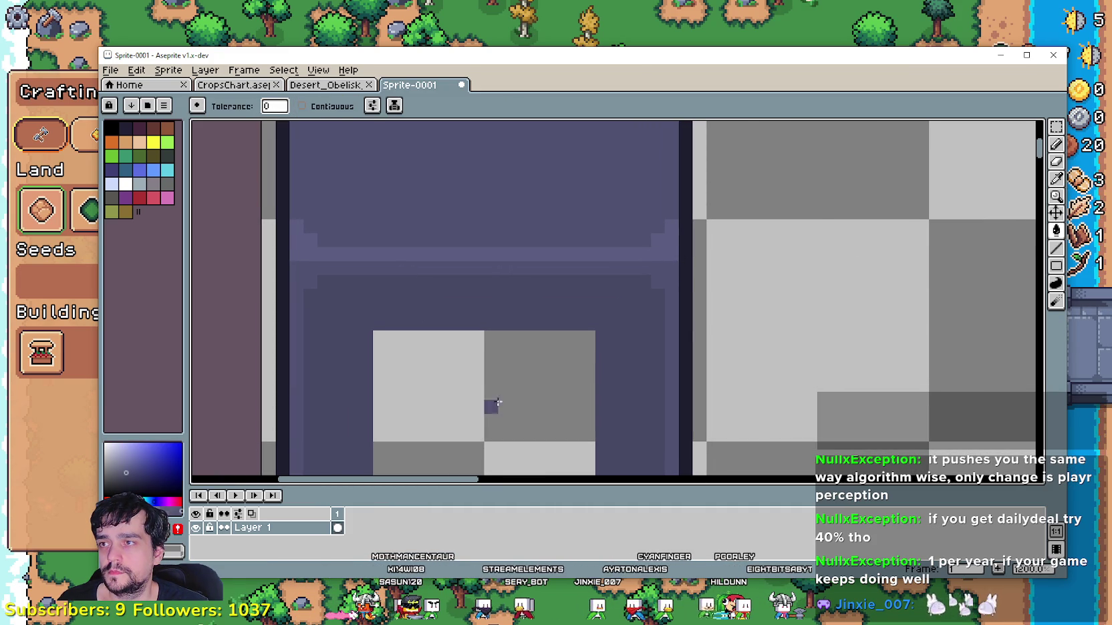
pyautogui.click(497, 388)
pyautogui.scroll(-1, 519, 384)
pyautogui.hotkey('ctrl', 'z')
pyautogui.click(302, 106)
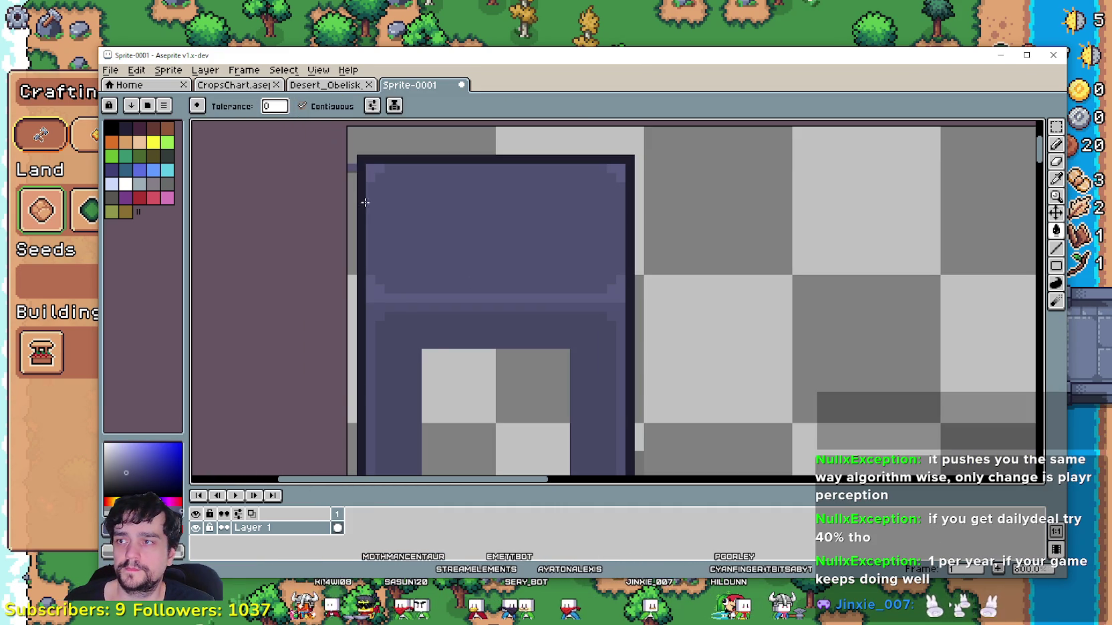
pyautogui.click(586, 404)
pyautogui.scroll(-1, 635, 406)
pyautogui.scroll(-1, 636, 407)
pyautogui.scroll(-1, 690, 377)
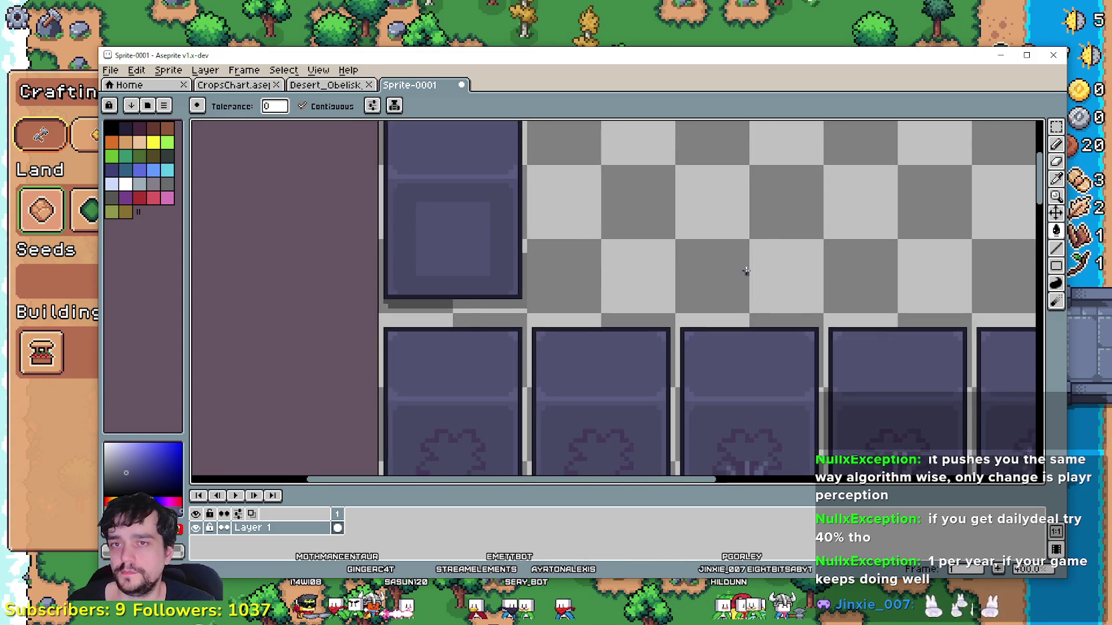
pyautogui.scroll(-1, 737, 273)
pyautogui.hscroll(2, 727, 266)
pyautogui.click(1056, 126)
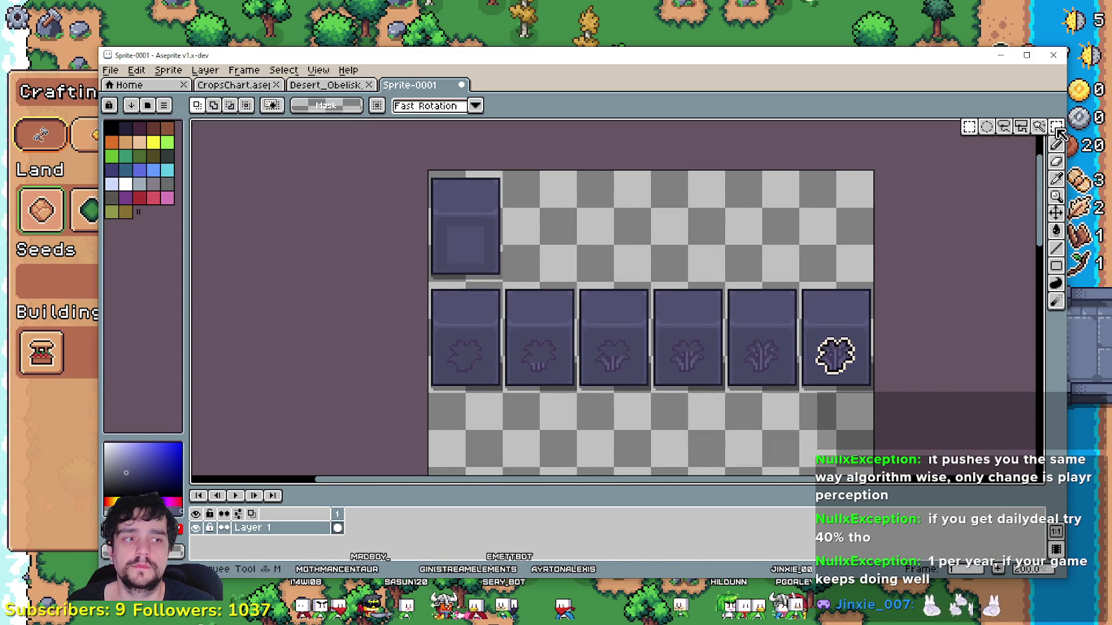
# - Duplicate the empty top-left soil tile below the row, under the first tile
pyautogui.hscroll(1, 620, 228)
pyautogui.moveTo(483, 268)
pyautogui.mouseDown()
pyautogui.moveTo(421, 179)
pyautogui.moveTo(431, 396)
pyautogui.mouseUp()
pyautogui.scroll(-3, 461, 231)
pyautogui.hotkey('ctrl', 'd')
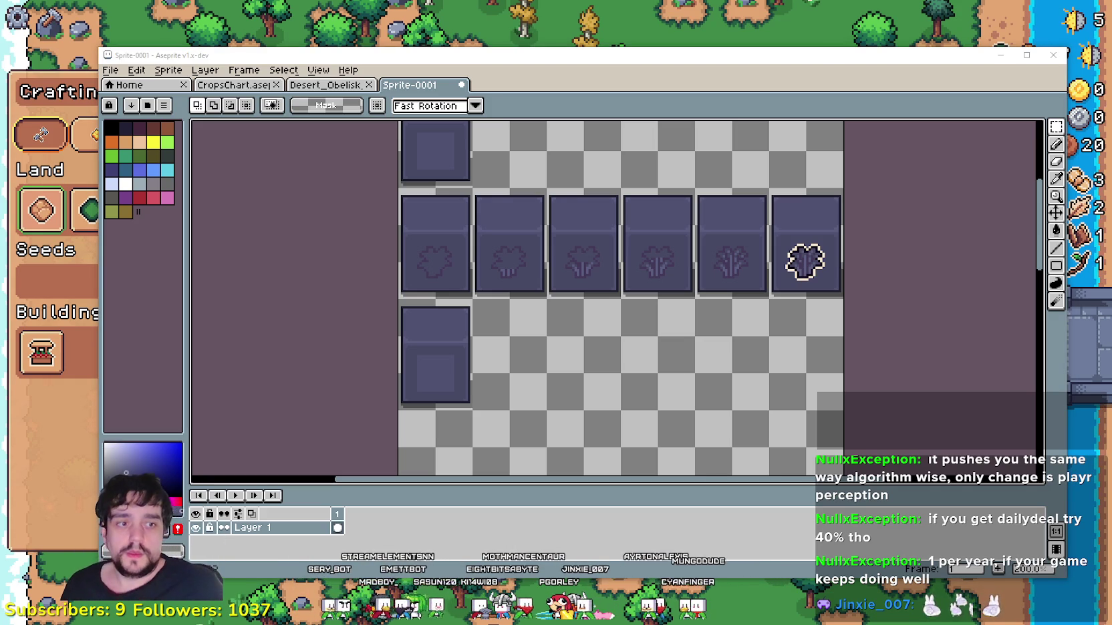
pyautogui.hscroll(-1, 632, 379)
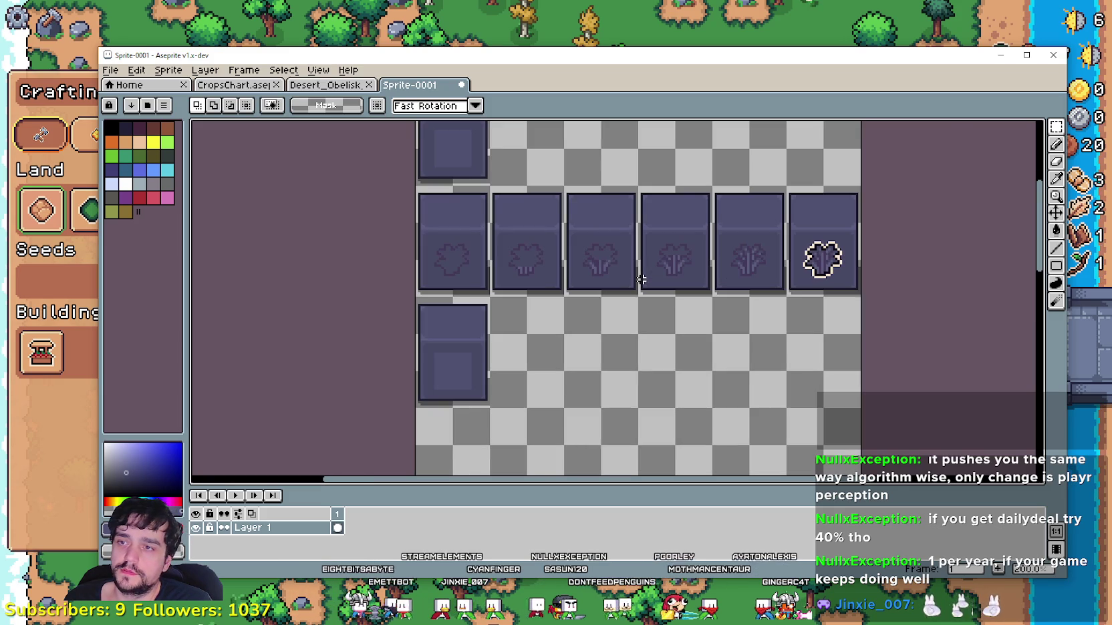
pyautogui.scroll(1, 485, 365)
pyautogui.scroll(-1, 485, 366)
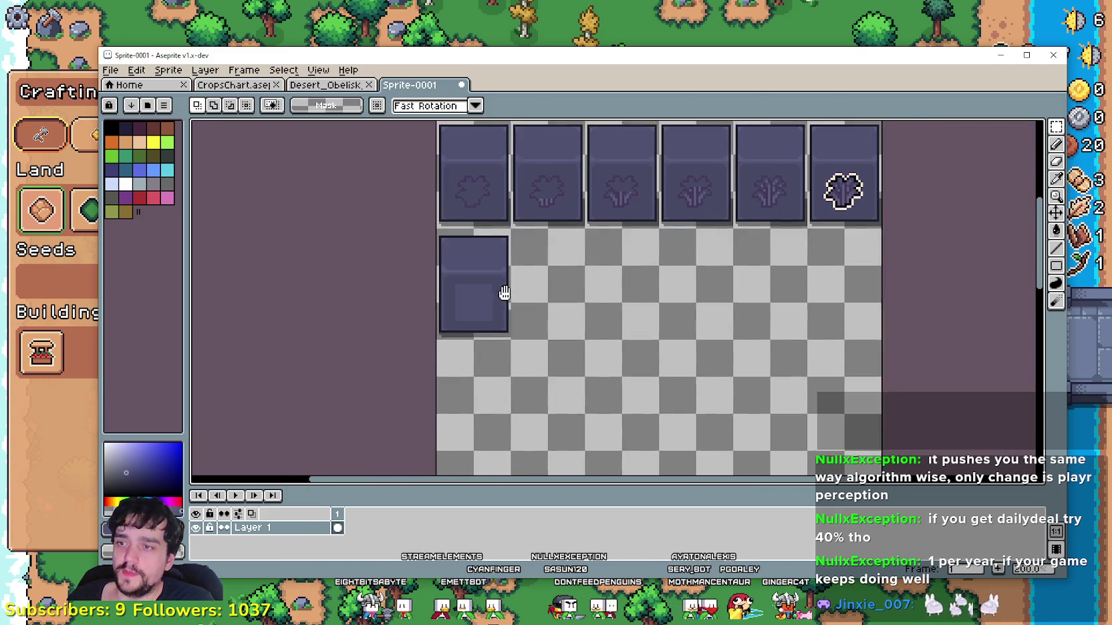
pyautogui.moveTo(496, 315); pyautogui.dragTo(550, 323)
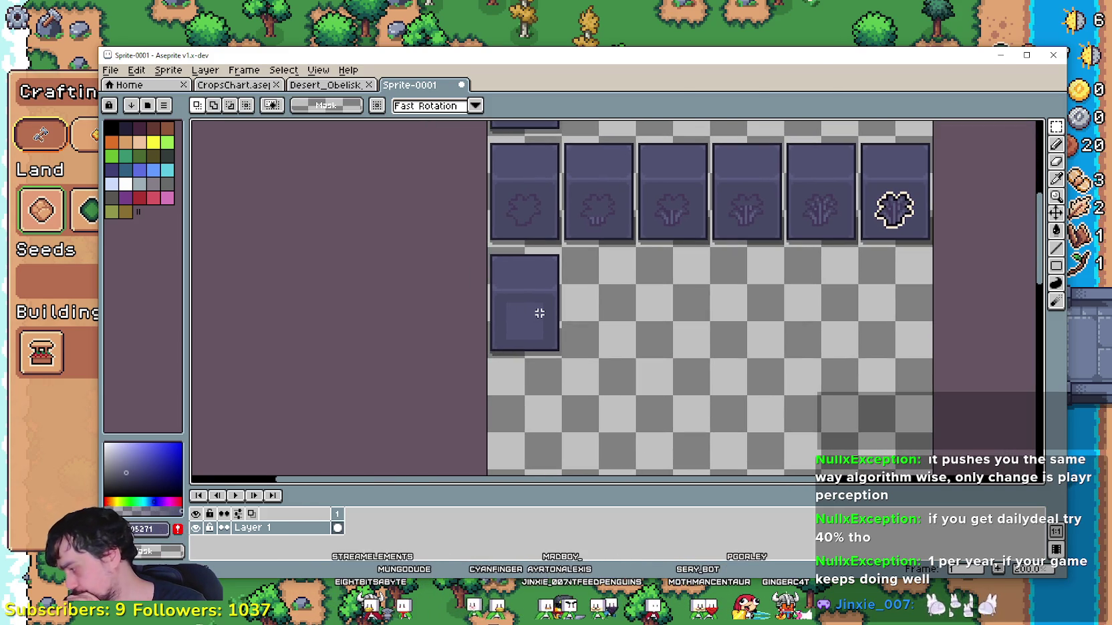
pyautogui.click(143, 72)
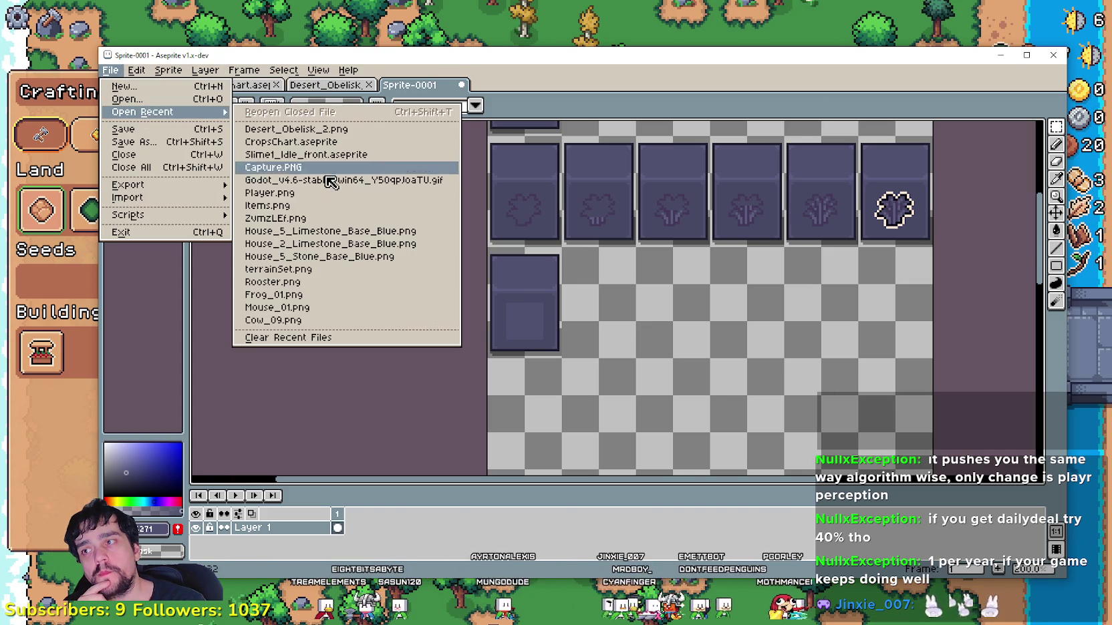
# - Open Player.png from recent files and bring its boots icons into view
pyautogui.click(285, 192)
pyautogui.moveTo(525, 323); pyautogui.dragTo(352, 470)
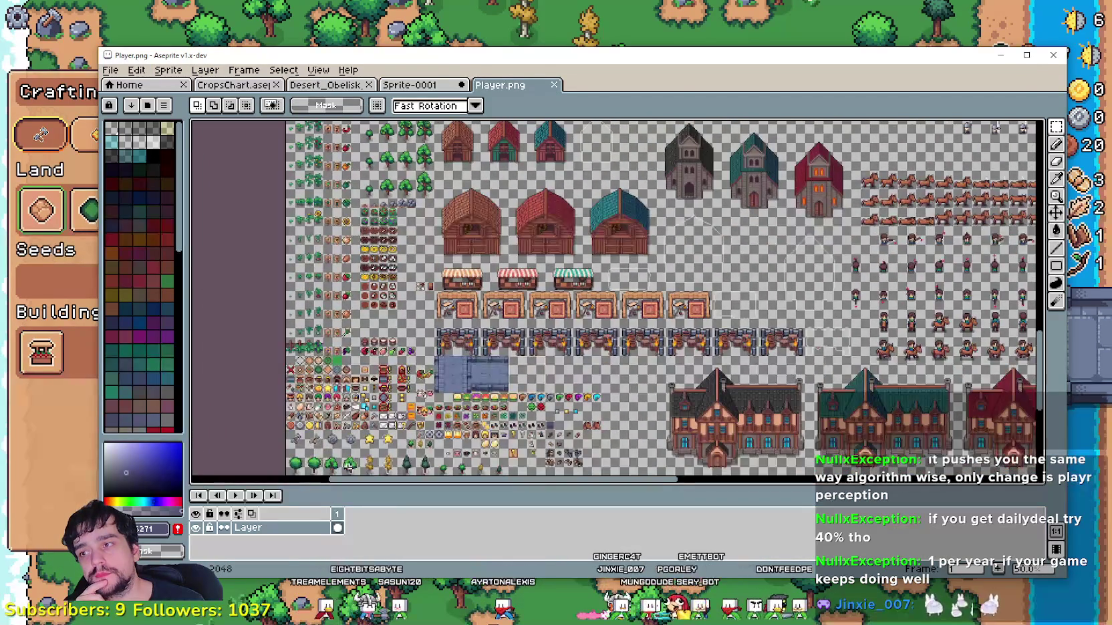
pyautogui.scroll(1, 353, 469)
pyautogui.scroll(1, 401, 434)
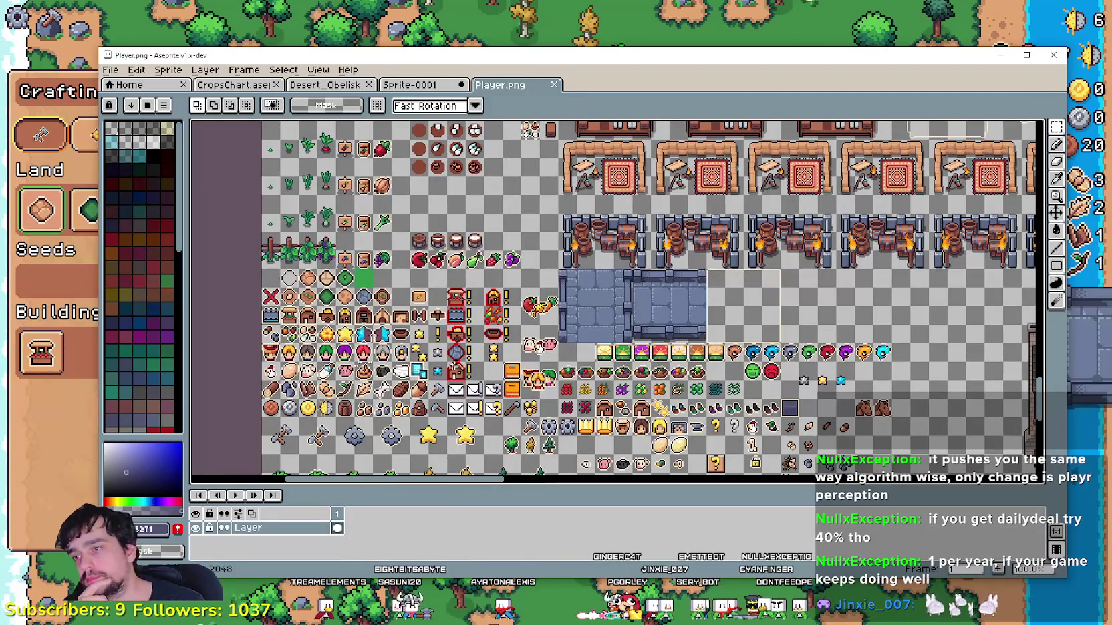
pyautogui.scroll(2, 409, 322)
pyautogui.scroll(1, 409, 323)
pyautogui.scroll(1, 409, 323)
pyautogui.scroll(1, 409, 322)
pyautogui.scroll(-1, 409, 323)
pyautogui.scroll(1, 409, 322)
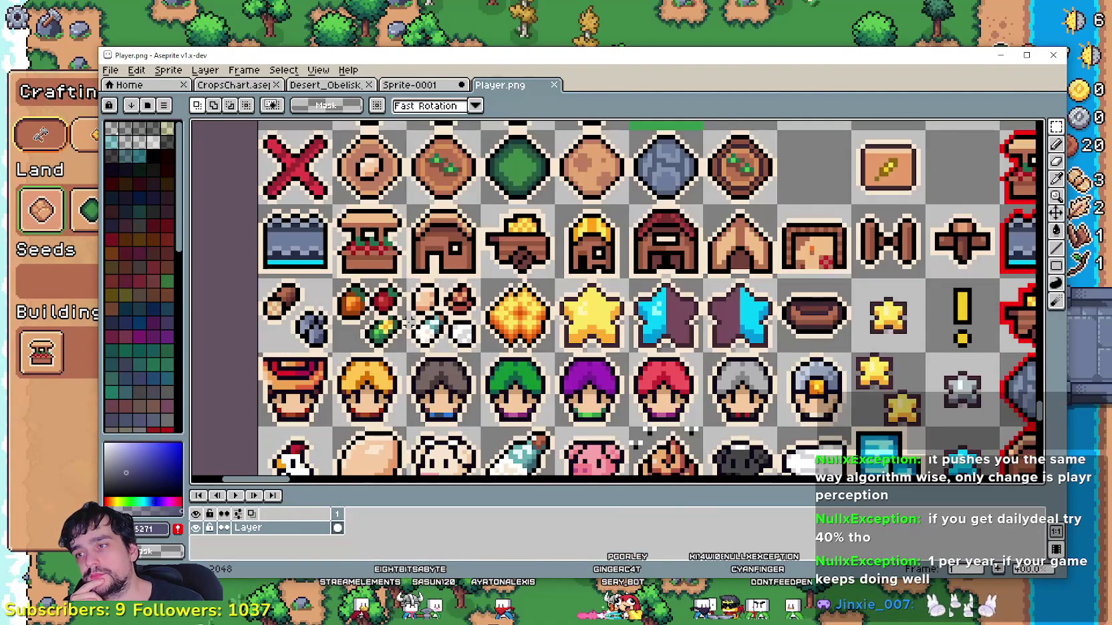
pyautogui.scroll(-1, 409, 322)
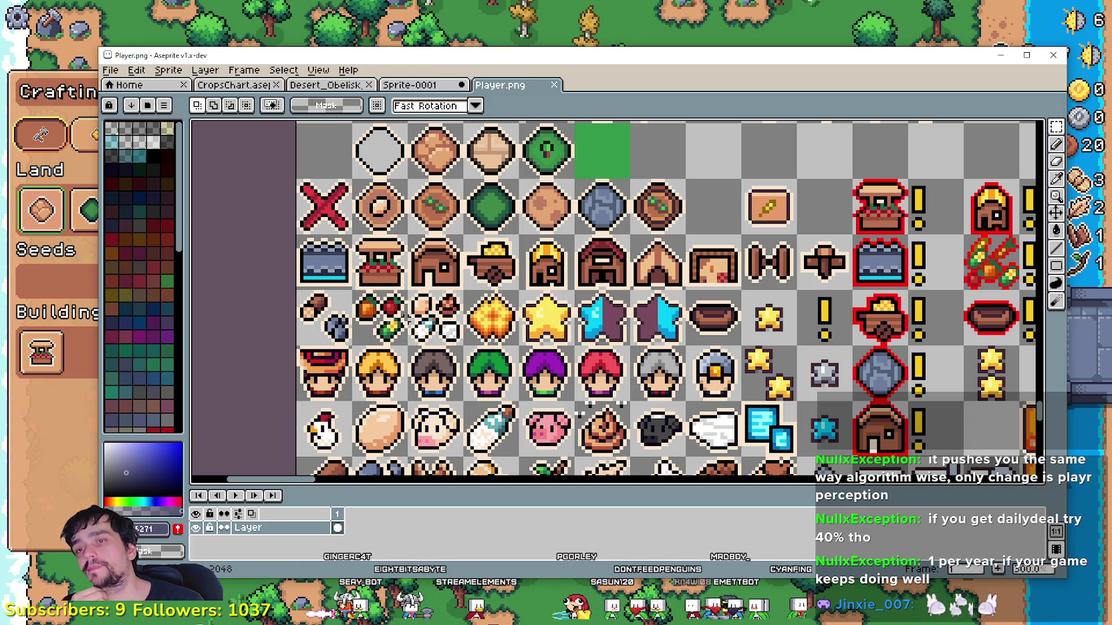
pyautogui.scroll(-1, 615, 301)
pyautogui.scroll(-3, 615, 300)
pyautogui.scroll(1, 615, 300)
pyautogui.scroll(3, 615, 300)
pyautogui.hscroll(3, 614, 300)
pyautogui.scroll(-2, 615, 300)
pyautogui.hscroll(3, 615, 301)
pyautogui.hscroll(1, 614, 301)
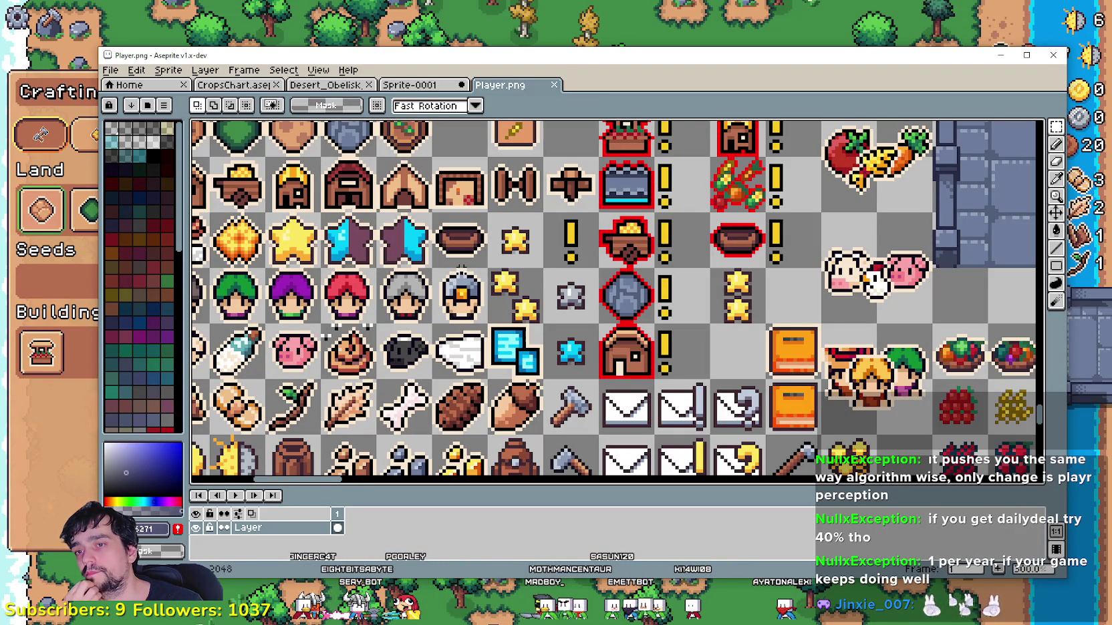
pyautogui.moveTo(989, 468); pyautogui.dragTo(468, 339)
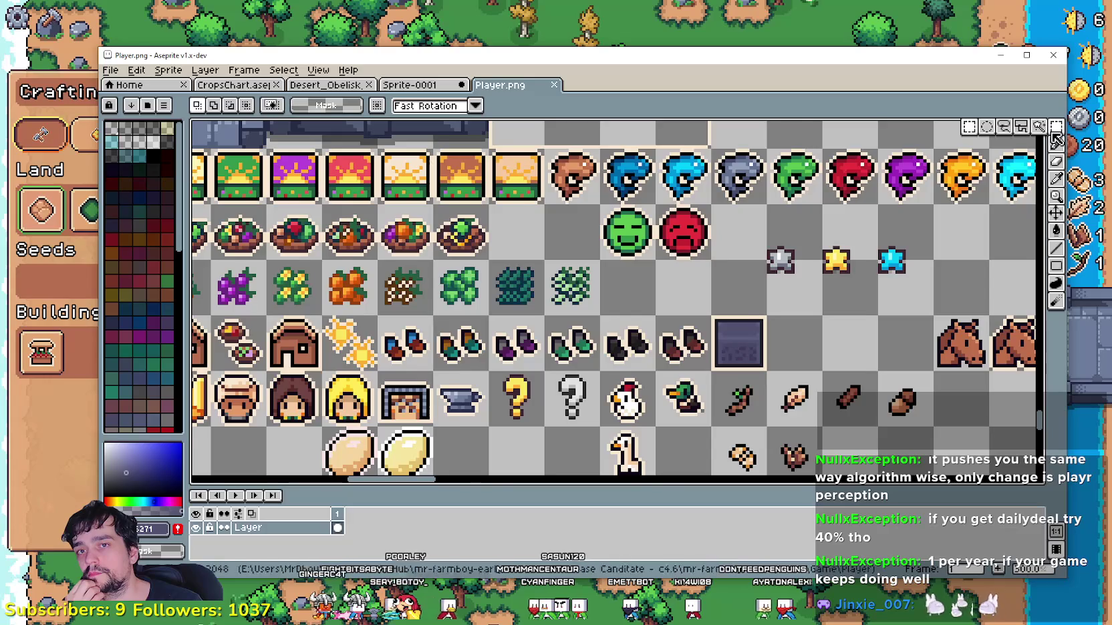
# - Zoom in, select a boots icon cell, and return to Sprite-0001
pyautogui.press('+')
pyautogui.click(413, 322)
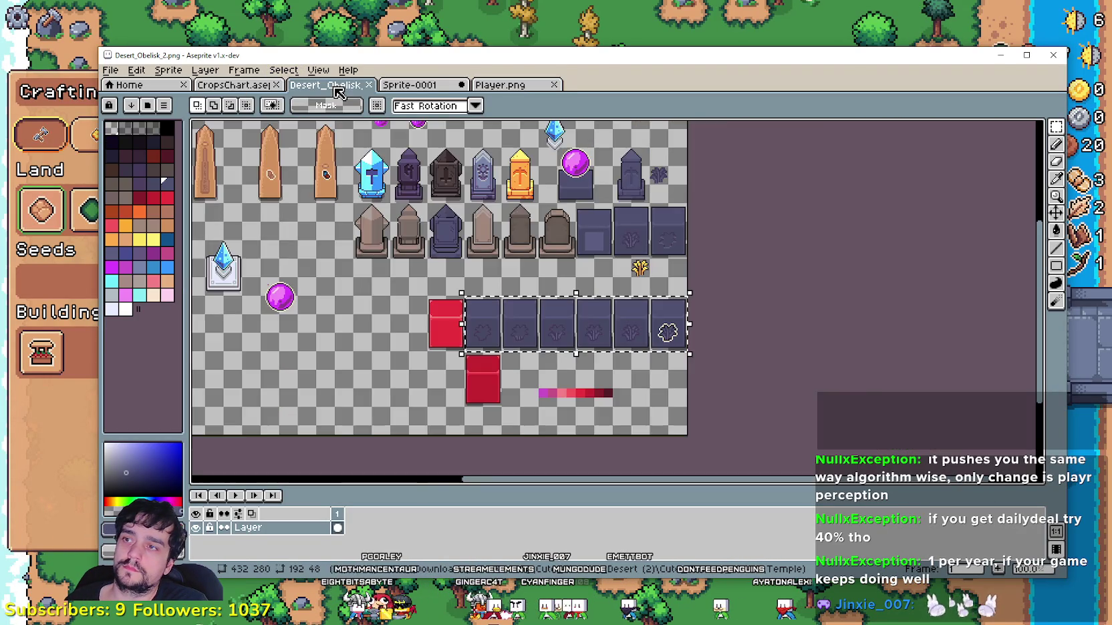
pyautogui.click(325, 85)
pyautogui.click(410, 85)
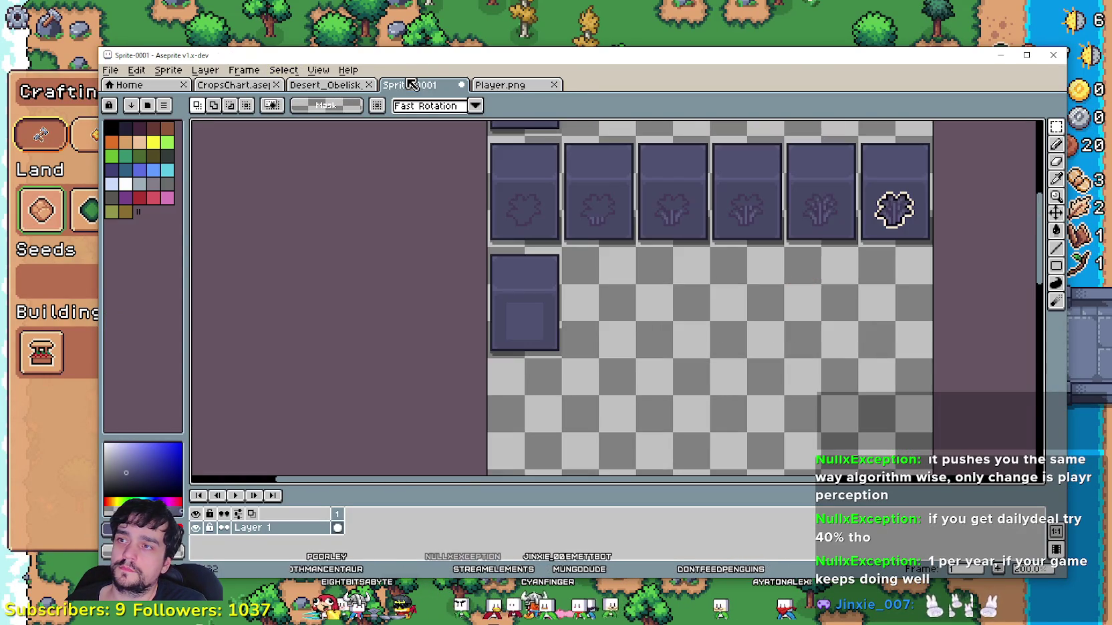
# - Paste the outlined boots and drop them into the empty soil tile
pyautogui.scroll(2, 489, 302)
pyautogui.hotkey('ctrl', 'v')
pyautogui.moveTo(464, 275); pyautogui.dragTo(541, 413)
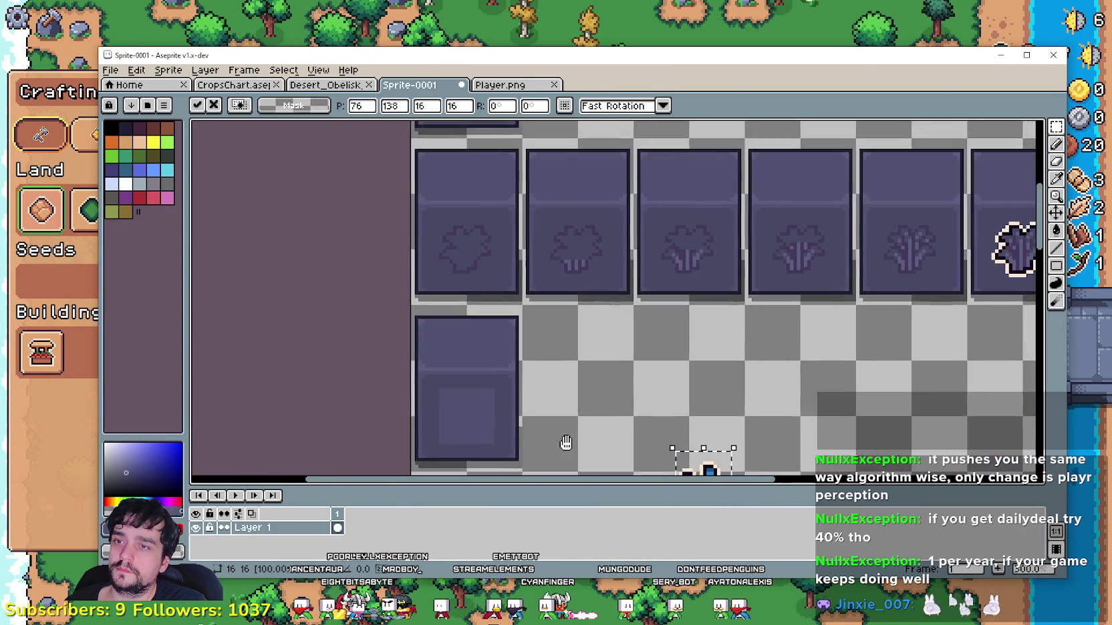
pyautogui.moveTo(696, 439)
pyautogui.mouseDown()
pyautogui.moveTo(595, 334)
pyautogui.moveTo(672, 467)
pyautogui.moveTo(572, 404)
pyautogui.mouseUp()
pyautogui.scroll(2, 595, 334)
pyautogui.click(713, 364)
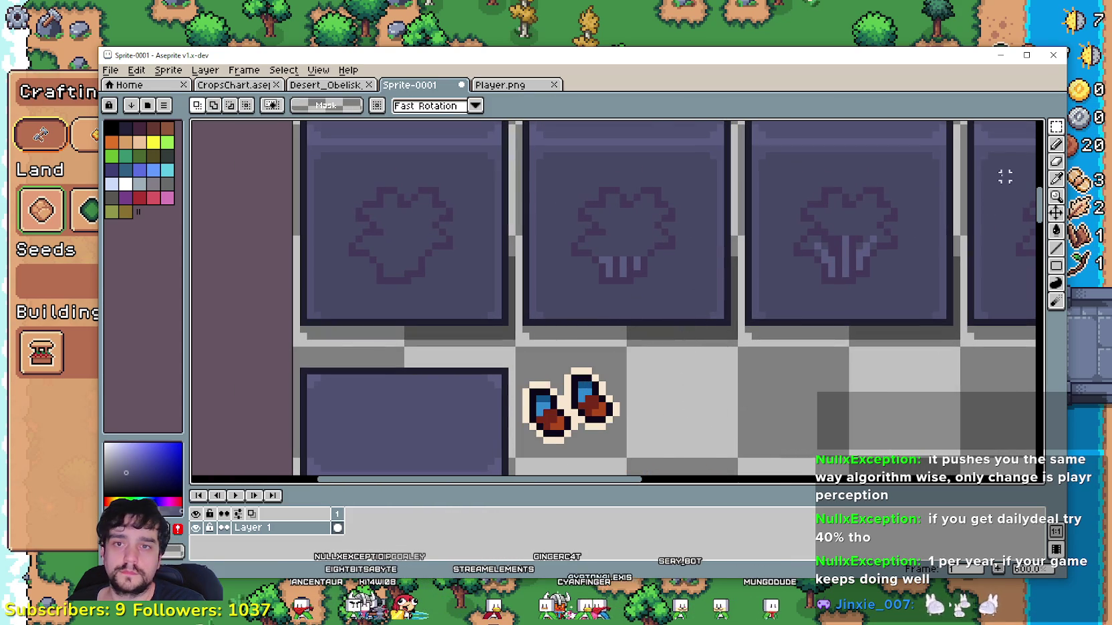
# - Select the boots tile and duplicate it one tile to the right
pyautogui.click(1056, 178)
pyautogui.scroll(1, 709, 211)
pyautogui.scroll(-1, 635, 200)
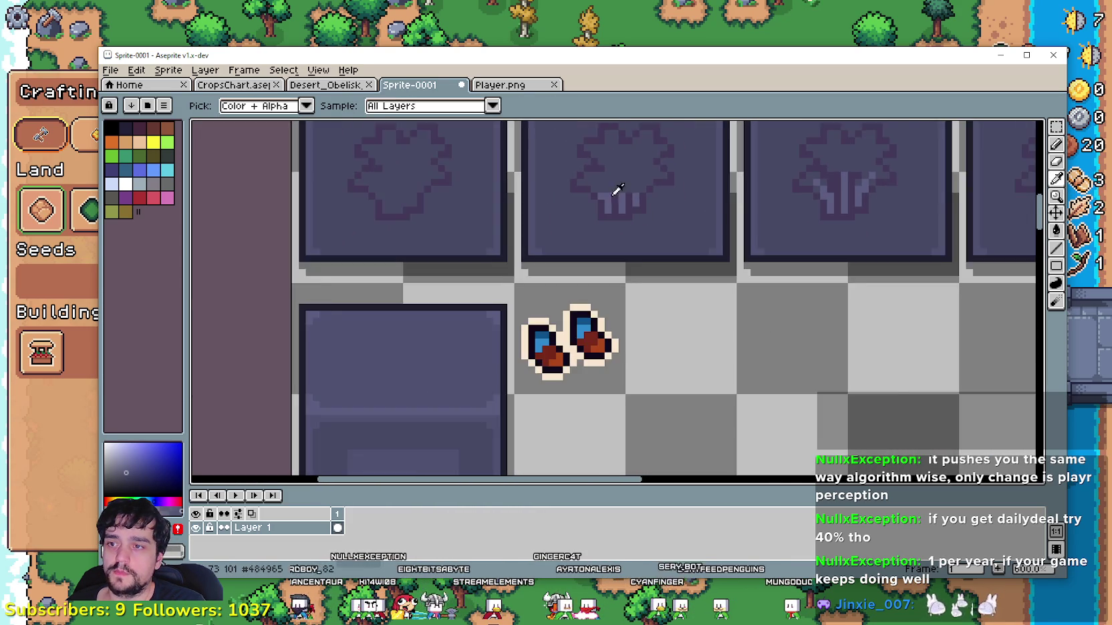
pyautogui.scroll(-1, 625, 181)
pyautogui.scroll(-1, 684, 183)
pyautogui.scroll(1, 499, 246)
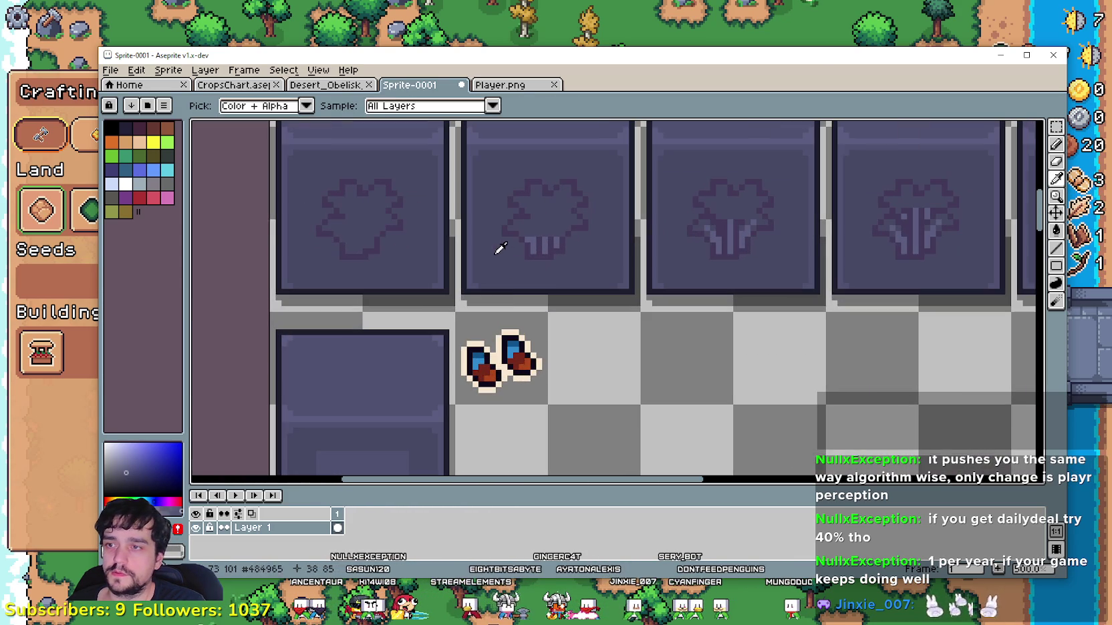
pyautogui.press('m')
pyautogui.moveTo(459, 316)
pyautogui.mouseDown()
pyautogui.moveTo(522, 395)
pyautogui.moveTo(615, 395)
pyautogui.mouseUp()
pyautogui.hotkey('ctrl', 'd')
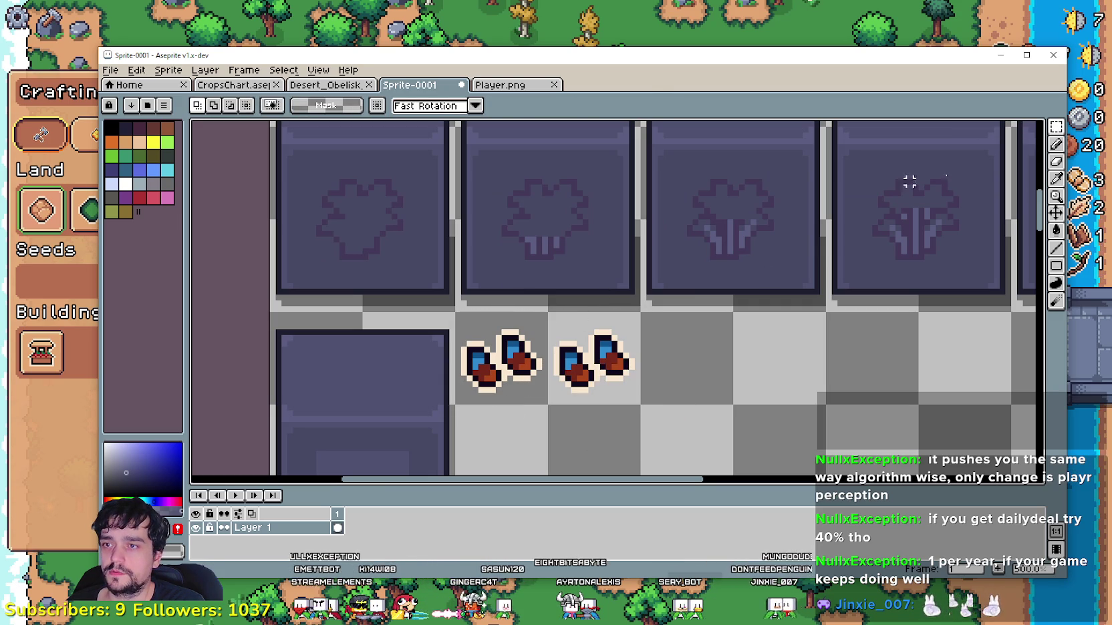
# - Marquee-select the left boots tile again
pyautogui.click(1055, 179)
pyautogui.scroll(1, 496, 223)
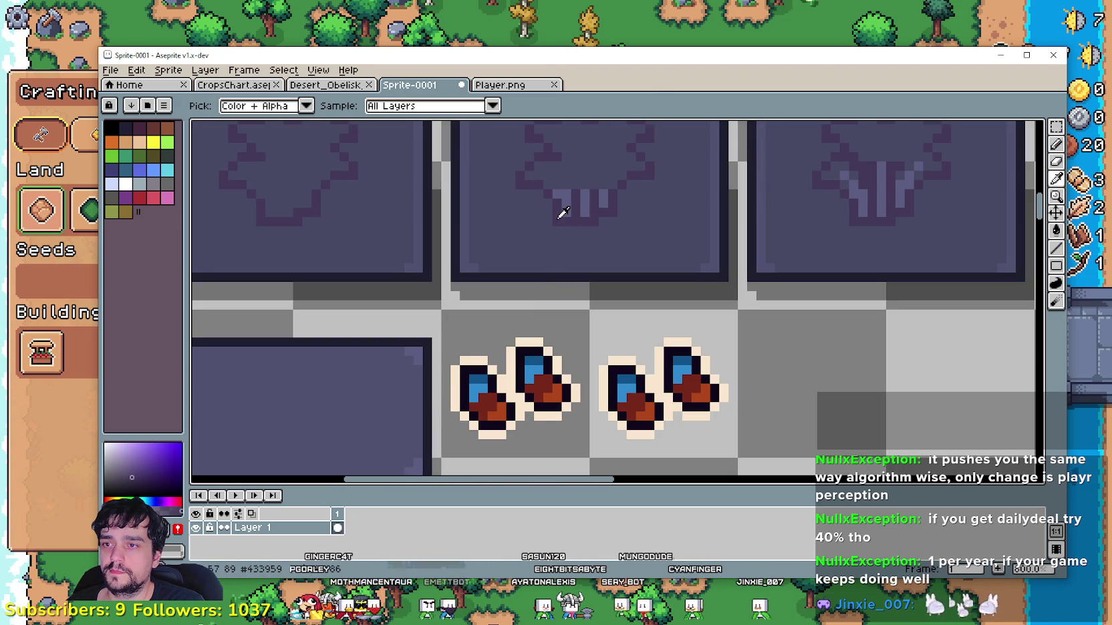
pyautogui.press('m')
pyautogui.moveTo(440, 308); pyautogui.dragTo(591, 460)
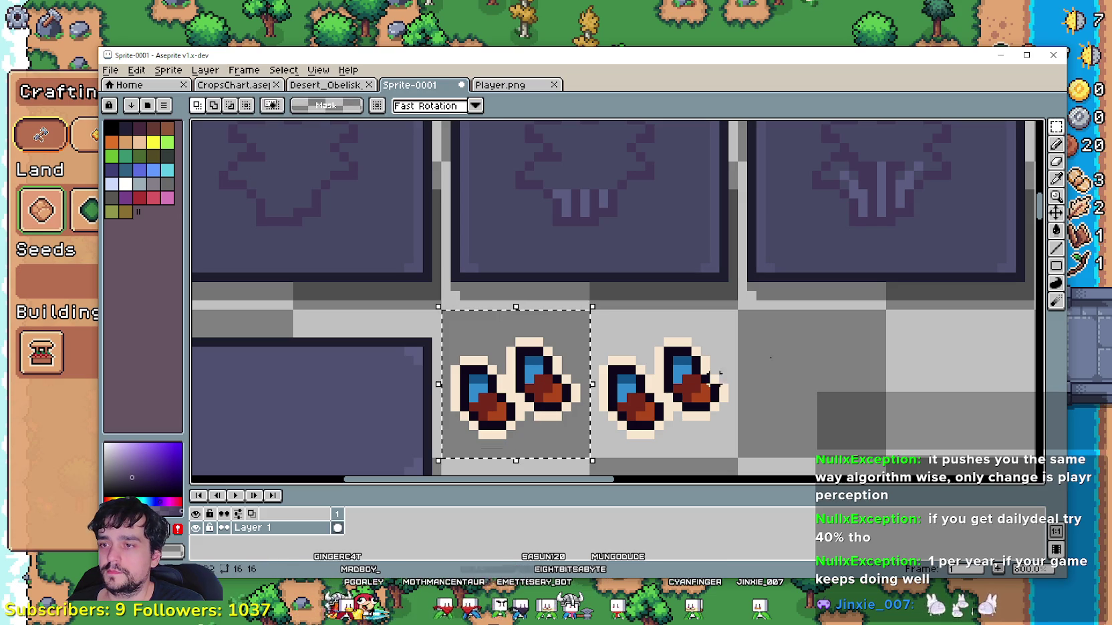
# - With a non-contiguous Paint Bucket, fill the cream outline grey and the black outline muted purple
pyautogui.click(1057, 231)
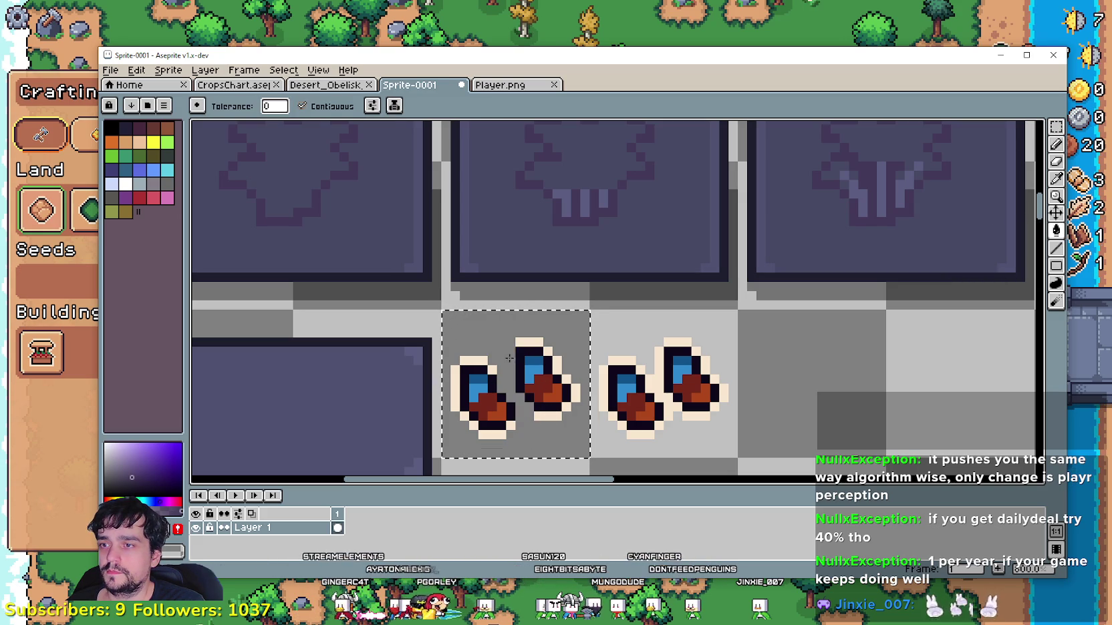
pyautogui.click(302, 106)
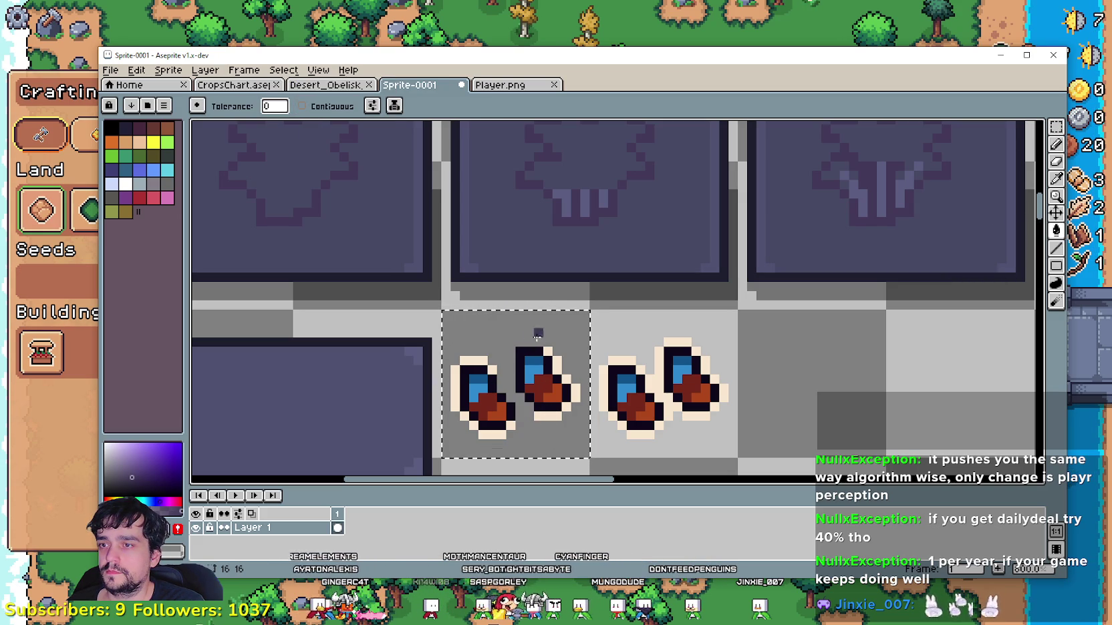
pyautogui.click(548, 350)
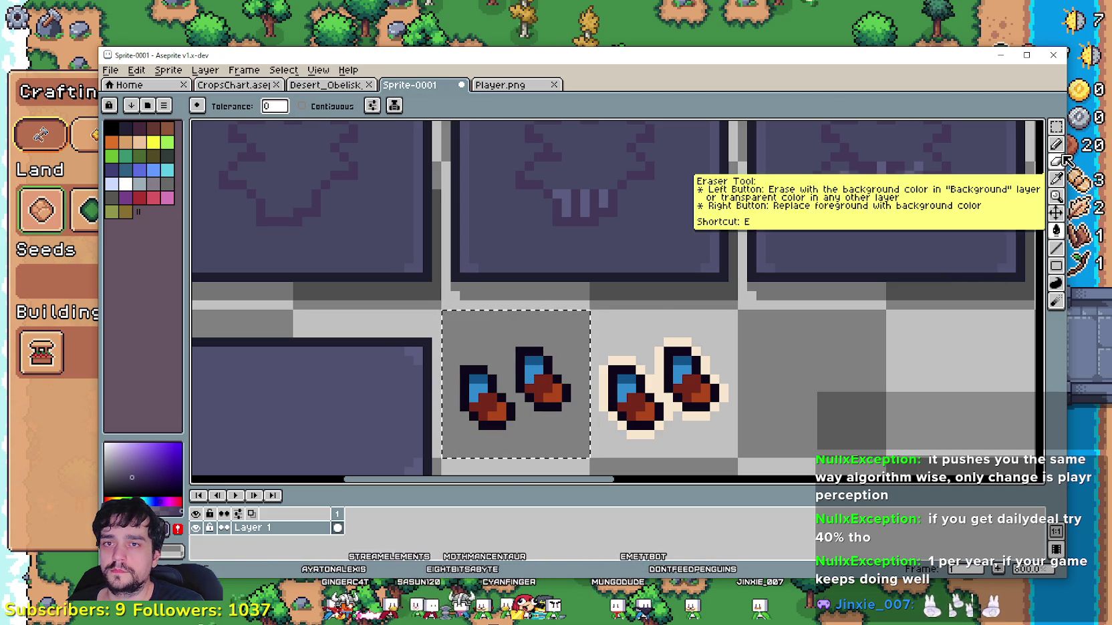
pyautogui.click(522, 348)
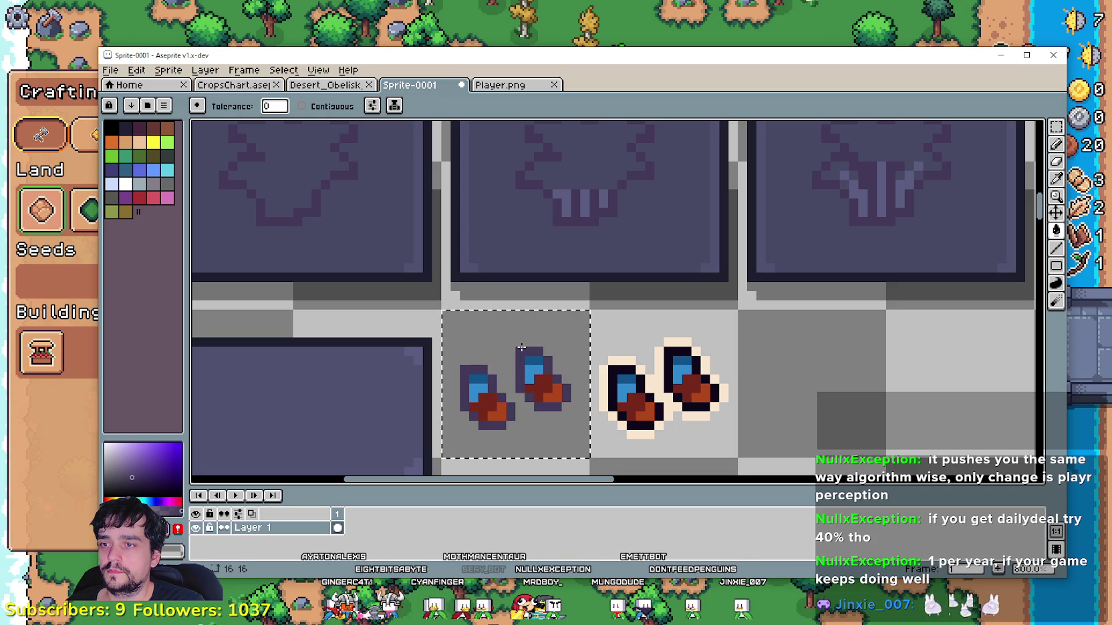
pyautogui.moveTo(522, 348); pyautogui.dragTo(569, 391)
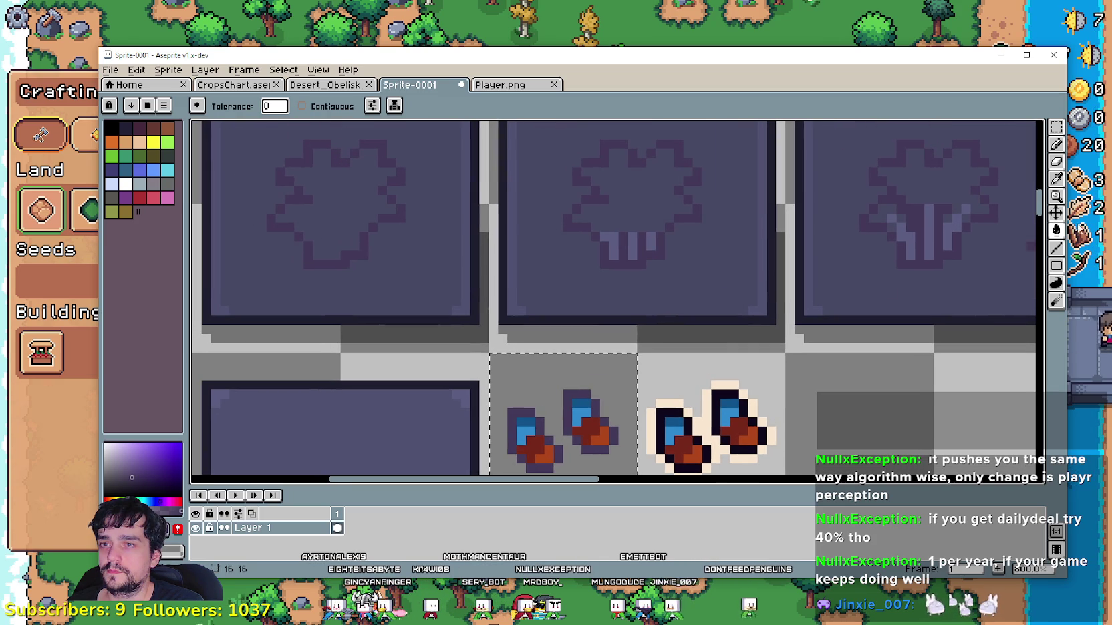
# - Examine a plant tile's purple shades with the Eyedropper, then return to the Paint Bucket
pyautogui.click(1055, 181)
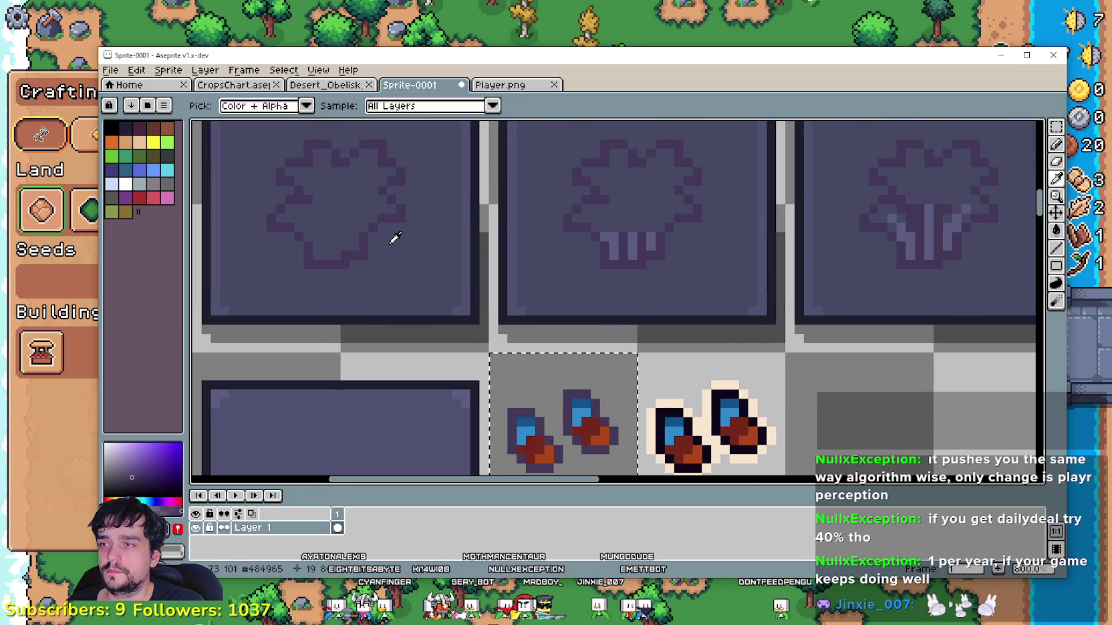
pyautogui.scroll(-1, 550, 241)
pyautogui.moveTo(833, 252)
pyautogui.mouseDown()
pyautogui.moveTo(405, 255)
pyautogui.moveTo(335, 278)
pyautogui.mouseUp()
pyautogui.scroll(1, 568, 240)
pyautogui.scroll(1, 677, 264)
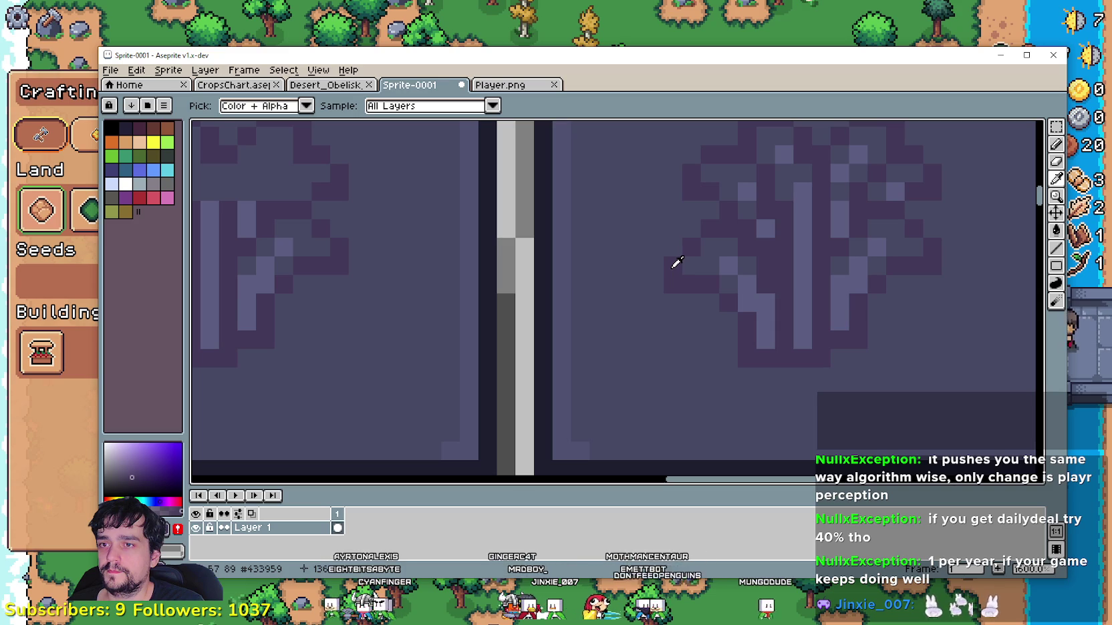
pyautogui.scroll(-1, 674, 264)
pyautogui.scroll(-1, 661, 306)
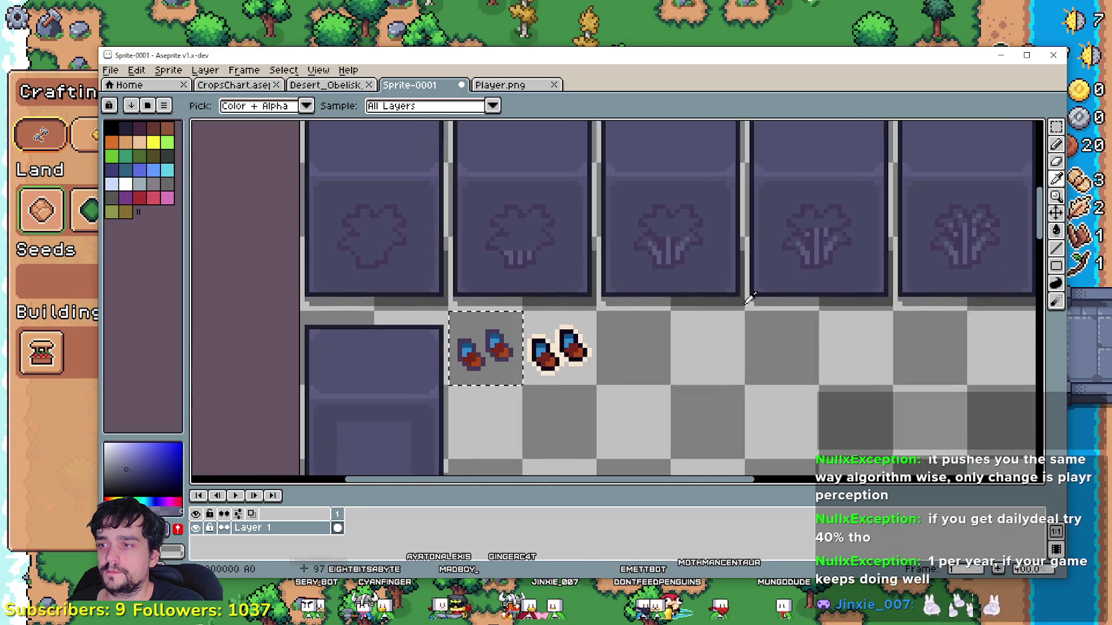
pyautogui.scroll(1, 511, 359)
pyautogui.click(1056, 230)
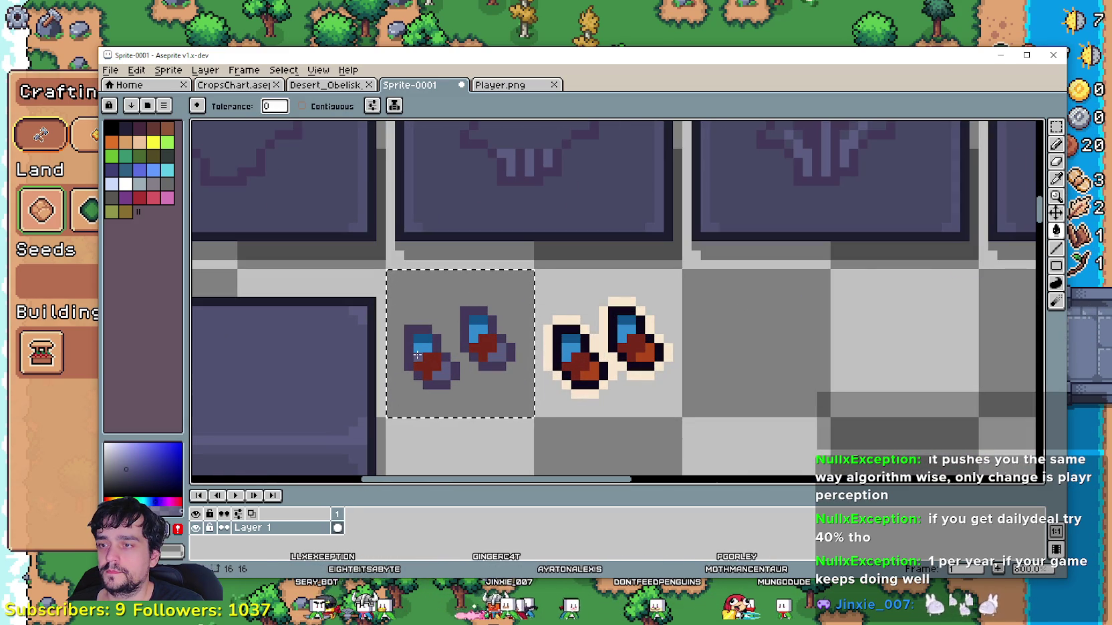
# - Compare the left boots with the plant tiles, toggling between Eyedropper and Paint Bucket
pyautogui.scroll(3, 474, 308)
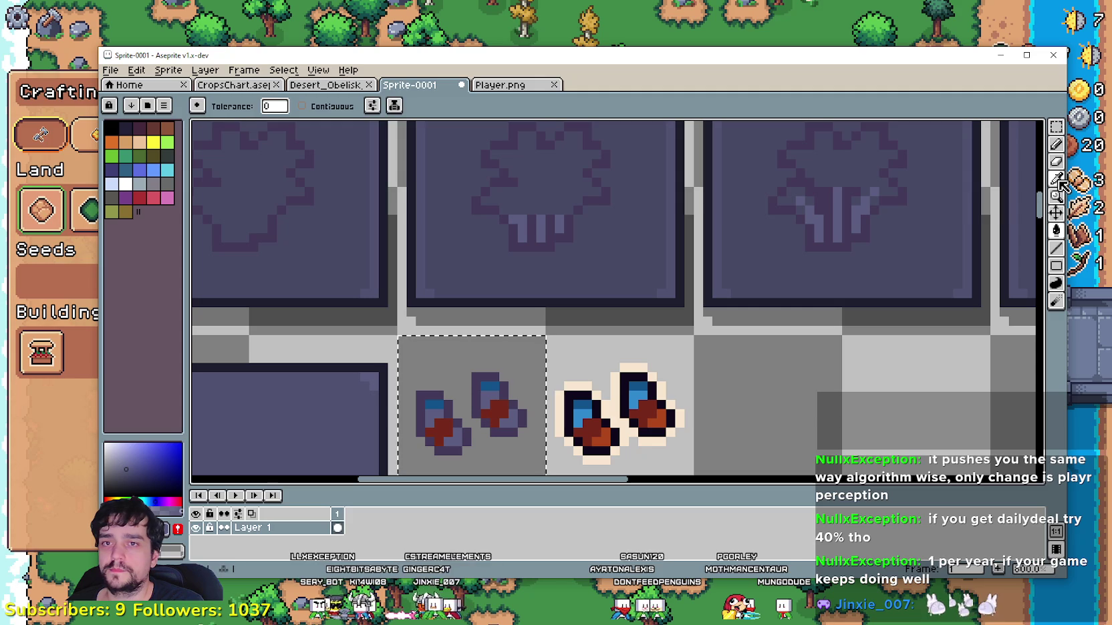
pyautogui.press('i')
pyautogui.scroll(1, 528, 212)
pyautogui.scroll(-1, 522, 220)
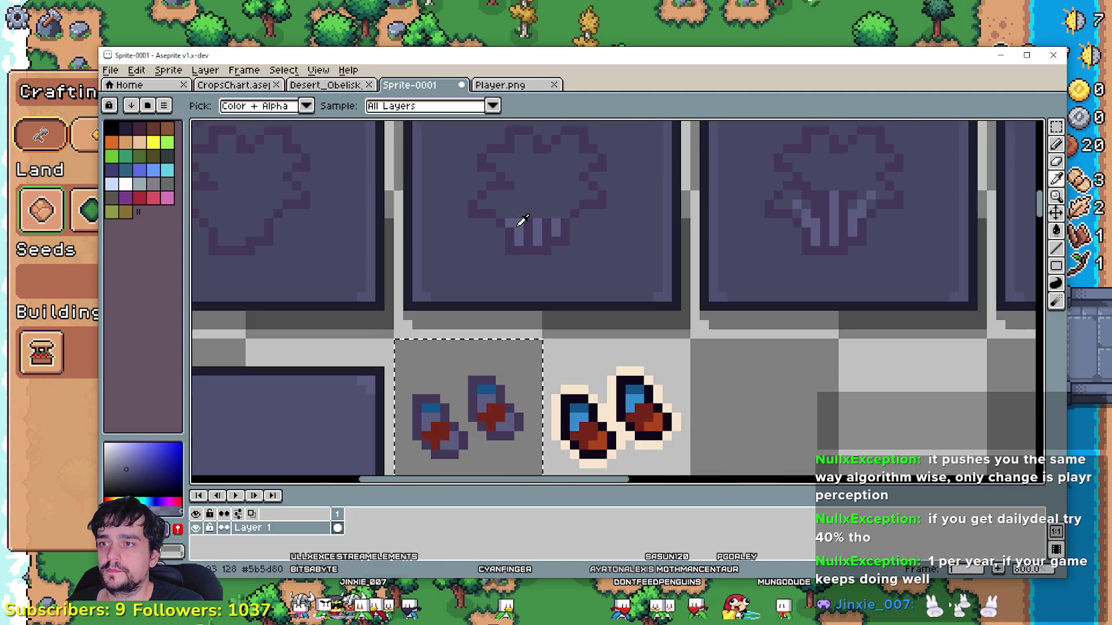
pyautogui.press('g')
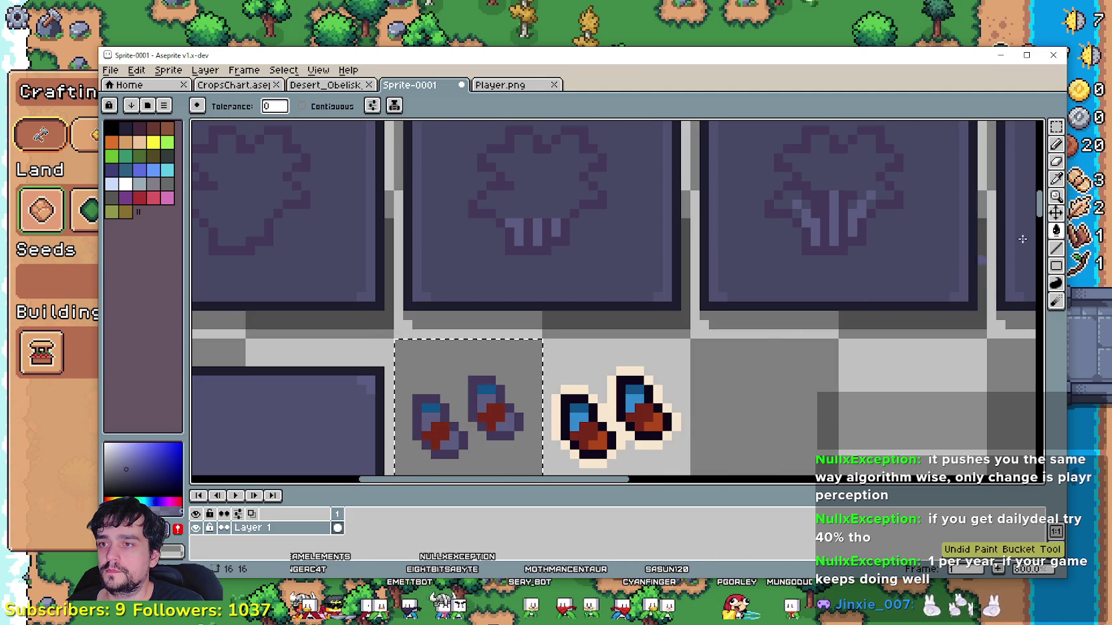
pyautogui.press('i')
pyautogui.scroll(1, 523, 239)
pyautogui.scroll(-2, 523, 239)
pyautogui.moveTo(802, 241)
pyautogui.mouseDown()
pyautogui.moveTo(601, 245)
pyautogui.moveTo(857, 246)
pyautogui.moveTo(798, 235)
pyautogui.mouseUp()
pyautogui.scroll(1, 600, 246)
pyautogui.scroll(1, 517, 326)
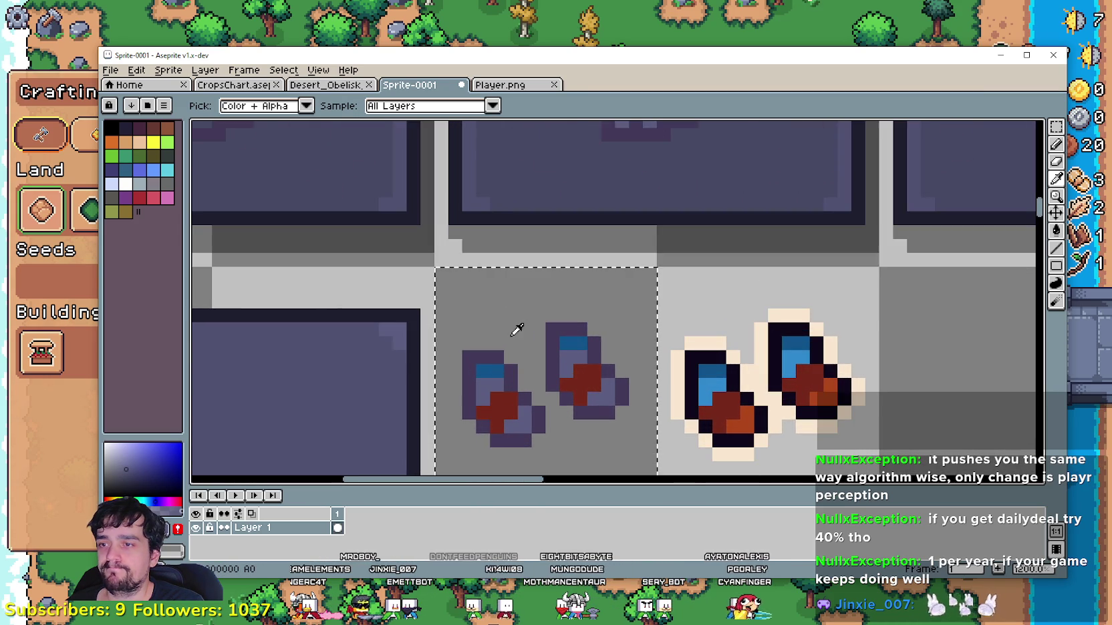
pyautogui.scroll(-1, 525, 361)
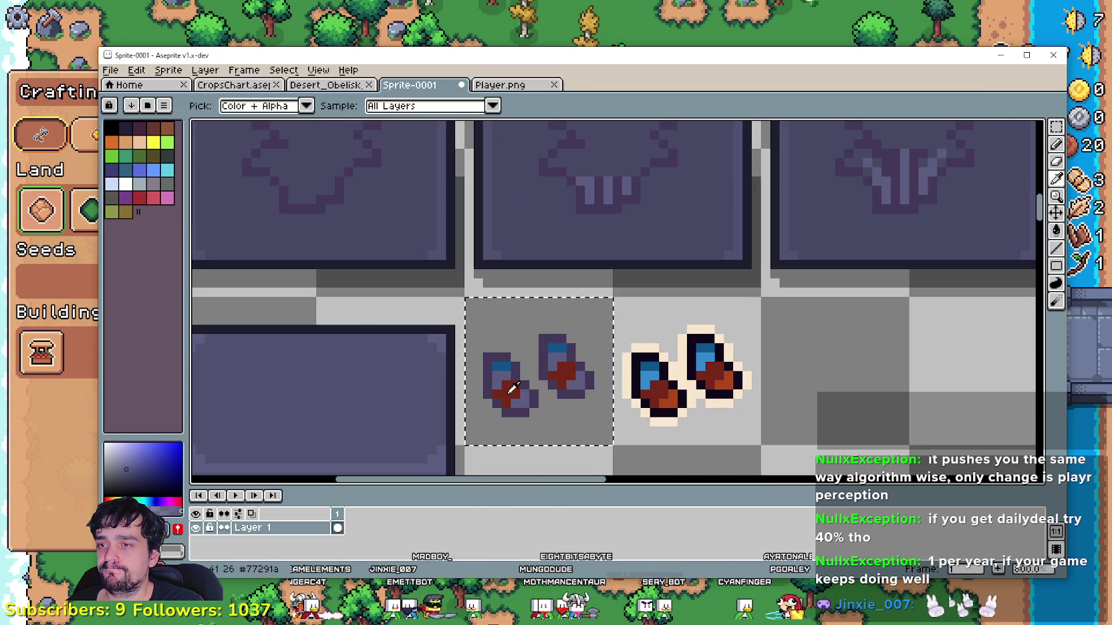
pyautogui.scroll(-1, 509, 381)
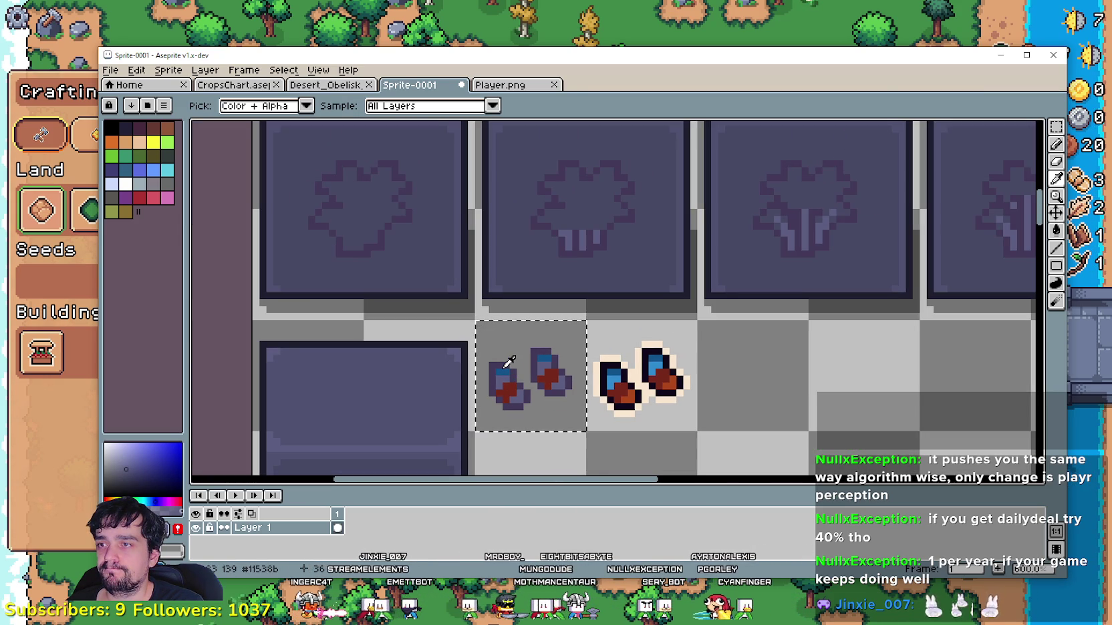
pyautogui.scroll(-1, 509, 361)
# - Pan between the plant tiles and the boots, centring the boots in view
pyautogui.moveTo(797, 303); pyautogui.dragTo(449, 347)
pyautogui.scroll(1, 657, 280)
pyautogui.scroll(1, 669, 285)
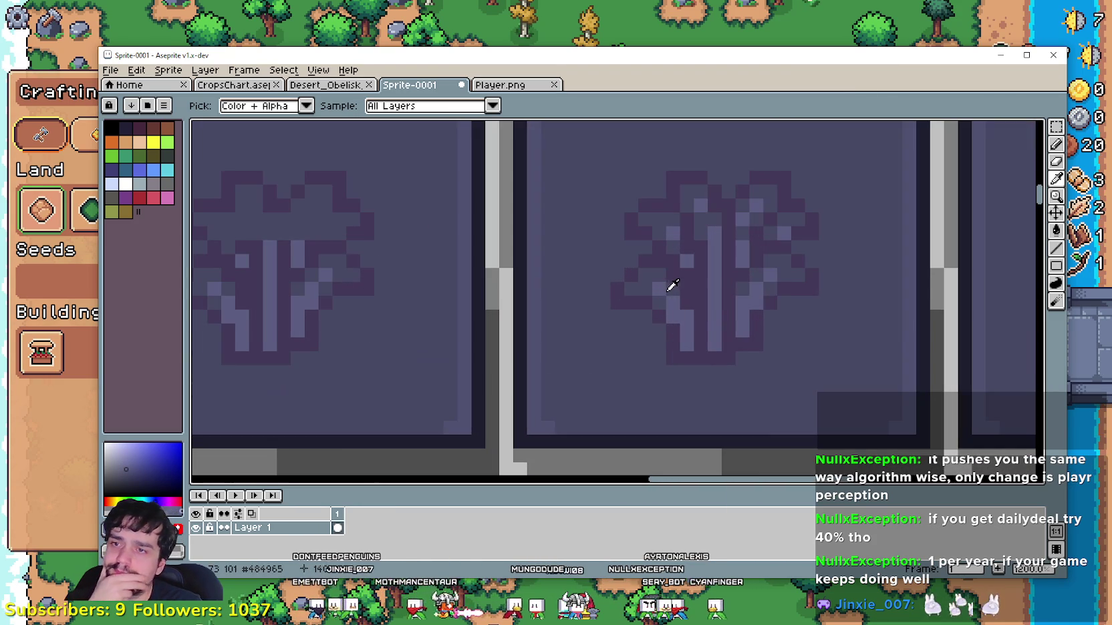
pyautogui.scroll(-2, 784, 290)
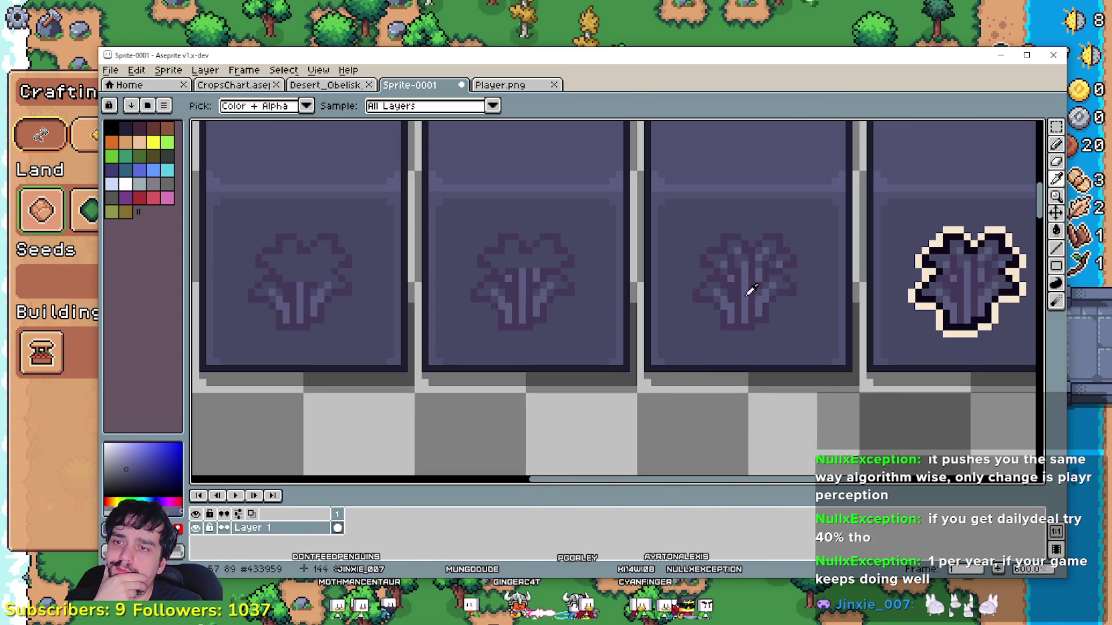
pyautogui.scroll(-1, 534, 319)
pyautogui.moveTo(509, 317)
pyautogui.mouseDown()
pyautogui.moveTo(707, 273)
pyautogui.moveTo(347, 361)
pyautogui.moveTo(534, 340)
pyautogui.moveTo(518, 346)
pyautogui.moveTo(654, 308)
pyautogui.moveTo(805, 312)
pyautogui.mouseUp()
pyautogui.scroll(2, 547, 387)
pyautogui.scroll(2, 547, 388)
pyautogui.scroll(-2, 546, 388)
pyautogui.scroll(-1, 544, 382)
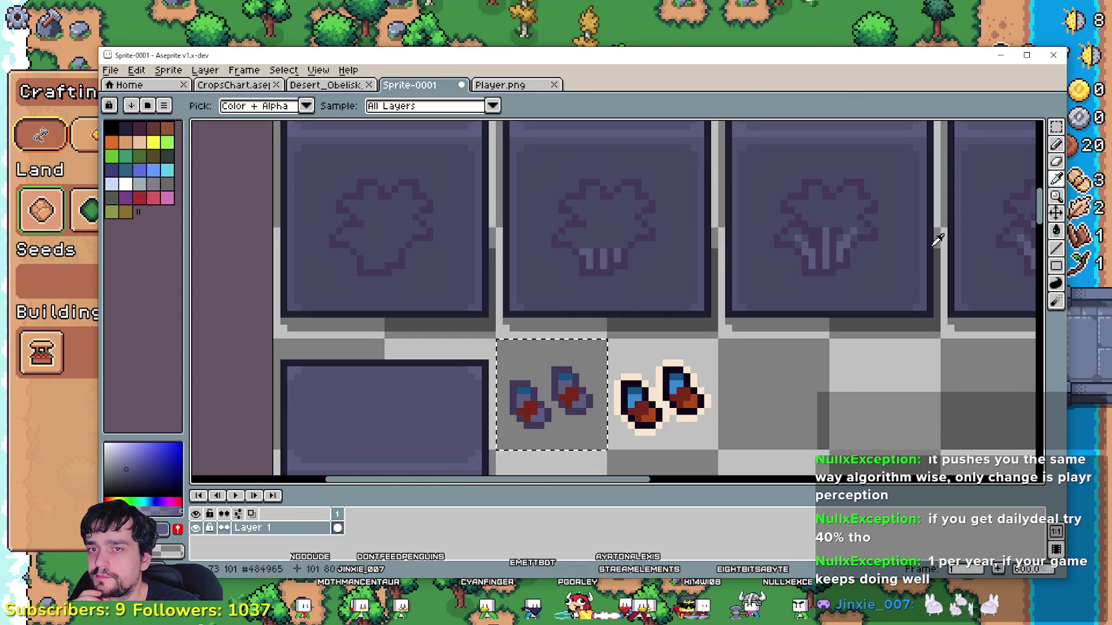
pyautogui.hscroll(3, 528, 334)
pyautogui.moveTo(506, 303); pyautogui.dragTo(931, 267)
pyautogui.scroll(3, 722, 386)
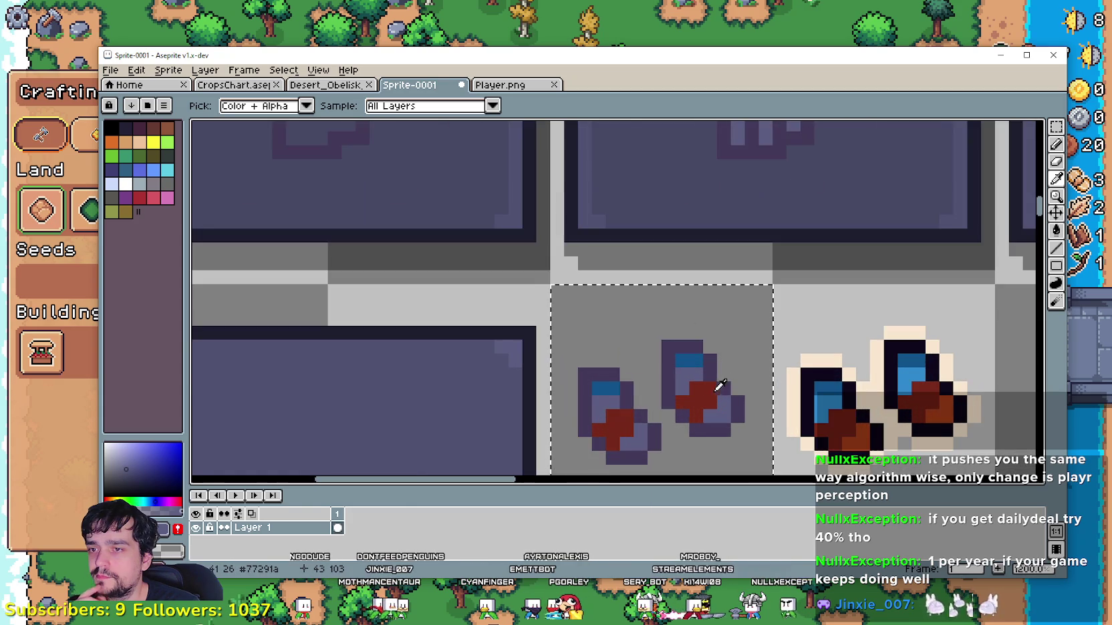
pyautogui.scroll(-3, 705, 381)
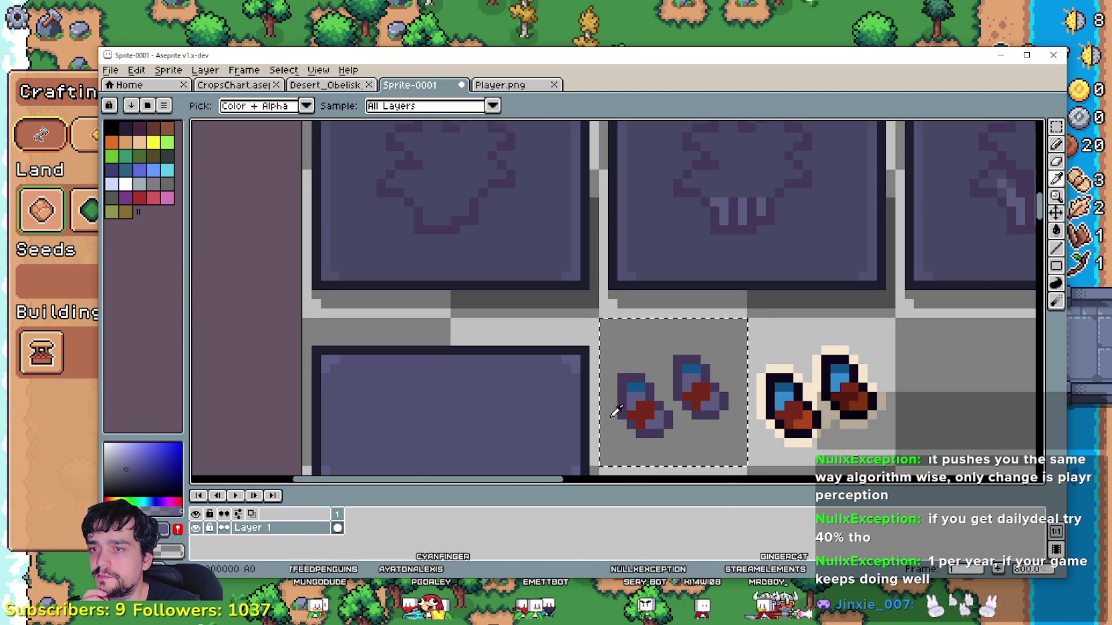
pyautogui.scroll(2, 635, 403)
# - Sample a dark purple from the artwork and fill both red boot areas with it
pyautogui.click(635, 403)
pyautogui.click(1056, 230)
pyautogui.click(668, 407)
pyautogui.scroll(-1, 668, 407)
pyautogui.scroll(-2, 668, 407)
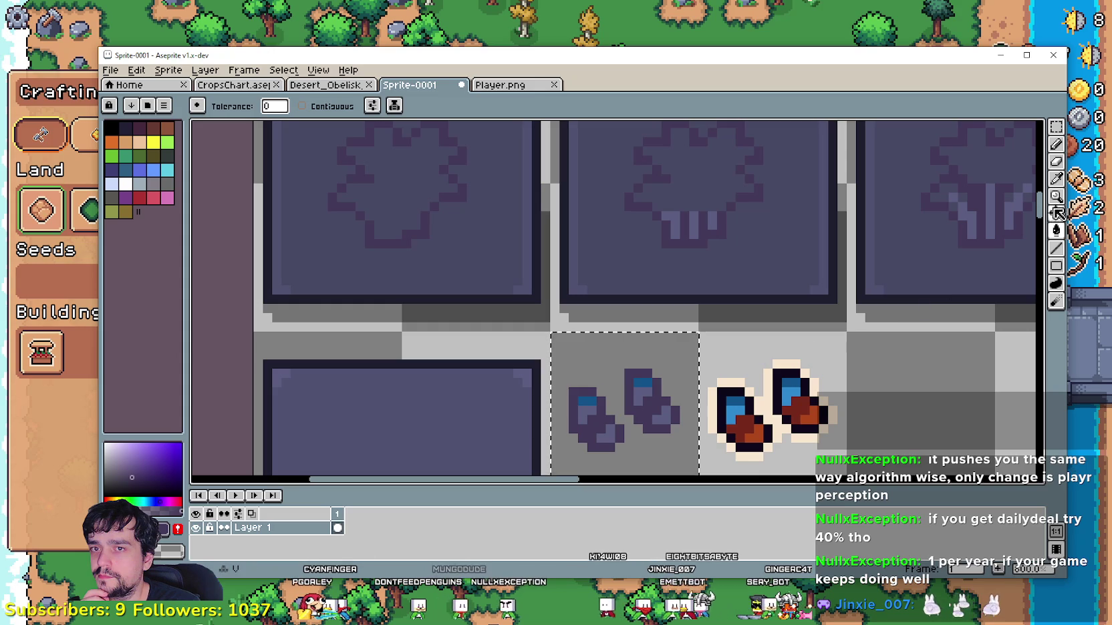
# - Sample another purple shade for the boots and switch back to the Paint Bucket
pyautogui.click(1056, 186)
pyautogui.scroll(1, 585, 398)
pyautogui.click(589, 409)
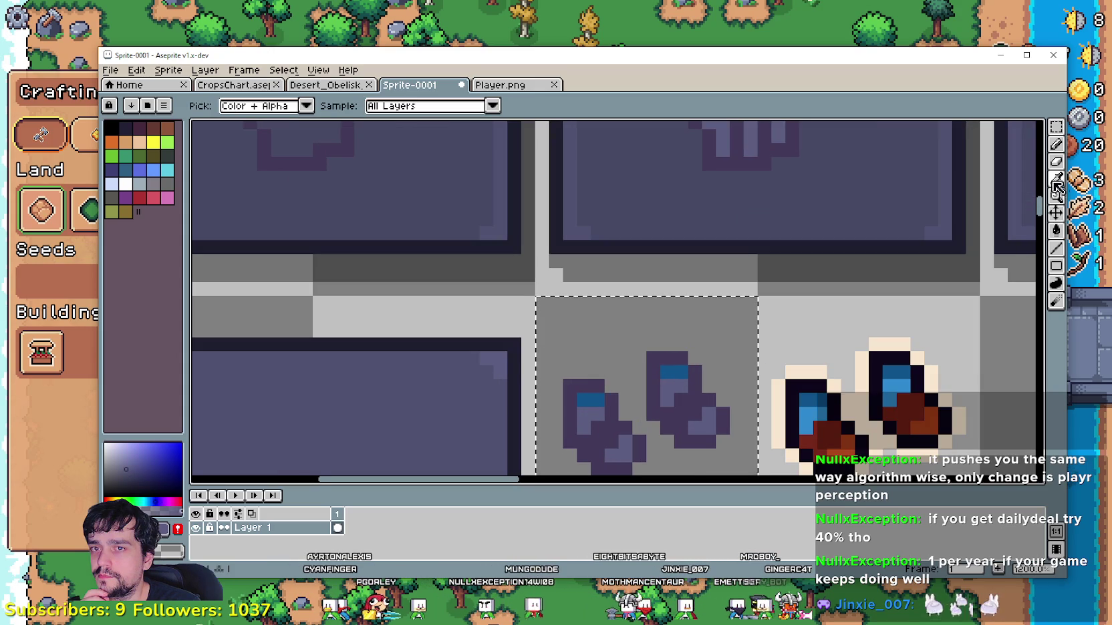
pyautogui.click(1056, 230)
pyautogui.scroll(-1, 732, 401)
pyautogui.scroll(-1, 732, 401)
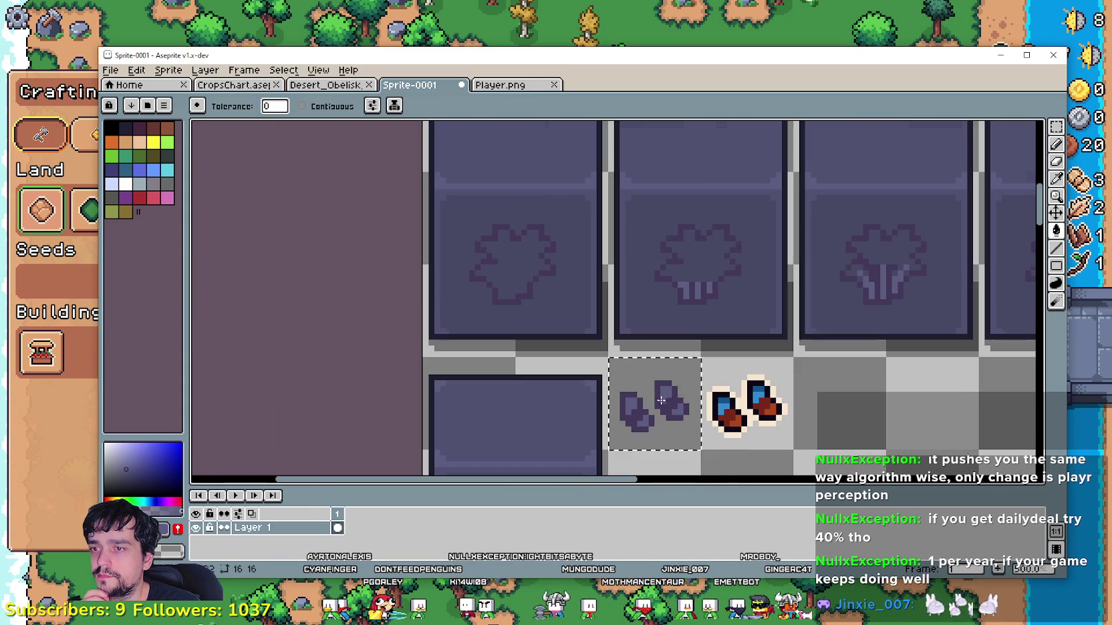
pyautogui.hscroll(2, 732, 401)
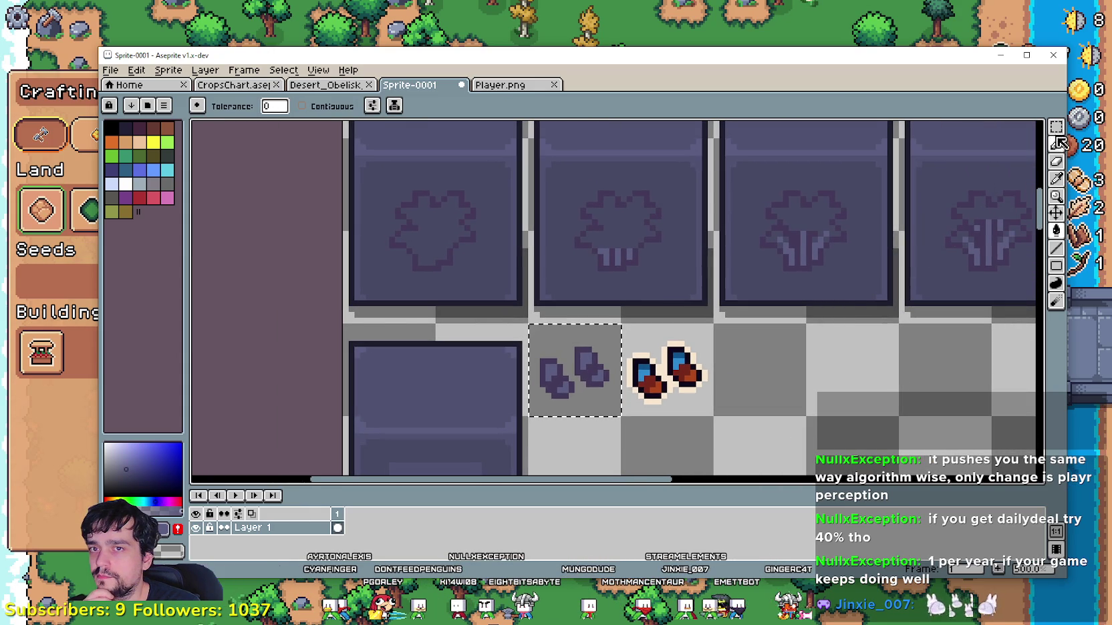
pyautogui.scroll(-1, 668, 301)
pyautogui.moveTo(352, 298)
pyautogui.mouseDown()
pyautogui.moveTo(719, 265)
pyautogui.moveTo(608, 290)
pyautogui.moveTo(754, 256)
pyautogui.mouseUp()
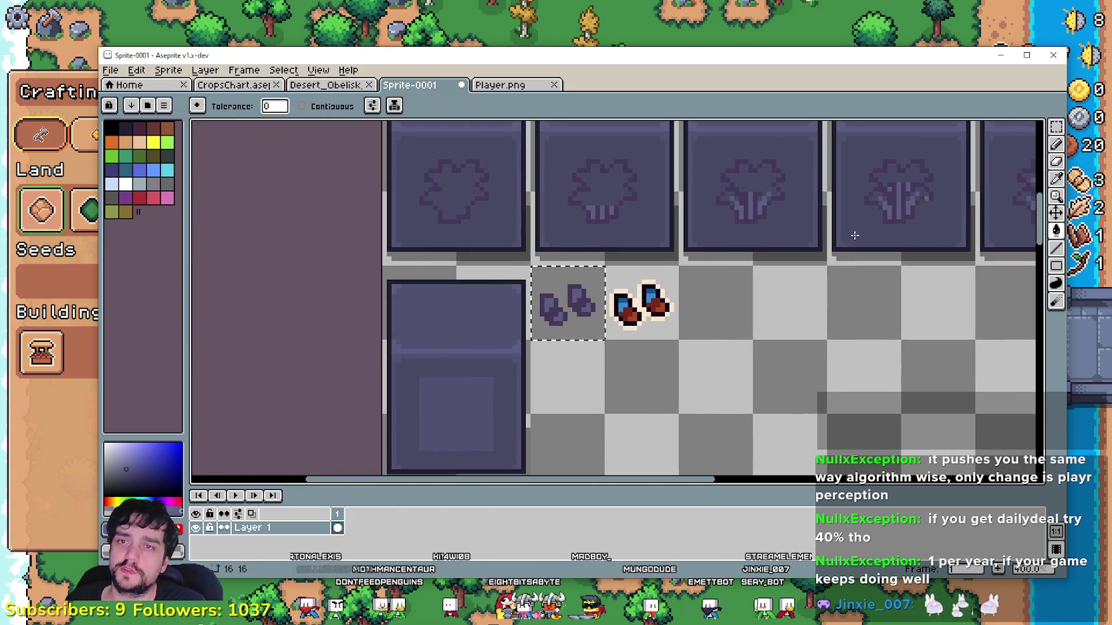
pyautogui.click(1056, 214)
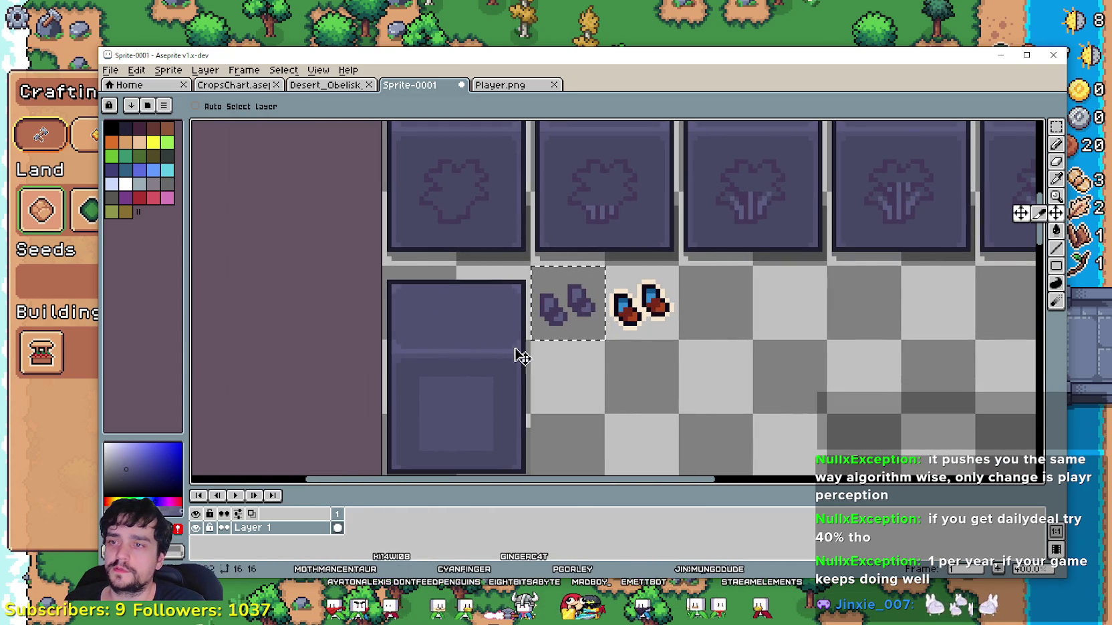
pyautogui.moveTo(514, 355); pyautogui.dragTo(613, 395)
pyautogui.hotkey('ctrl', 'z')
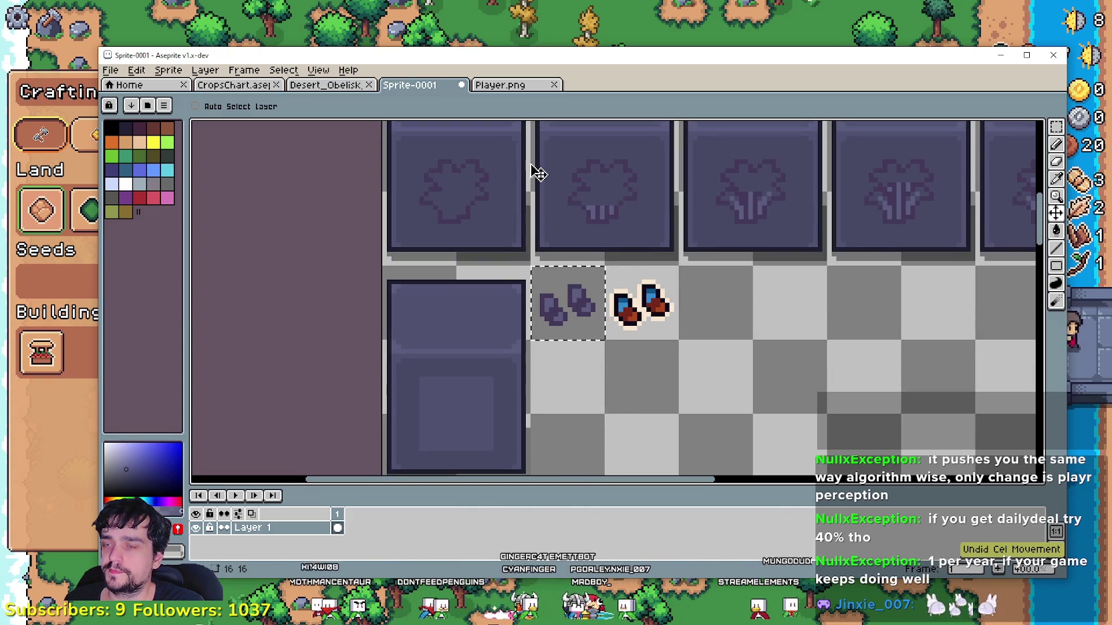
pyautogui.click(1056, 126)
pyautogui.moveTo(572, 316); pyautogui.dragTo(454, 436)
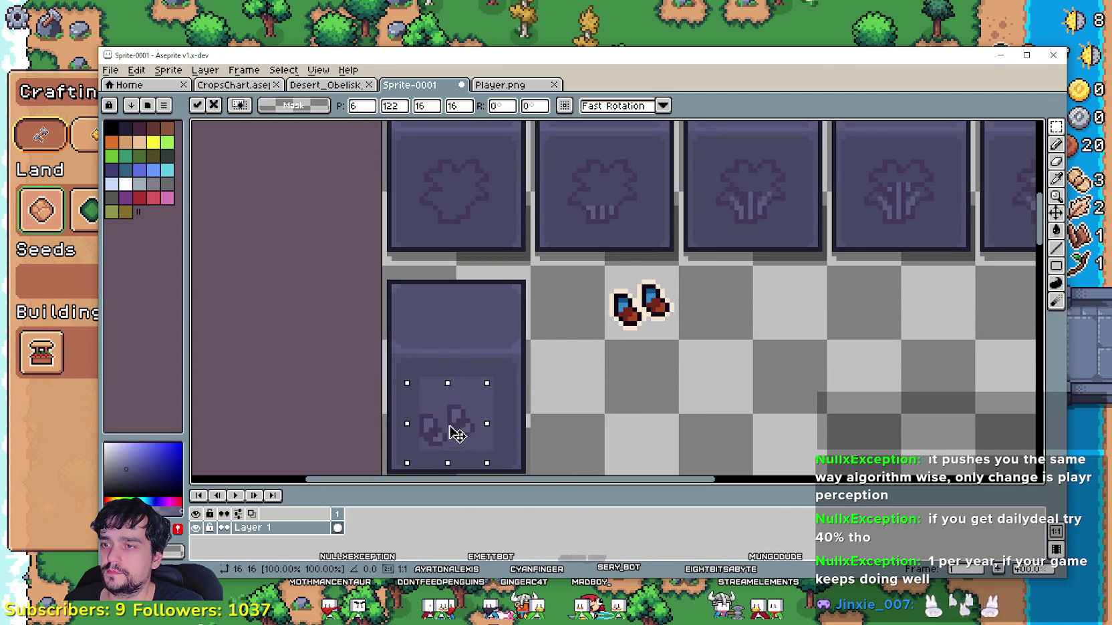
pyautogui.scroll(-1, 668, 425)
pyautogui.moveTo(674, 417); pyautogui.dragTo(708, 280)
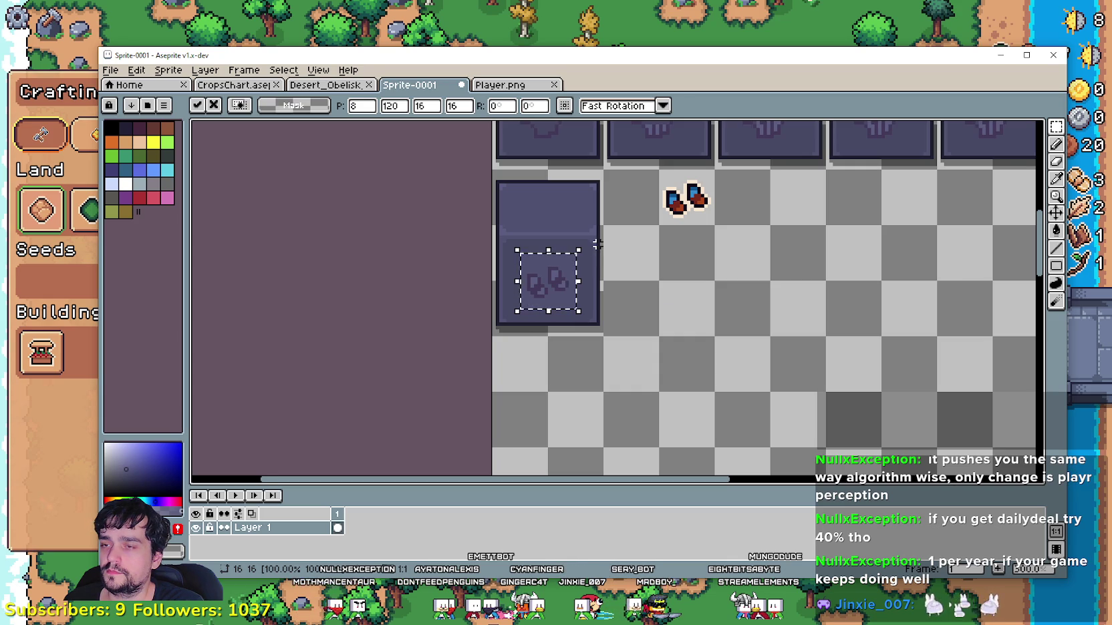
pyautogui.scroll(1, 568, 247)
pyautogui.scroll(1, 555, 249)
pyautogui.scroll(-1, 565, 302)
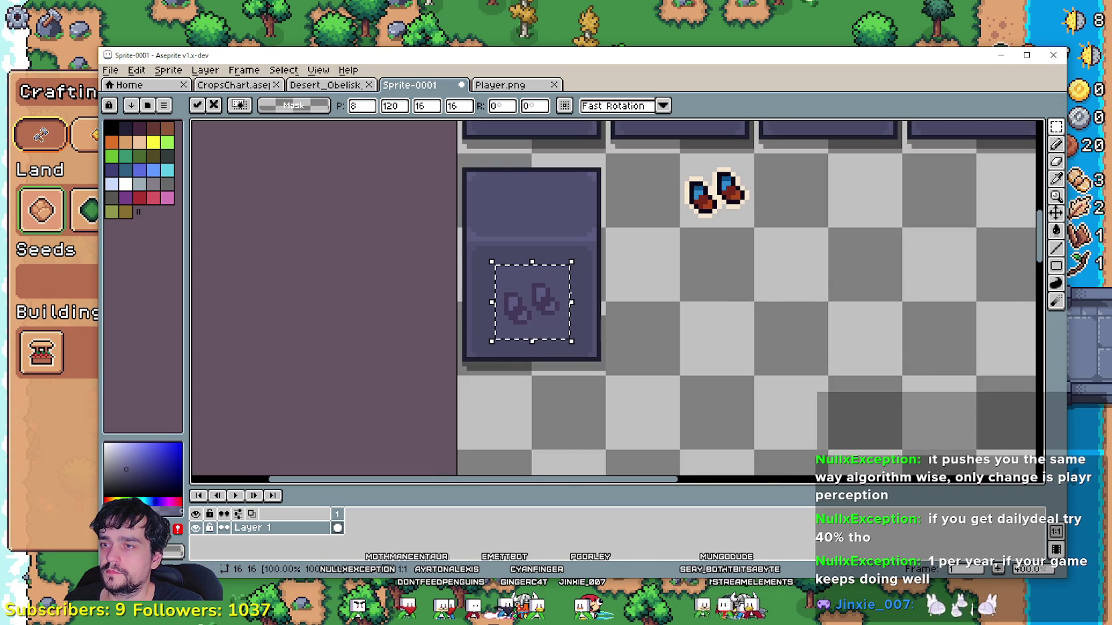
pyautogui.moveTo(540, 318); pyautogui.dragTo(650, 210)
pyautogui.moveTo(705, 232)
pyautogui.mouseDown()
pyautogui.moveTo(559, 433)
pyautogui.moveTo(535, 379)
pyautogui.mouseUp()
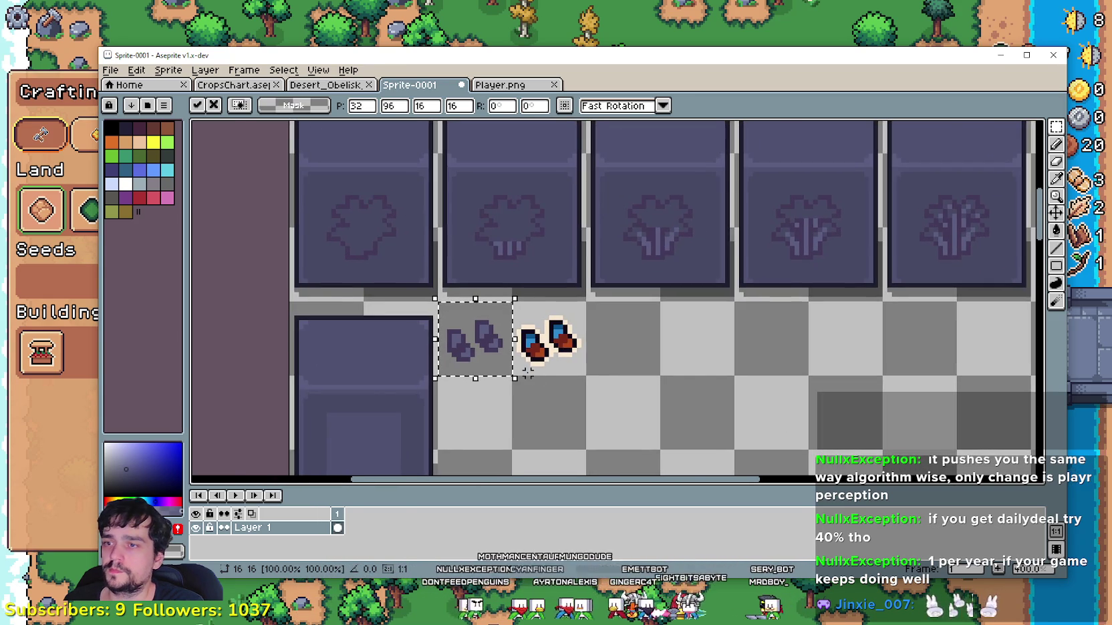
pyautogui.scroll(1, 528, 369)
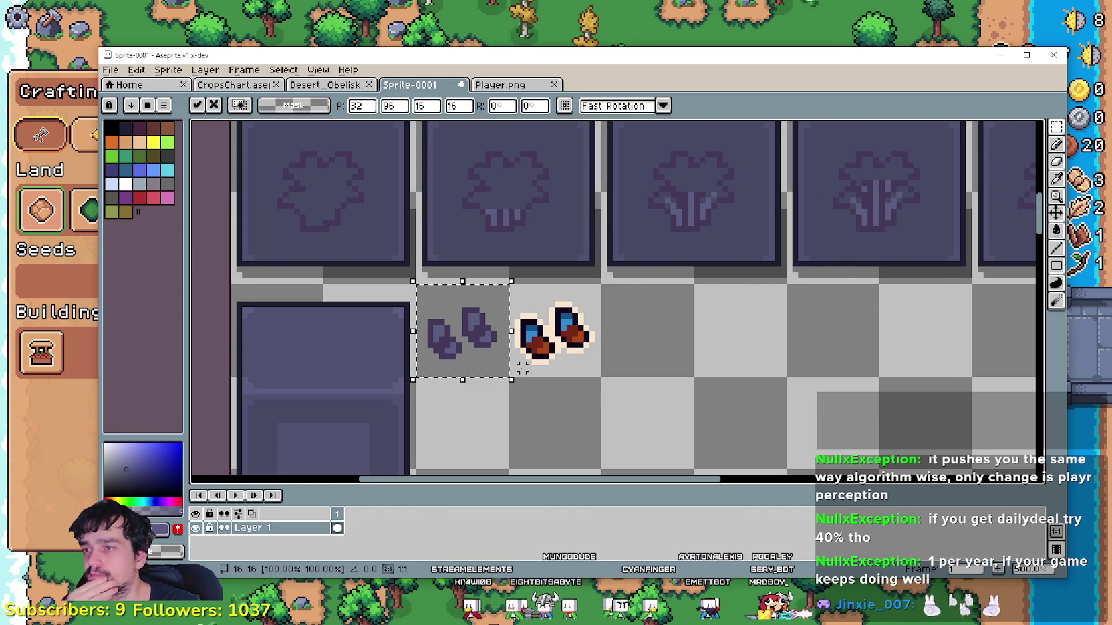
pyautogui.scroll(1, 522, 368)
pyautogui.hotkey('ctrl', 'd')
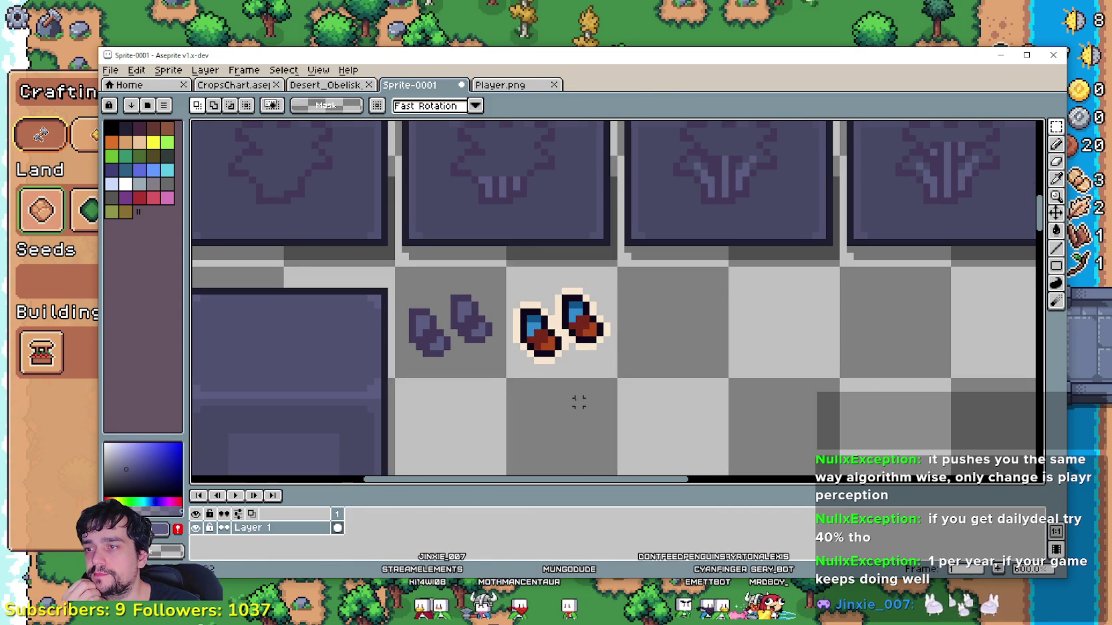
# - Select the outlined boots tile and sample the silhouette's dark purple
pyautogui.scroll(-2, 546, 381)
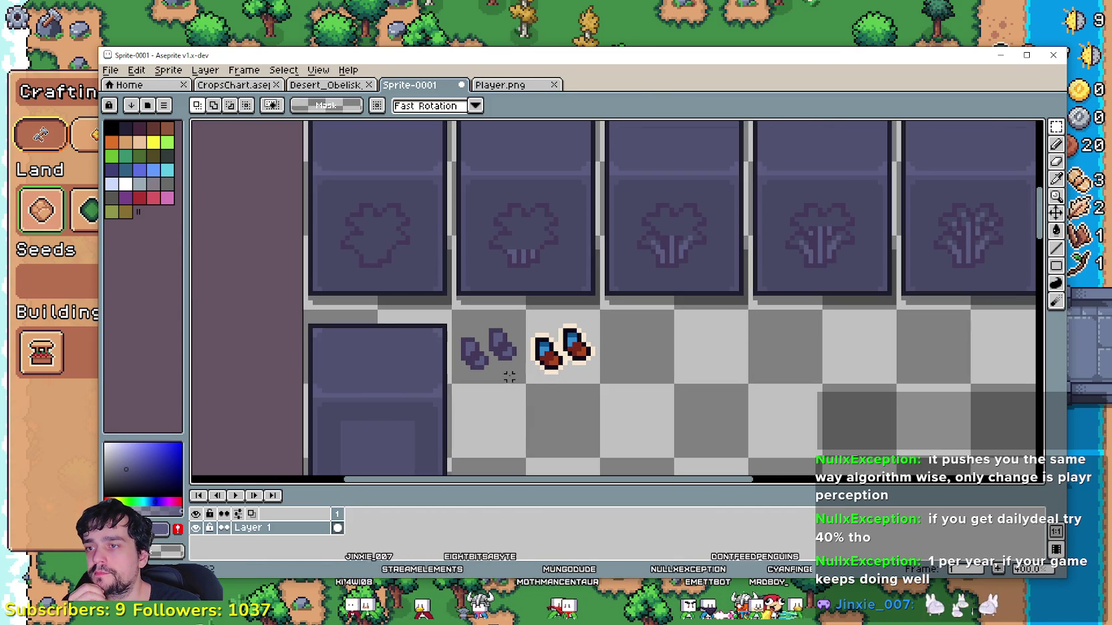
pyautogui.scroll(1, 509, 377)
pyautogui.moveTo(542, 378); pyautogui.dragTo(551, 389)
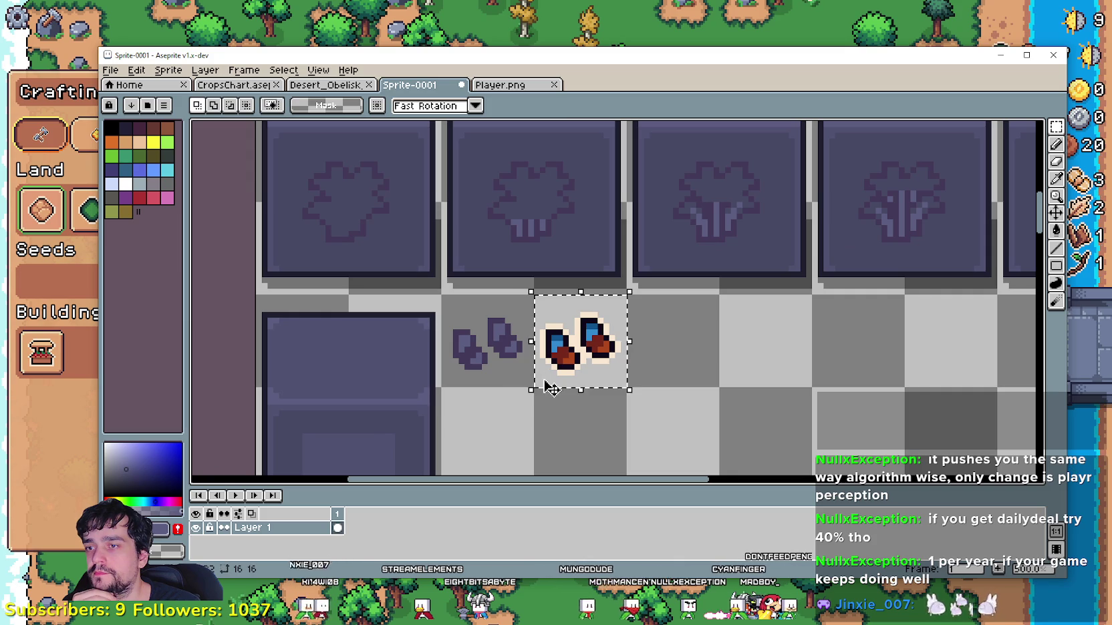
pyautogui.click(1055, 178)
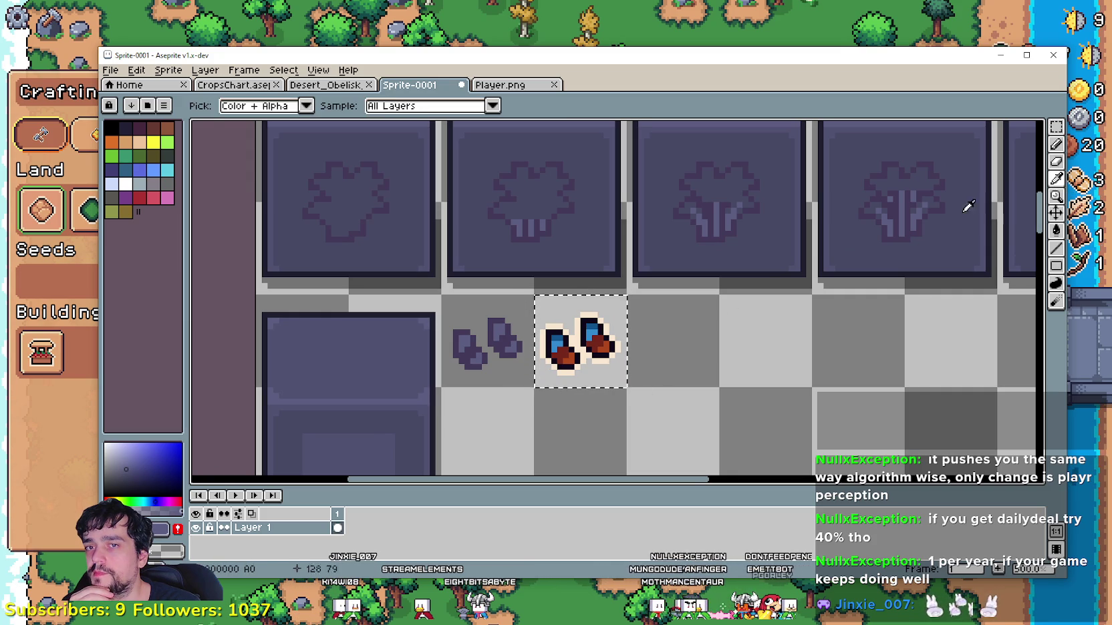
pyautogui.scroll(1, 505, 330)
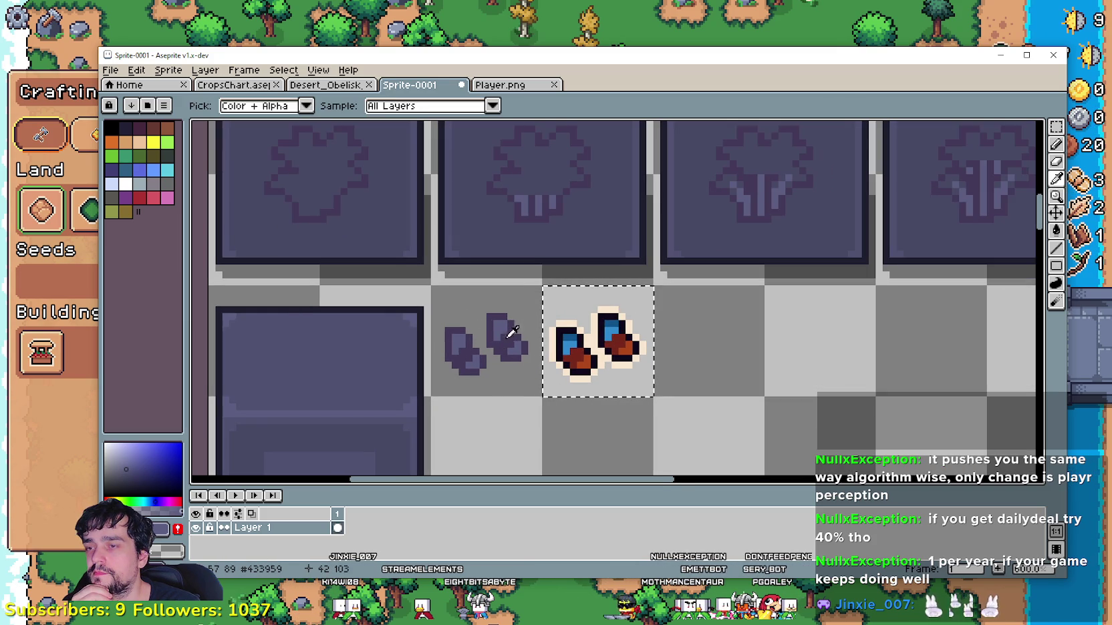
pyautogui.press('g')
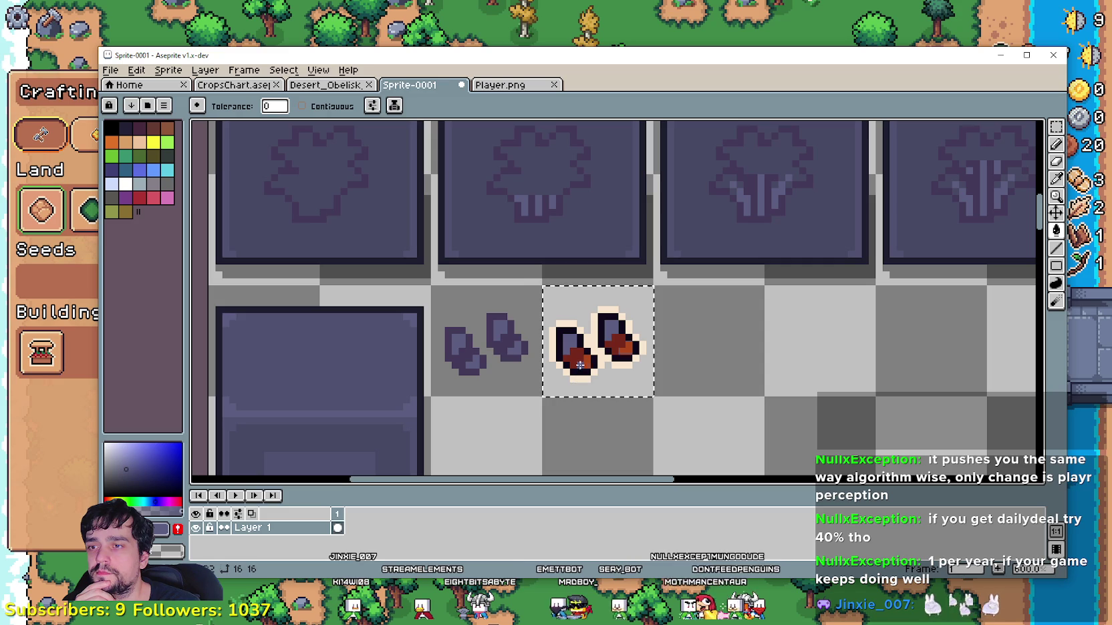
pyautogui.press('i')
pyautogui.scroll(1, 509, 323)
pyautogui.scroll(1, 490, 355)
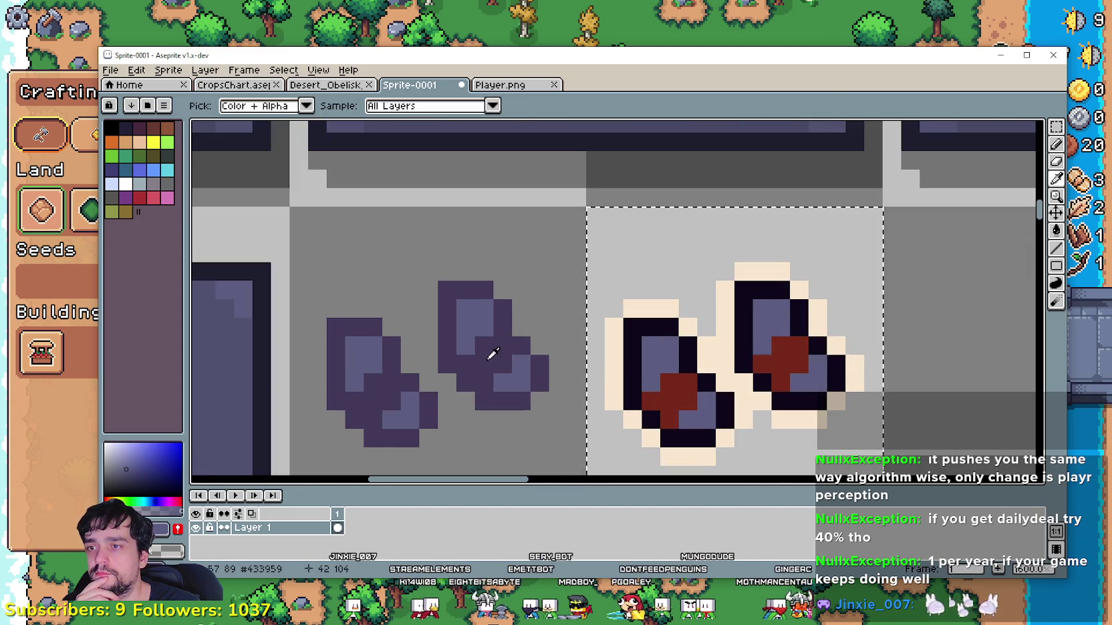
pyautogui.scroll(-1, 736, 299)
# - Bucket-fill the outlined boots' coloured areas with dark purple
pyautogui.click(1056, 230)
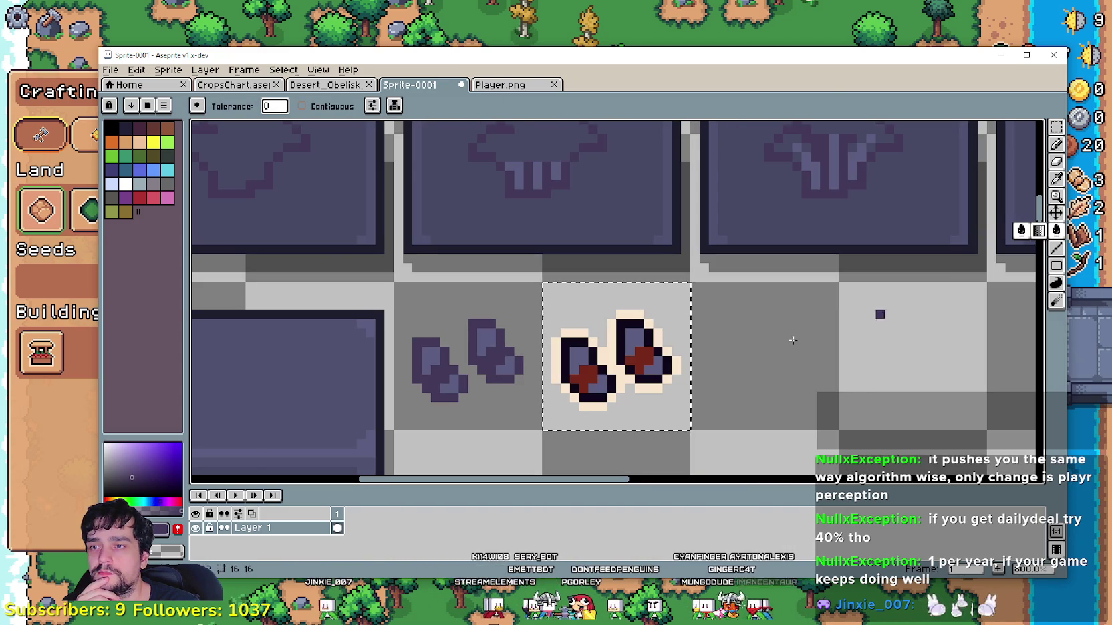
pyautogui.click(585, 375)
pyautogui.scroll(-2, 585, 376)
pyautogui.scroll(-1, 635, 361)
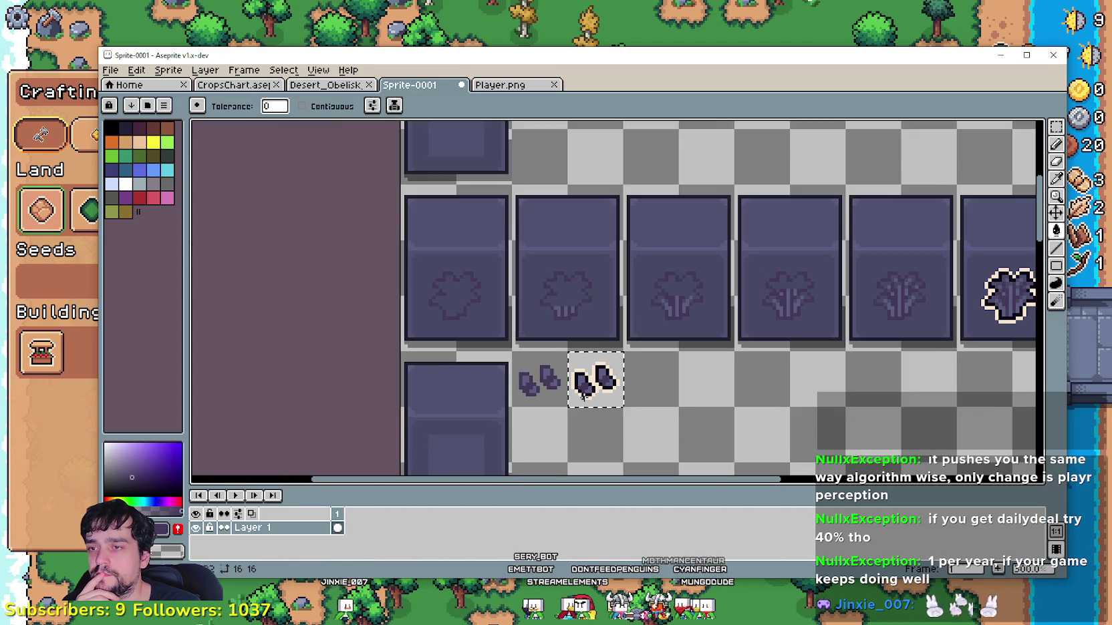
pyautogui.moveTo(719, 356); pyautogui.dragTo(662, 356)
pyautogui.scroll(-1, 602, 344)
pyautogui.scroll(1, 572, 336)
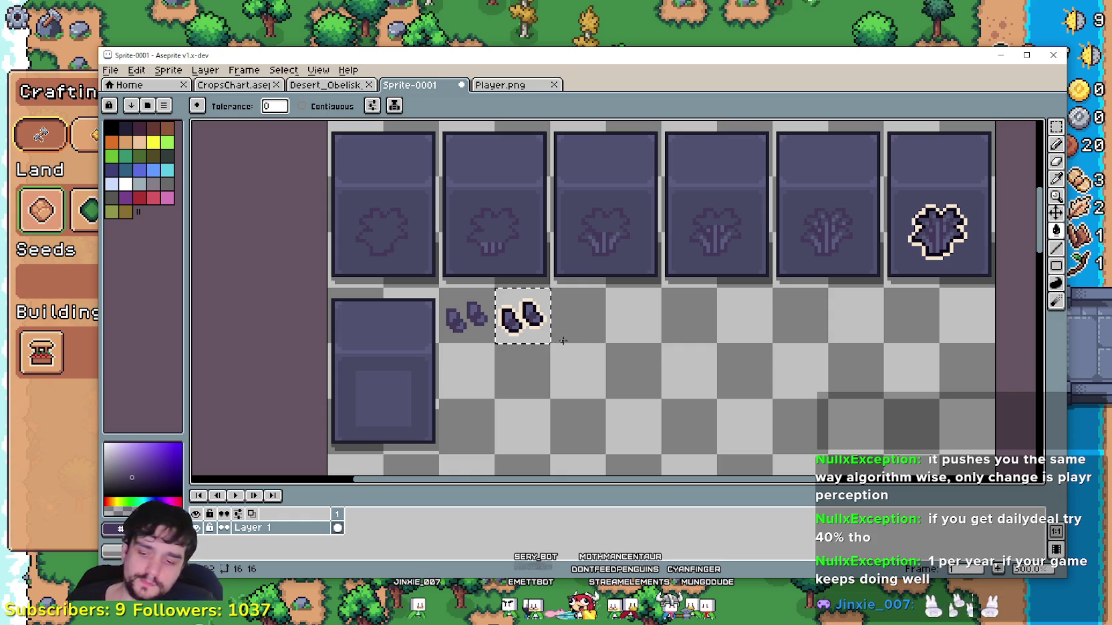
pyautogui.click(1056, 126)
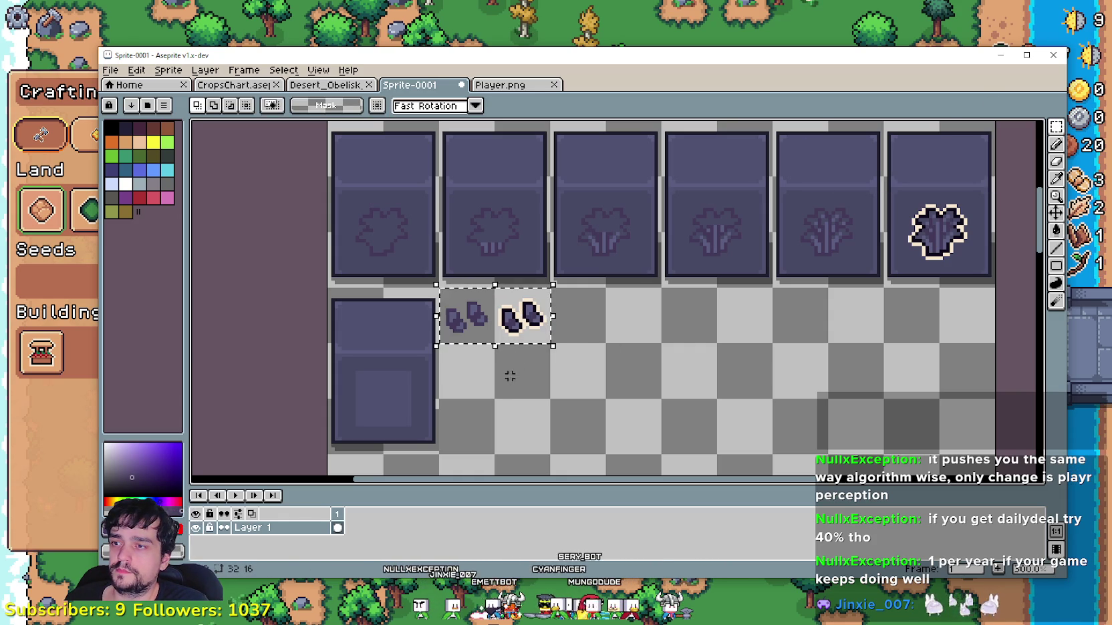
# - Move both boots sprites down out of the row to the bottom-left
pyautogui.moveTo(496, 330)
pyautogui.mouseDown()
pyautogui.moveTo(570, 340)
pyautogui.moveTo(385, 463)
pyautogui.mouseUp()
pyautogui.scroll(-2, 570, 340)
pyautogui.scroll(3, 547, 307)
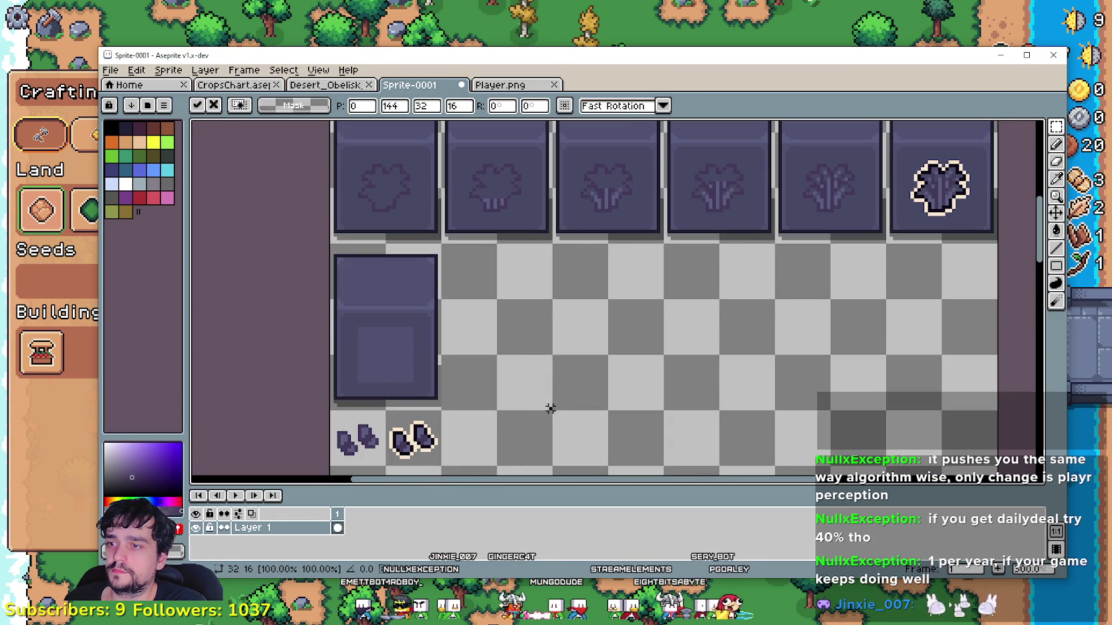
pyautogui.click(408, 374)
# - Copy the lower-left soil tile across the row to make six tiles
pyautogui.moveTo(408, 374); pyautogui.dragTo(330, 243)
pyautogui.moveTo(399, 341); pyautogui.dragTo(844, 385)
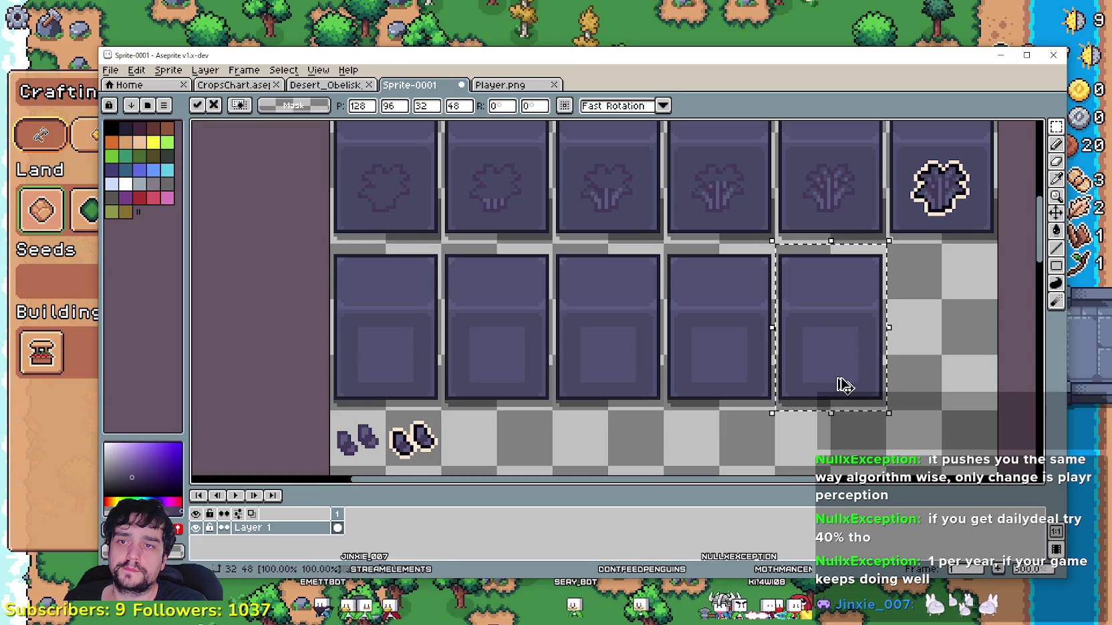
pyautogui.moveTo(417, 372); pyautogui.dragTo(949, 371)
pyautogui.press('Return')
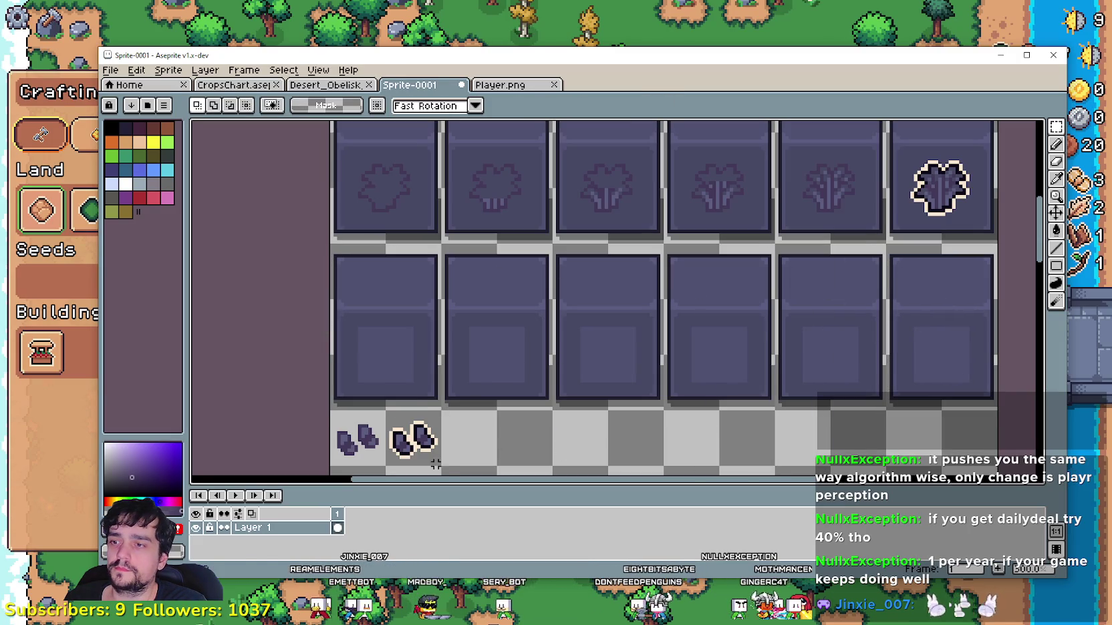
# - Place the outlined boots on the last soil tile, nudged one pixel left
pyautogui.moveTo(428, 451); pyautogui.dragTo(942, 368)
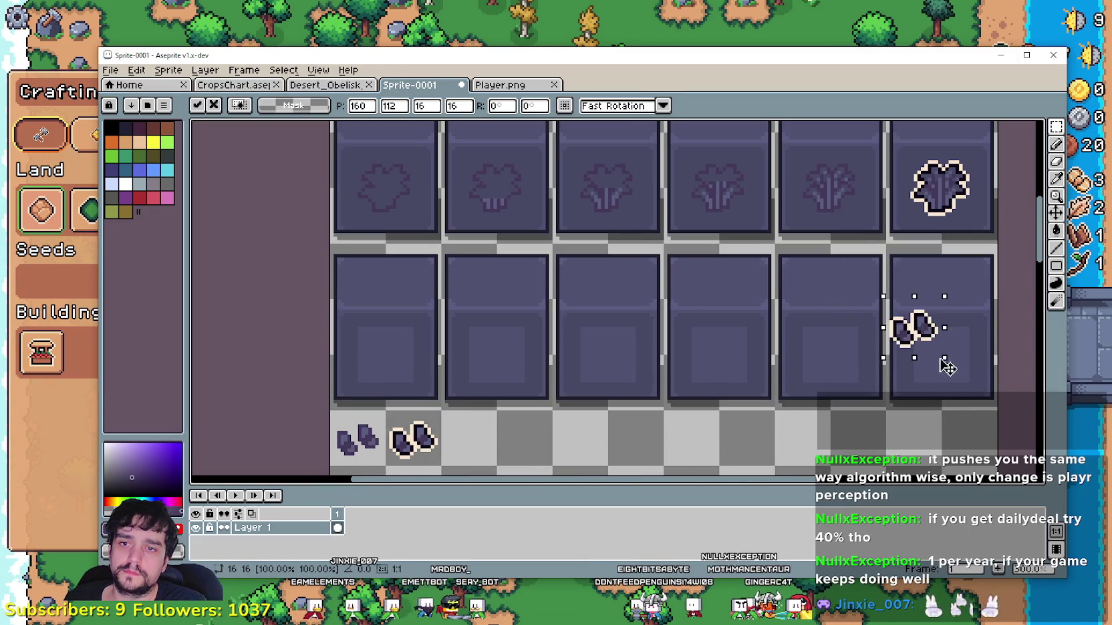
pyautogui.scroll(2, 949, 369)
pyautogui.press('Left')
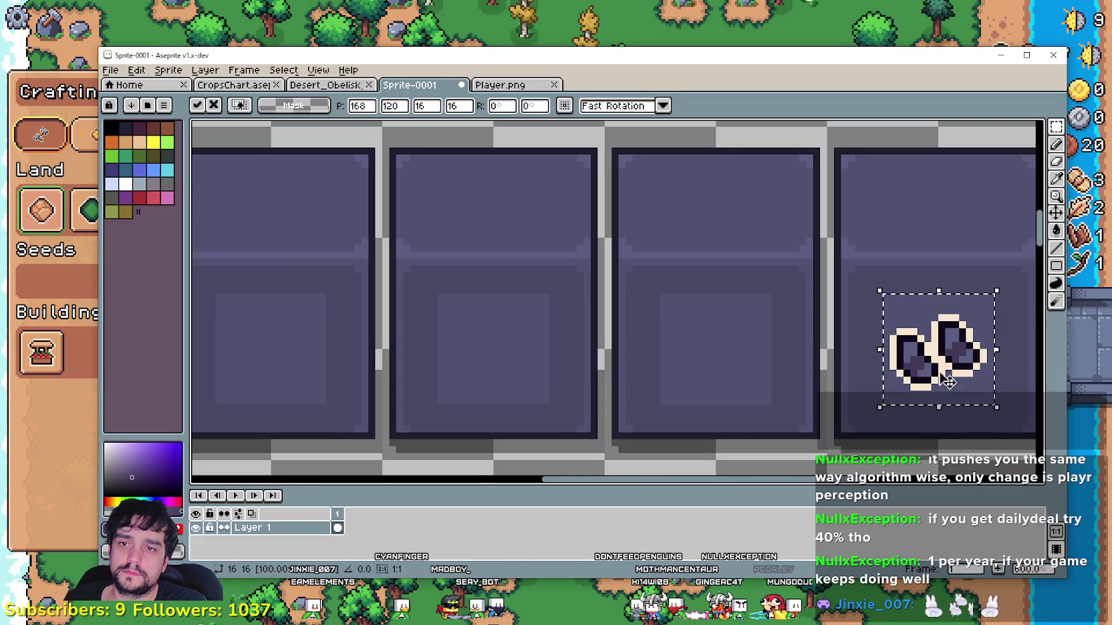
pyautogui.scroll(-2, 952, 378)
pyautogui.click(479, 417)
pyautogui.scroll(-1, 449, 421)
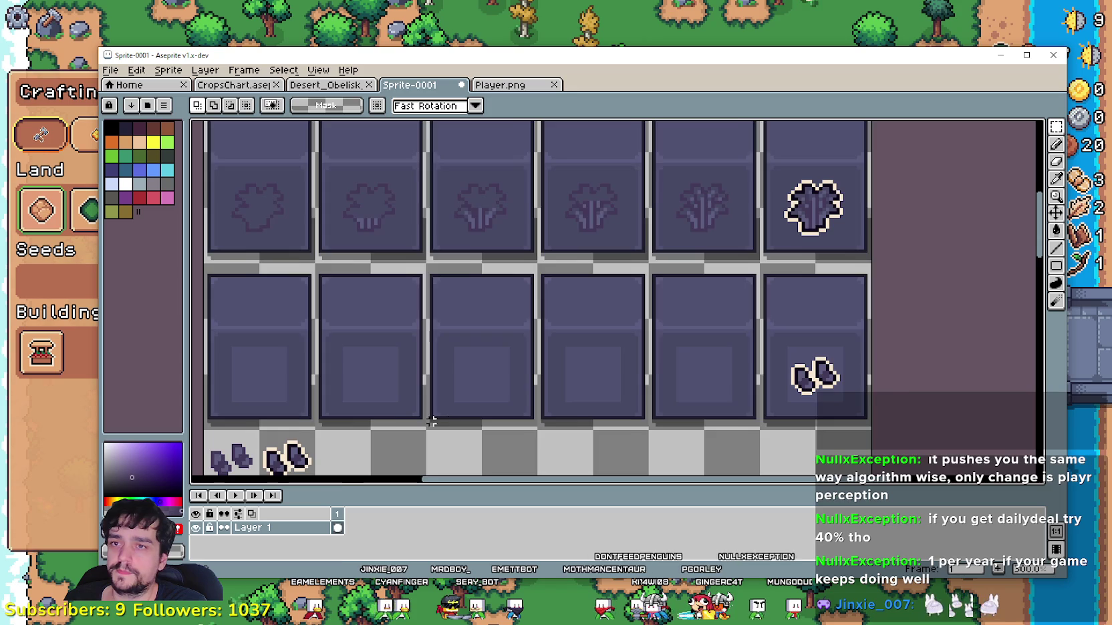
pyautogui.scroll(1, 364, 430)
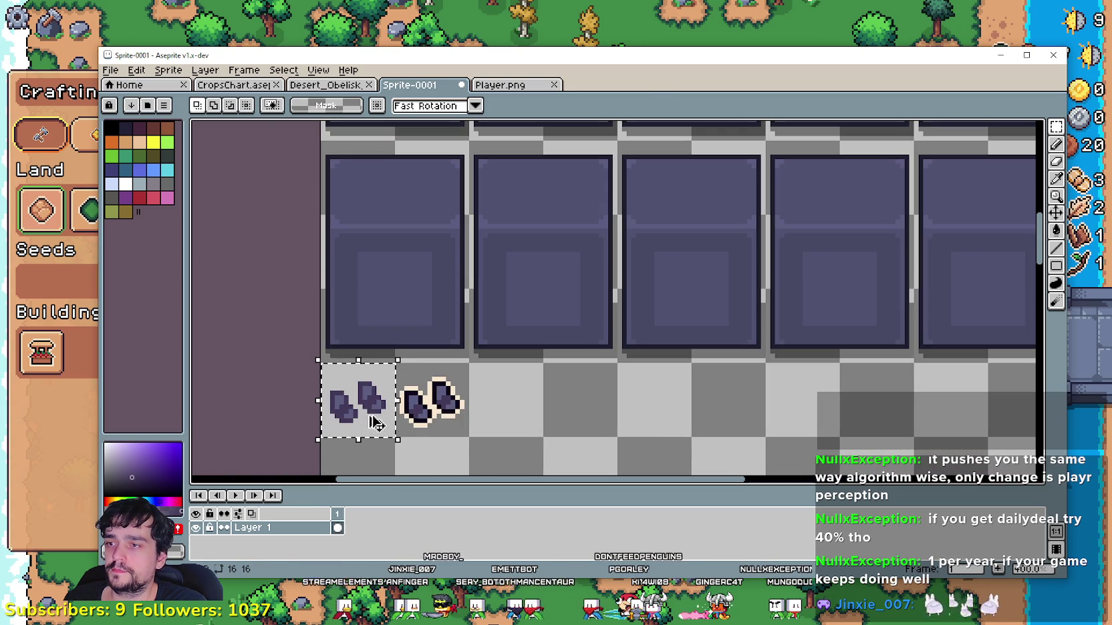
# - Drop a copy of the faint boots silhouette, centred, onto a soil tile
pyautogui.moveTo(374, 425); pyautogui.dragTo(973, 294)
pyautogui.scroll(1, 670, 346)
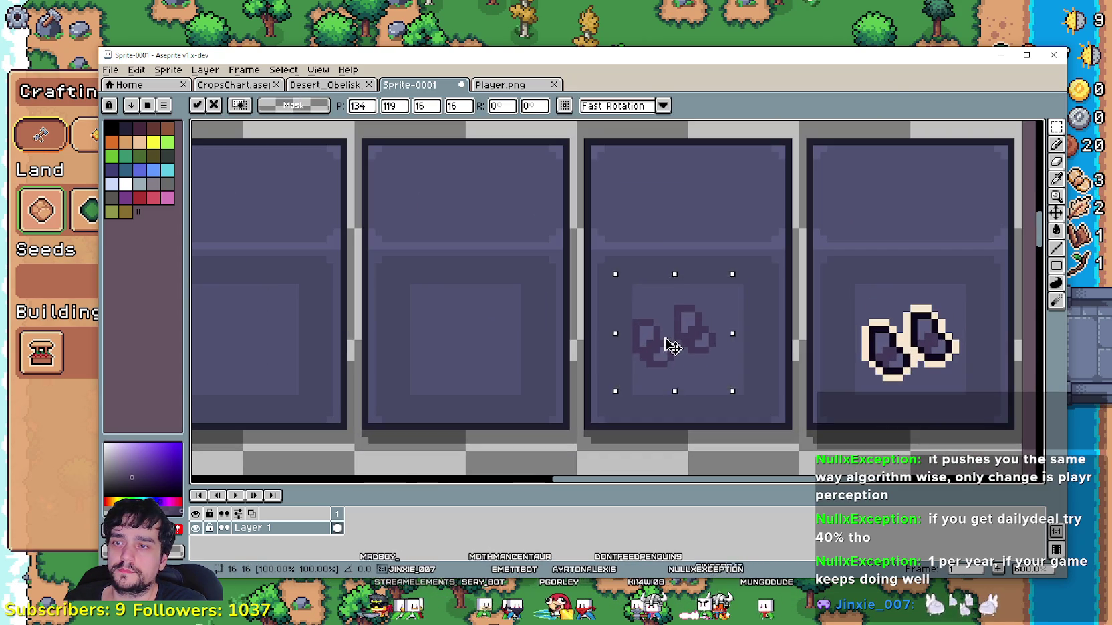
pyautogui.moveTo(670, 345); pyautogui.dragTo(688, 350)
pyautogui.scroll(-1, 680, 347)
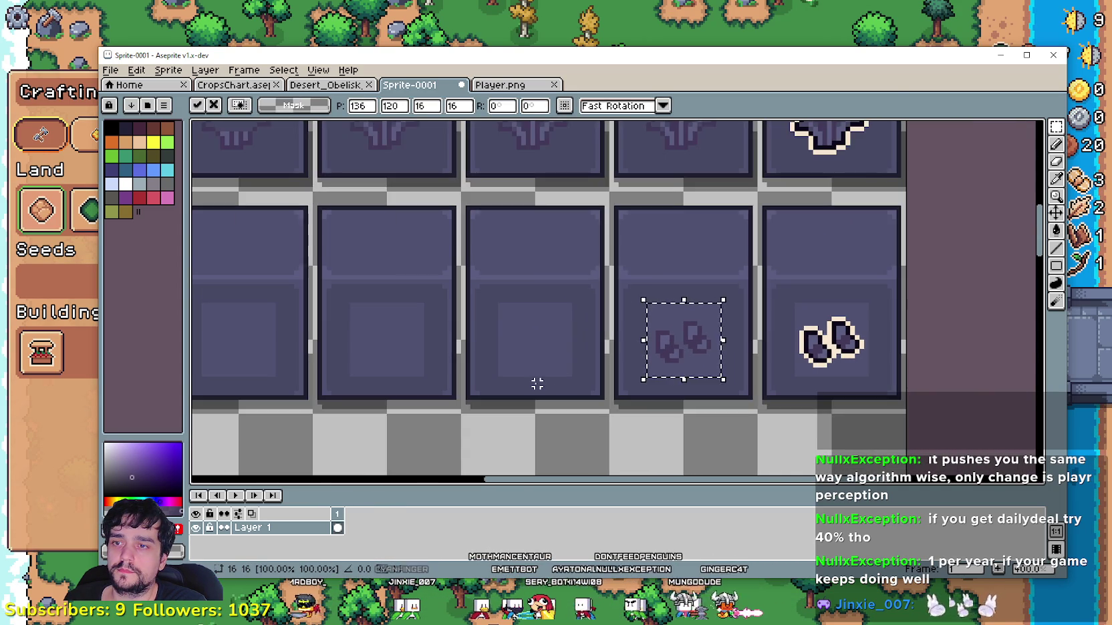
pyautogui.click(518, 394)
pyautogui.scroll(-2, 558, 379)
pyautogui.scroll(1, 558, 378)
pyautogui.hscroll(-1, 616, 340)
pyautogui.scroll(1, 519, 332)
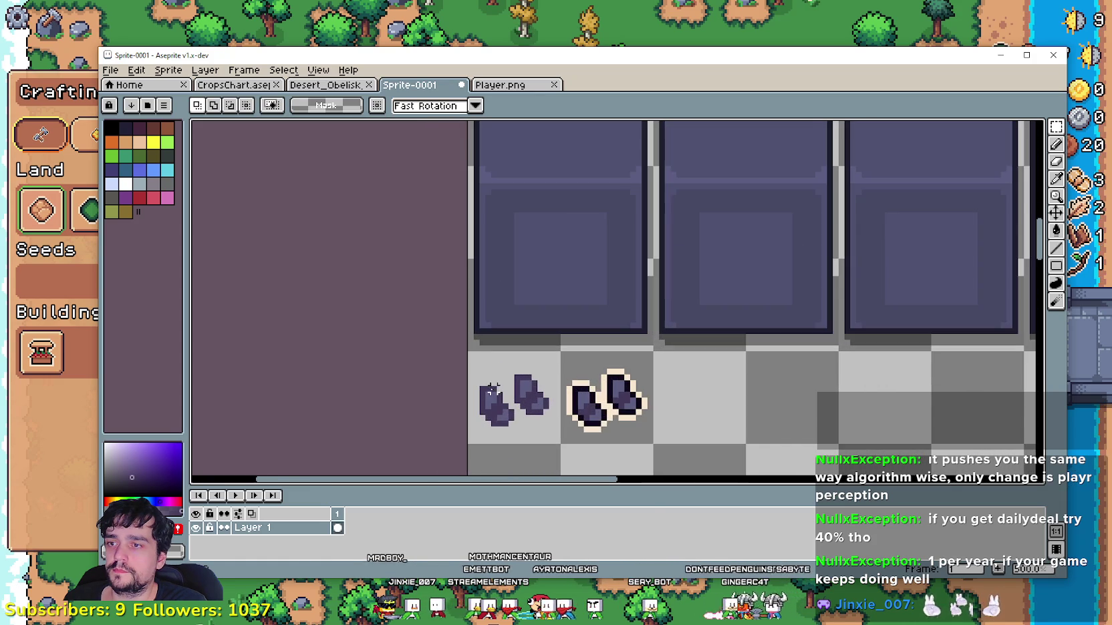
# - Copy the faint silhouette across the following soil tiles one by one
pyautogui.click(504, 412)
pyautogui.scroll(-1, 514, 411)
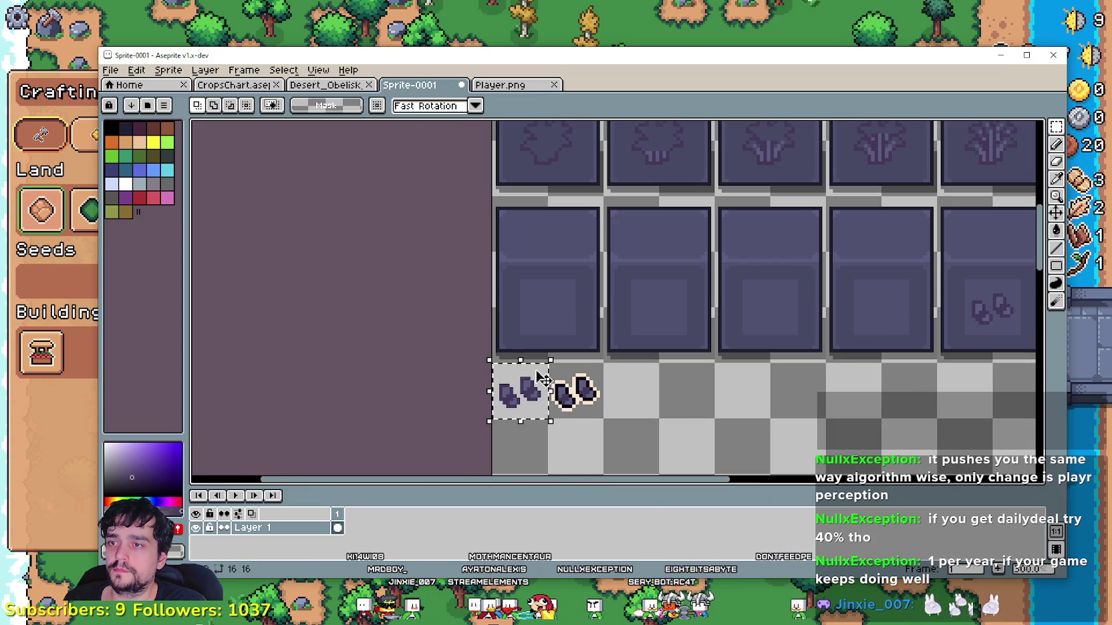
pyautogui.moveTo(516, 397); pyautogui.dragTo(548, 310)
pyautogui.scroll(1, 550, 314)
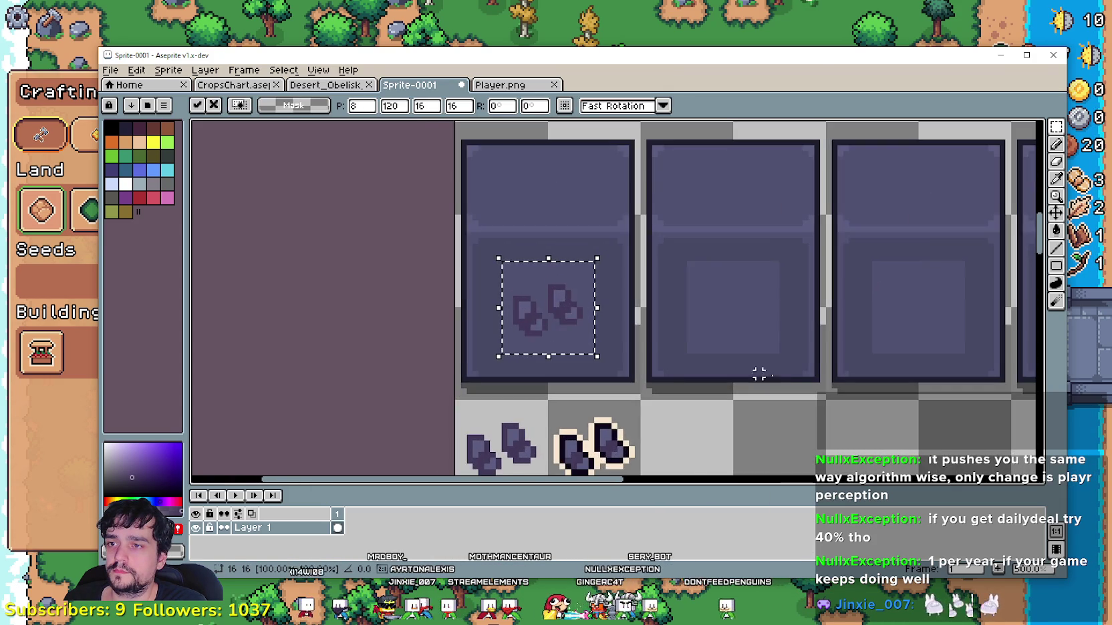
pyautogui.moveTo(712, 367); pyautogui.dragTo(489, 318)
pyautogui.moveTo(300, 280)
pyautogui.mouseDown()
pyautogui.moveTo(484, 277)
pyautogui.moveTo(466, 275)
pyautogui.mouseUp()
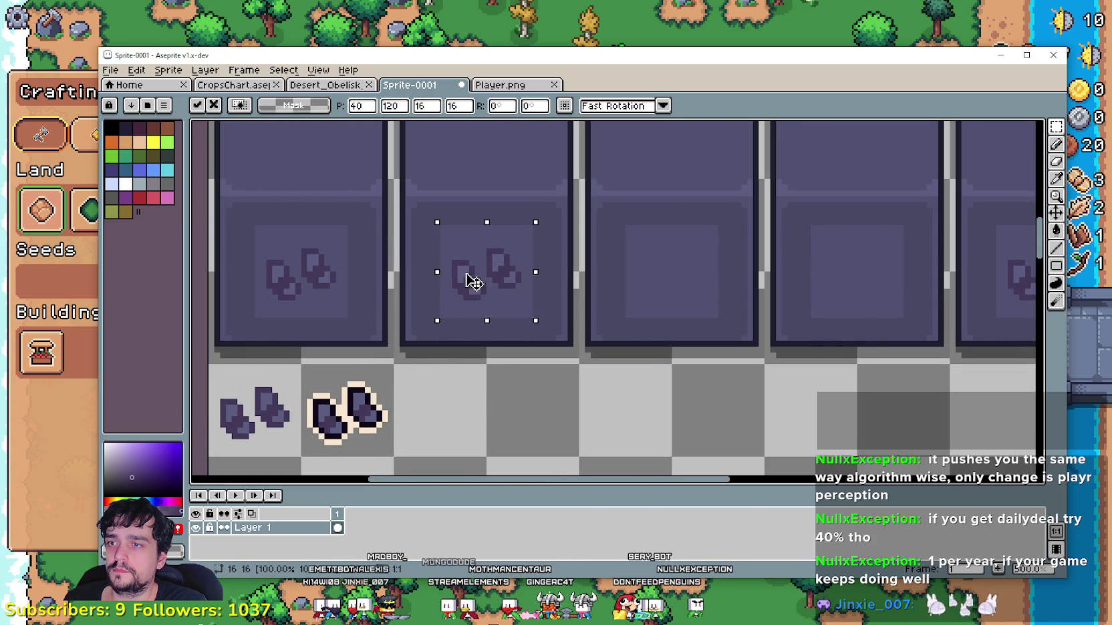
pyautogui.moveTo(754, 309); pyautogui.dragTo(547, 298)
pyautogui.moveTo(276, 274); pyautogui.dragTo(478, 293)
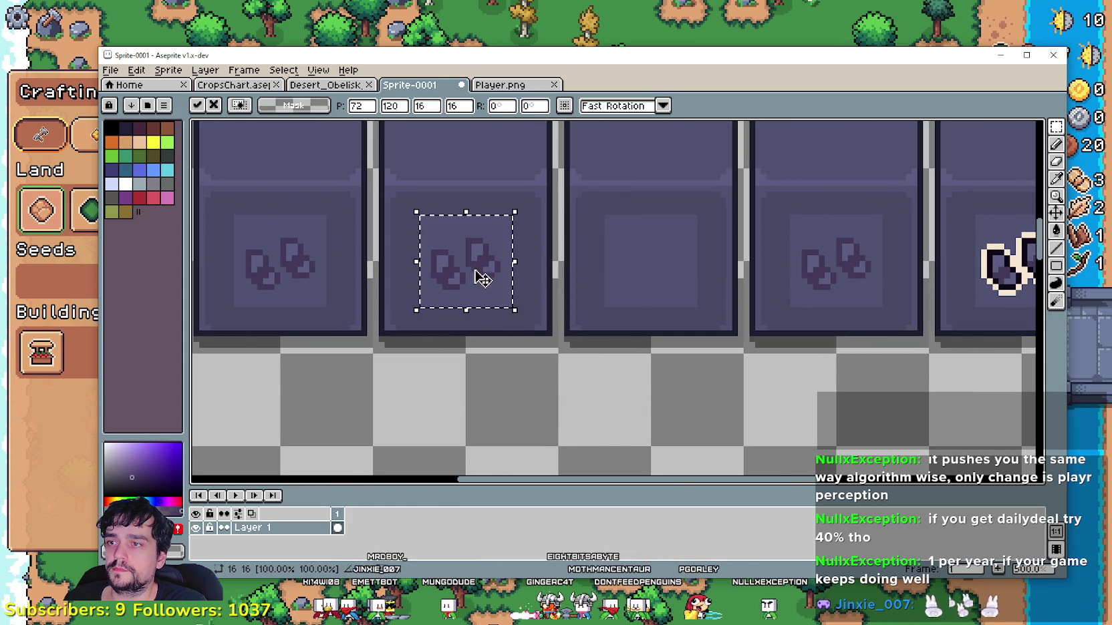
# - Place one more silhouette copy in the next soil tile and commit it
pyautogui.press('Escape')
pyautogui.moveTo(605, 412); pyautogui.dragTo(642, 270)
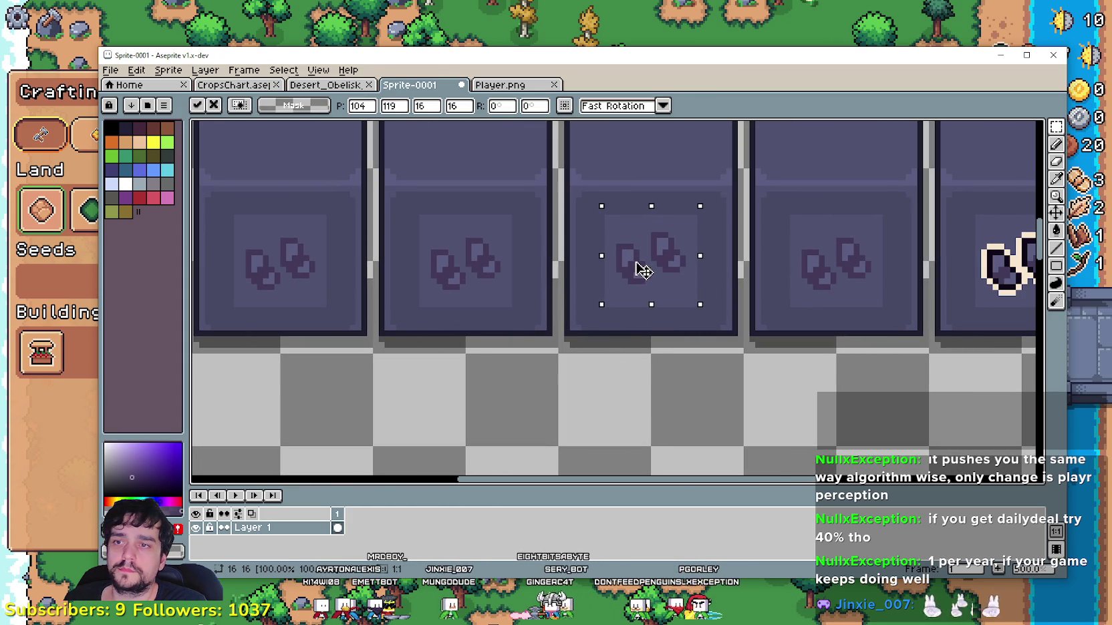
pyautogui.press('Return')
pyautogui.scroll(-1, 422, 316)
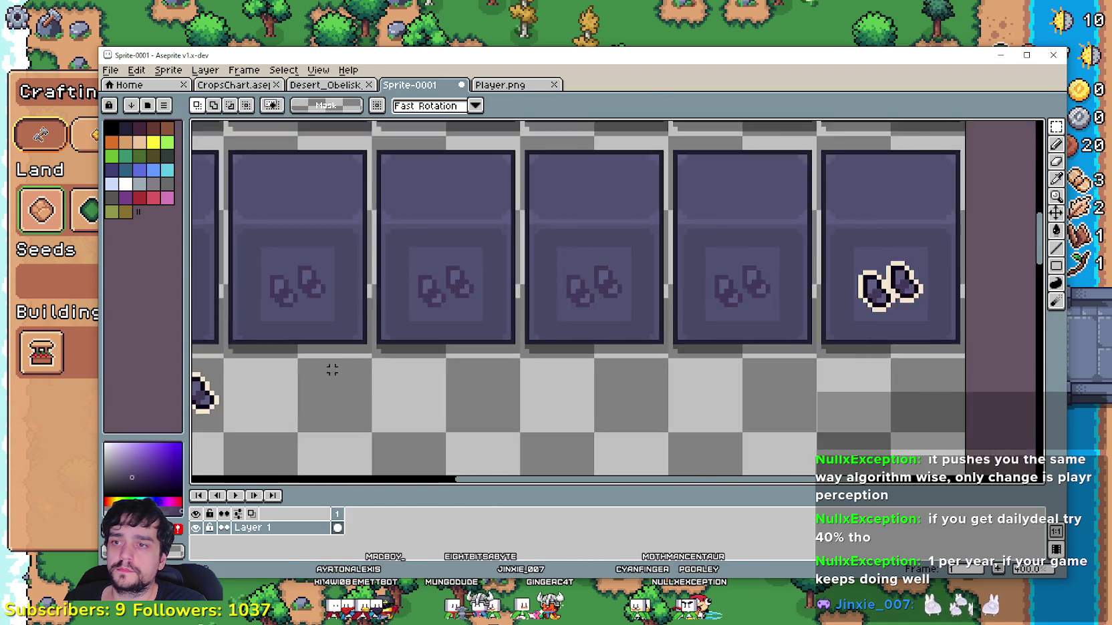
pyautogui.scroll(1, 422, 315)
pyautogui.scroll(1, 564, 286)
# - Select the boots silhouette in the first tile and fill it with an eyedropped lighter shade
pyautogui.moveTo(645, 286); pyautogui.dragTo(528, 169)
pyautogui.click(494, 342)
pyautogui.moveTo(572, 257); pyautogui.dragTo(588, 229)
pyautogui.press('g')
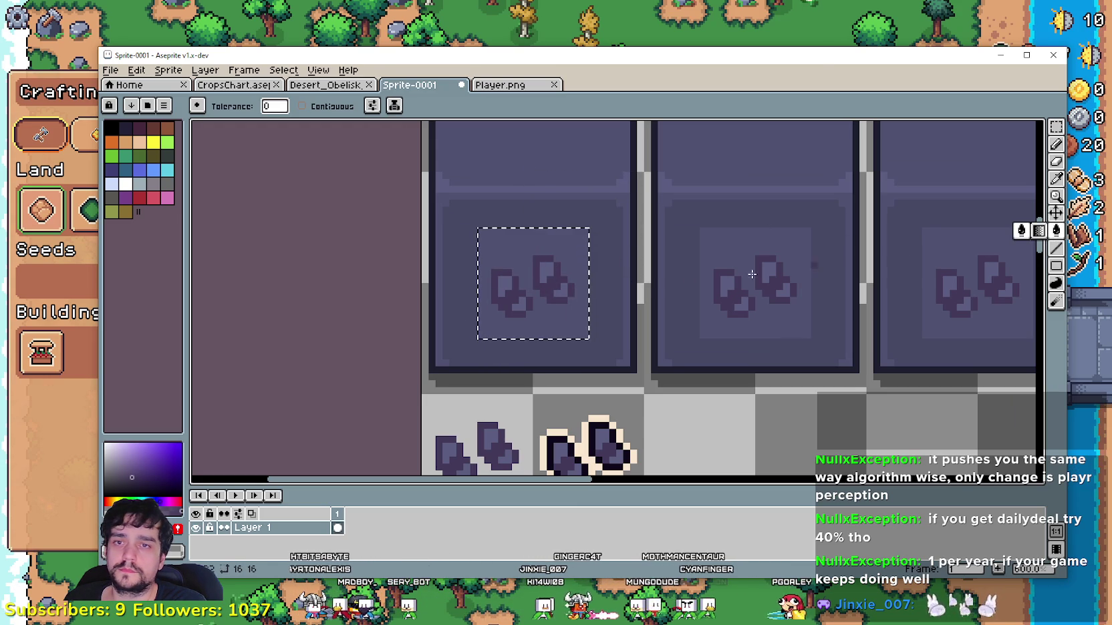
pyautogui.click(1056, 178)
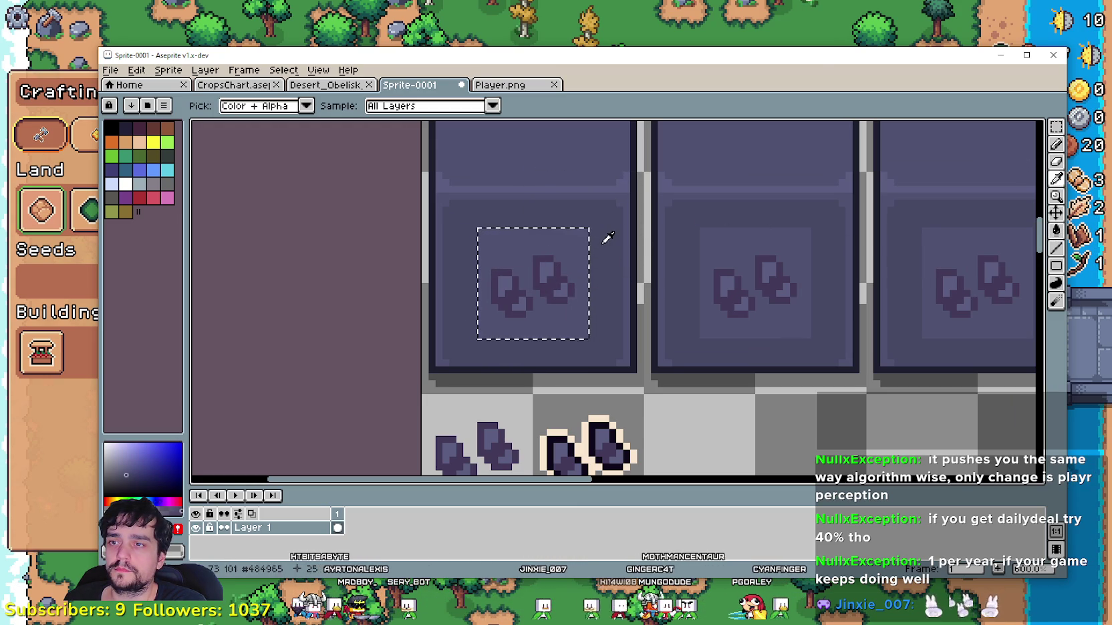
pyautogui.click(1057, 231)
pyautogui.click(541, 246)
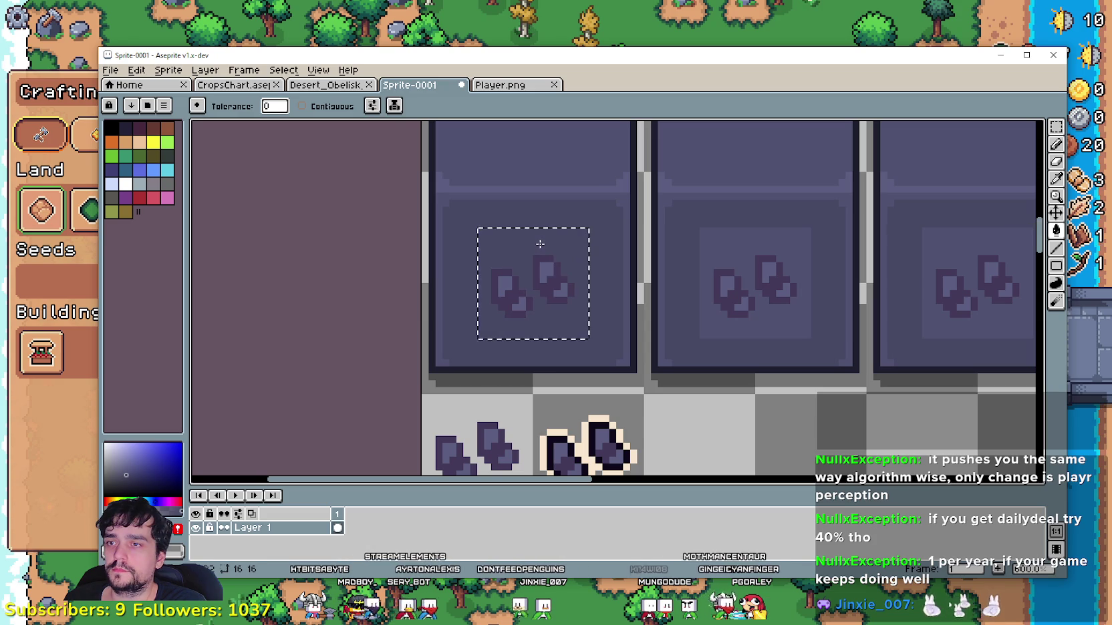
# - Pan along the tile row and deselect the first tile's boots
pyautogui.scroll(2, 491, 268)
pyautogui.scroll(-2, 561, 284)
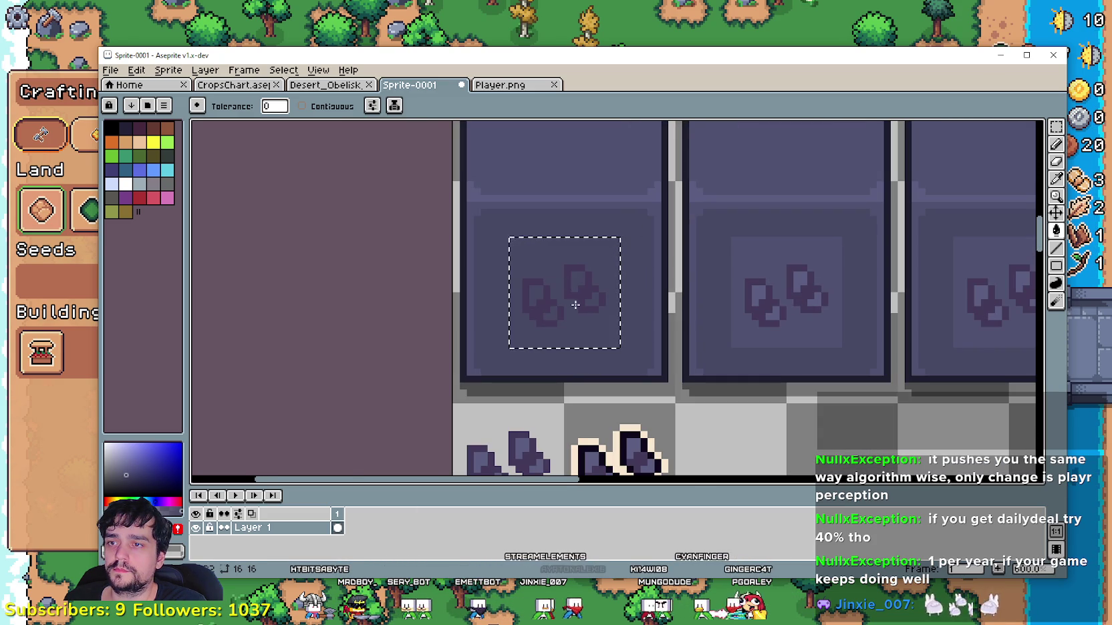
pyautogui.scroll(2, 569, 284)
pyautogui.scroll(-2, 578, 298)
pyautogui.moveTo(765, 342); pyautogui.dragTo(595, 355)
pyautogui.scroll(-1, 588, 352)
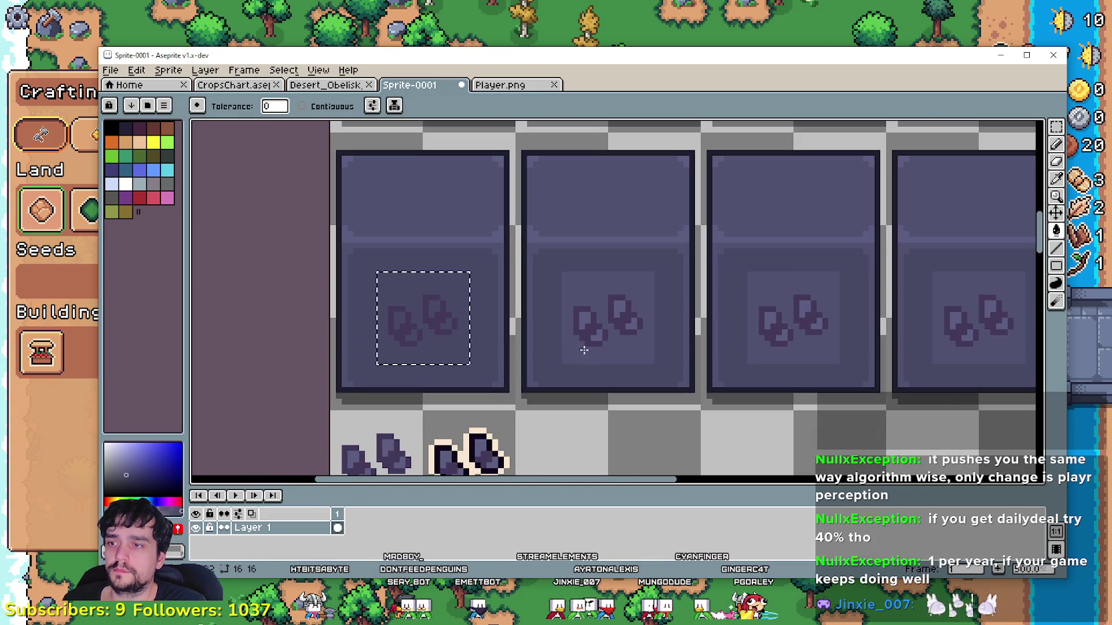
pyautogui.hscroll(3, 603, 335)
pyautogui.hotkey('ctrl', 'd')
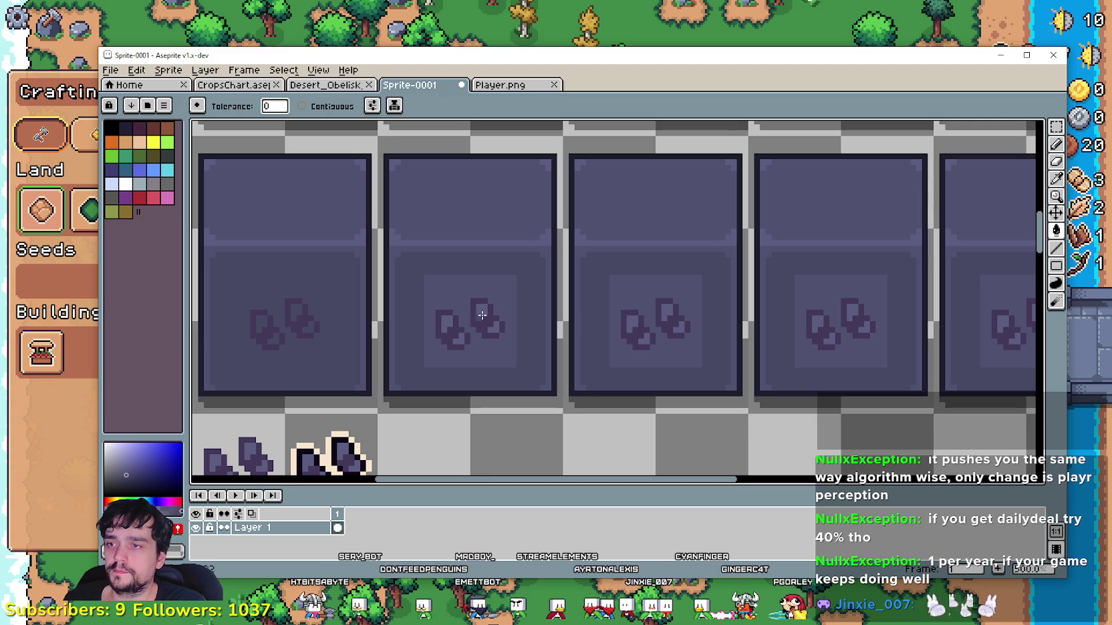
# - Marquee-select the boots in the second tile and darken their light pixels
pyautogui.press('w')
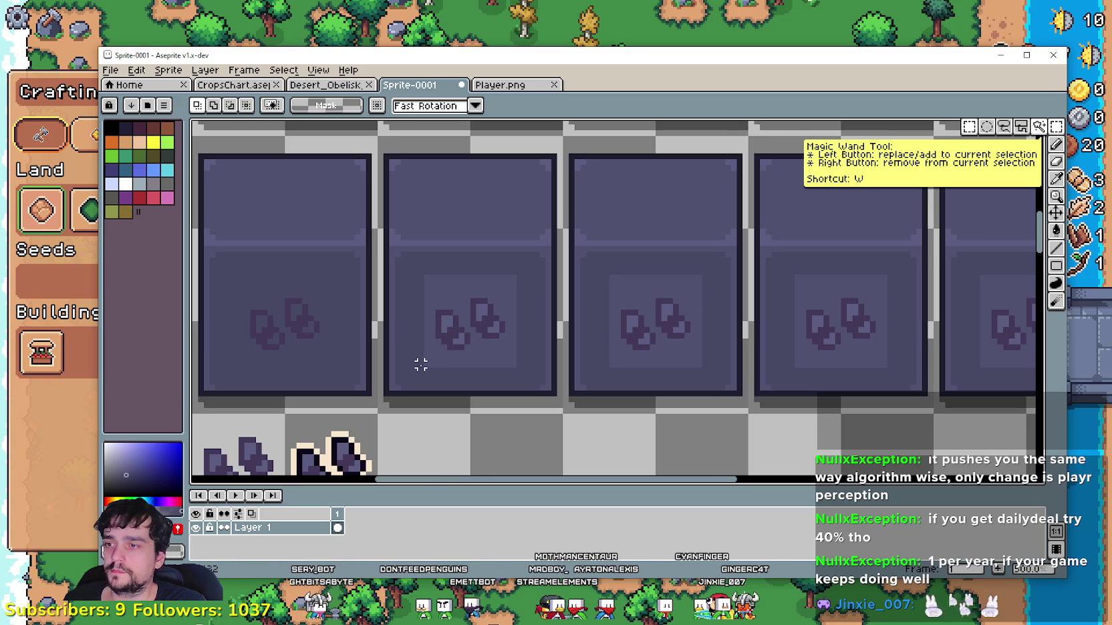
pyautogui.moveTo(426, 364); pyautogui.dragTo(513, 283)
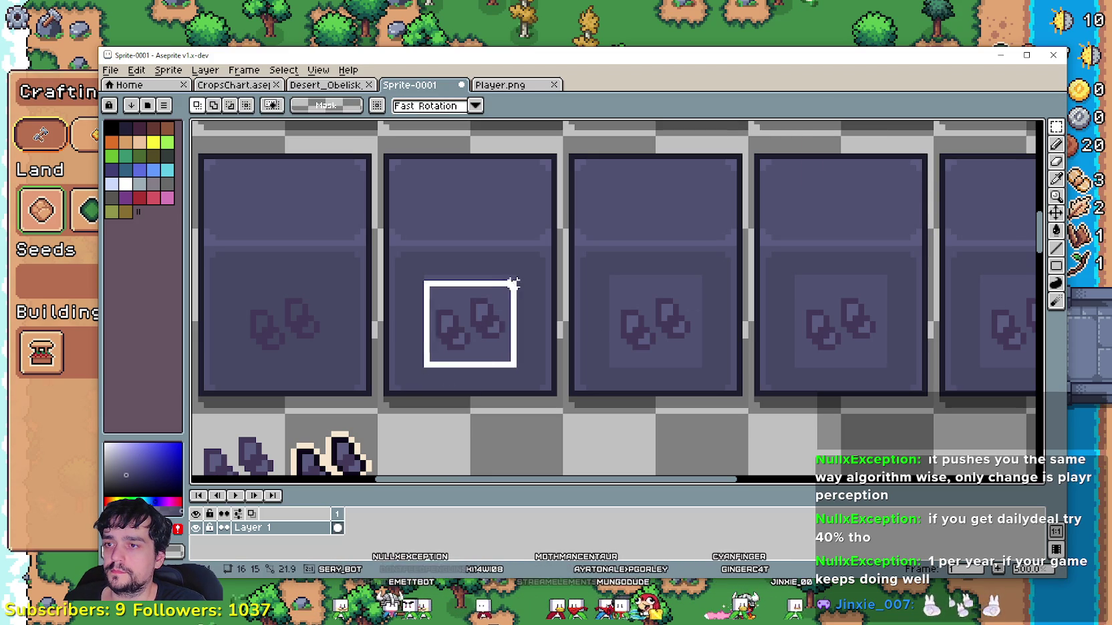
pyautogui.click(1053, 228)
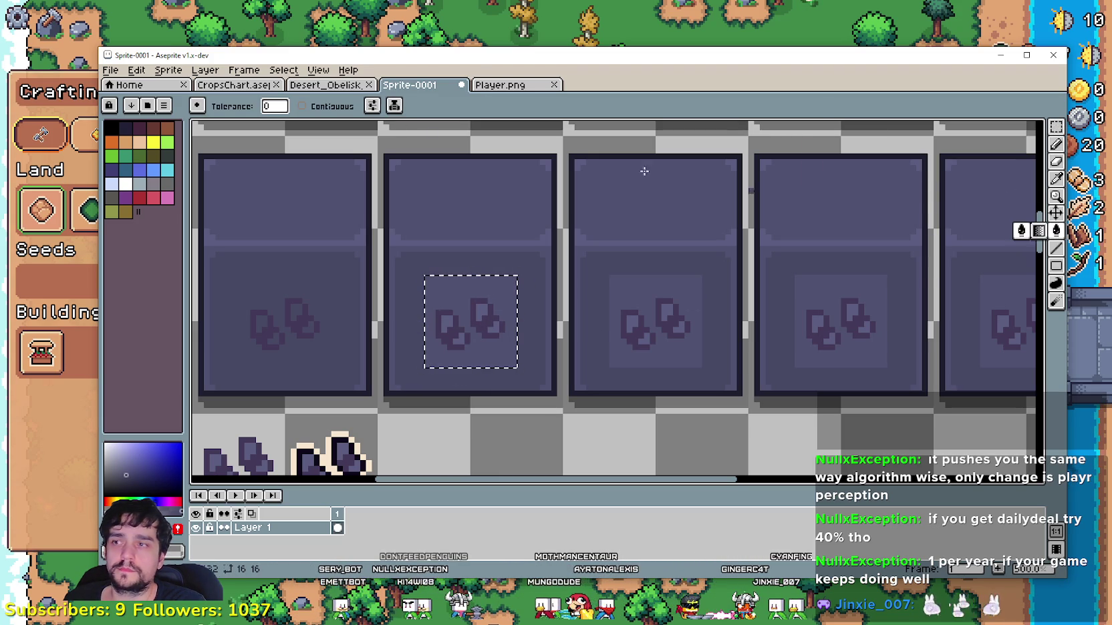
pyautogui.scroll(1, 465, 284)
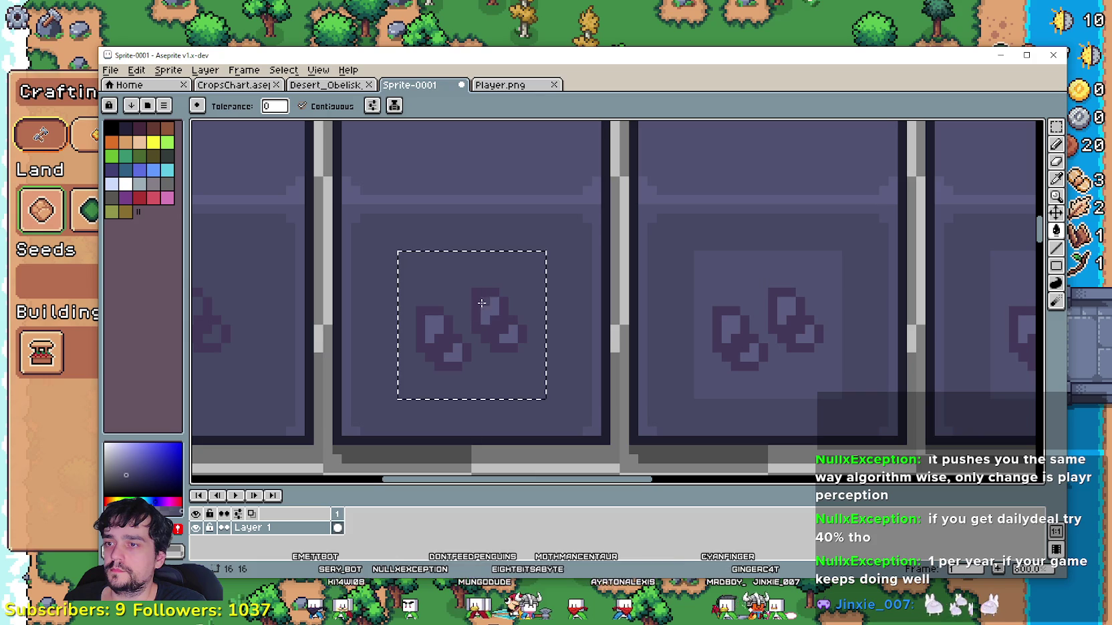
pyautogui.scroll(-2, 436, 316)
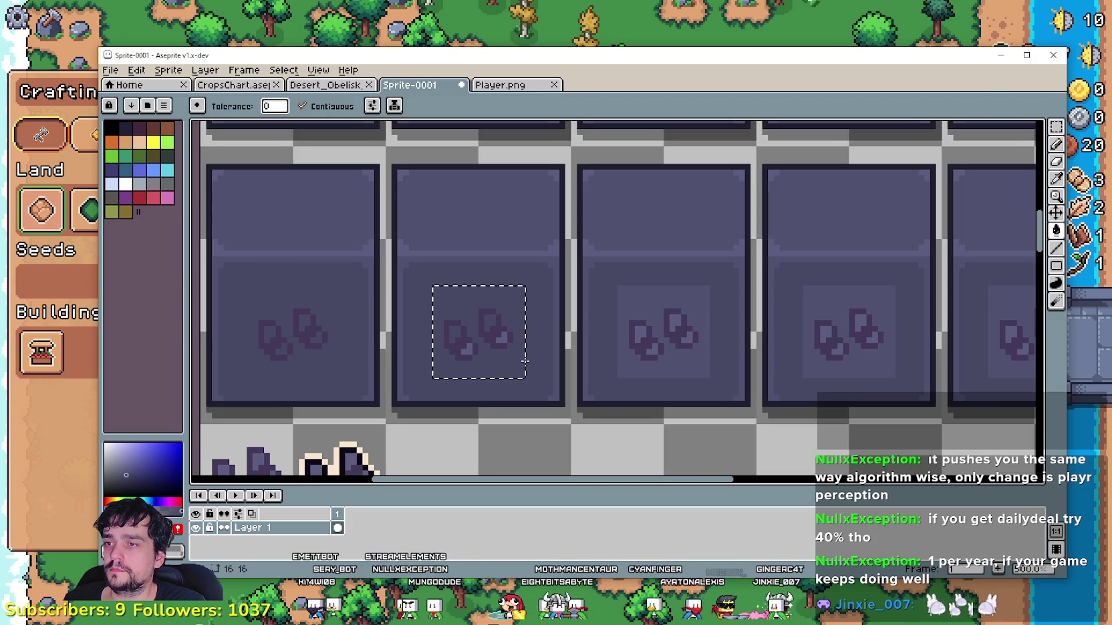
pyautogui.moveTo(526, 357); pyautogui.dragTo(467, 352)
pyautogui.scroll(-1, 467, 352)
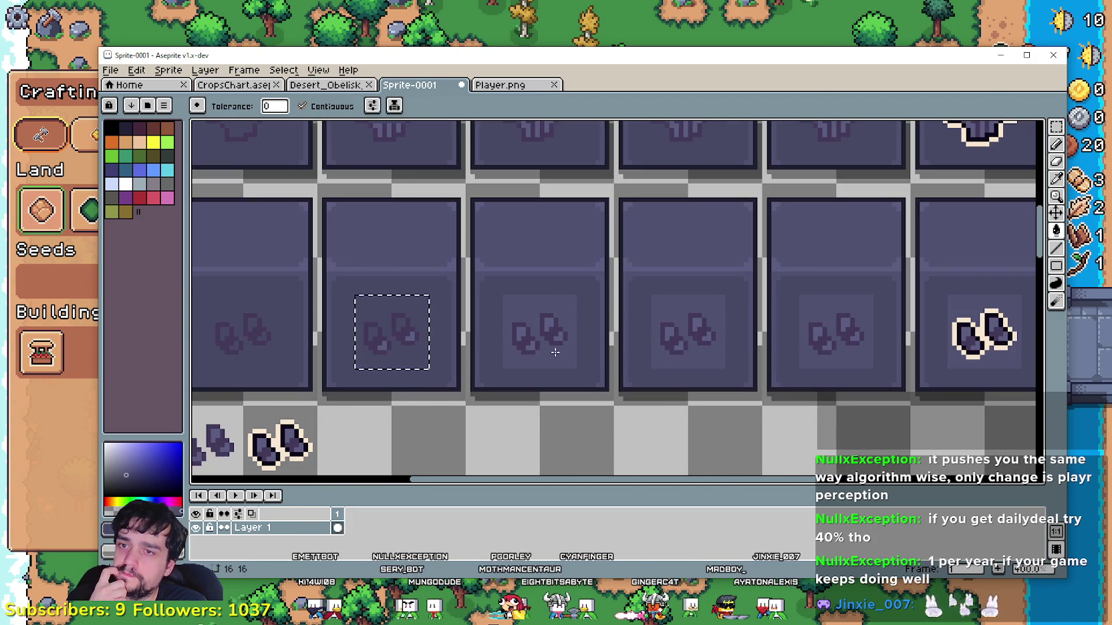
pyautogui.scroll(1, 403, 330)
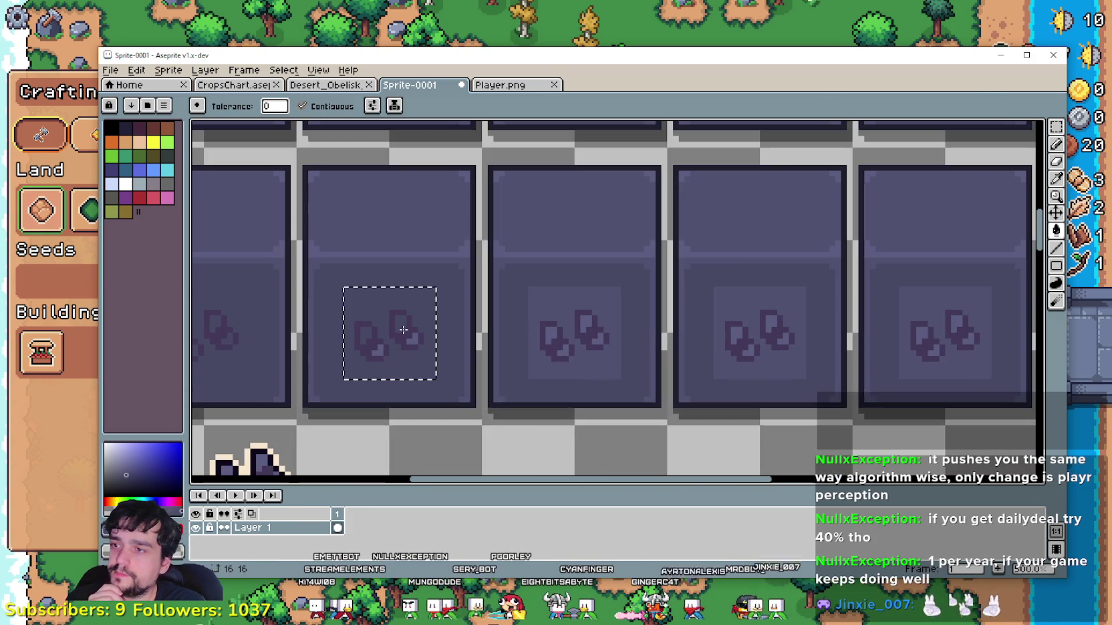
pyautogui.scroll(1, 394, 338)
pyautogui.scroll(1, 388, 344)
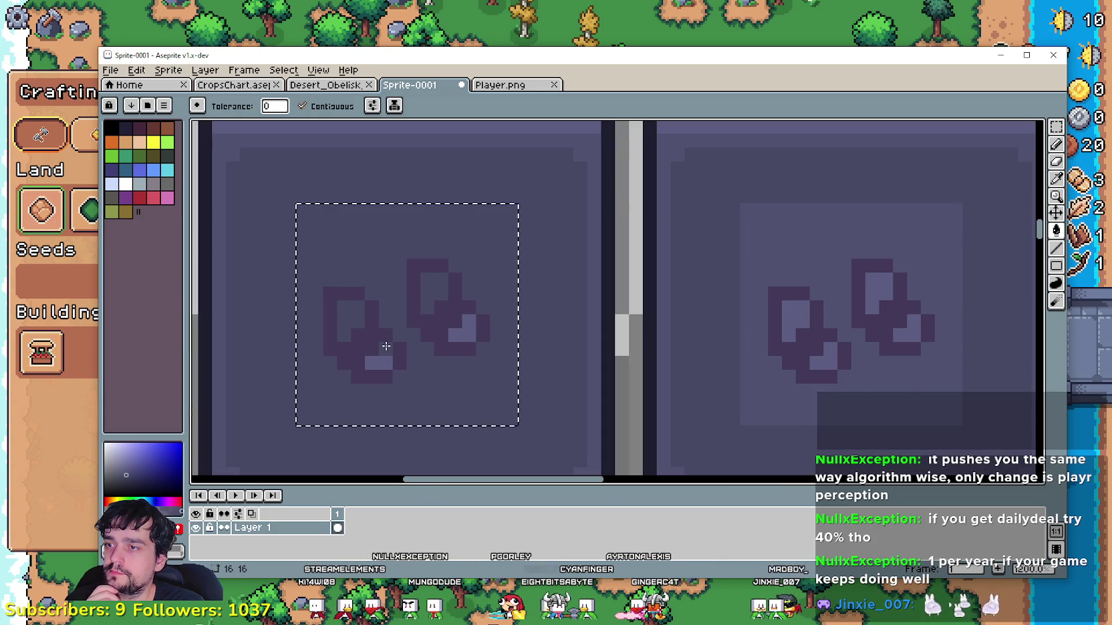
pyautogui.click(1055, 145)
pyautogui.click(385, 349)
pyautogui.click(469, 321)
pyautogui.scroll(-4, 625, 355)
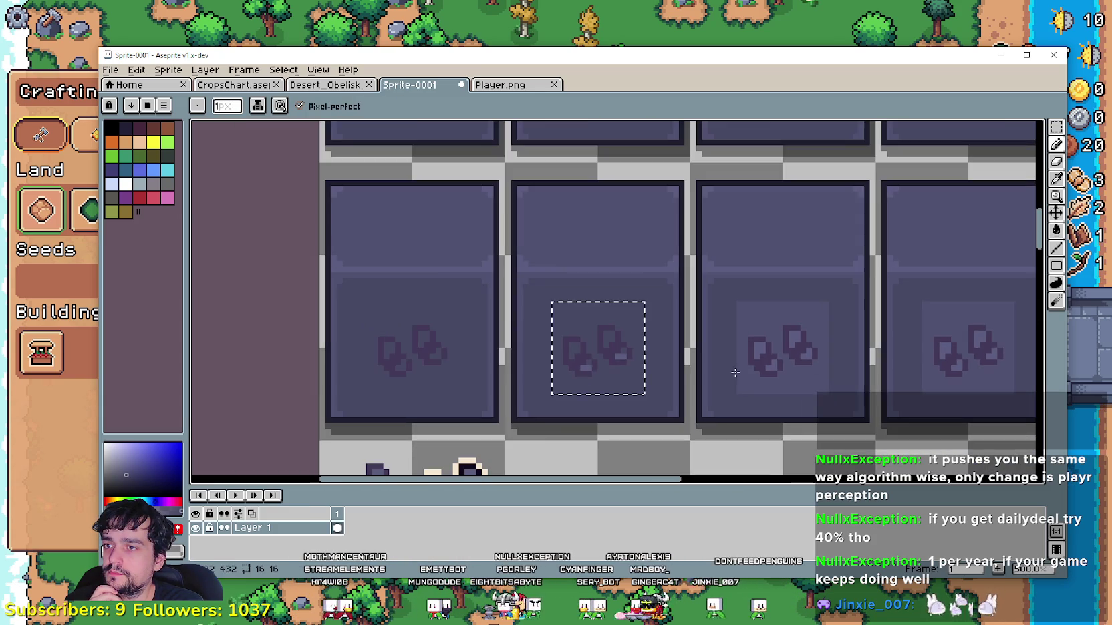
pyautogui.scroll(-2, 766, 366)
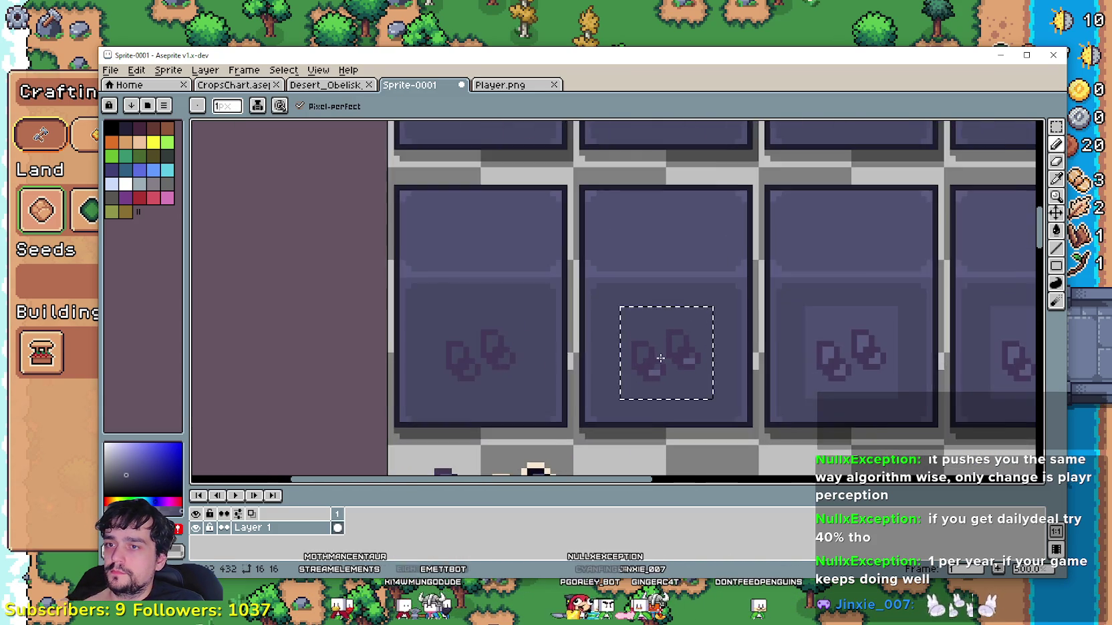
pyautogui.scroll(1, 661, 358)
pyautogui.scroll(1, 662, 357)
pyautogui.hotkey('ctrl', 'z')
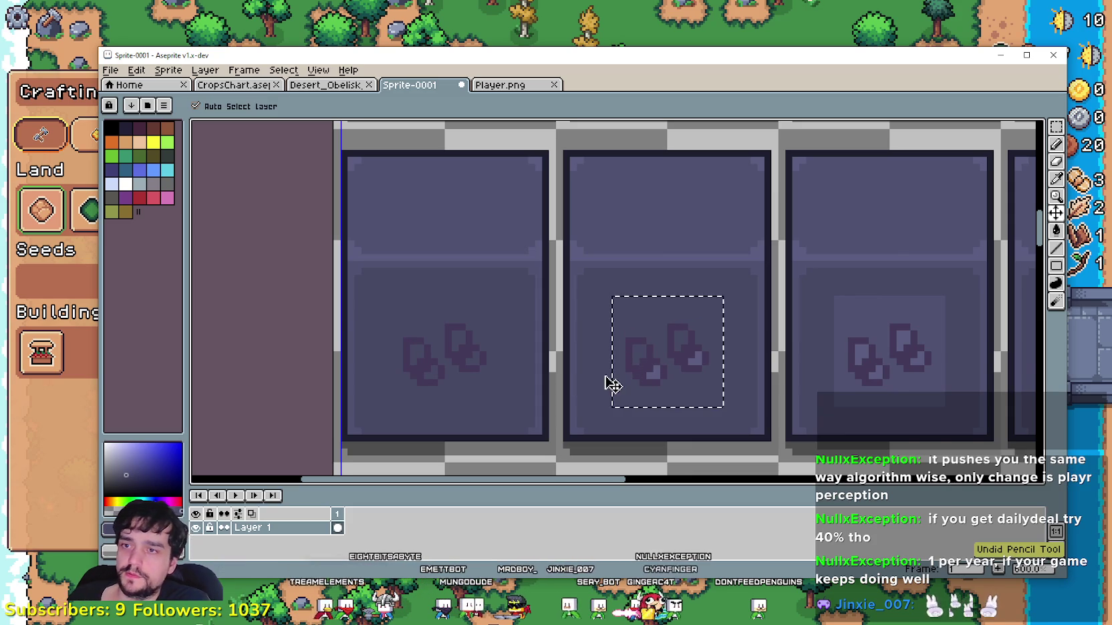
pyautogui.scroll(1, 609, 370)
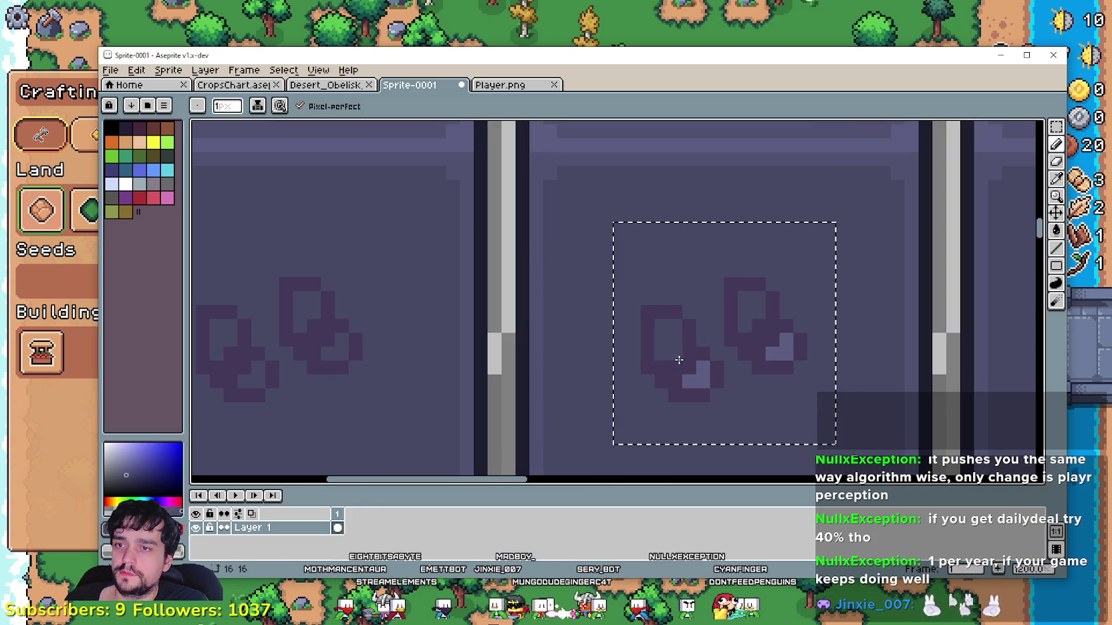
pyautogui.scroll(-1, 658, 356)
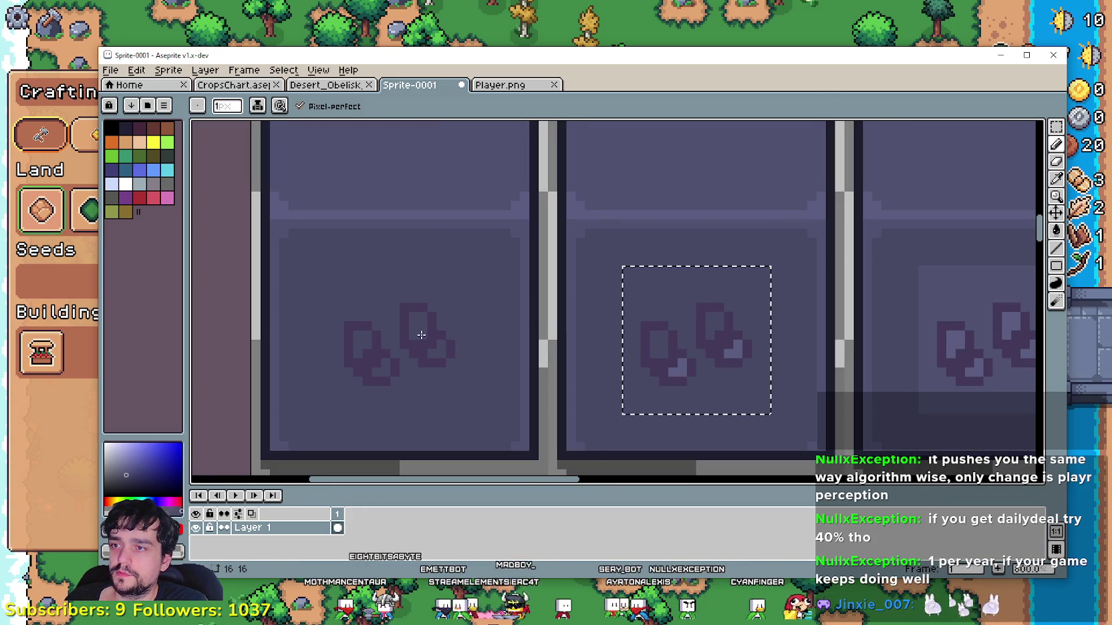
pyautogui.scroll(1, 725, 352)
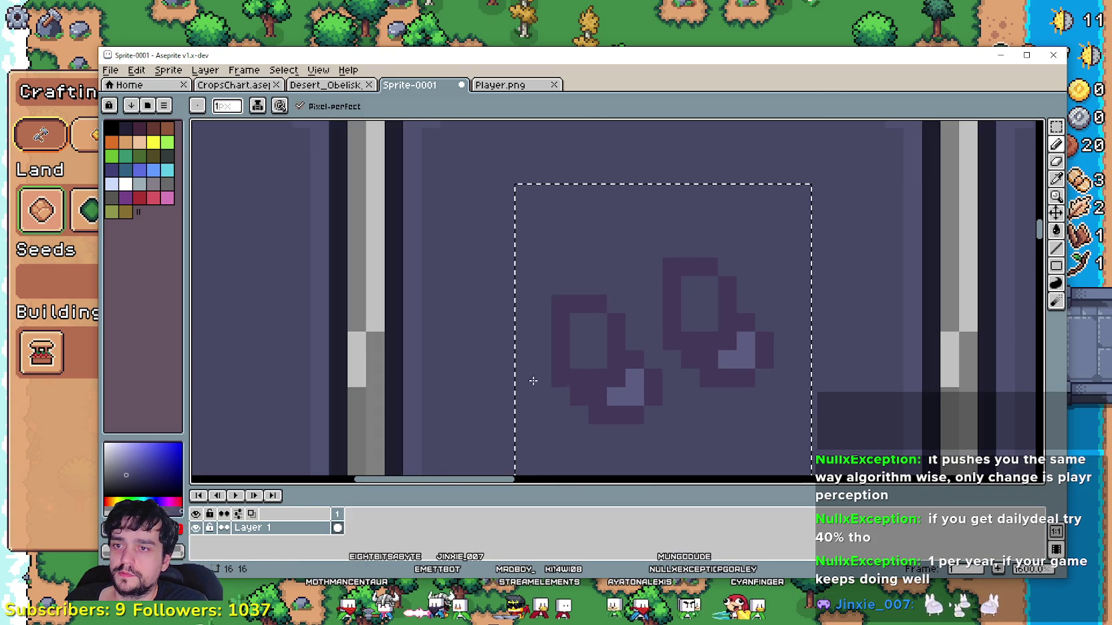
pyautogui.scroll(-1, 541, 377)
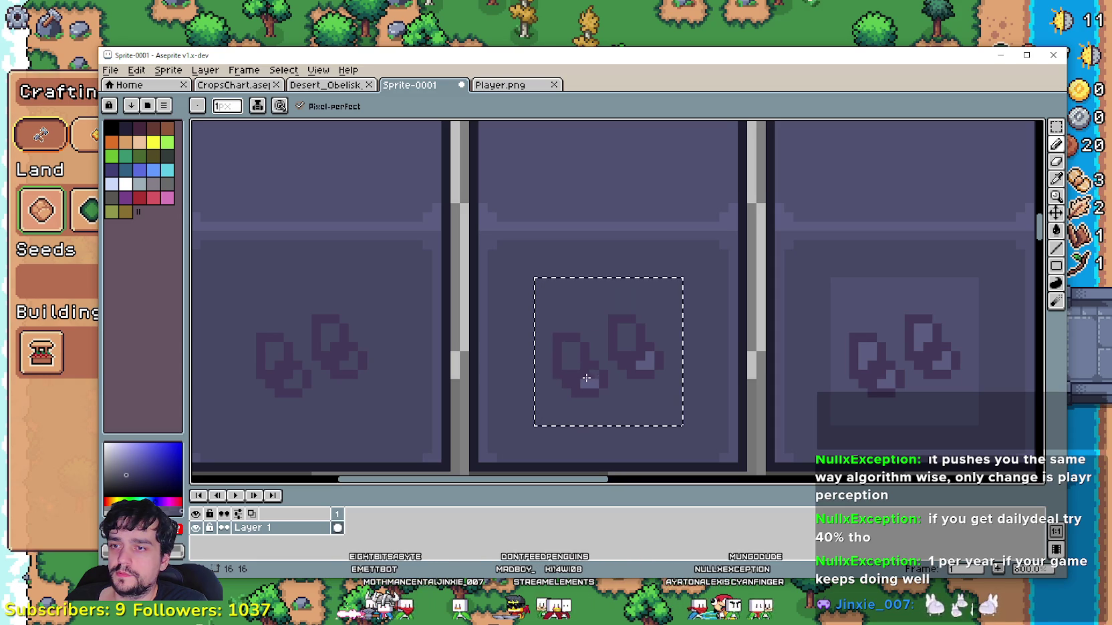
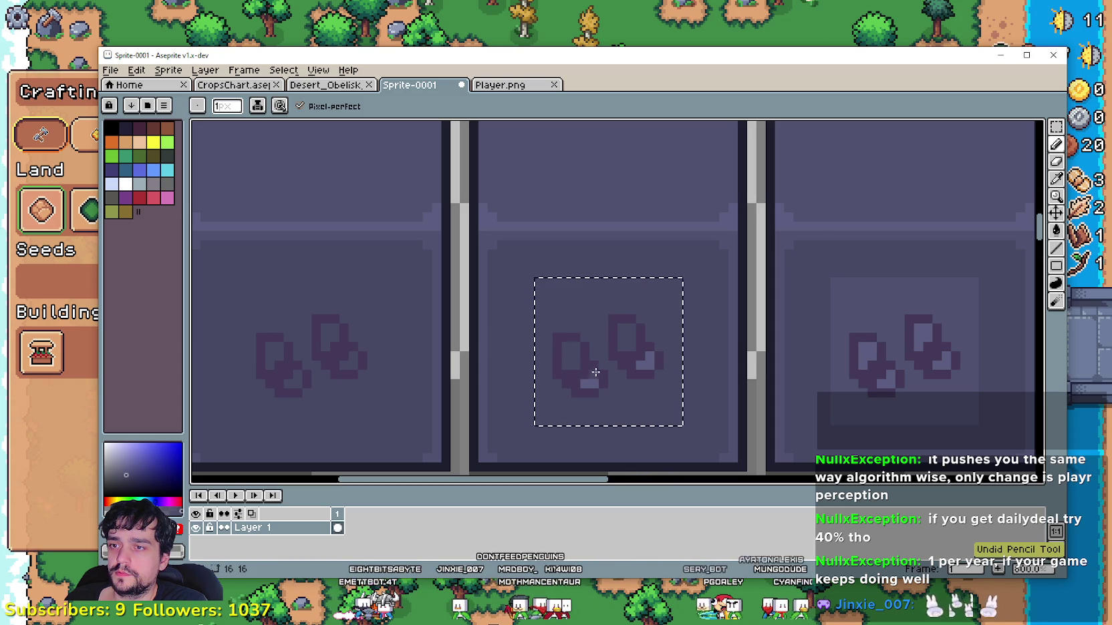
# - Redraw the left seed's outline inside the selection, then deselect it
pyautogui.moveTo(580, 371); pyautogui.dragTo(613, 384)
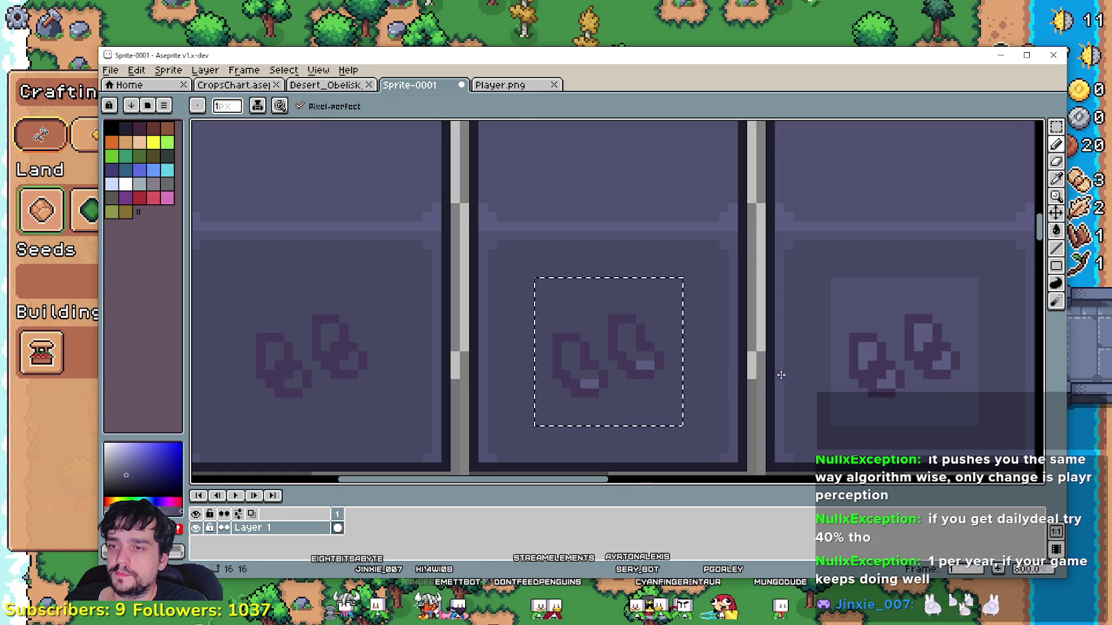
pyautogui.scroll(-1, 736, 385)
pyautogui.hscroll(3, 653, 367)
pyautogui.hotkey('ctrl', 'd')
pyautogui.hscroll(-3, 461, 364)
pyautogui.scroll(1, 434, 371)
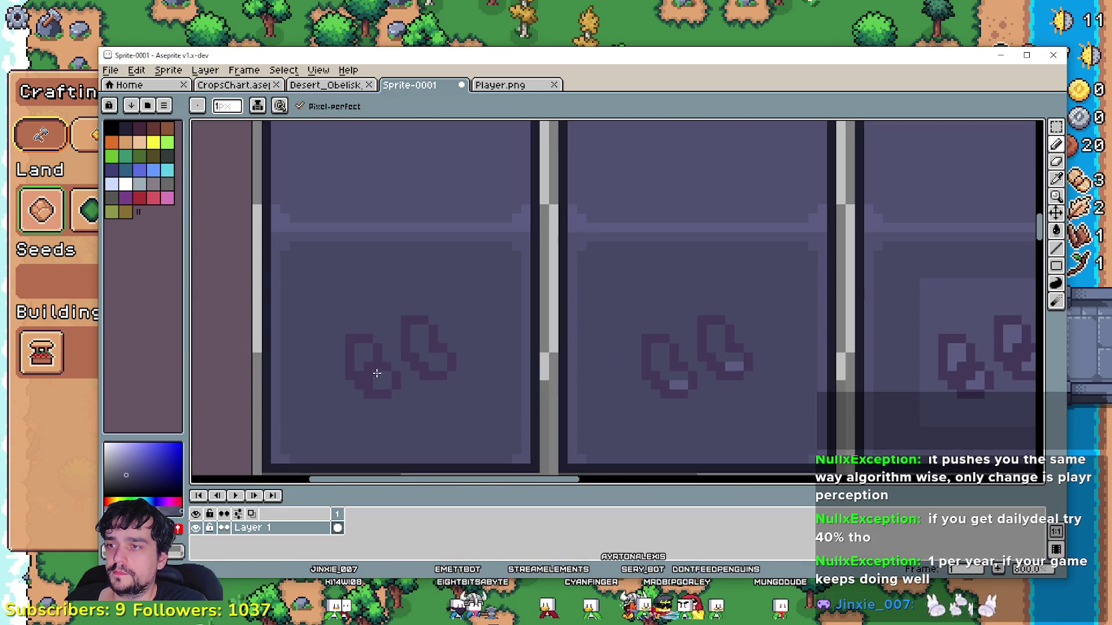
pyautogui.scroll(-1, 521, 401)
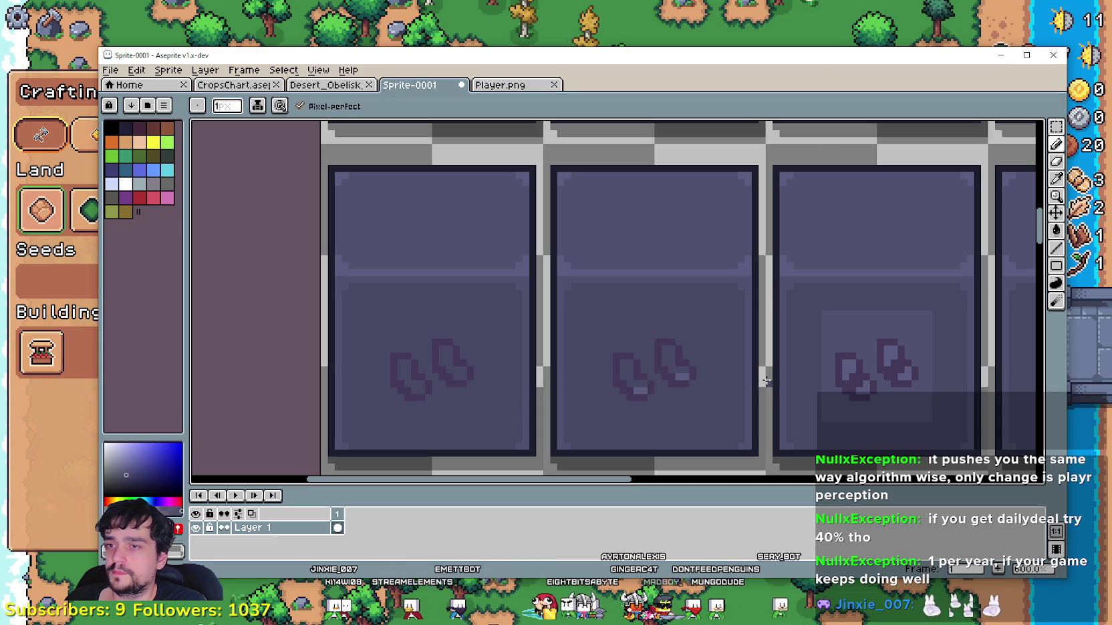
# - Bring the planter tile row into view and marquee-select the middle tile's seed icon
pyautogui.moveTo(873, 365); pyautogui.dragTo(851, 372)
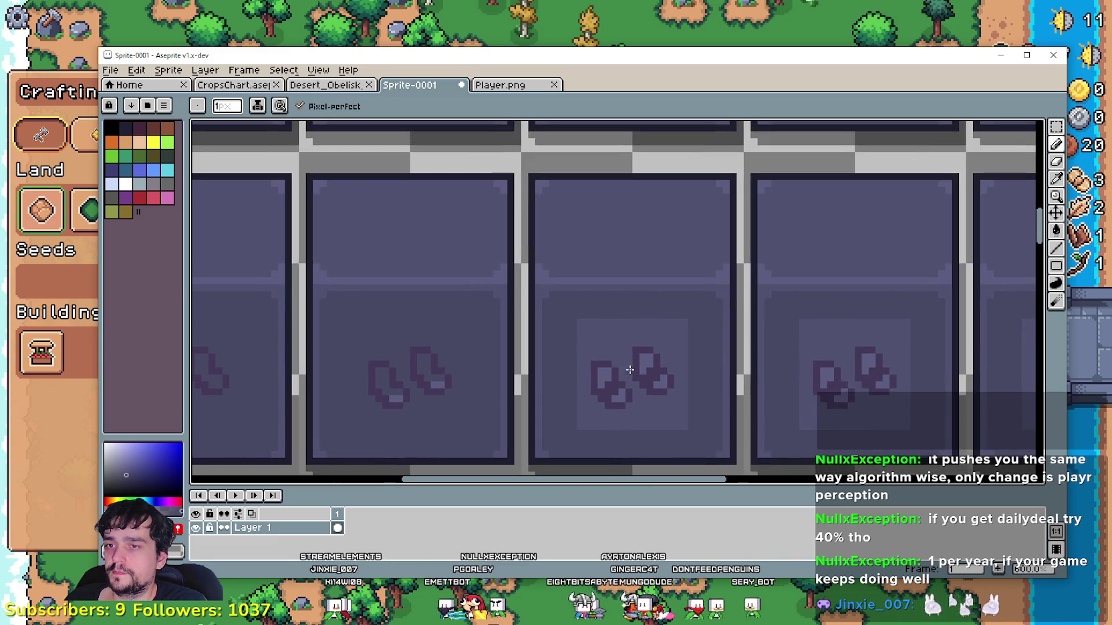
pyautogui.moveTo(654, 359); pyautogui.dragTo(704, 310)
pyautogui.scroll(-1, 705, 310)
pyautogui.moveTo(546, 301); pyautogui.dragTo(608, 306)
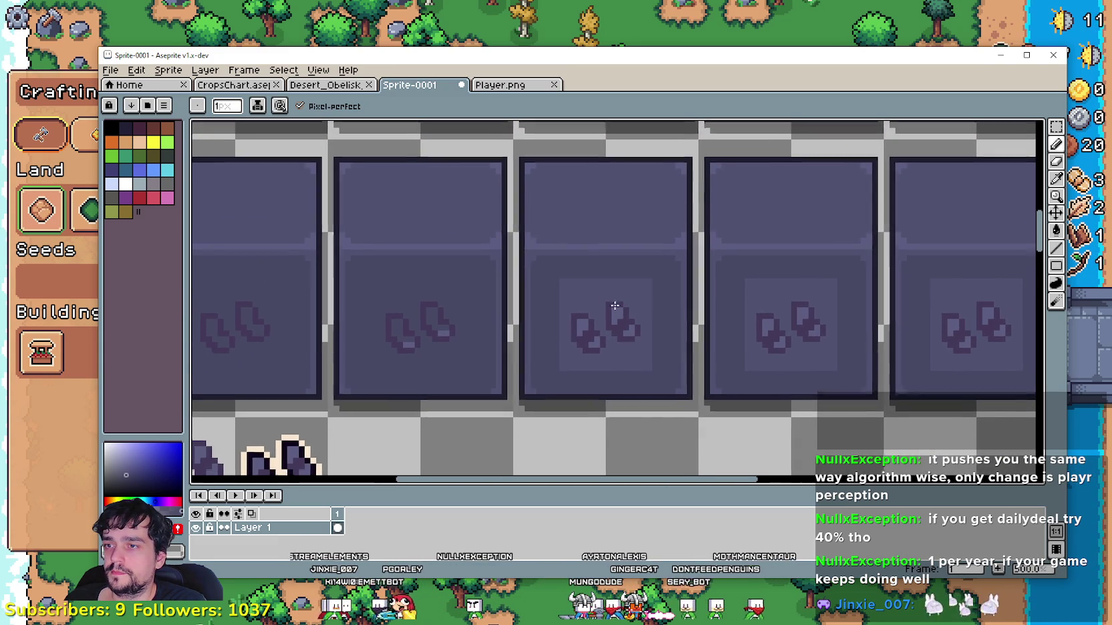
pyautogui.click(1060, 130)
pyautogui.moveTo(652, 371); pyautogui.dragTo(557, 277)
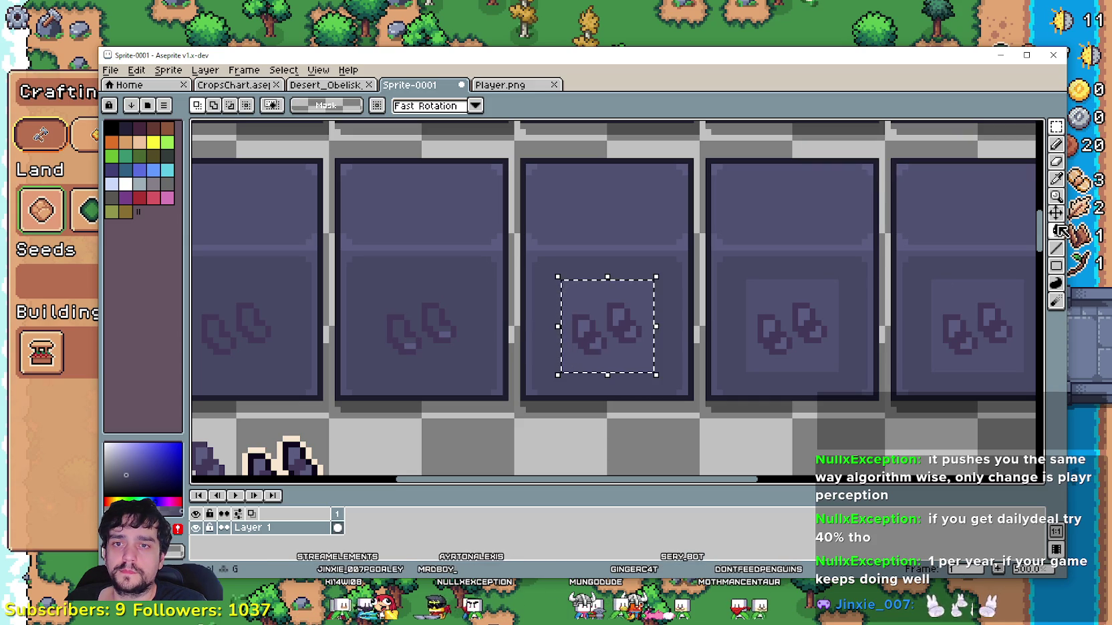
# - Sample a sprite colour with the Eyedropper and lighten a dark pixel in the left seed
pyautogui.click(1056, 178)
pyautogui.click(1056, 230)
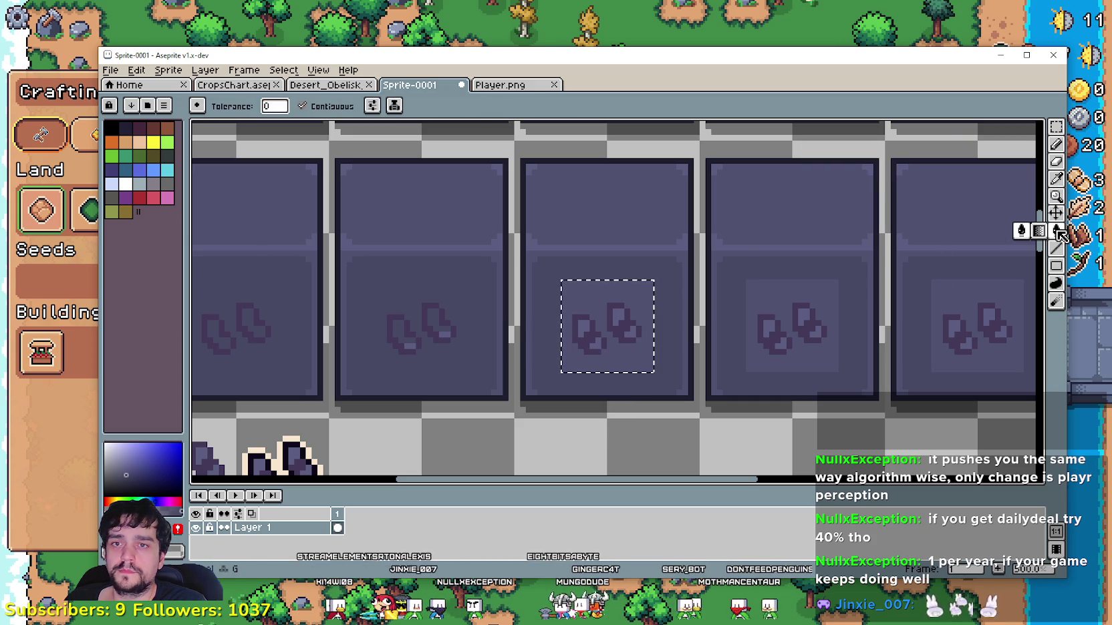
pyautogui.scroll(1, 622, 312)
pyautogui.scroll(1, 621, 312)
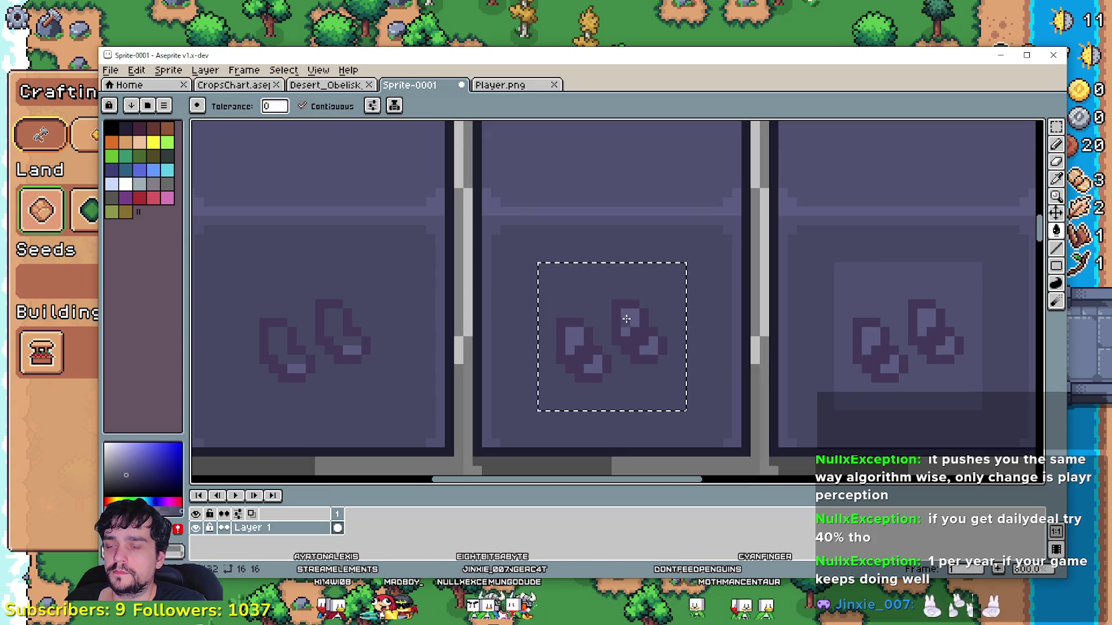
pyautogui.scroll(-1, 587, 338)
pyautogui.scroll(-1, 587, 338)
pyautogui.scroll(1, 587, 338)
pyautogui.scroll(1, 588, 338)
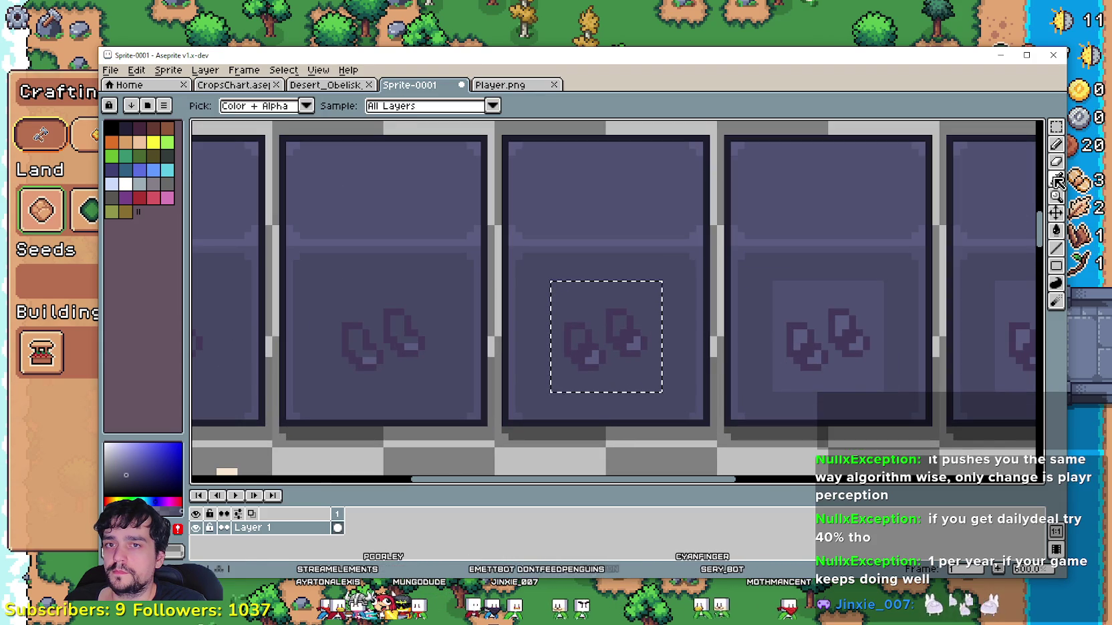
pyautogui.press('i')
pyautogui.scroll(1, 594, 310)
pyautogui.scroll(1, 583, 330)
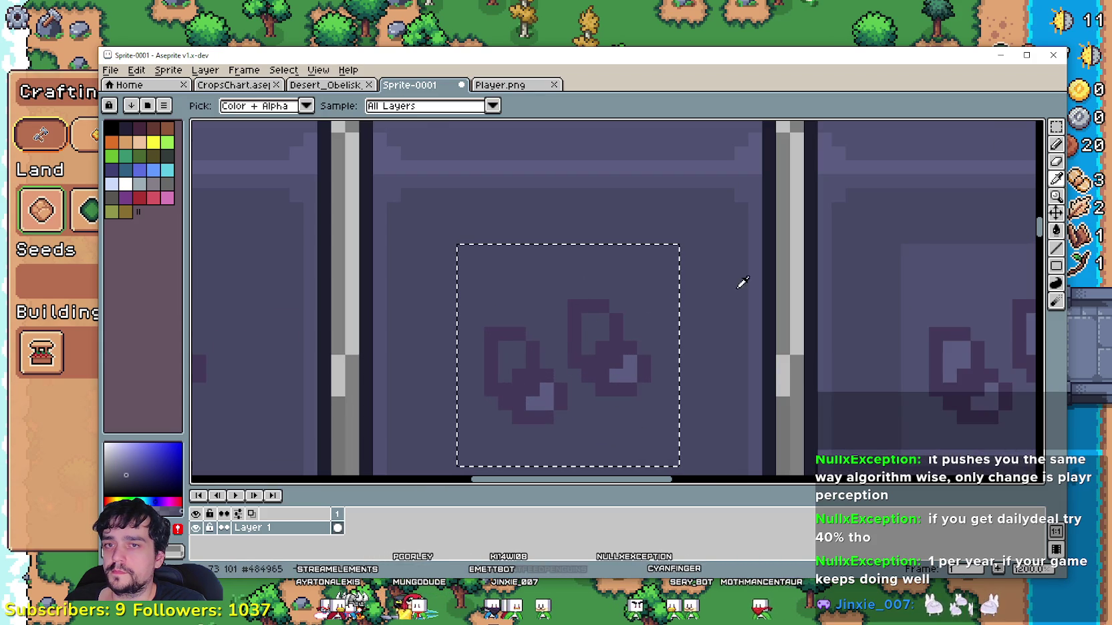
pyautogui.click(1055, 144)
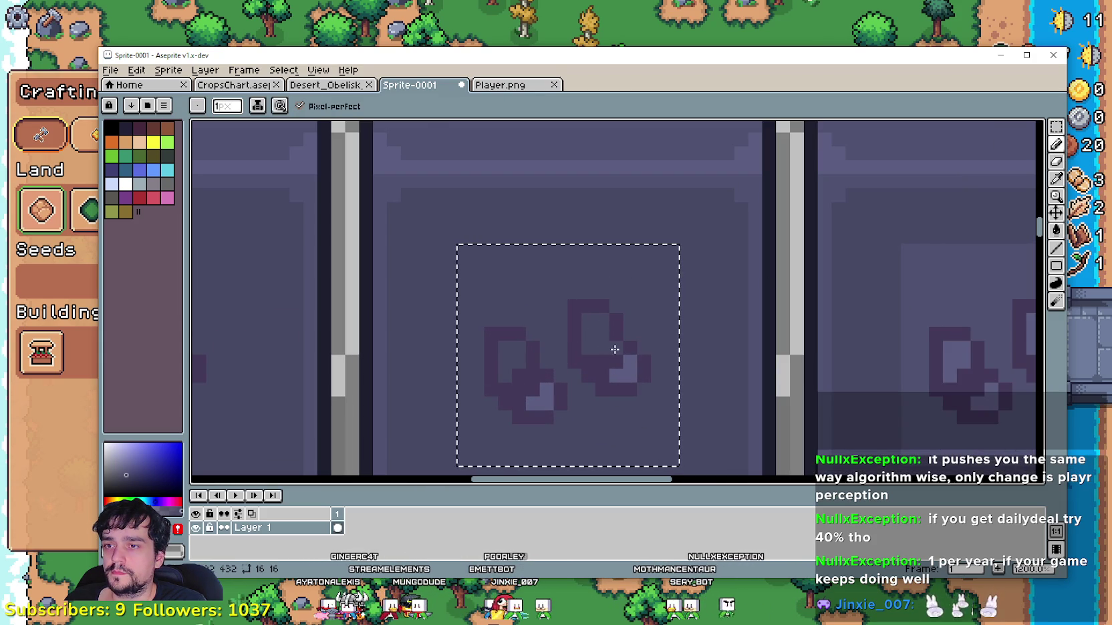
pyautogui.click(524, 374)
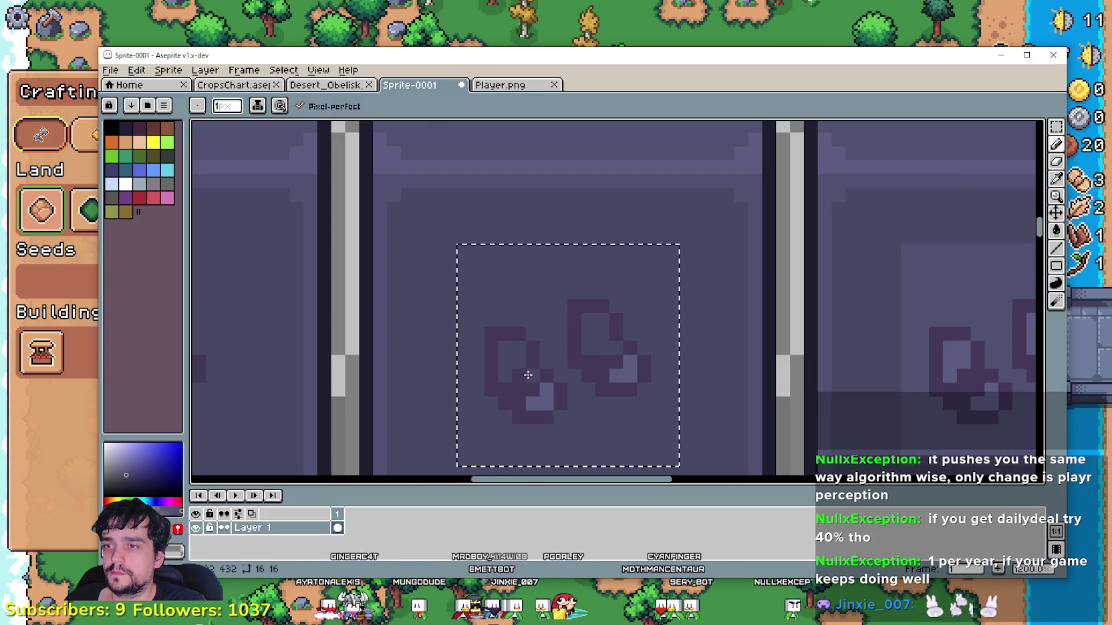
pyautogui.scroll(-4, 585, 388)
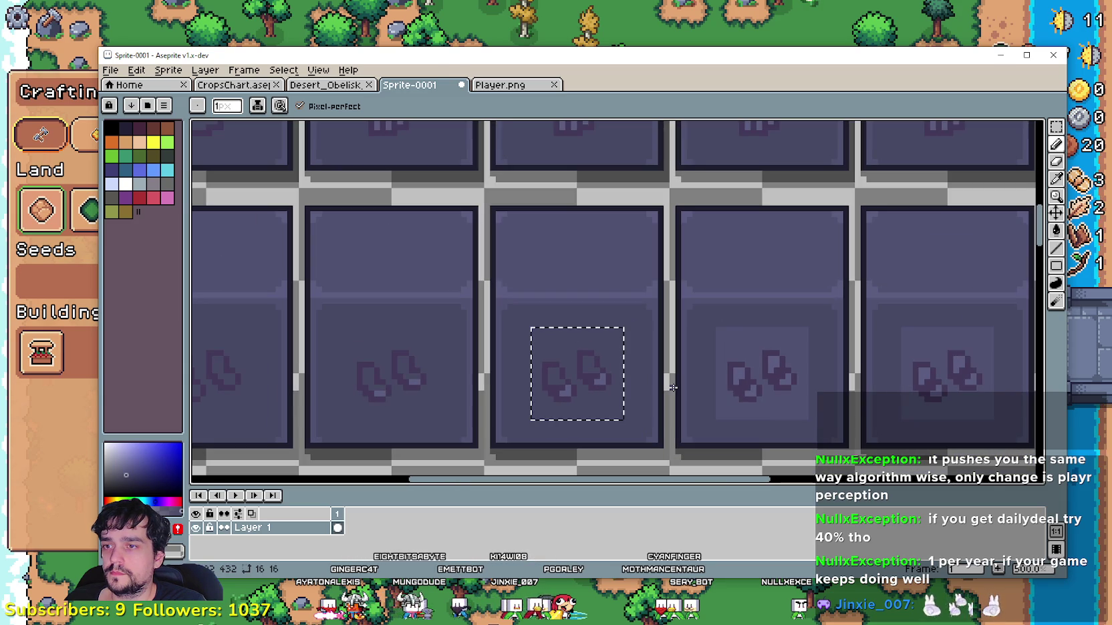
pyautogui.moveTo(829, 358); pyautogui.dragTo(621, 348)
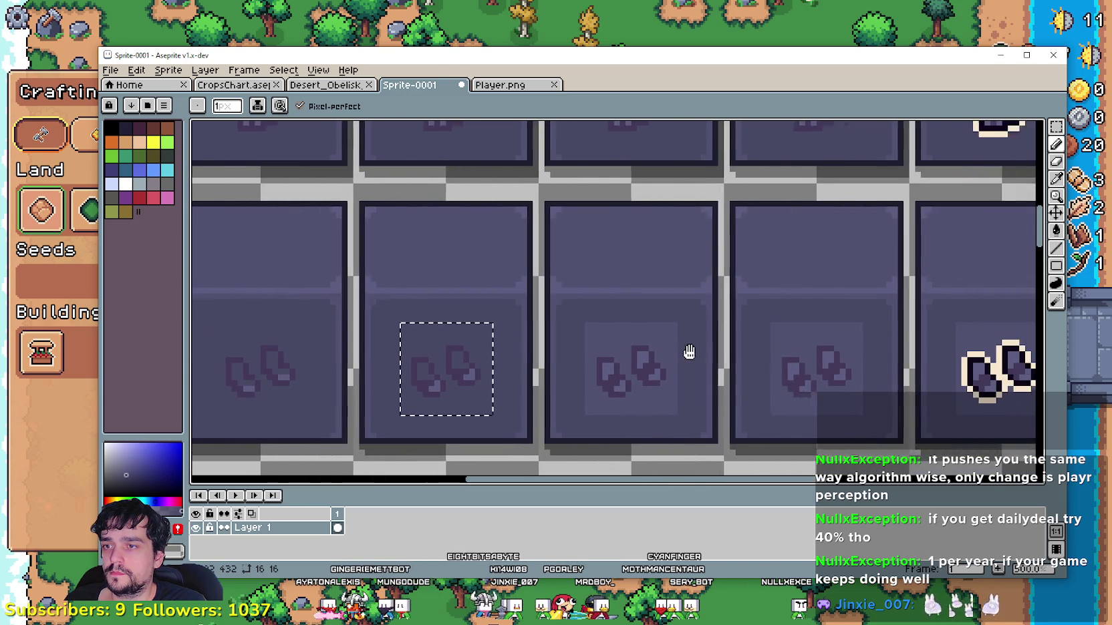
# - Select the middle tile's seed icon and bucket-fill both seed interiors with a lighter colour
pyautogui.click(1056, 126)
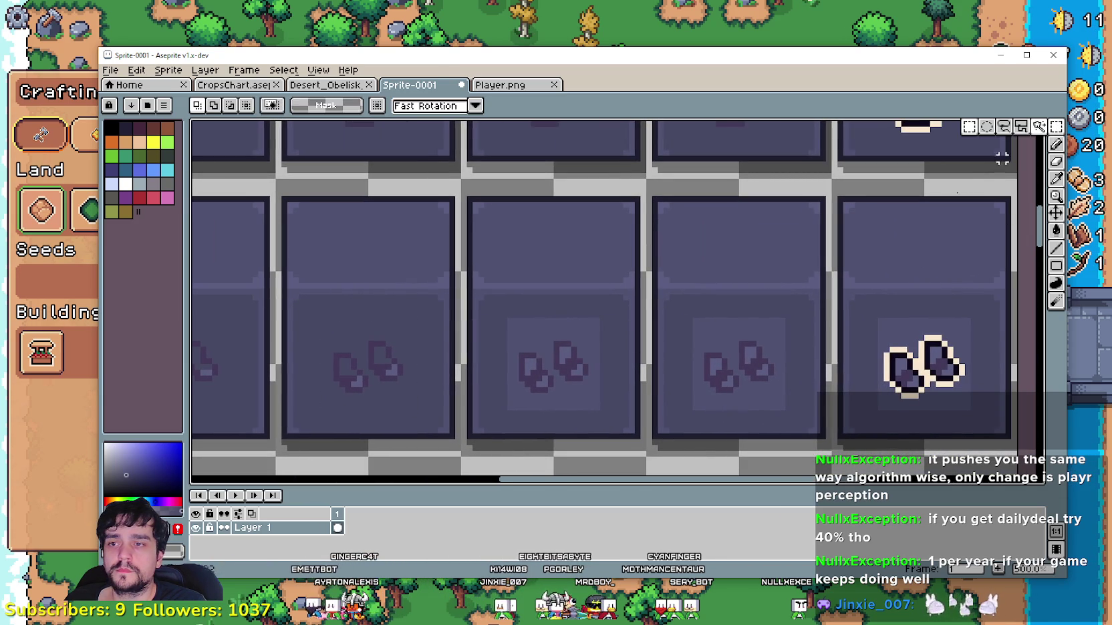
pyautogui.moveTo(599, 408); pyautogui.dragTo(502, 320)
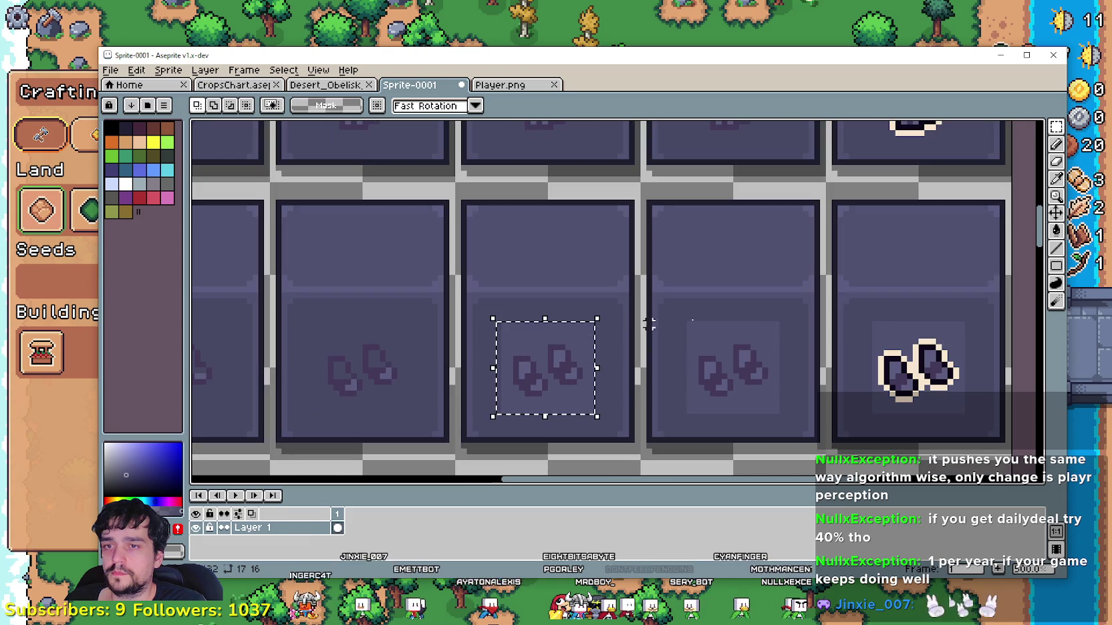
pyautogui.click(1056, 178)
pyautogui.scroll(1, 561, 334)
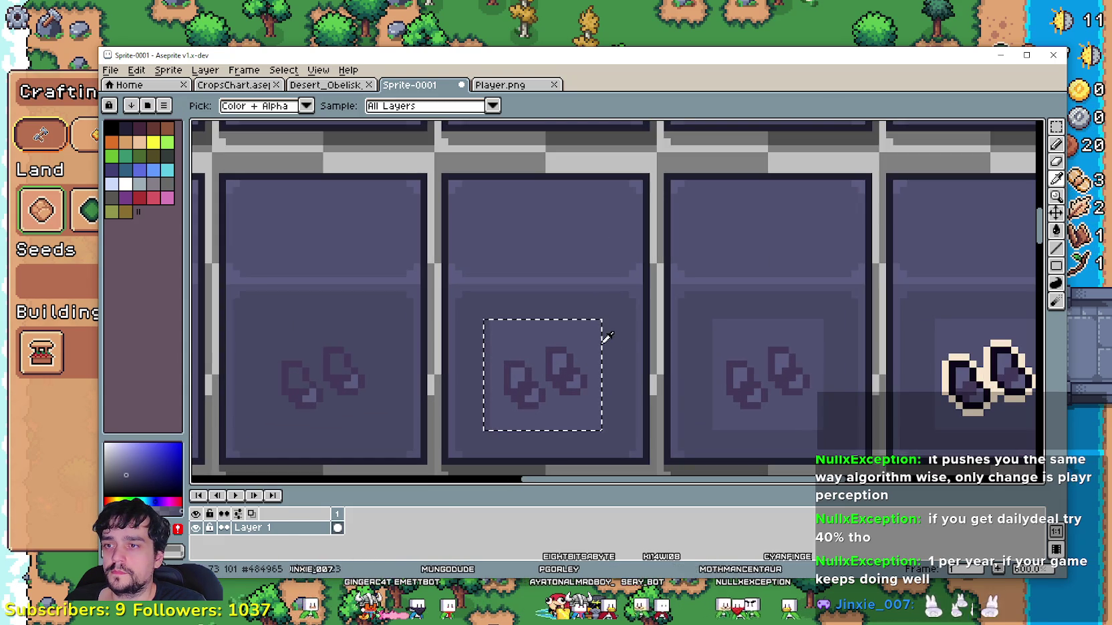
pyautogui.press('g')
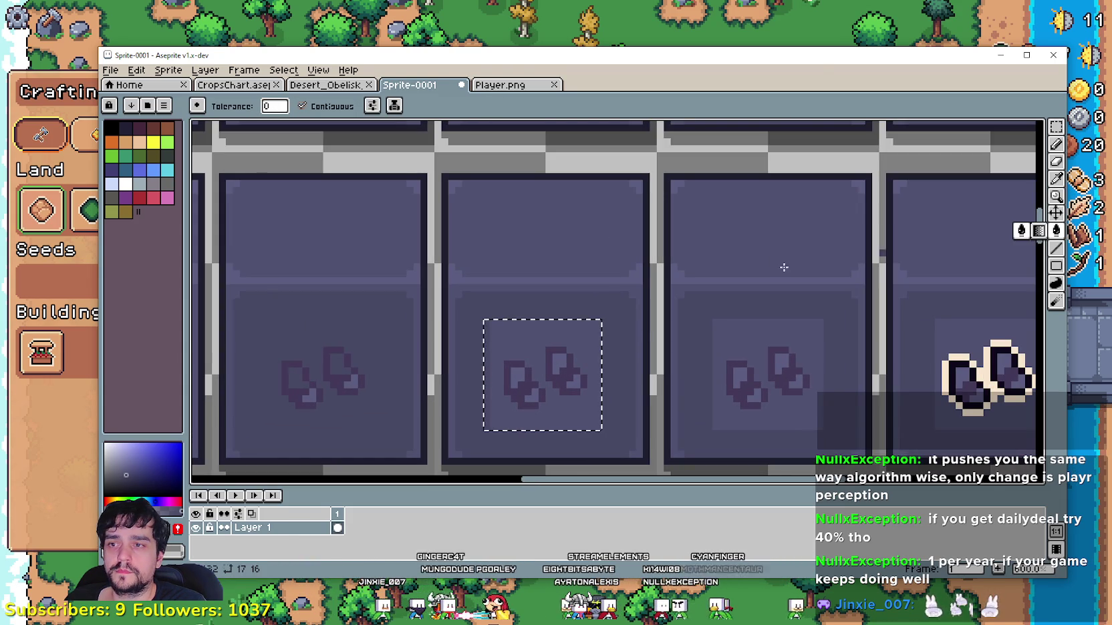
pyautogui.click(560, 362)
pyautogui.click(516, 375)
pyautogui.click(569, 380)
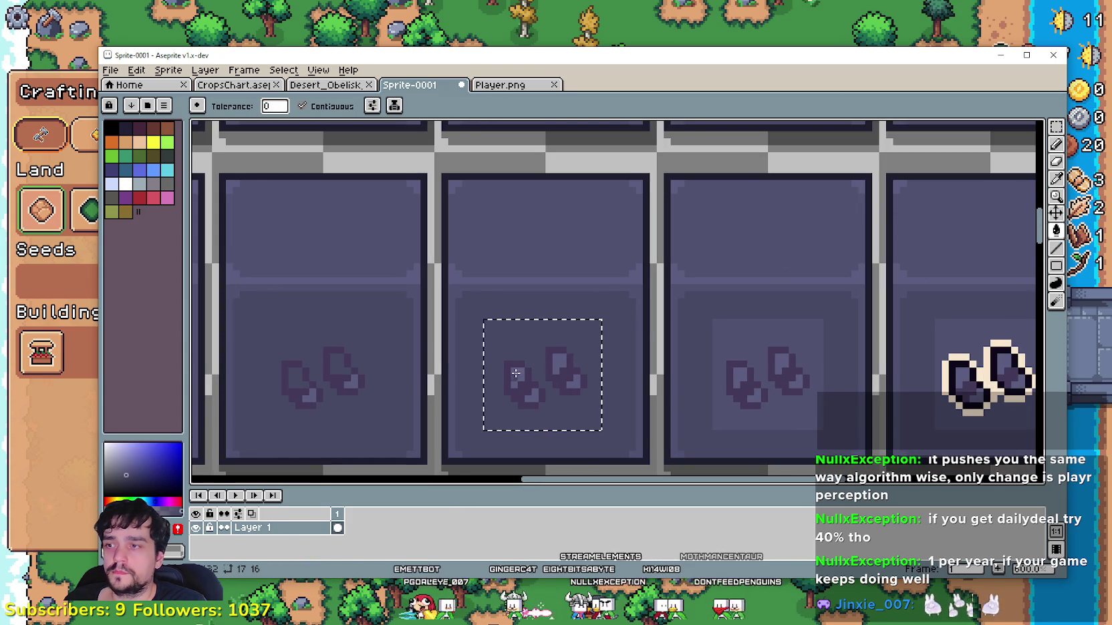
# - Pan to the neighbouring tiles and pick a colour for pixel drawing
pyautogui.moveTo(578, 353); pyautogui.dragTo(643, 347)
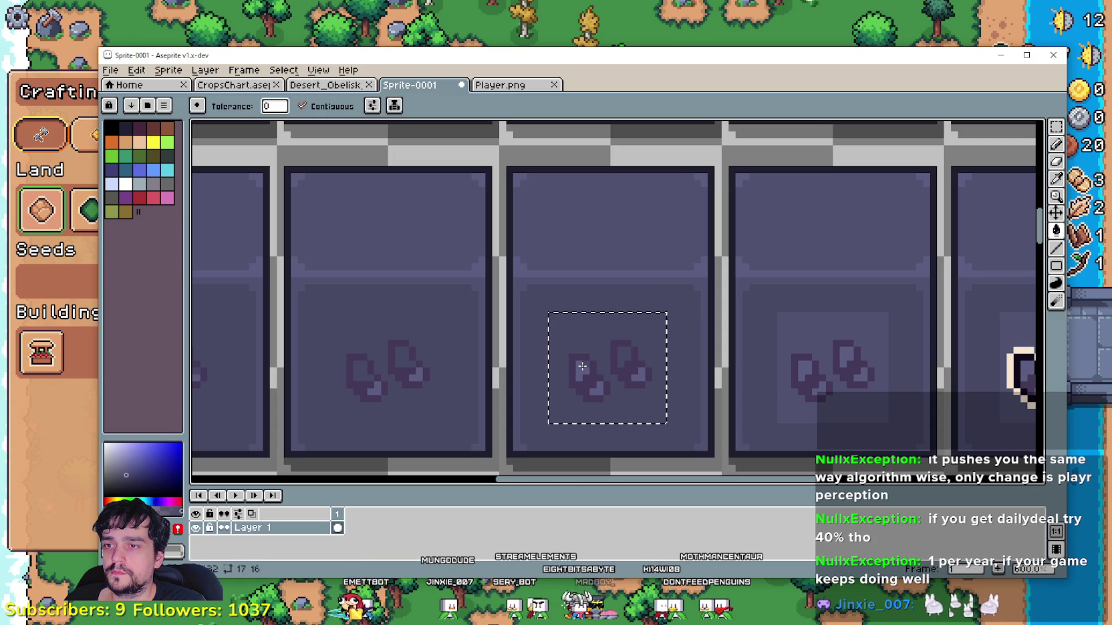
pyautogui.moveTo(601, 380); pyautogui.dragTo(658, 372)
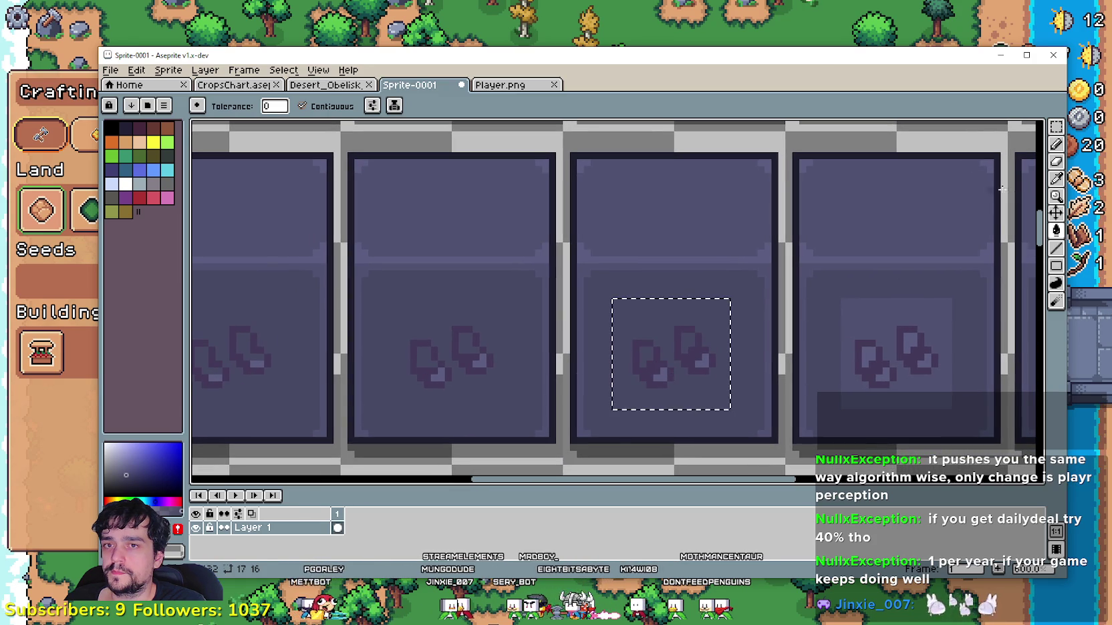
pyautogui.click(1057, 181)
pyautogui.scroll(1, 635, 352)
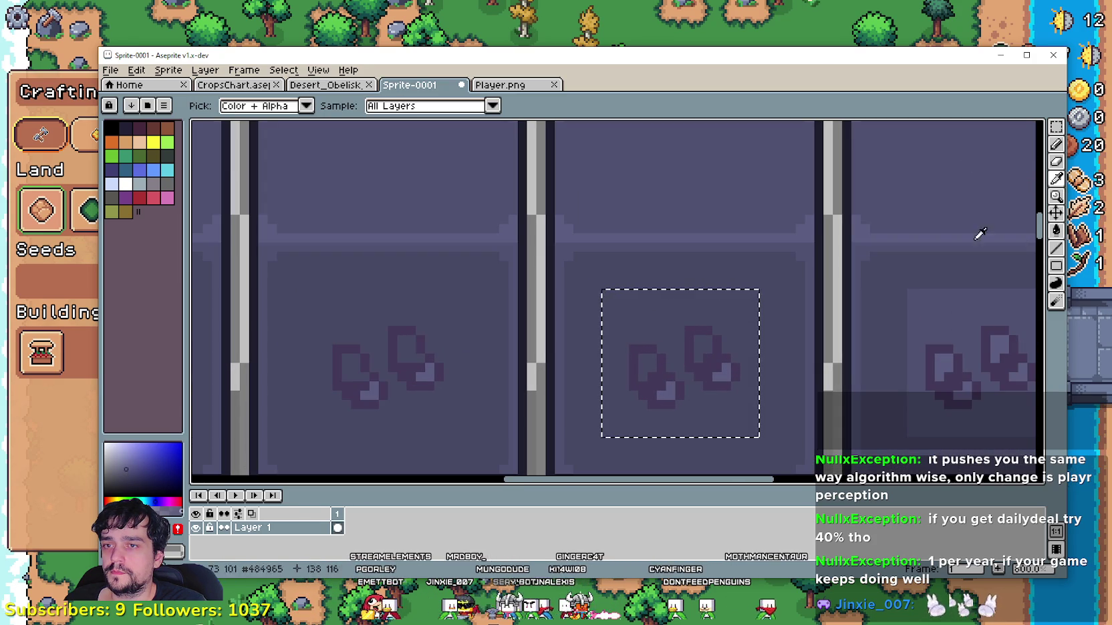
pyautogui.click(1056, 145)
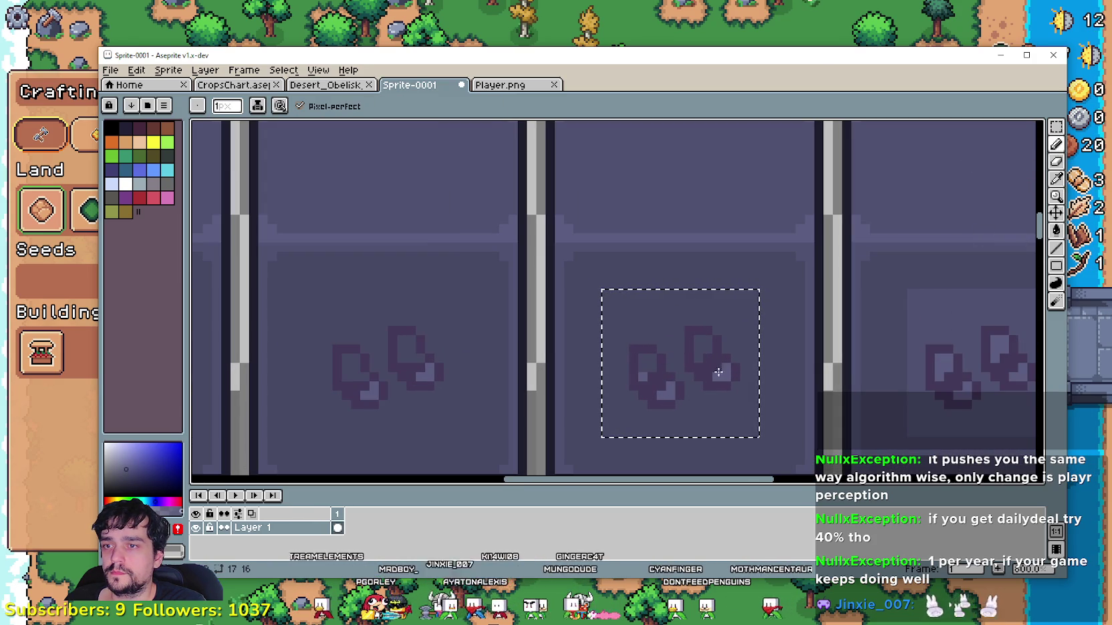
pyautogui.scroll(-3, 698, 360)
pyautogui.hscroll(2, 707, 392)
pyautogui.scroll(-1, 721, 347)
pyautogui.hscroll(2, 722, 347)
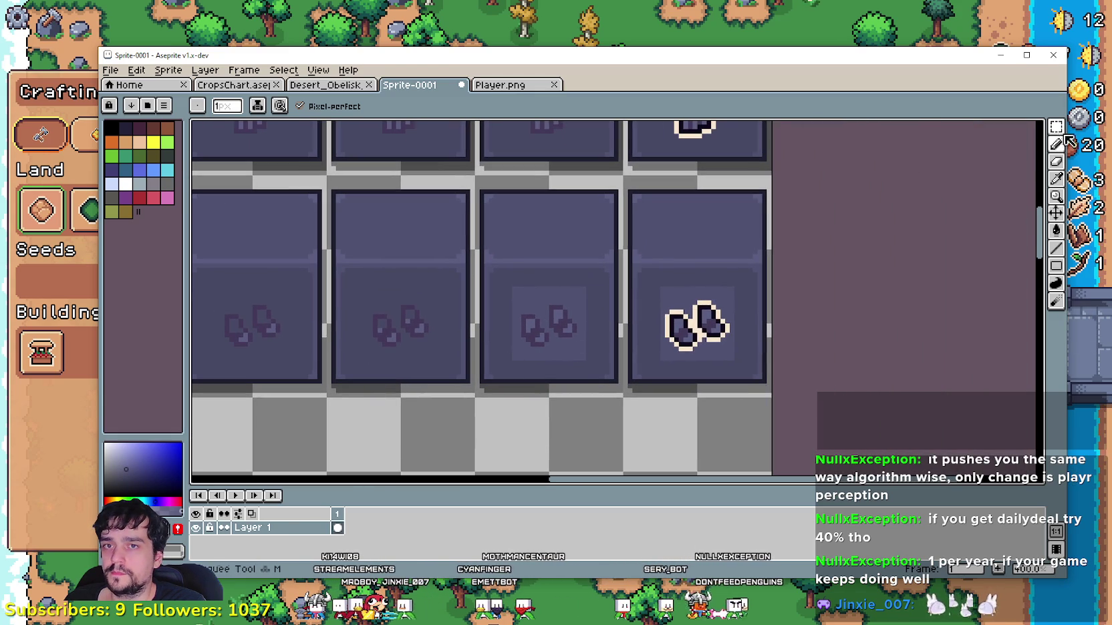
# - Select the third tile's seed icon, sample its colour, then deselect
pyautogui.press('w')
pyautogui.moveTo(514, 359)
pyautogui.mouseDown()
pyautogui.moveTo(606, 294)
pyautogui.moveTo(586, 287)
pyautogui.mouseUp()
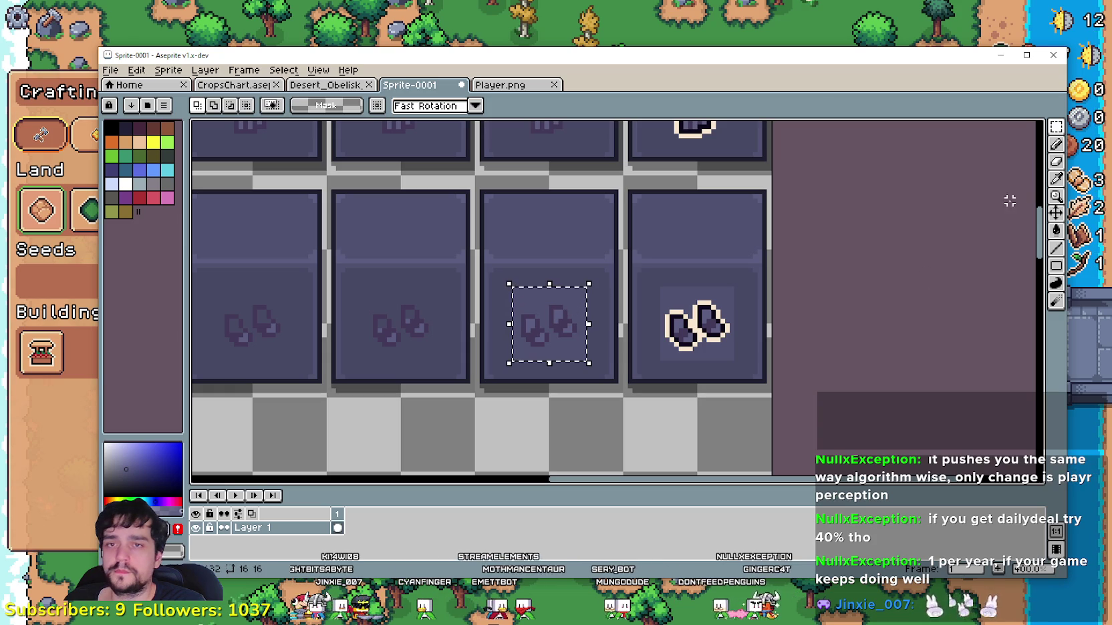
pyautogui.scroll(1, 579, 287)
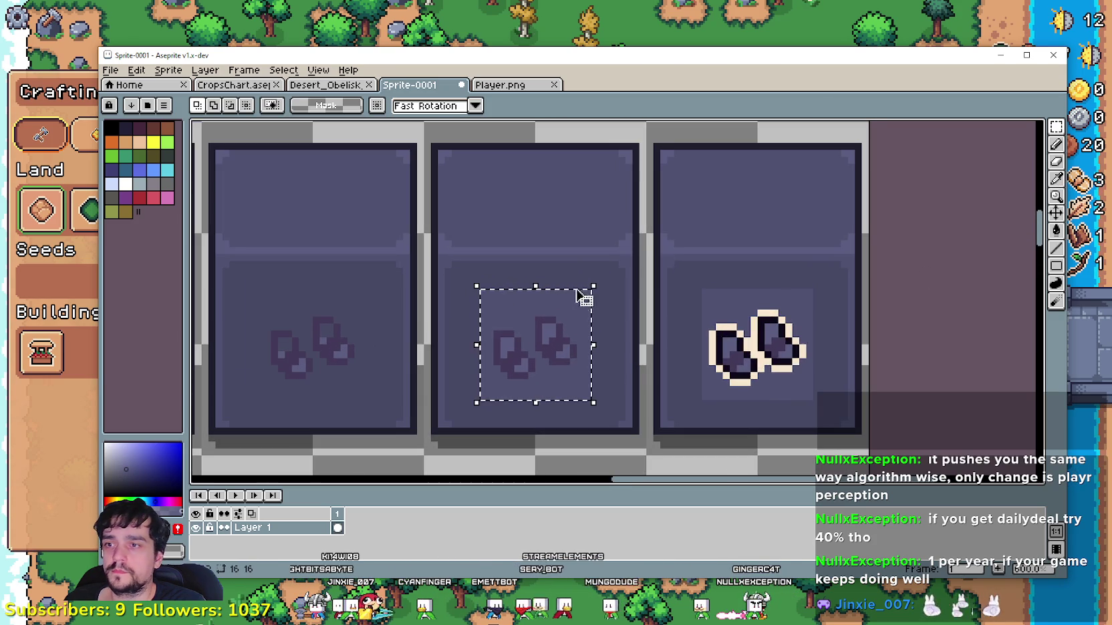
pyautogui.click(1056, 179)
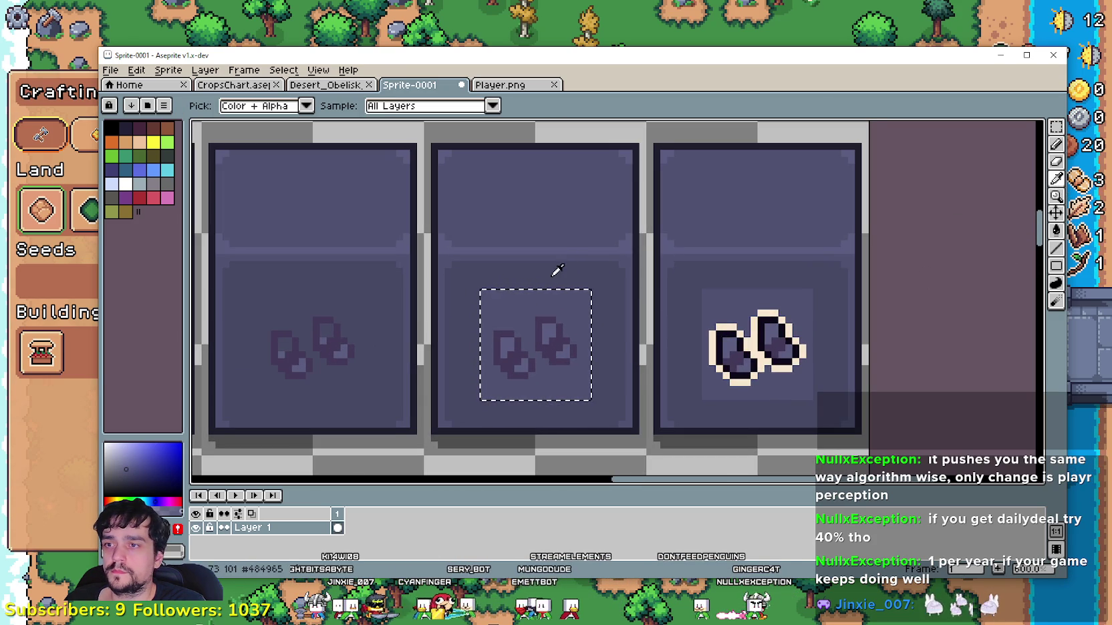
pyautogui.press('w')
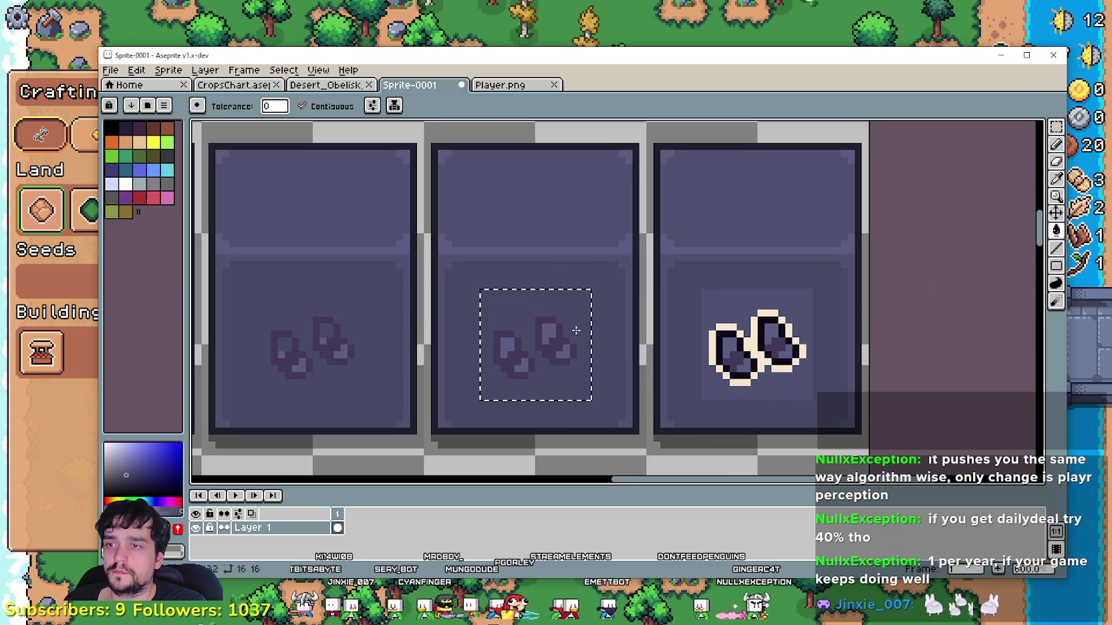
pyautogui.hscroll(3, 621, 330)
pyautogui.hotkey('ctrl', 'd')
pyautogui.press('b')
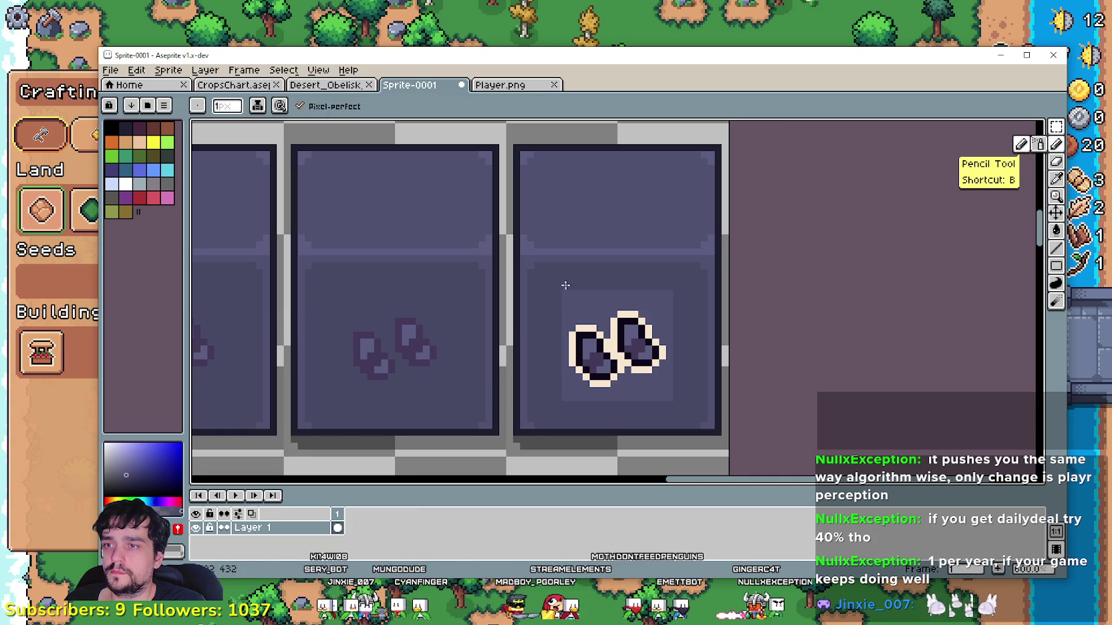
# - Marquee-select the cream-outlined seed sprite with M, ready for a bucket fill
pyautogui.press('m')
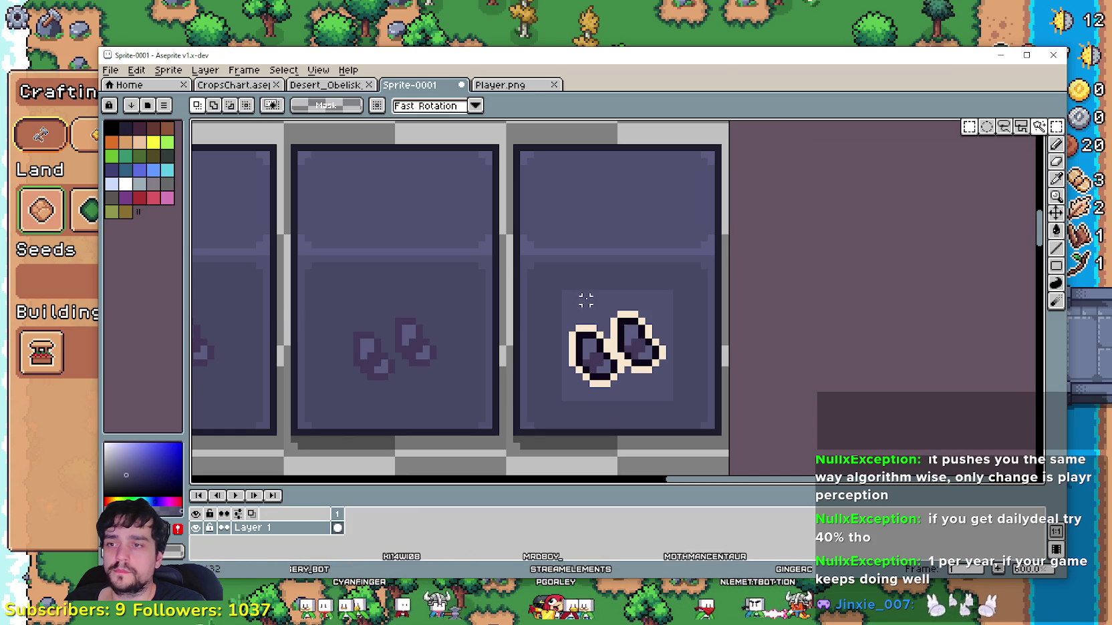
pyautogui.moveTo(558, 287); pyautogui.dragTo(671, 399)
pyautogui.press('g')
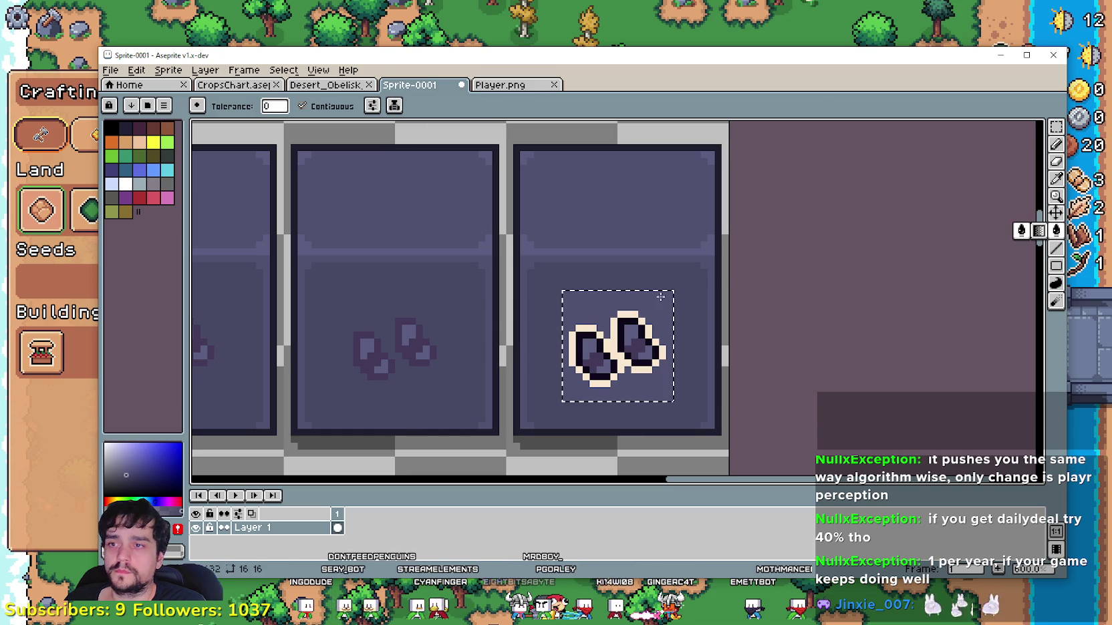
pyautogui.scroll(-2, 471, 391)
pyautogui.scroll(-2, 471, 391)
pyautogui.hscroll(-3, 472, 391)
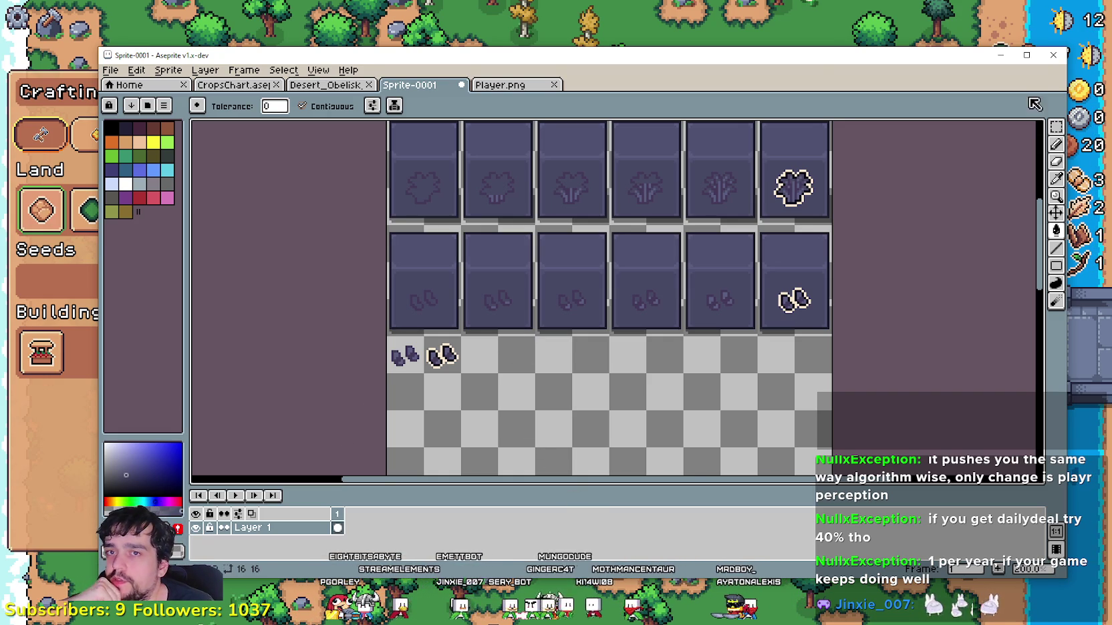
pyautogui.click(1055, 128)
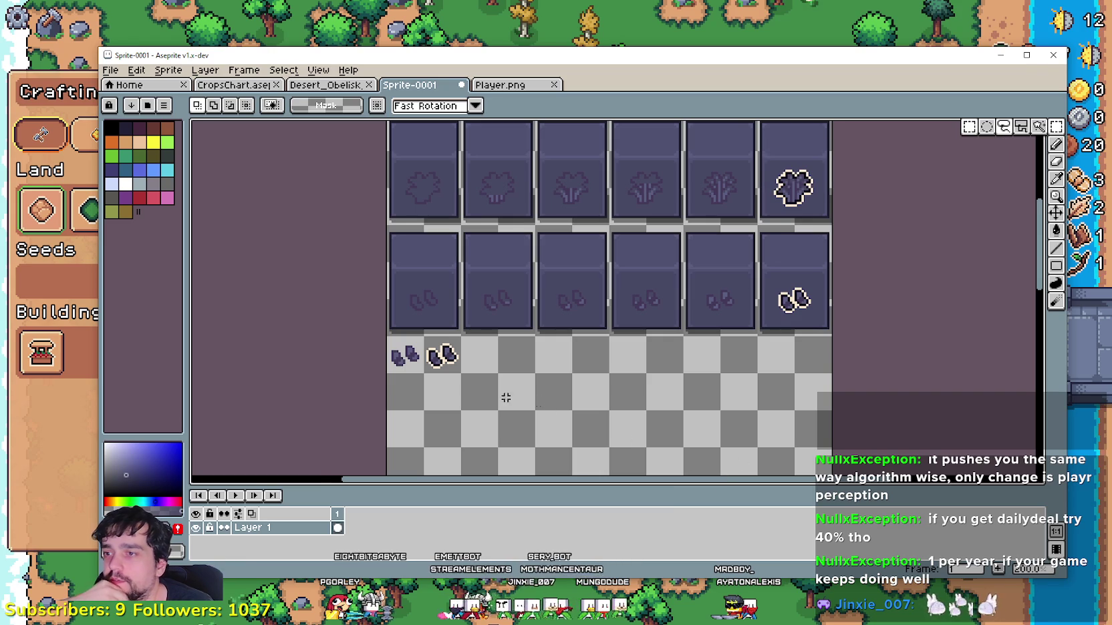
pyautogui.moveTo(535, 397); pyautogui.dragTo(579, 371)
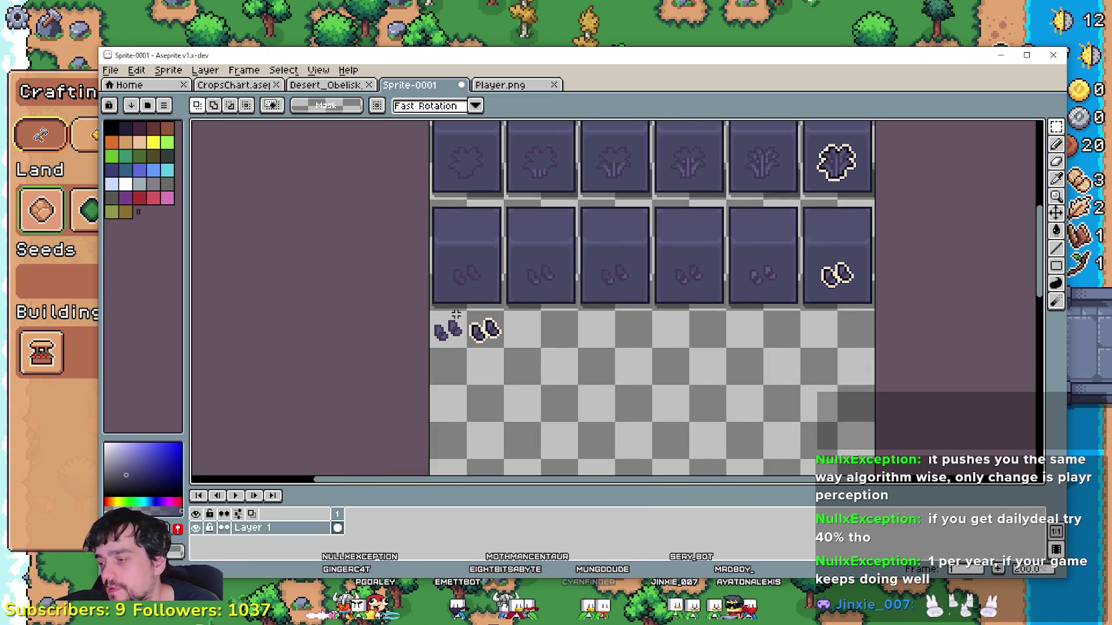
pyautogui.scroll(1, 565, 365)
pyautogui.scroll(-1, 576, 379)
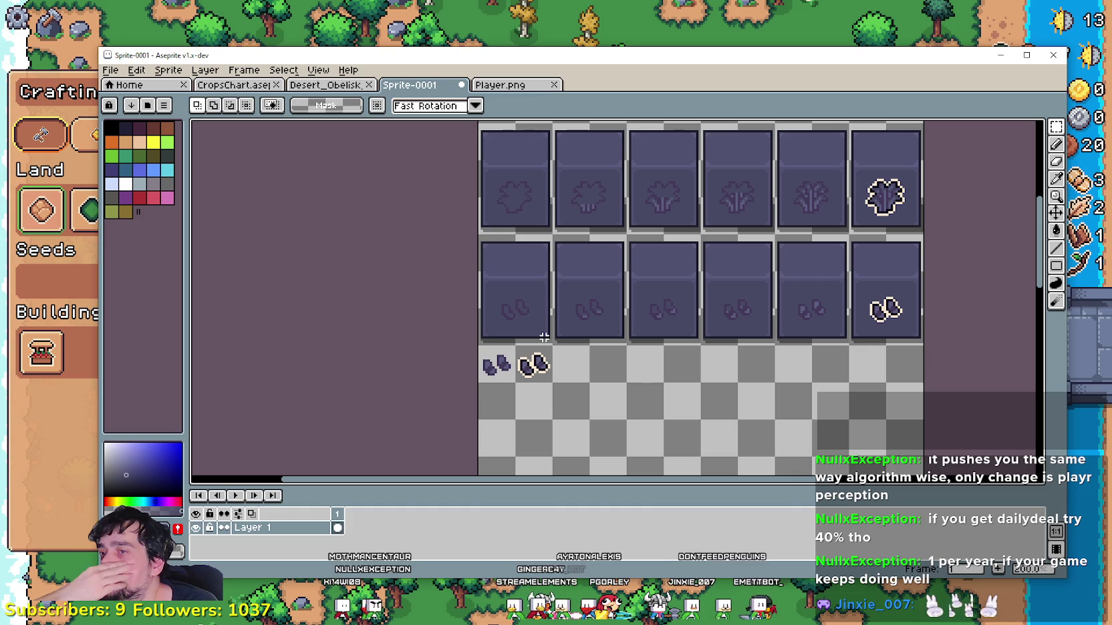
pyautogui.moveTo(574, 384); pyautogui.dragTo(603, 437)
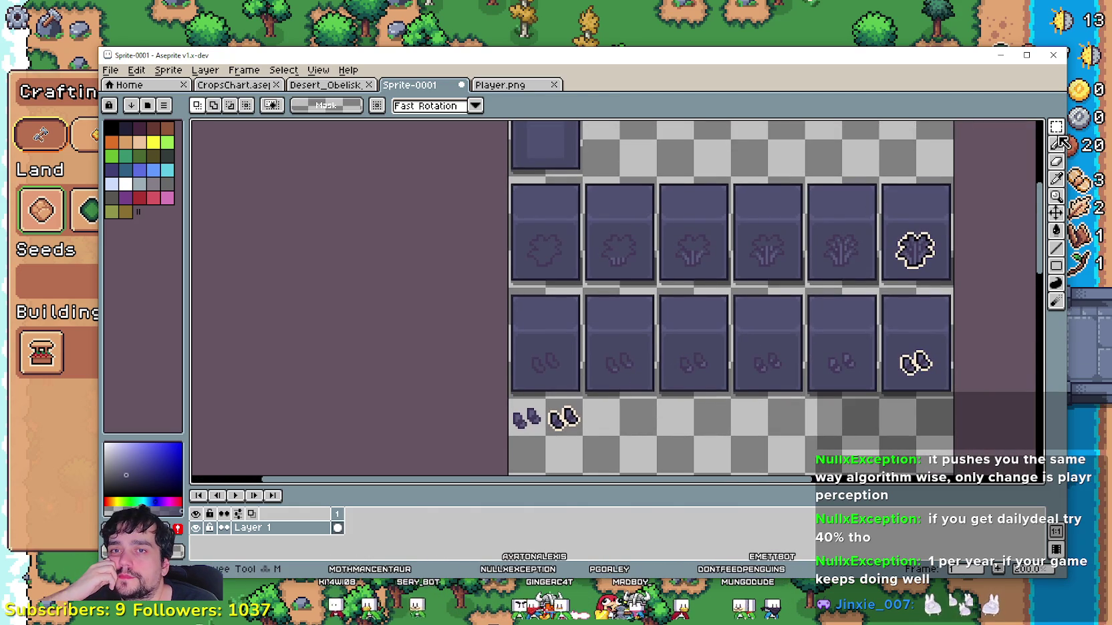
pyautogui.moveTo(567, 159); pyautogui.dragTo(582, 281)
# - Select the empty planter tile and paste a copy of it
pyautogui.moveTo(522, 185); pyautogui.dragTo(599, 300)
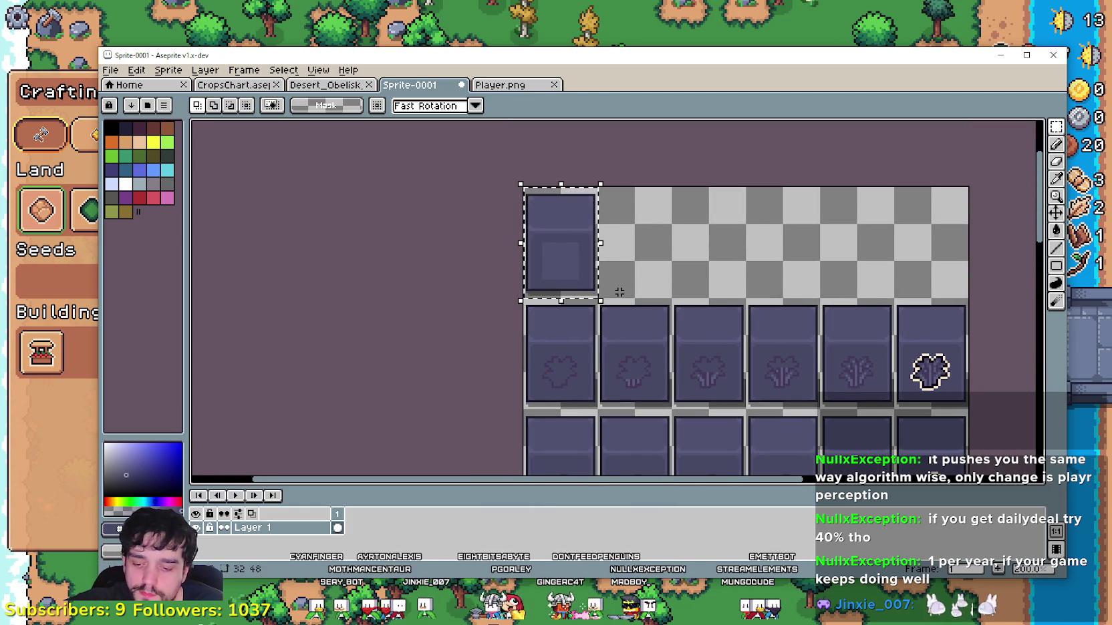
pyautogui.scroll(-1, 620, 292)
pyautogui.scroll(2, 625, 308)
pyautogui.scroll(1, 630, 323)
pyautogui.hotkey('ctrl', 'v')
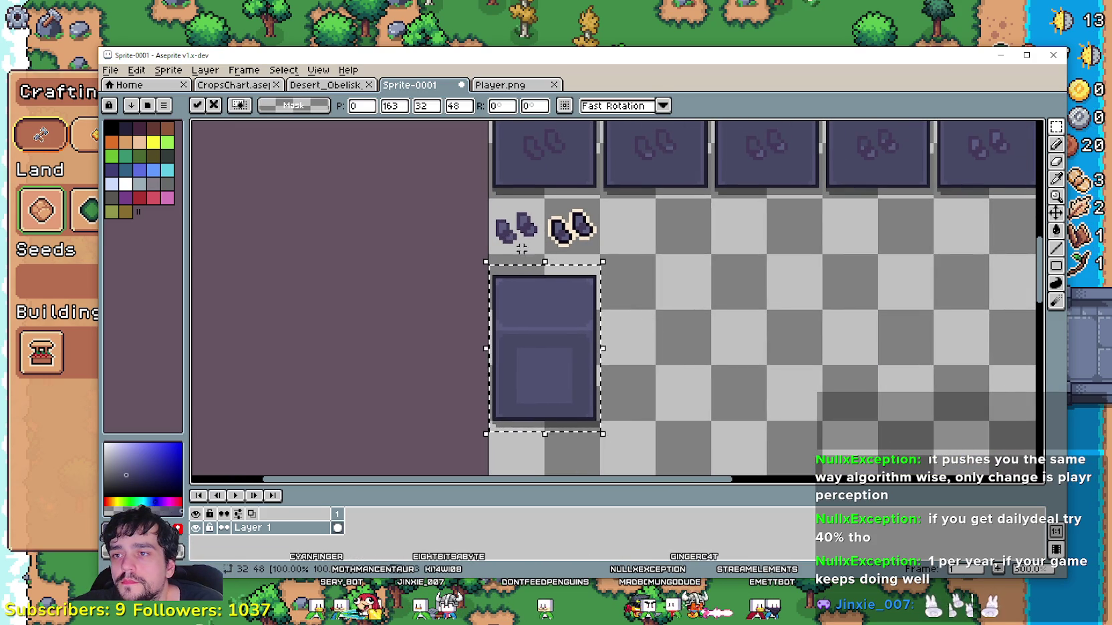
# - Try deleting the two loose seed sprites, then undo the change
pyautogui.moveTo(489, 199); pyautogui.dragTo(602, 255)
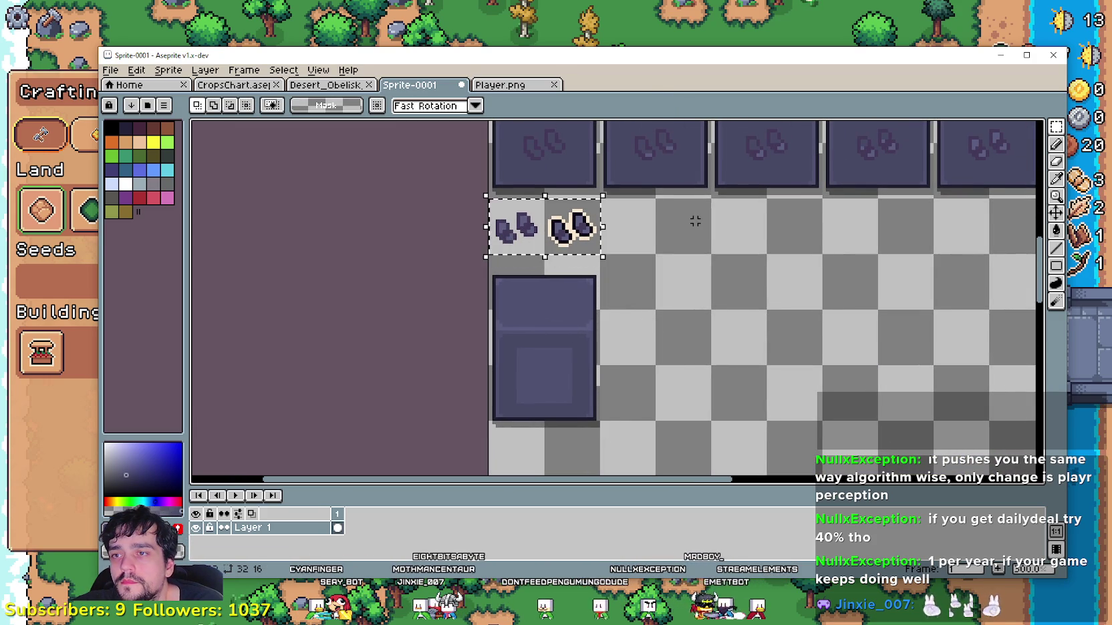
pyautogui.press('Delete')
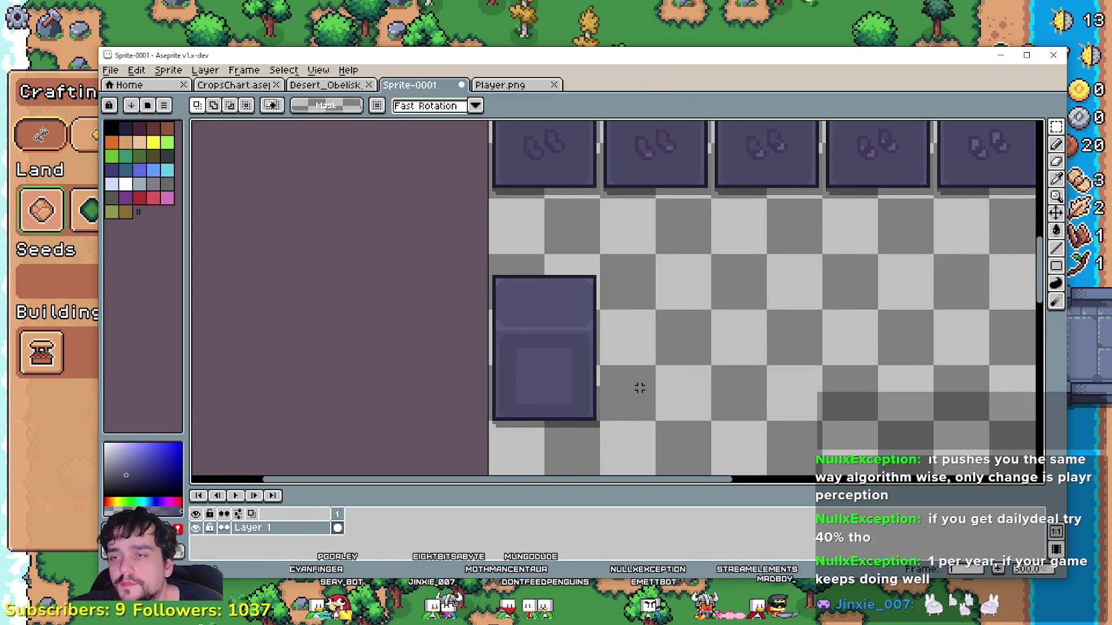
pyautogui.hotkey('ctrl', 'z')
pyautogui.hotkey('ctrl', 'z')
pyautogui.hotkey('ctrl', 'z')
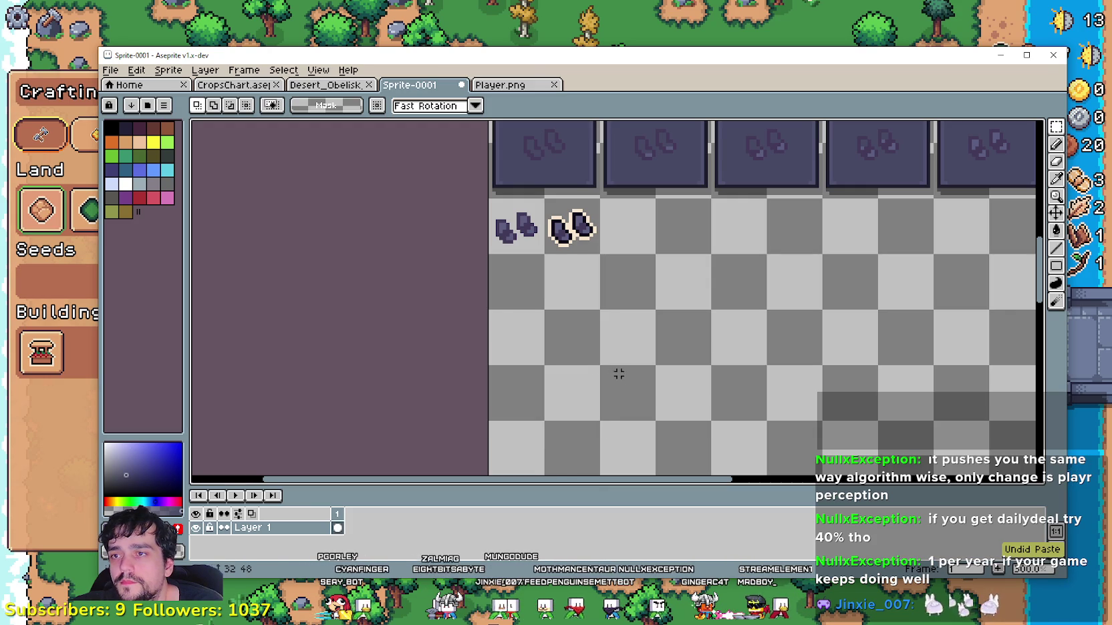
pyautogui.hotkey('ctrl', 'd')
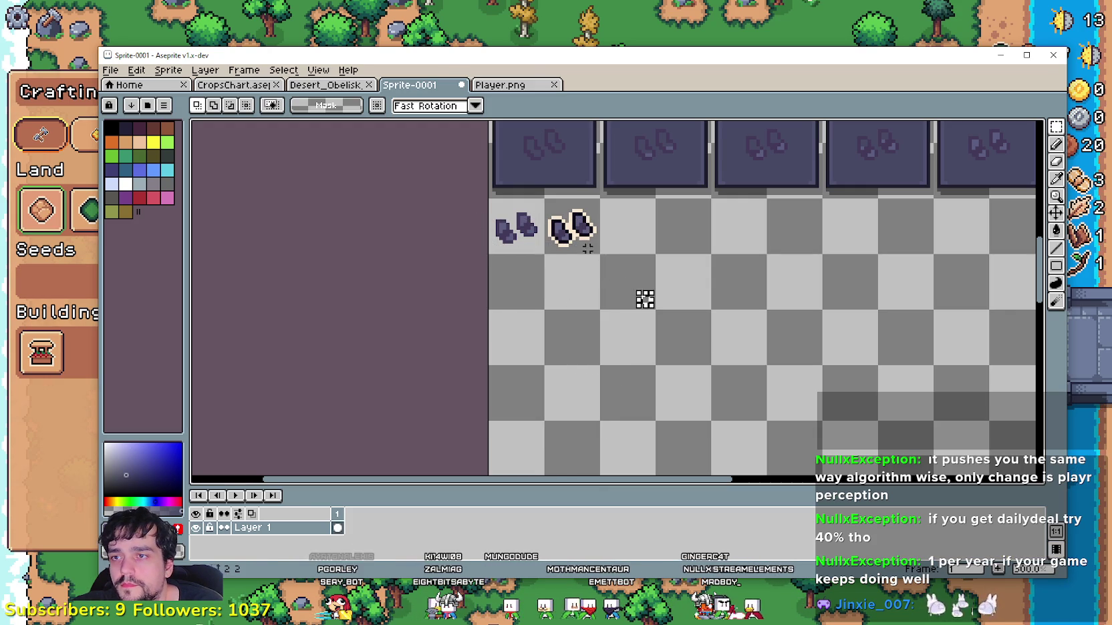
pyautogui.hotkey('ctrl', 'z')
# - Paste planter tile copies into the first three slots below the seed row
pyautogui.hotkey('ctrl', 'v')
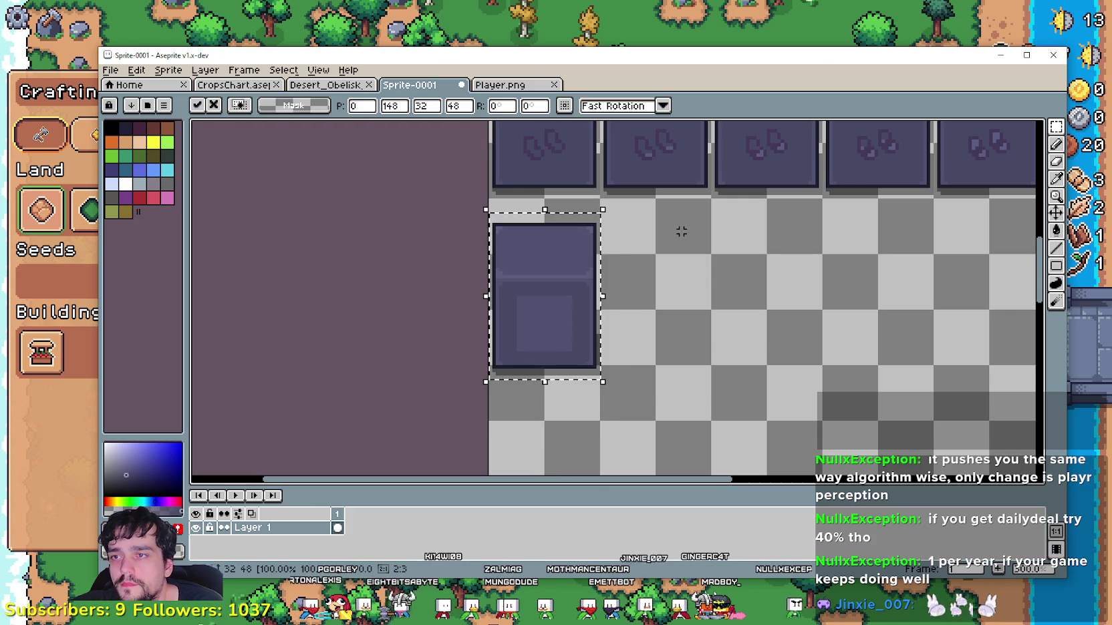
pyautogui.moveTo(573, 312); pyautogui.dragTo(573, 284)
pyautogui.press('Return')
pyautogui.scroll(-2, 671, 273)
pyautogui.scroll(2, 671, 273)
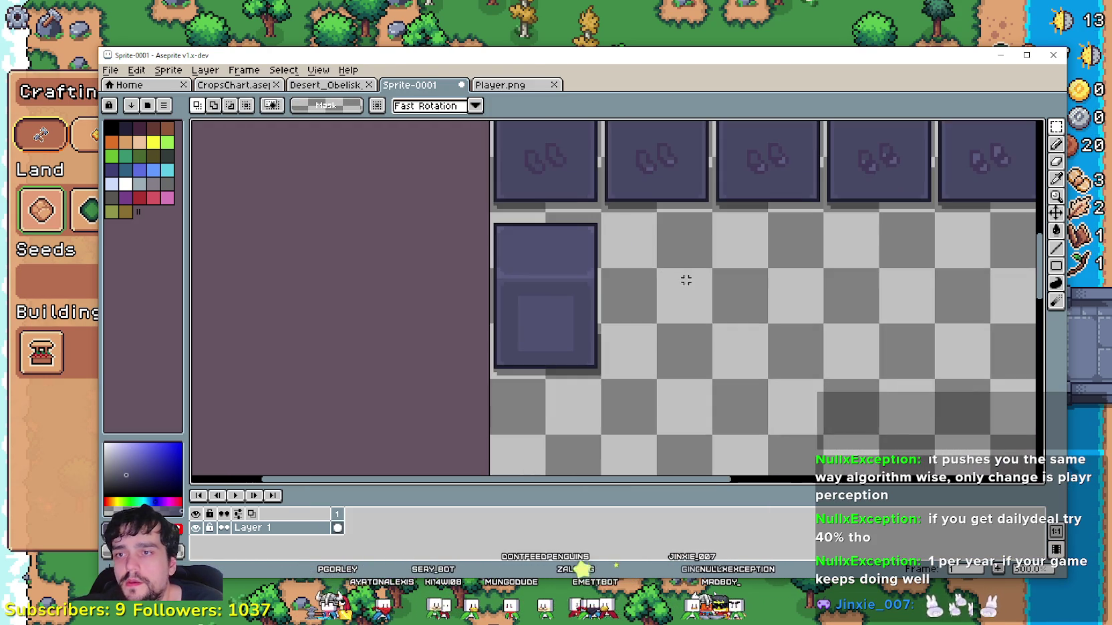
pyautogui.scroll(-2, 672, 273)
pyautogui.scroll(1, 541, 293)
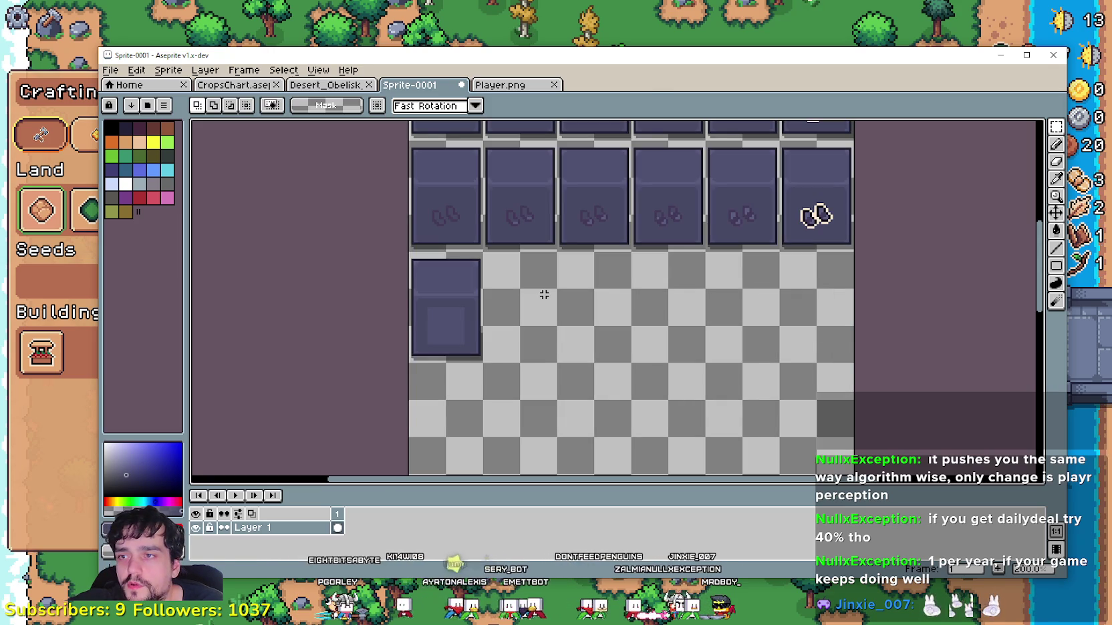
pyautogui.hotkey('ctrl', 'v')
pyautogui.moveTo(452, 308); pyautogui.dragTo(520, 313)
pyautogui.press('Return')
pyautogui.hotkey('ctrl', 'v')
pyautogui.moveTo(446, 314)
pyautogui.mouseDown()
pyautogui.moveTo(633, 347)
pyautogui.moveTo(613, 323)
pyautogui.mouseUp()
pyautogui.press('Return')
# - Place three more planter tile copies in slots four to six and recentre the view
pyautogui.hotkey('ctrl', 'v')
pyautogui.moveTo(431, 318); pyautogui.dragTo(668, 329)
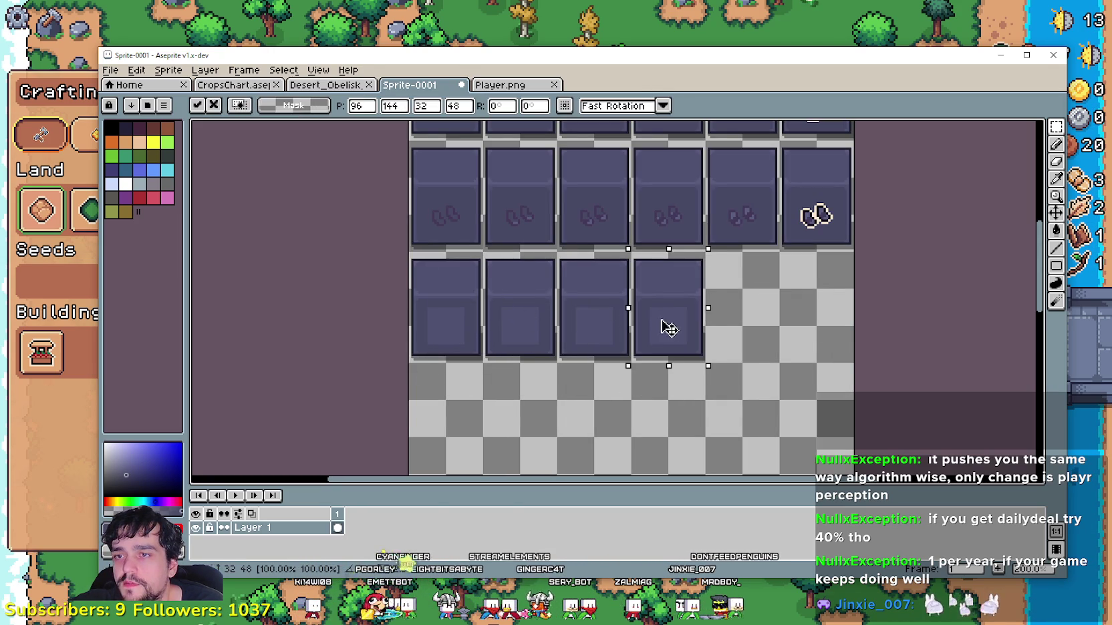
pyautogui.press('Return')
pyautogui.hotkey('ctrl', 'v')
pyautogui.moveTo(437, 333); pyautogui.dragTo(732, 368)
pyautogui.press('Return')
pyautogui.hotkey('ctrl', 'v')
pyautogui.moveTo(455, 345); pyautogui.dragTo(838, 348)
pyautogui.press('Return')
pyautogui.moveTo(623, 413); pyautogui.dragTo(648, 384)
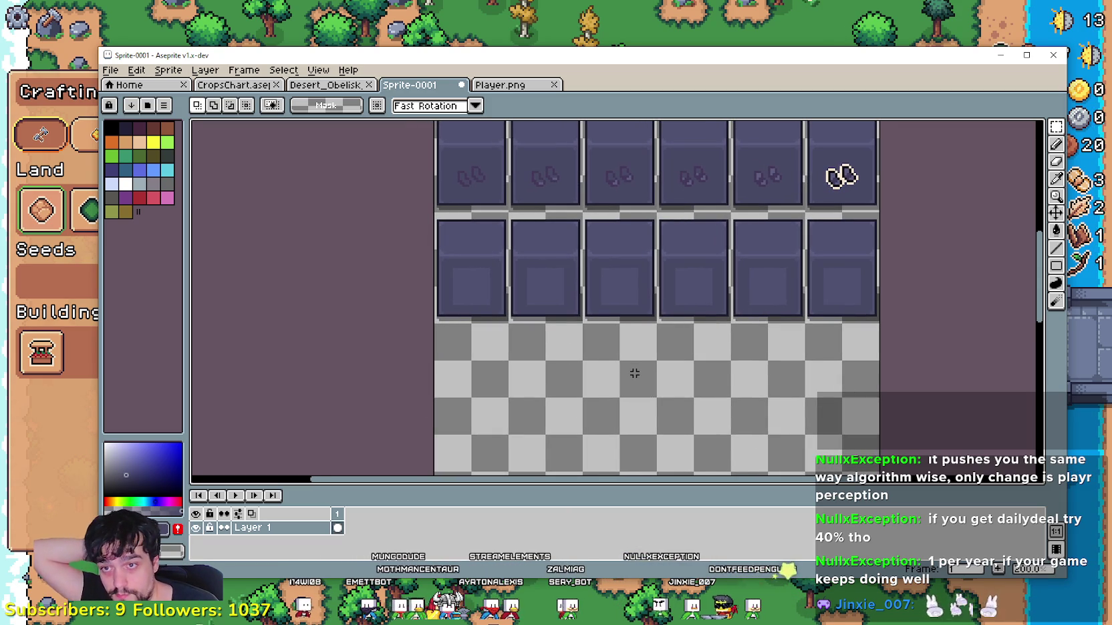
pyautogui.moveTo(616, 352); pyautogui.dragTo(624, 371)
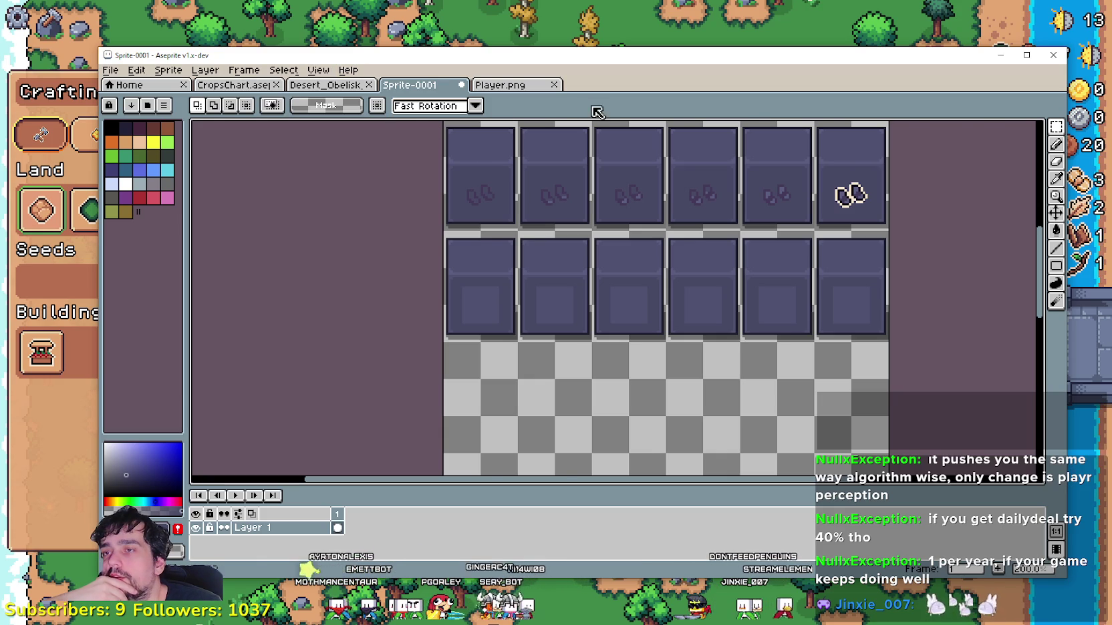
pyautogui.click(514, 85)
# - Zoom out and pan across the Player.png sheet to view its left and bottom areas
pyautogui.scroll(-1, 552, 225)
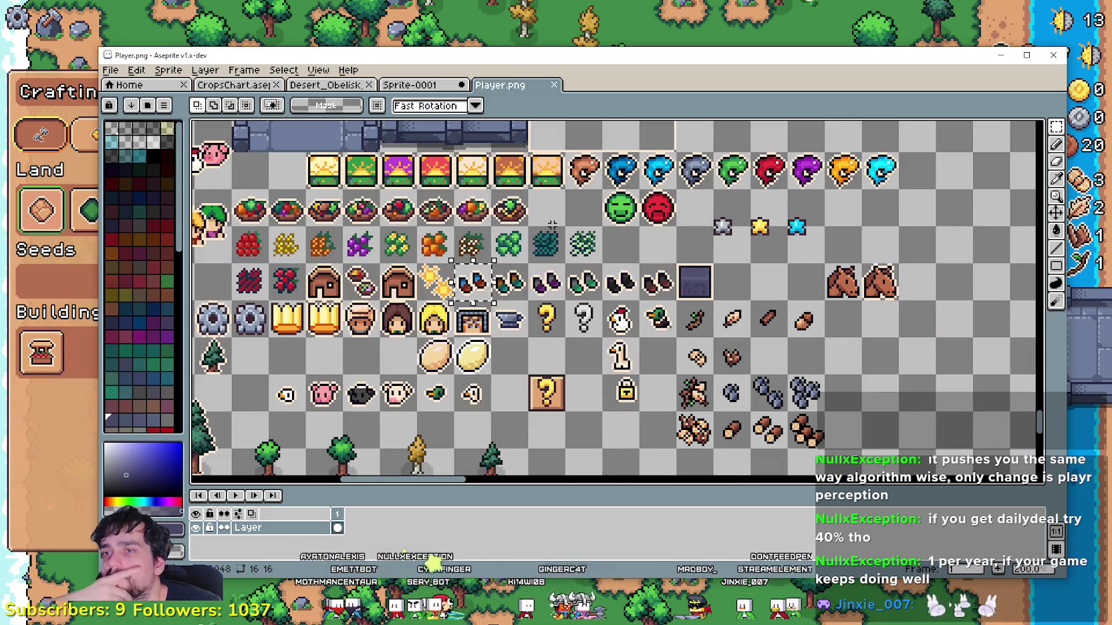
pyautogui.scroll(-1, 552, 226)
pyautogui.moveTo(449, 284); pyautogui.dragTo(577, 298)
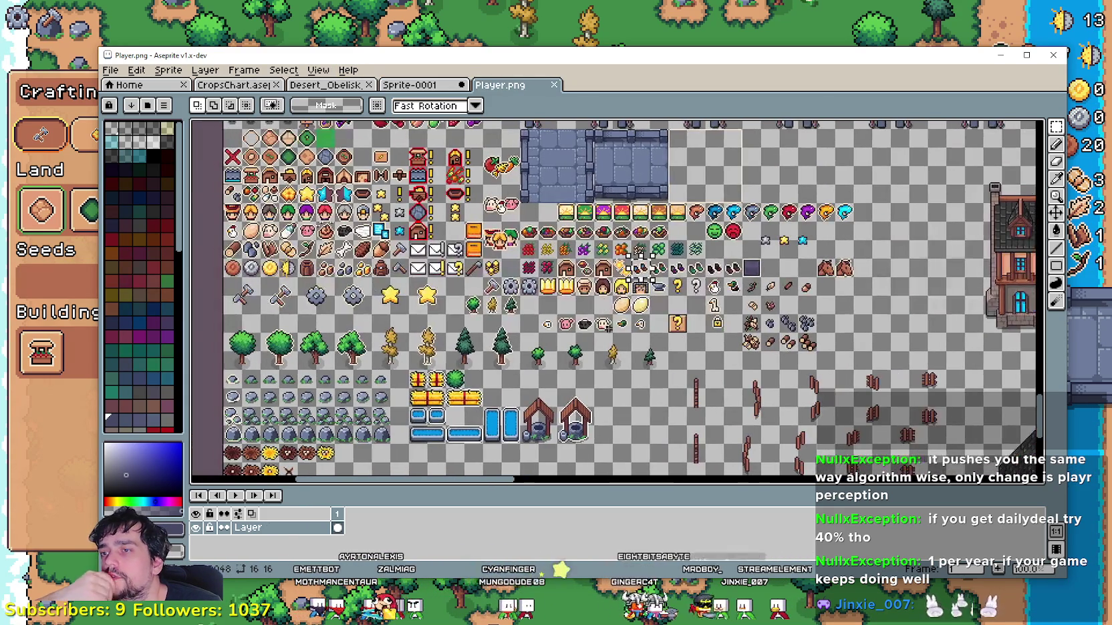
pyautogui.scroll(2, 639, 274)
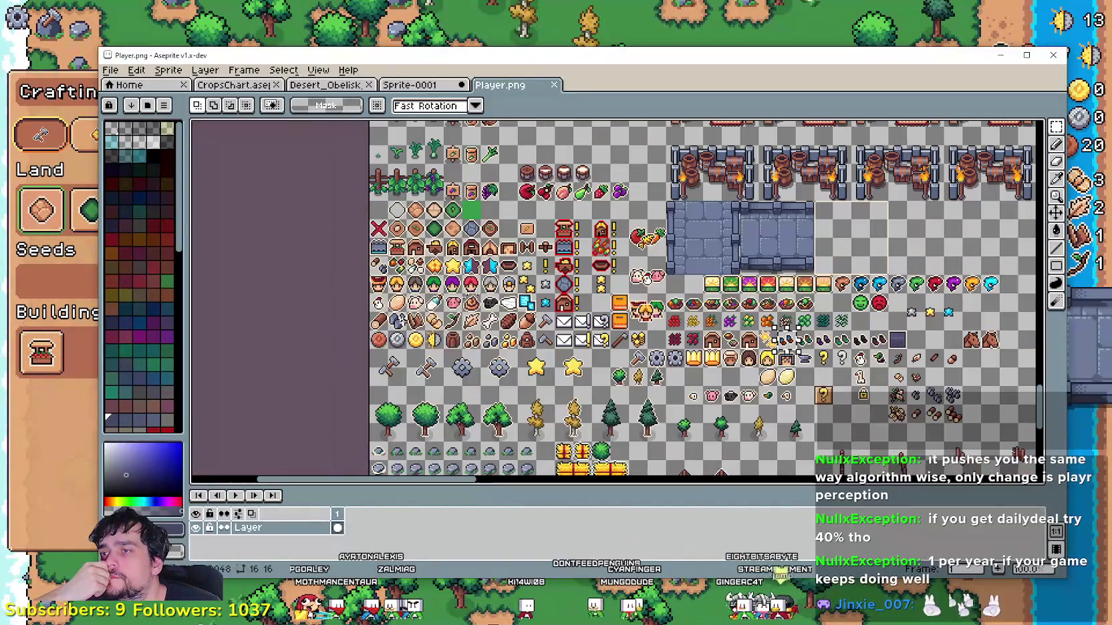
pyautogui.scroll(-2, 401, 425)
pyautogui.moveTo(401, 424); pyautogui.dragTo(290, 331)
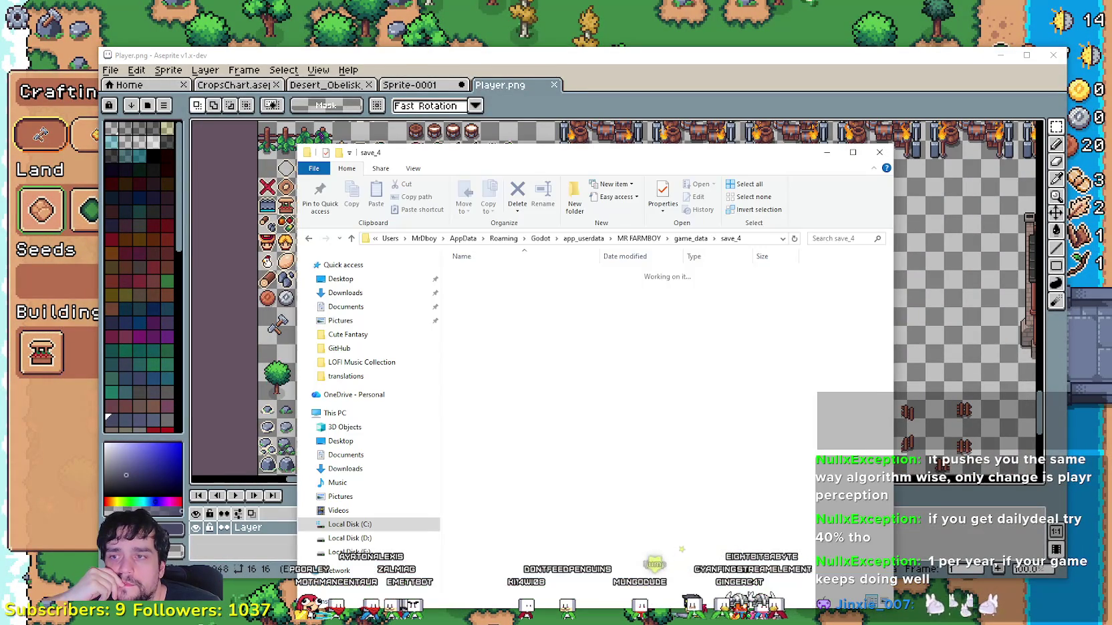
# - Open the bartender character sheet from Cute_Fantasy's NPCs (Premade) folder in Aseprite
pyautogui.click(349, 335)
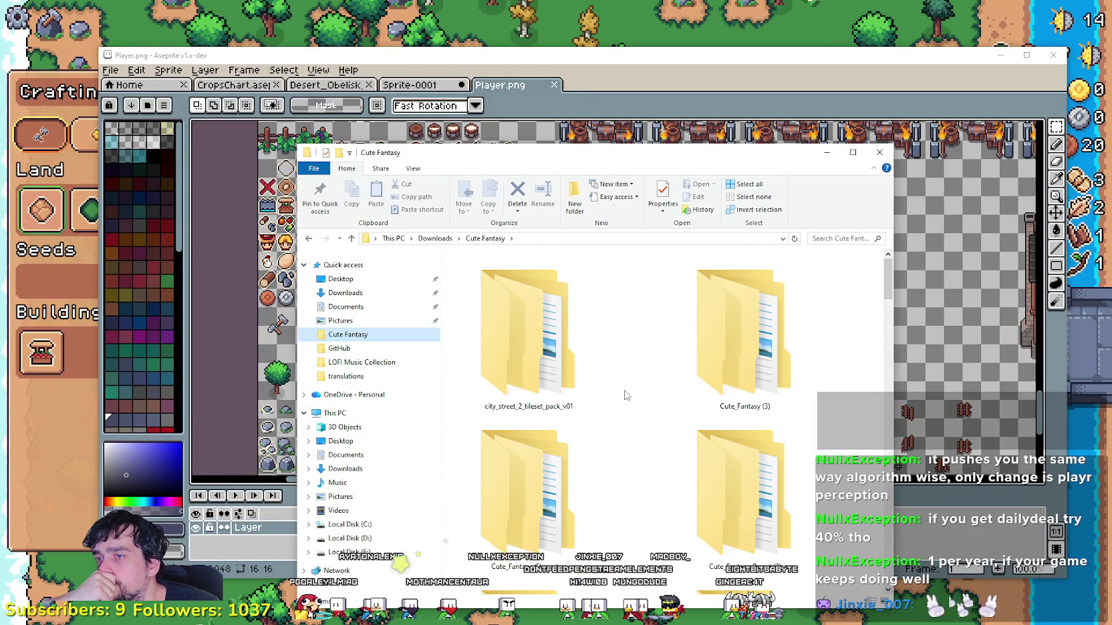
pyautogui.scroll(-2, 625, 395)
pyautogui.scroll(-2, 625, 396)
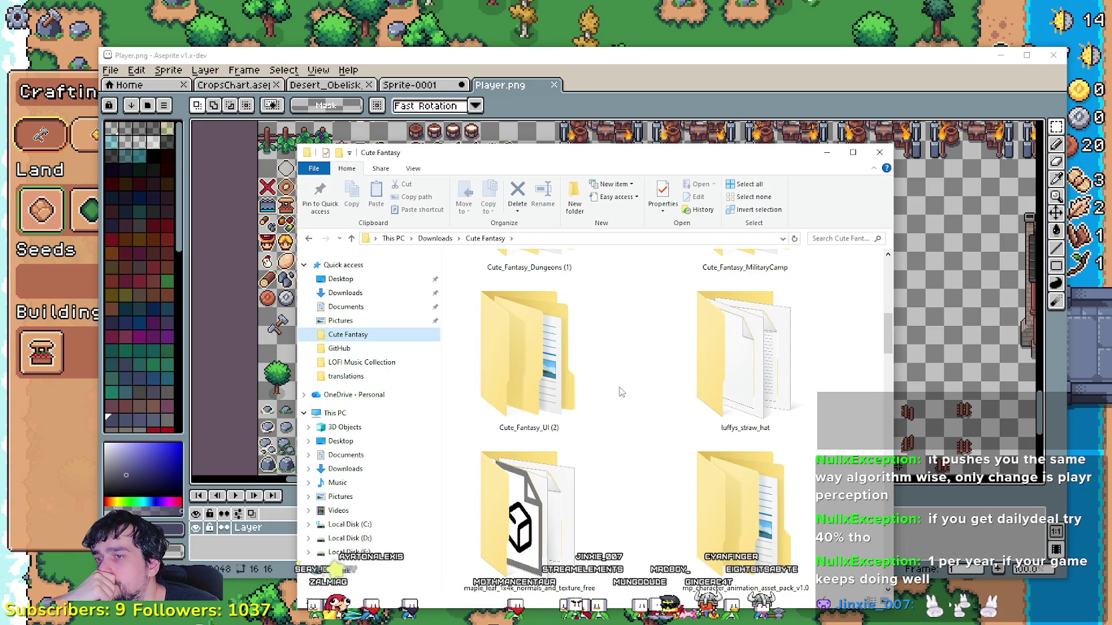
pyautogui.scroll(-2, 617, 391)
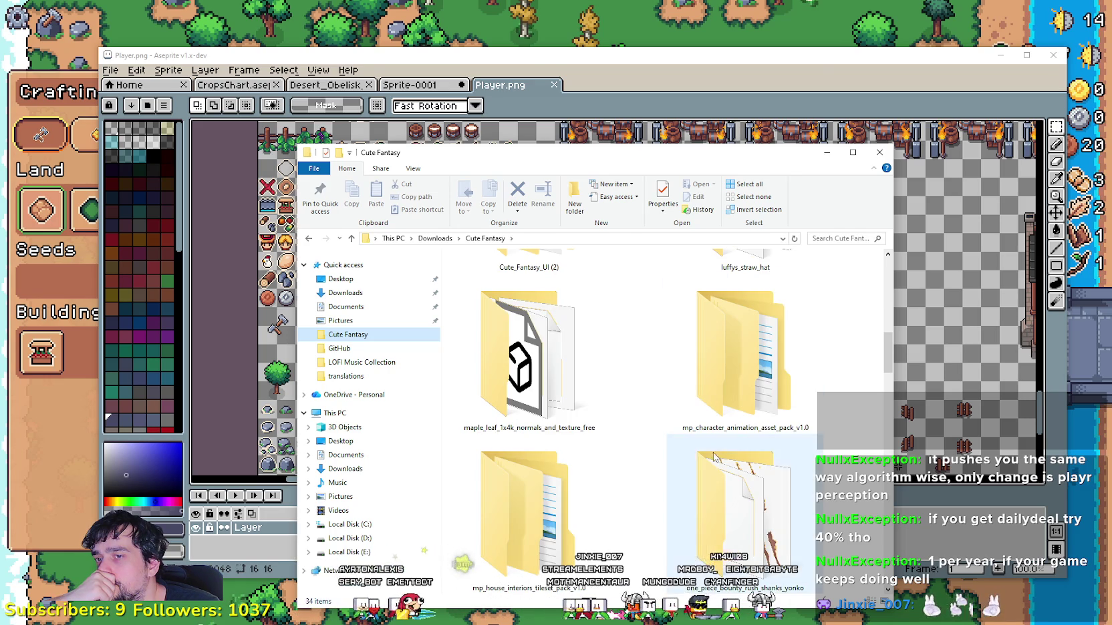
pyautogui.scroll(-3, 621, 397)
pyautogui.scroll(-3, 638, 426)
pyautogui.scroll(3, 638, 426)
pyautogui.scroll(3, 638, 424)
pyautogui.scroll(3, 640, 423)
pyautogui.scroll(2, 643, 422)
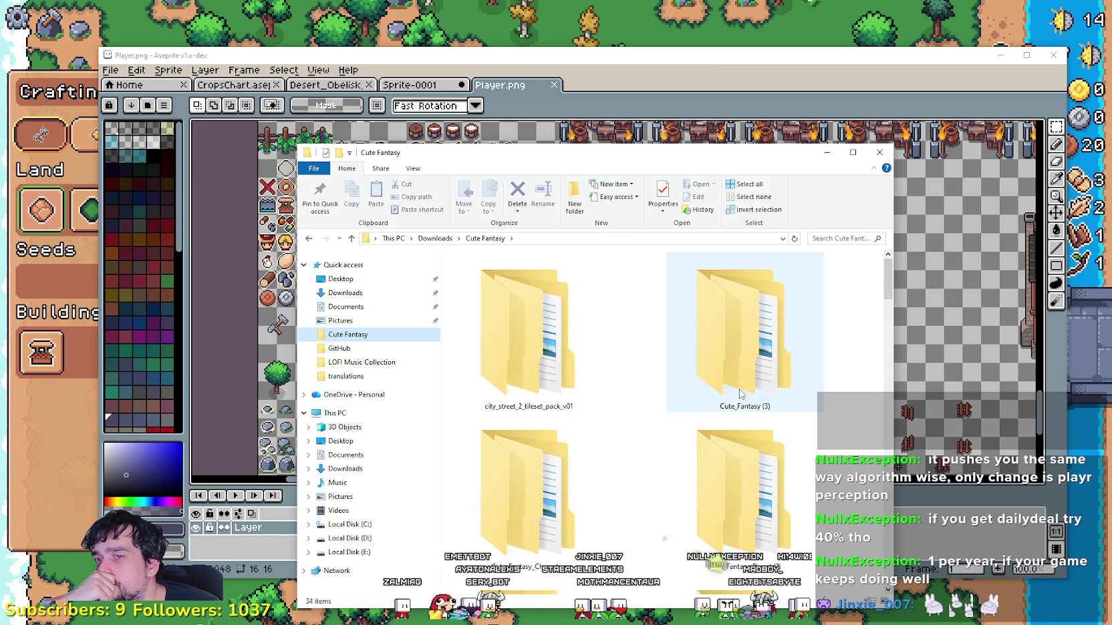
pyautogui.doubleClick(743, 334)
pyautogui.doubleClick(501, 273)
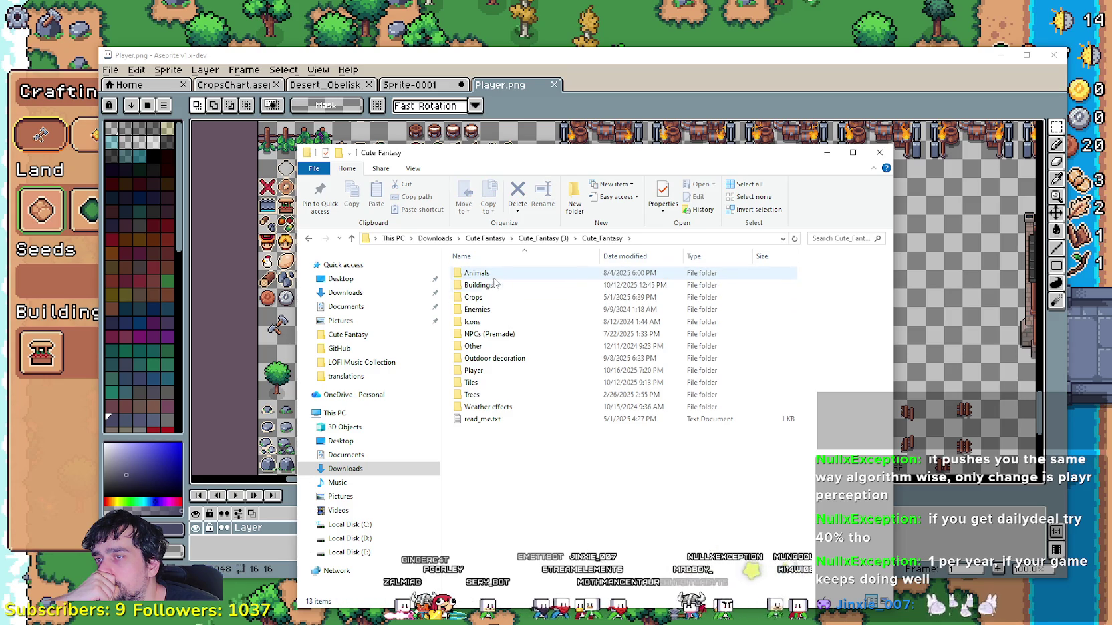
pyautogui.click(485, 336)
pyautogui.doubleClick(484, 336)
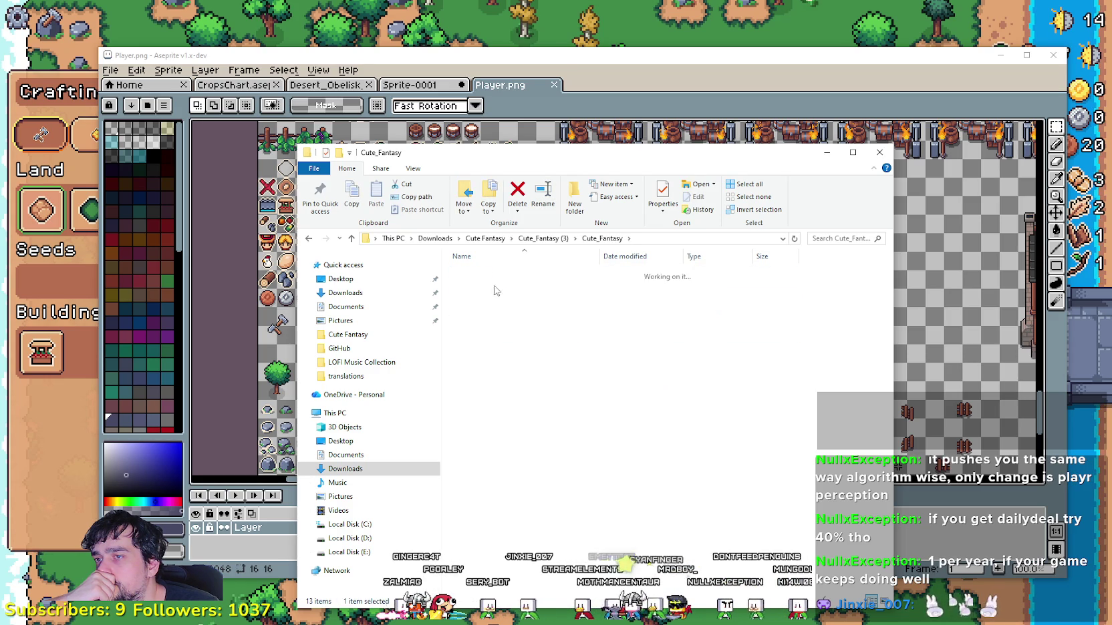
pyautogui.doubleClick(502, 284)
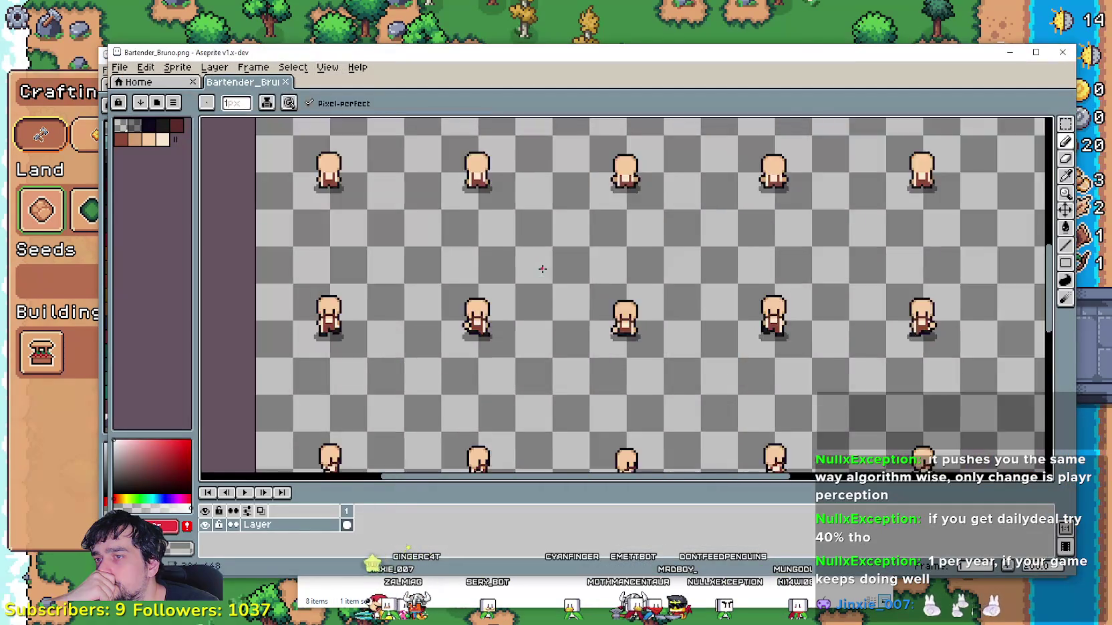
# - Close Bartender_Bruno and open Player_Base_animations.png from Player > Player_Base
pyautogui.scroll(-1, 541, 265)
pyautogui.click(1051, 58)
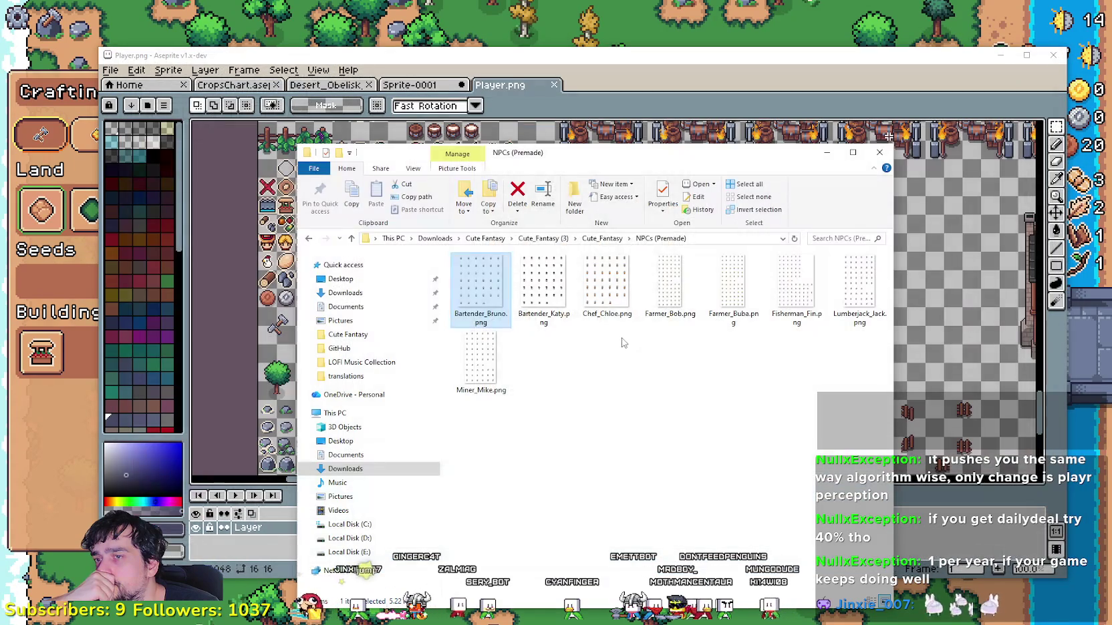
pyautogui.click(603, 238)
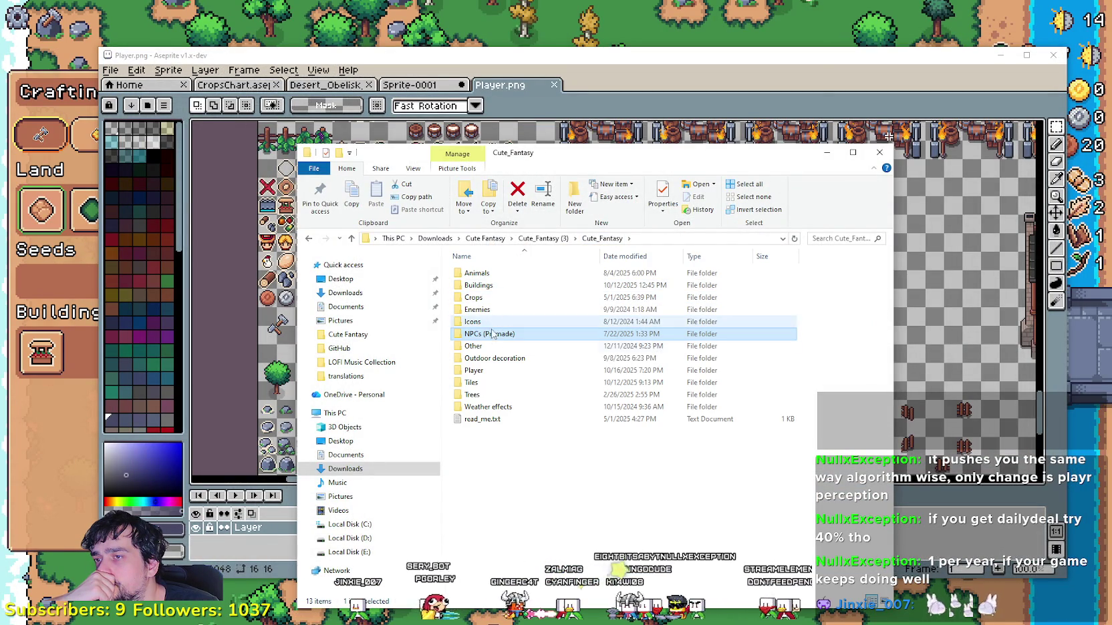
pyautogui.doubleClick(488, 370)
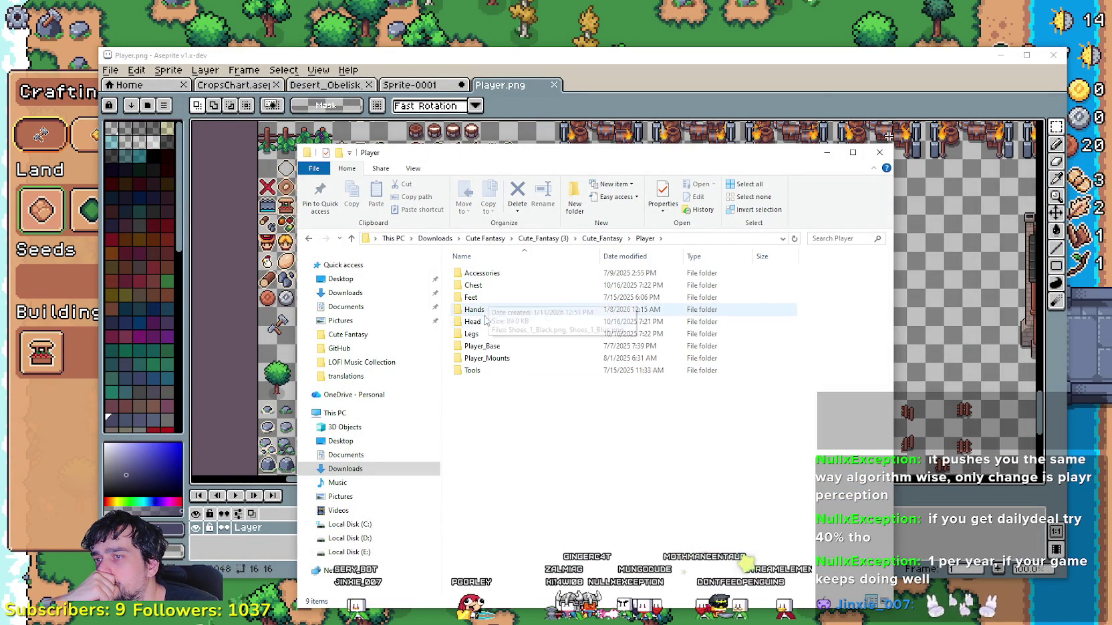
pyautogui.doubleClick(484, 348)
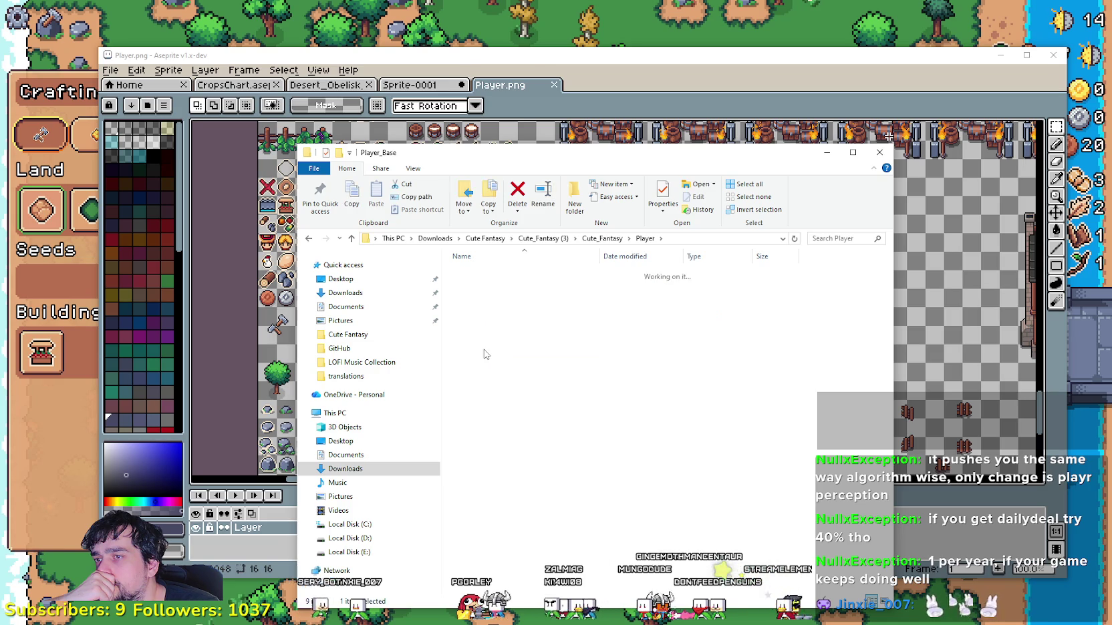
pyautogui.doubleClick(485, 301)
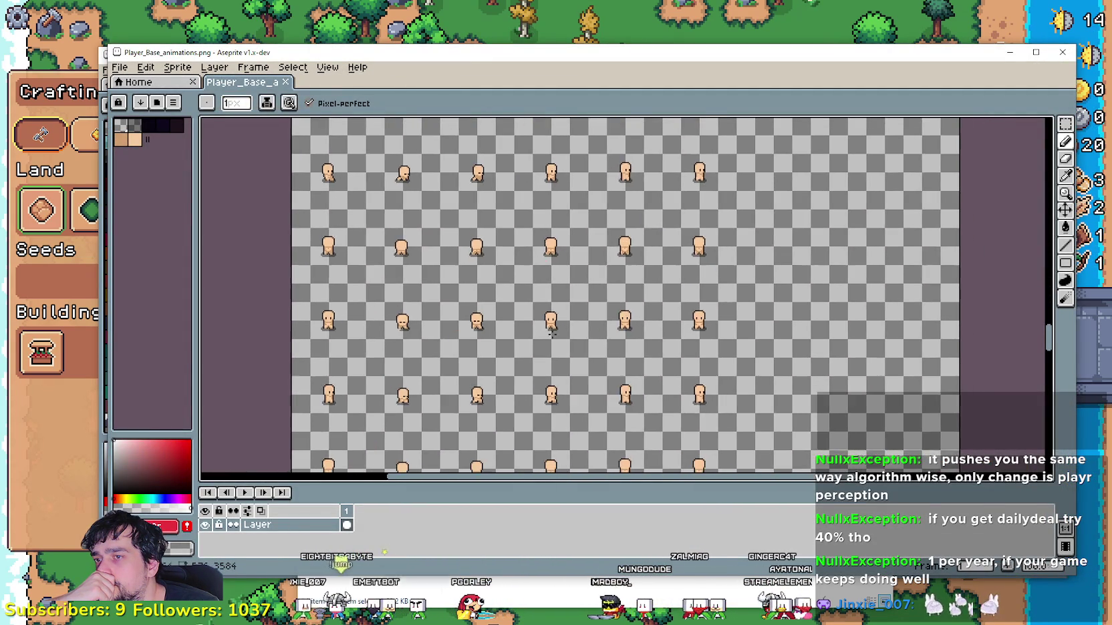
# - Pan and zoom across the Player_Base_animations character frames, then close the sheet
pyautogui.moveTo(499, 178)
pyautogui.mouseDown()
pyautogui.moveTo(525, 232)
pyautogui.moveTo(485, 118)
pyautogui.mouseUp()
pyautogui.scroll(-3, 539, 187)
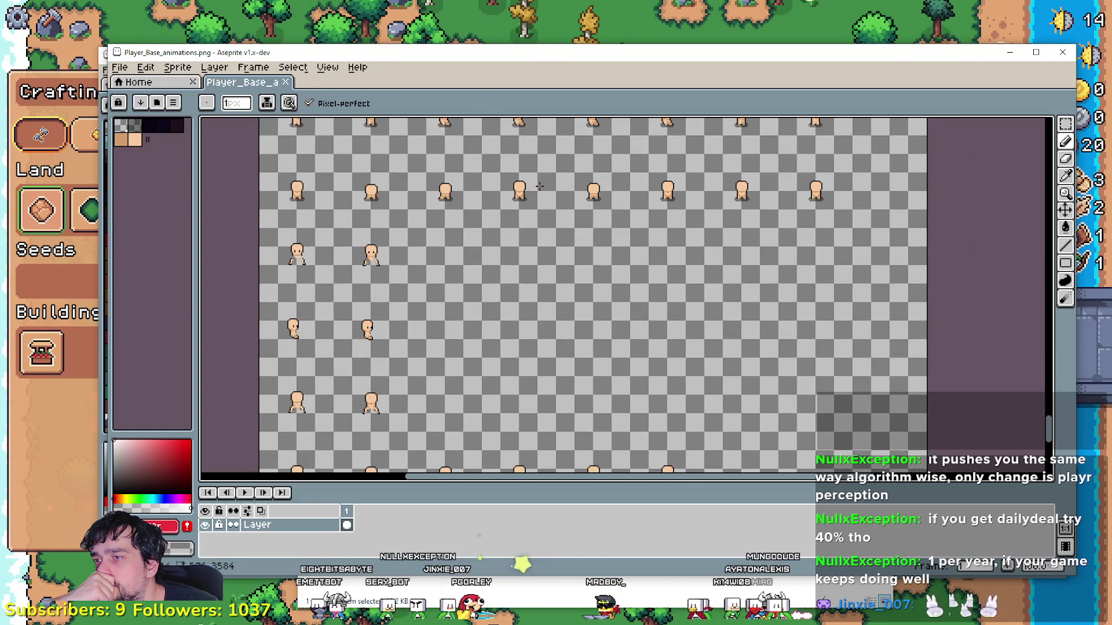
pyautogui.scroll(-2, 506, 316)
pyautogui.scroll(-1, 505, 316)
pyautogui.scroll(1, 568, 401)
pyautogui.scroll(2, 643, 471)
pyautogui.scroll(-2, 644, 471)
pyautogui.scroll(-2, 642, 471)
pyautogui.scroll(-2, 640, 471)
pyautogui.scroll(-1, 639, 472)
pyautogui.scroll(3, 636, 441)
pyautogui.moveTo(622, 385); pyautogui.dragTo(668, 232)
pyautogui.scroll(-2, 668, 232)
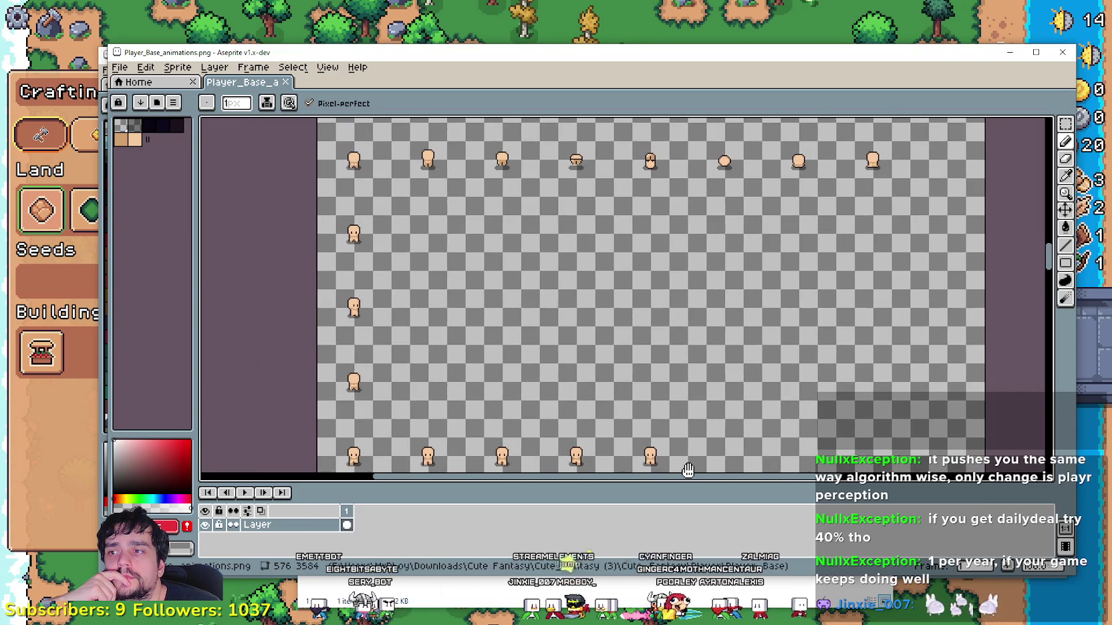
pyautogui.scroll(2, 668, 232)
pyautogui.scroll(3, 595, 267)
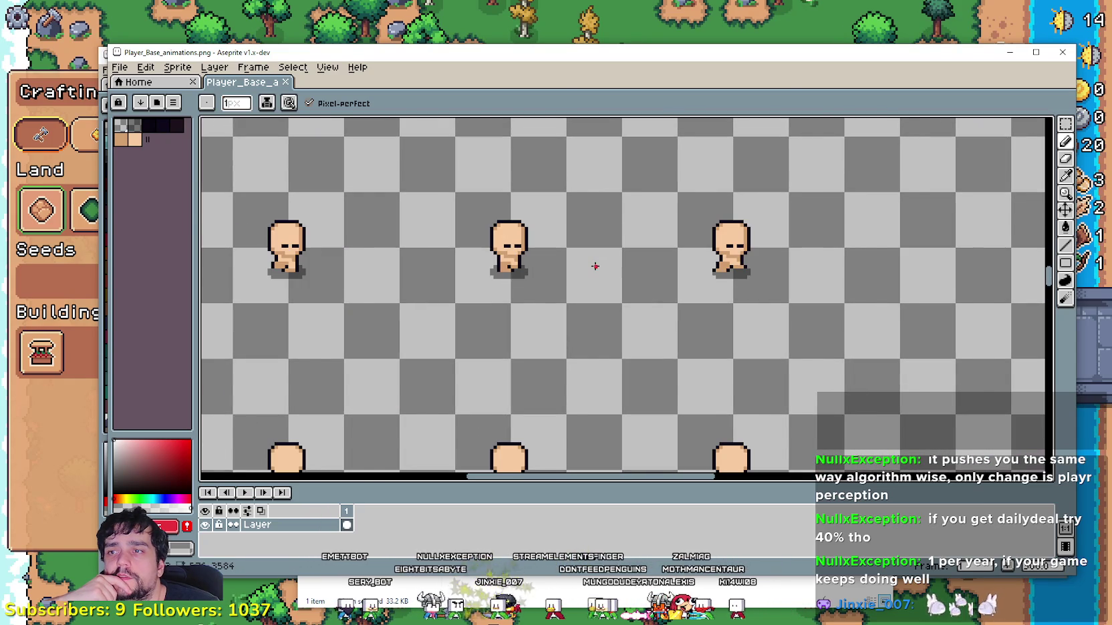
pyautogui.scroll(-1, 595, 266)
pyautogui.scroll(-3, 608, 347)
pyautogui.scroll(3, 673, 300)
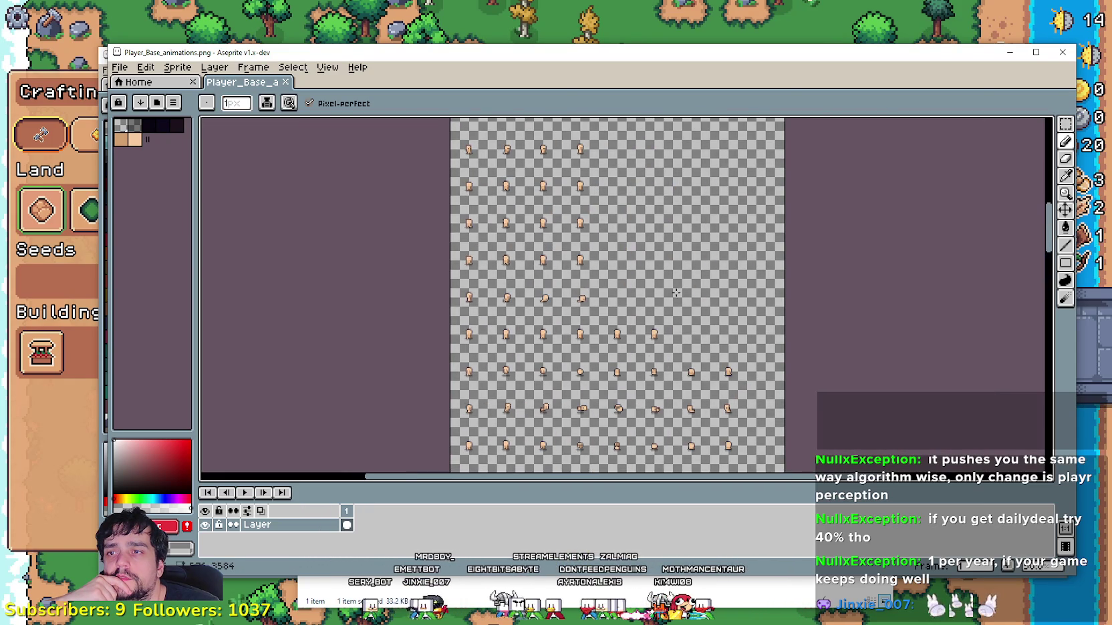
pyautogui.click(1062, 51)
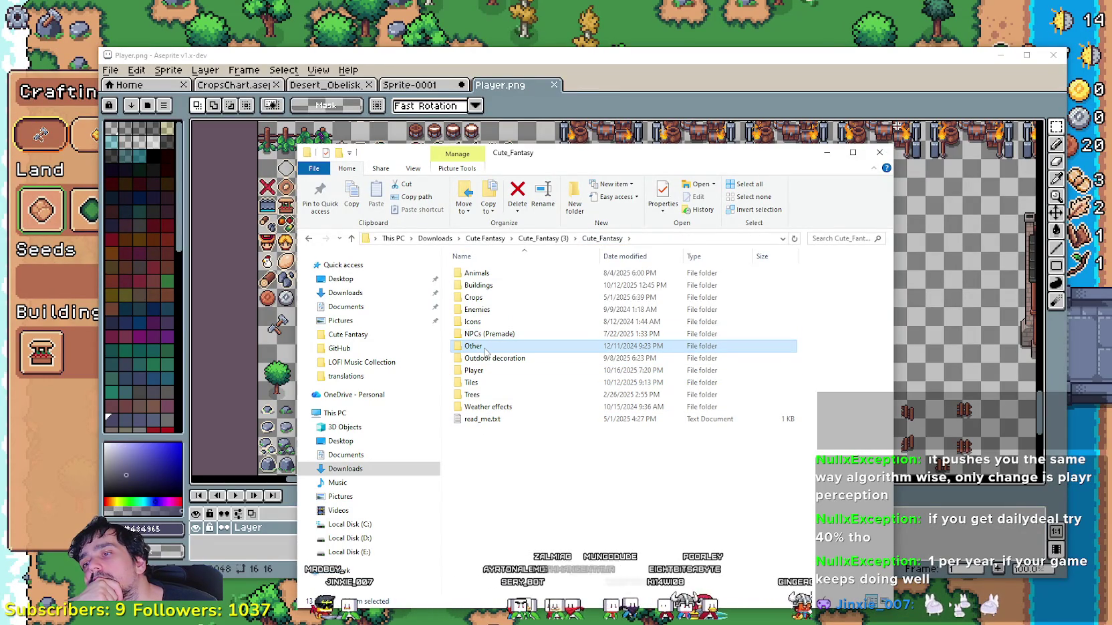
# - Look through the Other and Outdoor decoration folders inside Cute_Fantasy
pyautogui.doubleClick(485, 348)
pyautogui.click(605, 240)
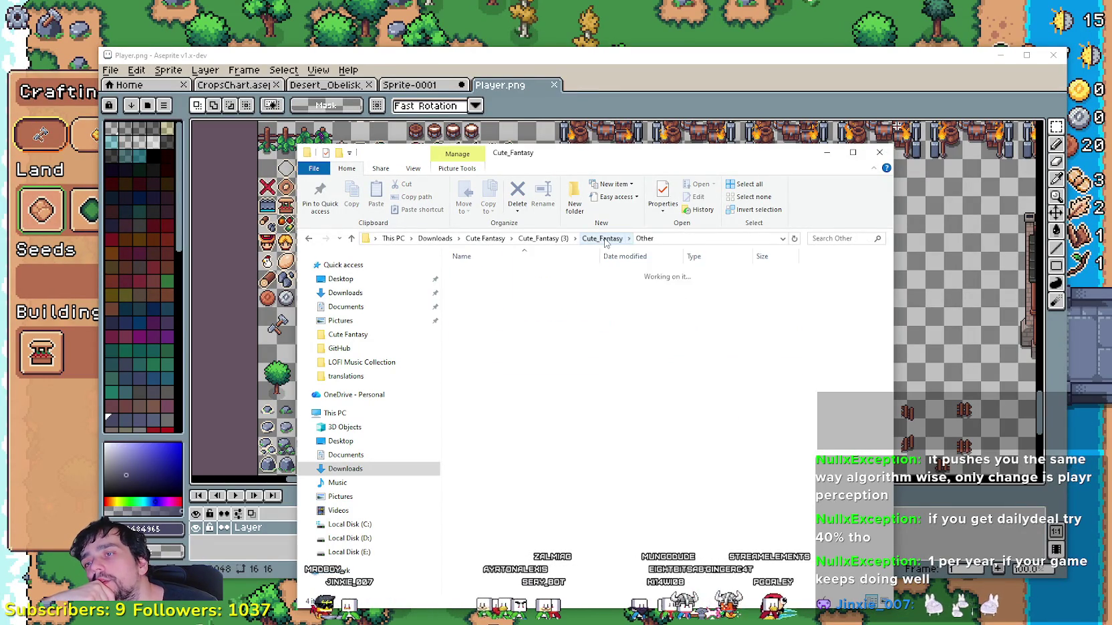
pyautogui.click(488, 334)
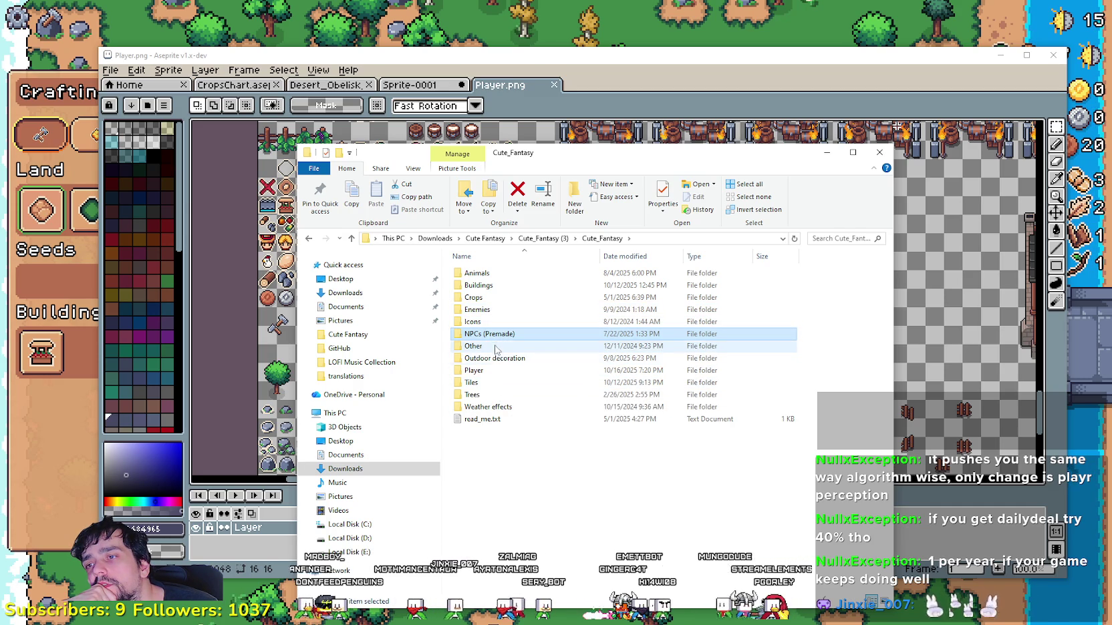
pyautogui.doubleClick(498, 358)
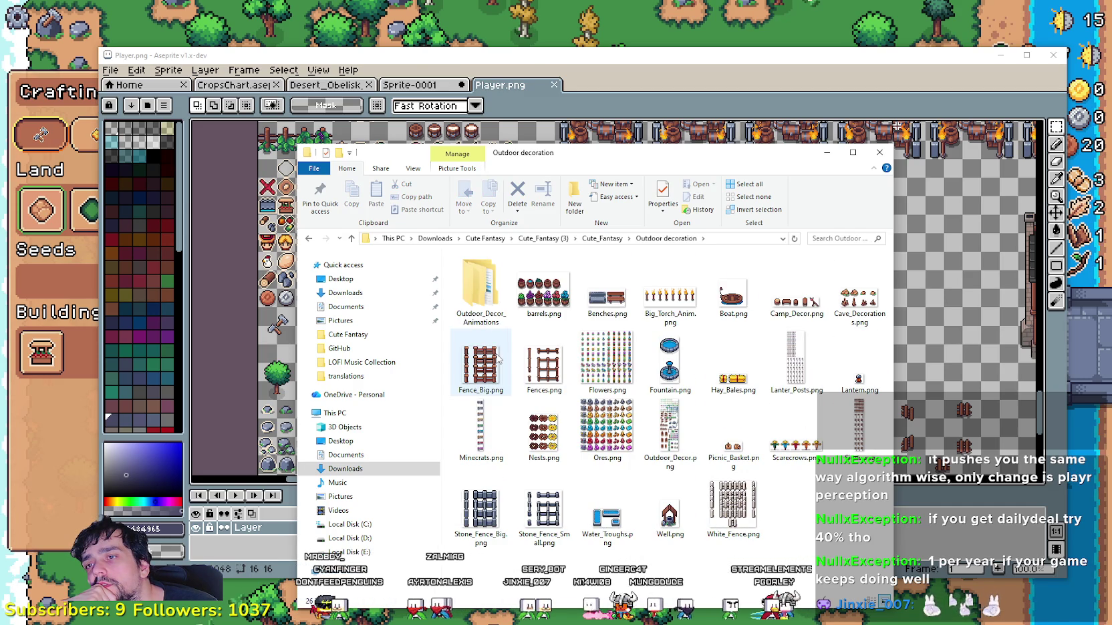
pyautogui.click(602, 238)
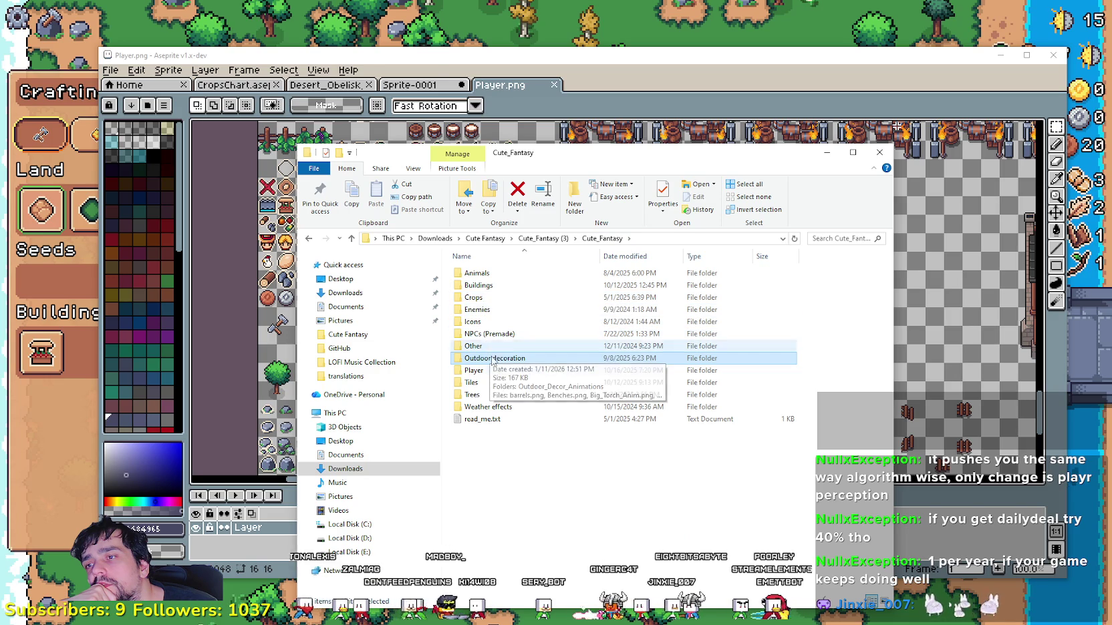
# - Open Beds.png from Buildings > House_Decor in Aseprite
pyautogui.click(491, 286)
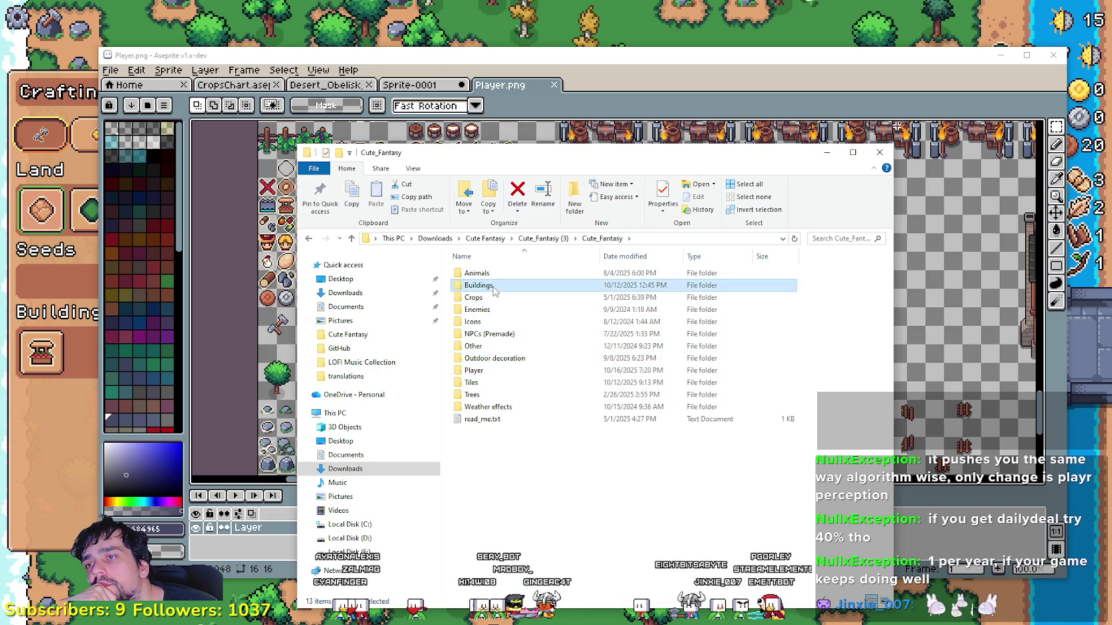
pyautogui.doubleClick(492, 286)
pyautogui.doubleClick(492, 298)
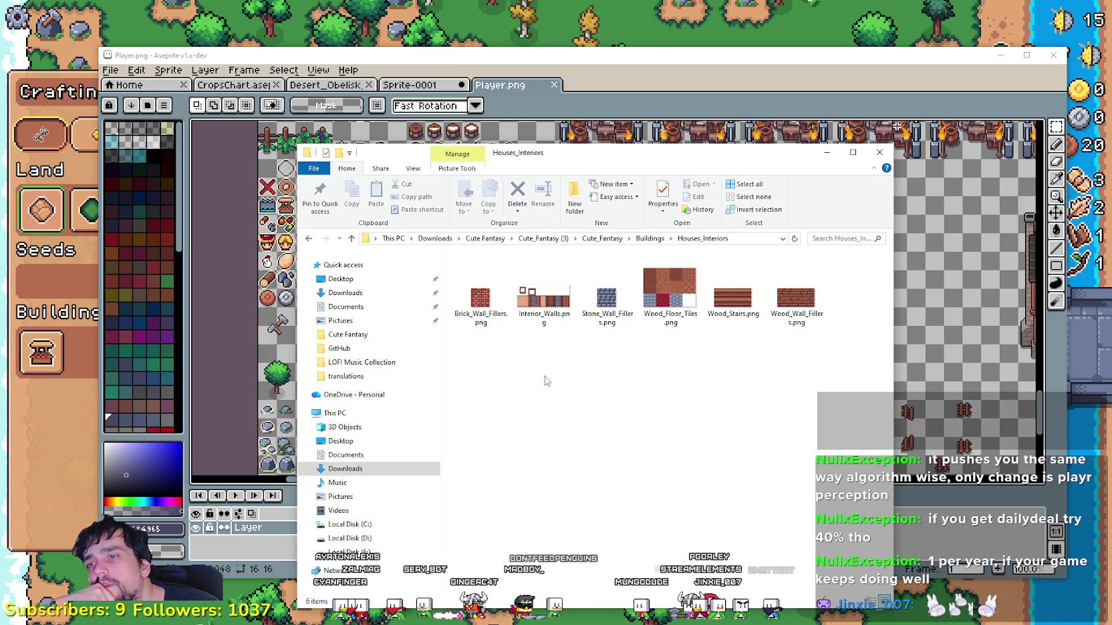
pyautogui.click(650, 239)
pyautogui.doubleClick(481, 284)
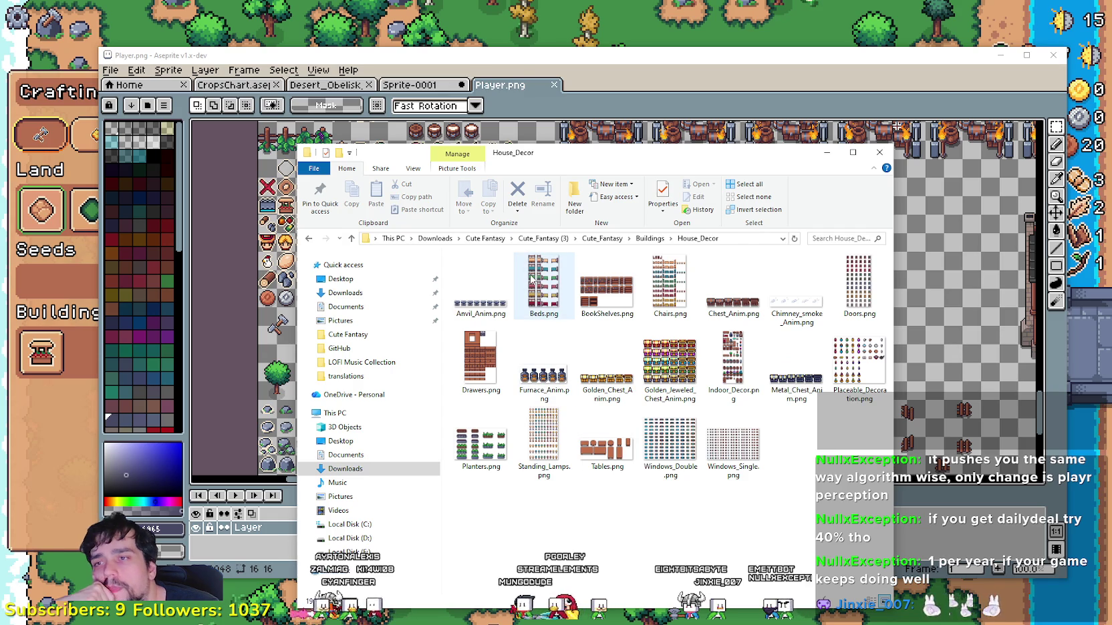
pyautogui.doubleClick(531, 279)
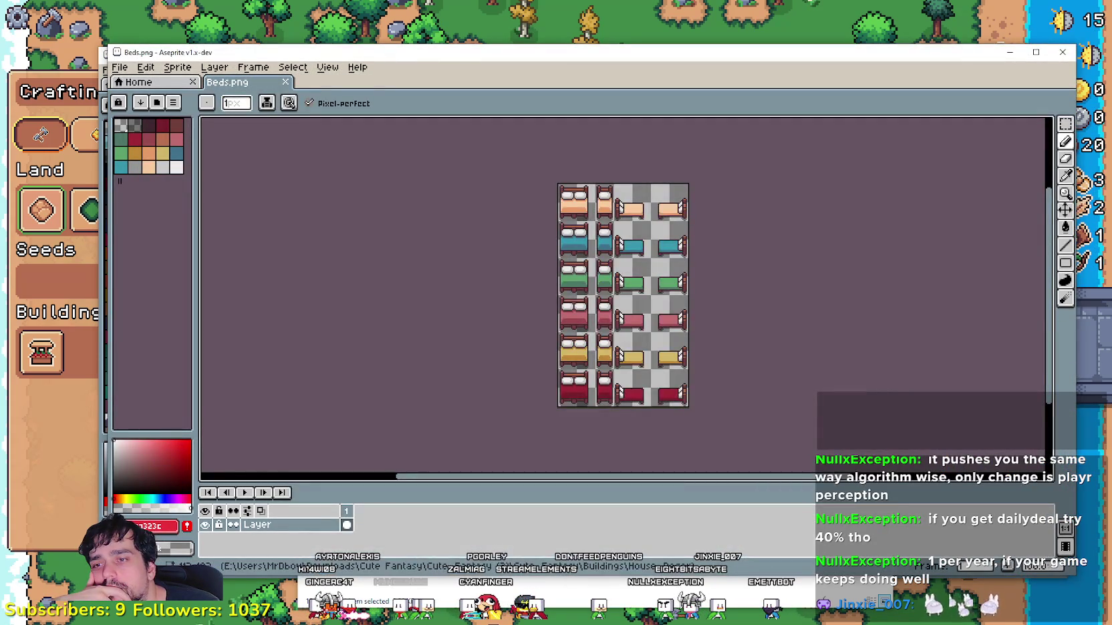
# - Open Indoor_Decor.png in Aseprite and arrange it beside the Beds window
pyautogui.hotkey('alt', 'Tab')
pyautogui.doubleClick(732, 372)
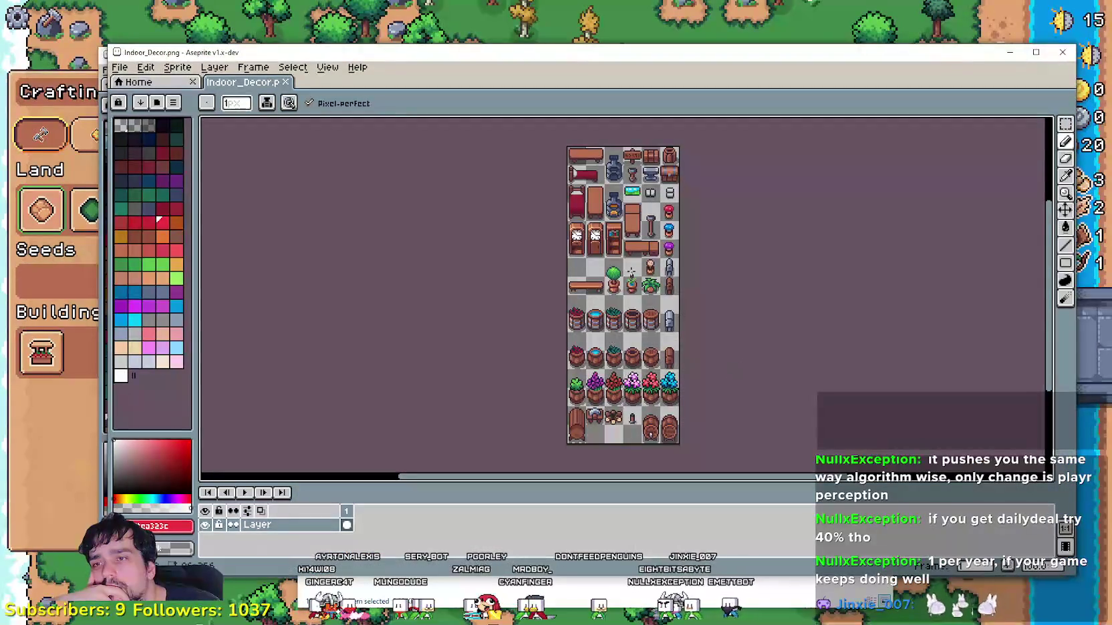
pyautogui.moveTo(528, 56)
pyautogui.mouseDown()
pyautogui.moveTo(647, 549)
pyautogui.moveTo(608, 183)
pyautogui.mouseUp()
pyautogui.moveTo(549, 72); pyautogui.dragTo(395, 65)
pyautogui.moveTo(965, 191)
pyautogui.mouseDown()
pyautogui.moveTo(815, 85)
pyautogui.moveTo(901, 112)
pyautogui.mouseUp()
# - Pan the Beds sheet to show the peach bed row
pyautogui.scroll(1, 660, 248)
pyautogui.click(681, 64)
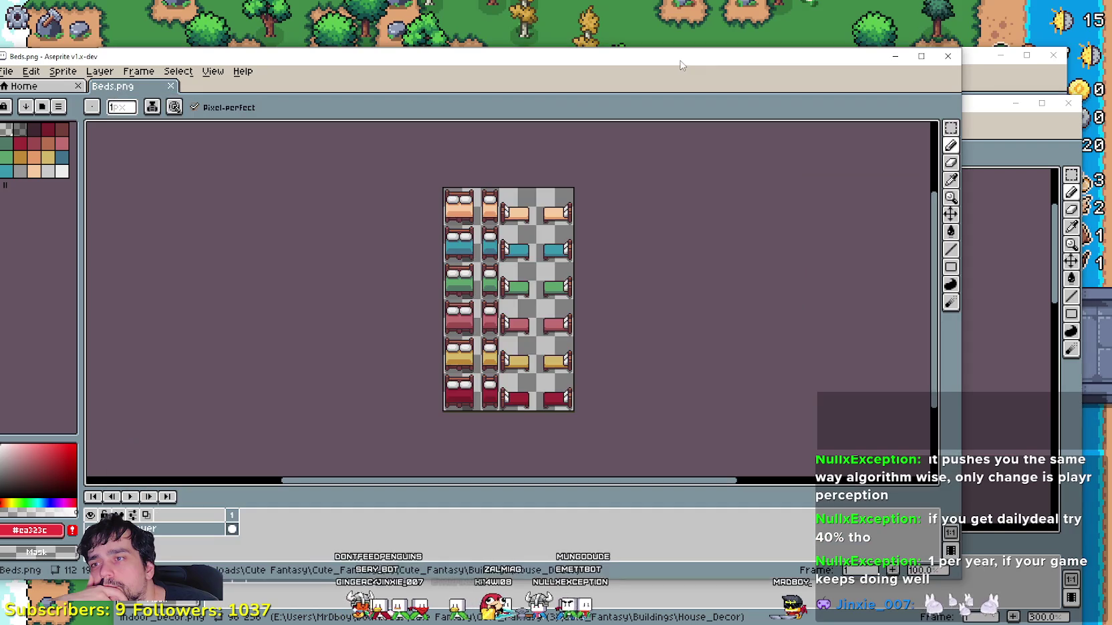
pyautogui.scroll(3, 566, 256)
pyautogui.scroll(-1, 555, 257)
pyautogui.scroll(-1, 543, 325)
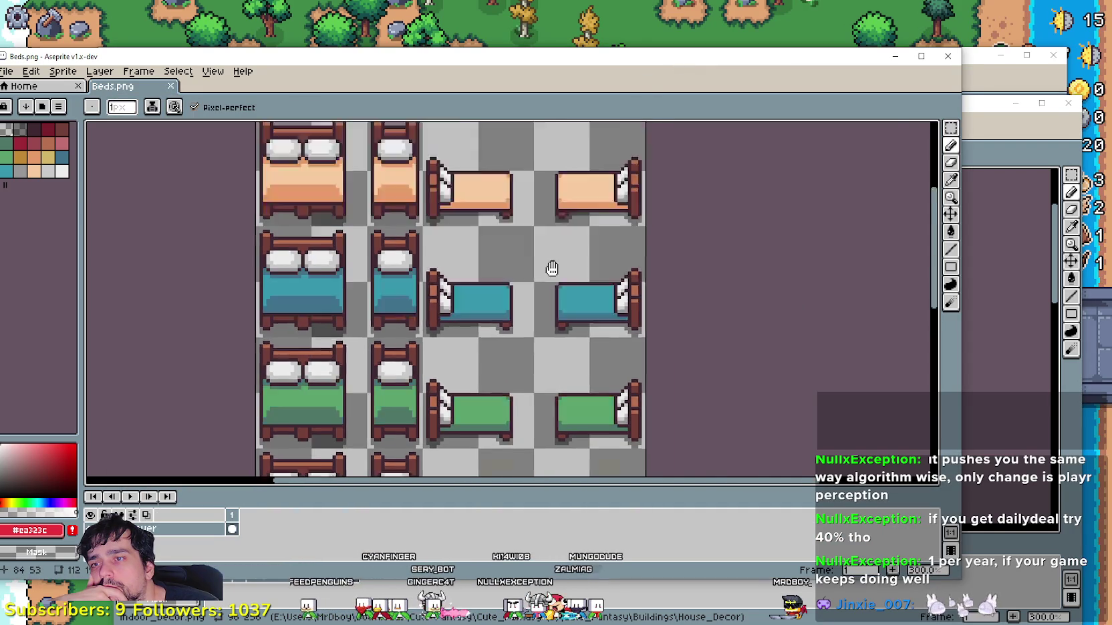
pyautogui.scroll(-2, 534, 314)
pyautogui.moveTo(526, 303); pyautogui.dragTo(571, 466)
# - Browse Indoor_Decor's potted plant and barrel rows, then return to the Beds rows
pyautogui.click(988, 107)
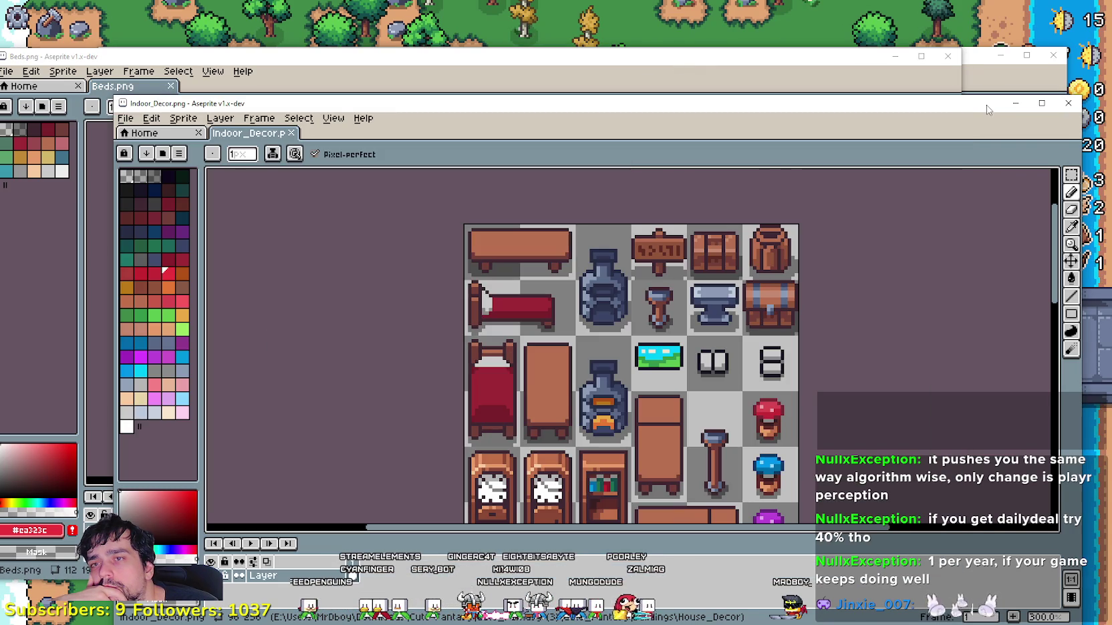
pyautogui.moveTo(527, 173)
pyautogui.mouseDown()
pyautogui.moveTo(537, 357)
pyautogui.moveTo(510, 369)
pyautogui.moveTo(493, 521)
pyautogui.mouseUp()
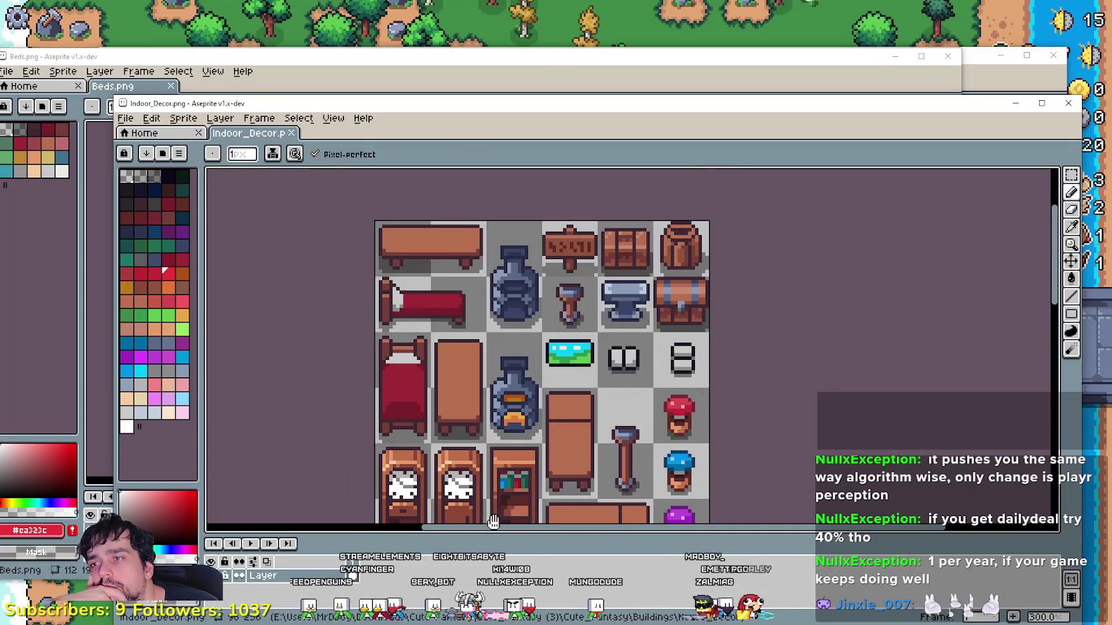
pyautogui.moveTo(497, 352)
pyautogui.mouseDown()
pyautogui.moveTo(662, 167)
pyautogui.moveTo(647, 498)
pyautogui.mouseUp()
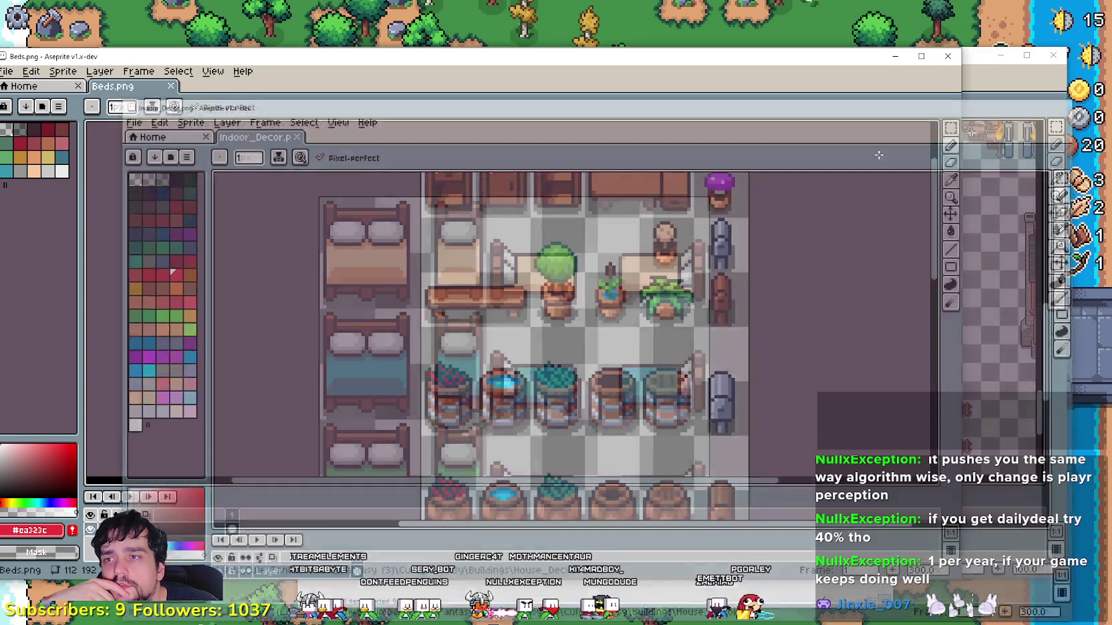
pyautogui.moveTo(668, 268); pyautogui.dragTo(832, 118)
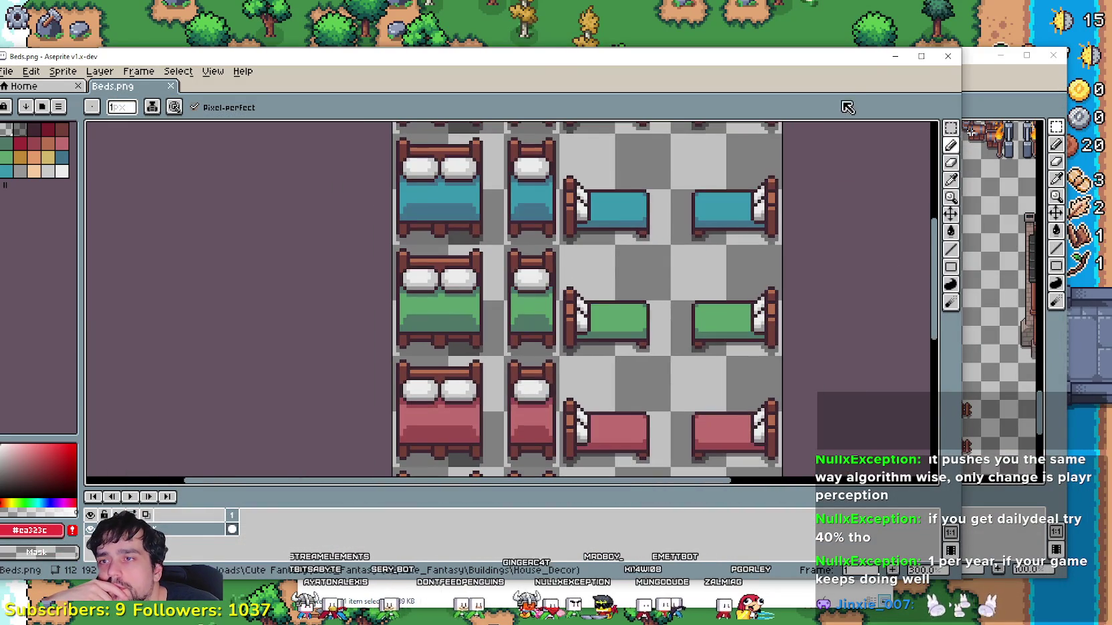
# - With the Rectangular Marquee active, view the peach bed rows, then bring Desert_Obelisk forward
pyautogui.click(951, 129)
pyautogui.moveTo(588, 254)
pyautogui.mouseDown()
pyautogui.moveTo(531, 178)
pyautogui.moveTo(573, 465)
pyautogui.moveTo(594, 476)
pyautogui.mouseUp()
pyautogui.moveTo(559, 100); pyautogui.dragTo(558, 241)
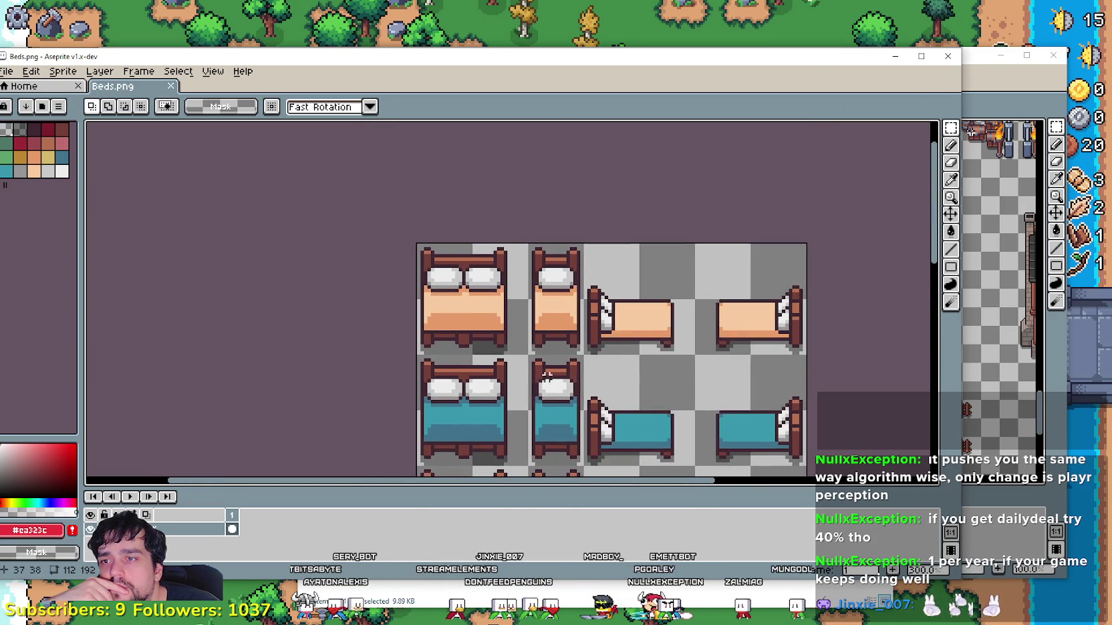
pyautogui.scroll(1, 523, 332)
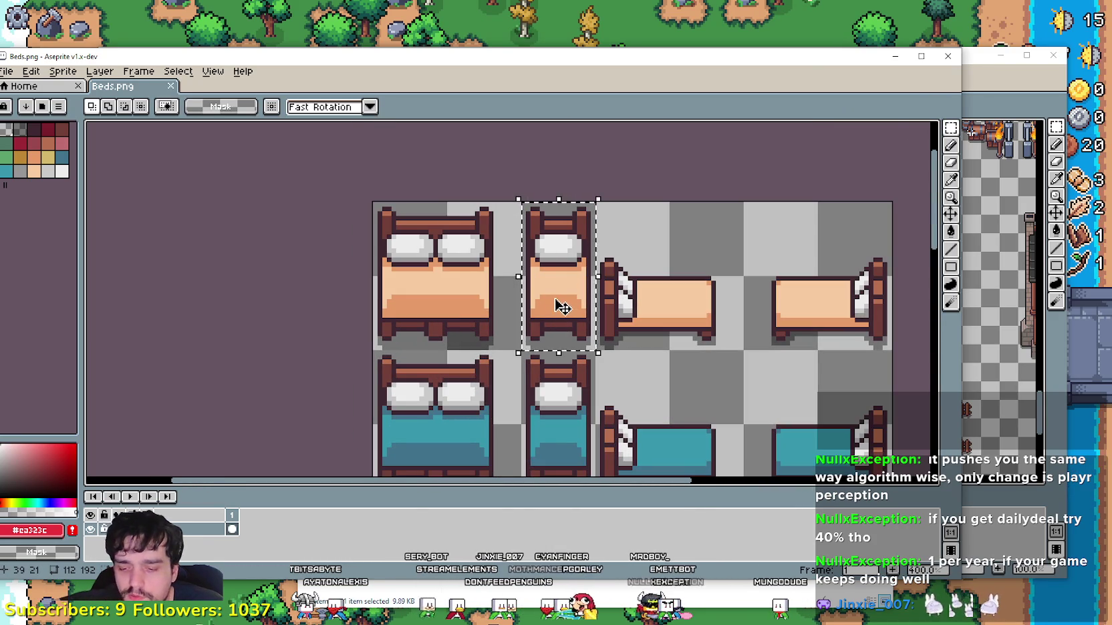
pyautogui.scroll(1, 707, 339)
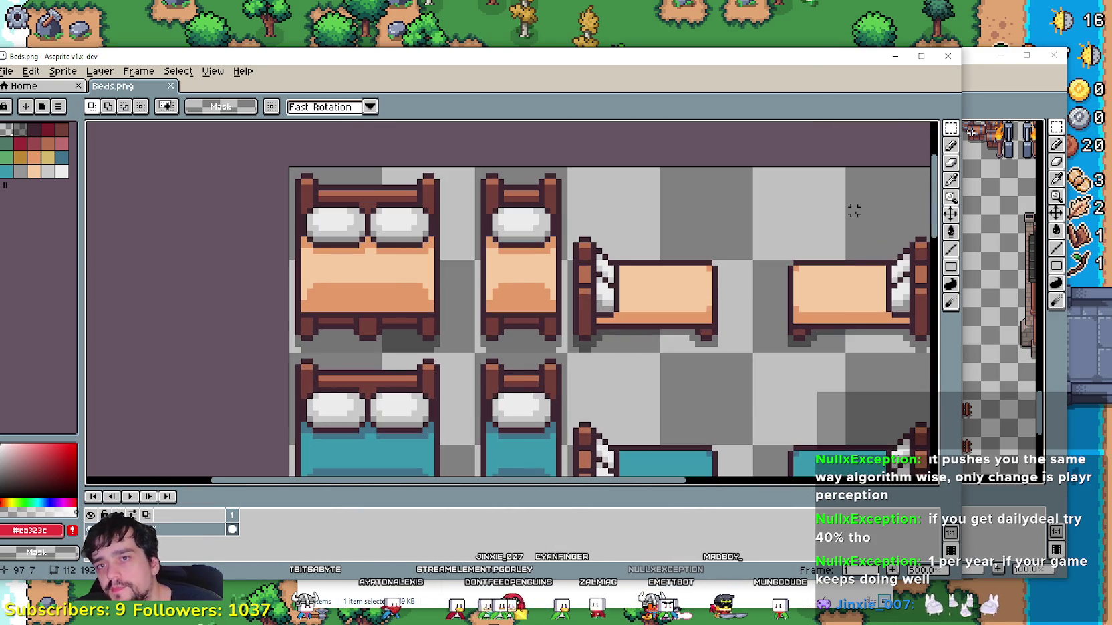
pyautogui.scroll(-2, 708, 339)
pyautogui.click(998, 90)
pyautogui.click(336, 85)
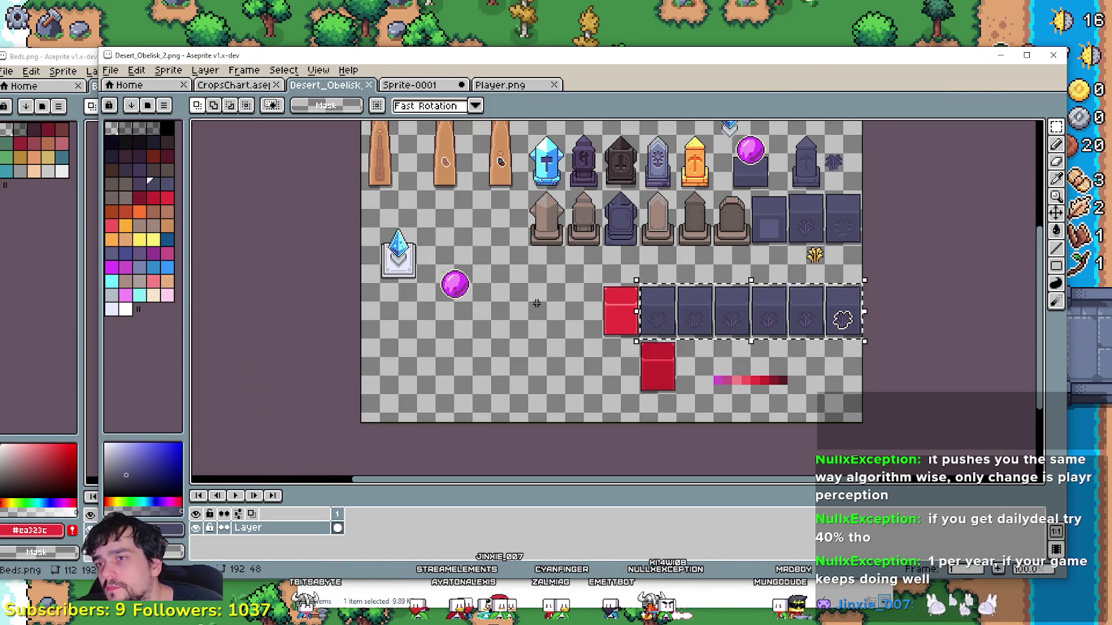
# - Paste the copied peach bed into Sprite-0001 and place it lower left
pyautogui.click(409, 85)
pyautogui.scroll(-1, 564, 361)
pyautogui.scroll(1, 564, 361)
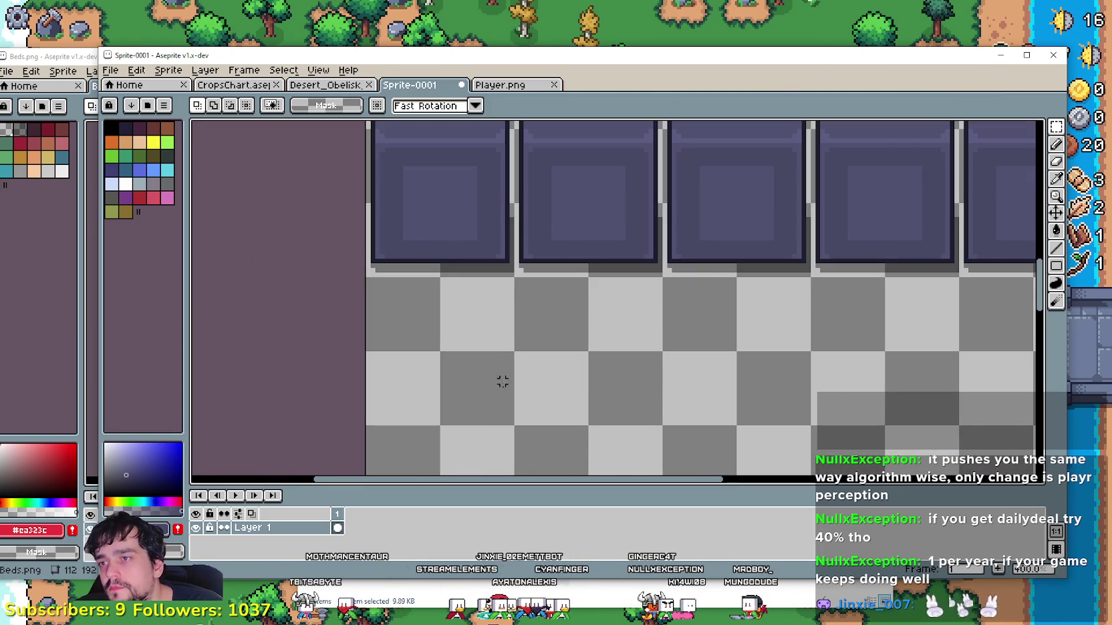
pyautogui.hotkey('ctrl', 'v')
pyautogui.moveTo(536, 312)
pyautogui.mouseDown()
pyautogui.moveTo(534, 409)
pyautogui.moveTo(457, 450)
pyautogui.moveTo(466, 410)
pyautogui.mouseUp()
pyautogui.scroll(1, 593, 321)
pyautogui.scroll(1, 609, 398)
pyautogui.click(609, 398)
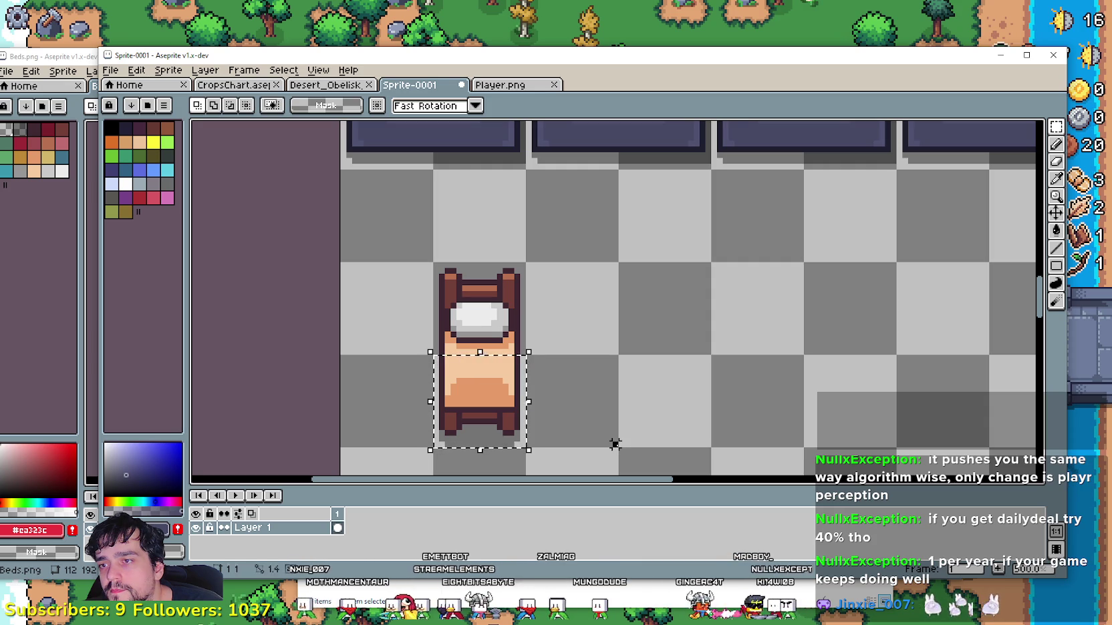
# - Select the bed's top half and move it up one pixel
pyautogui.moveTo(526, 355); pyautogui.dragTo(434, 264)
pyautogui.scroll(2, 472, 328)
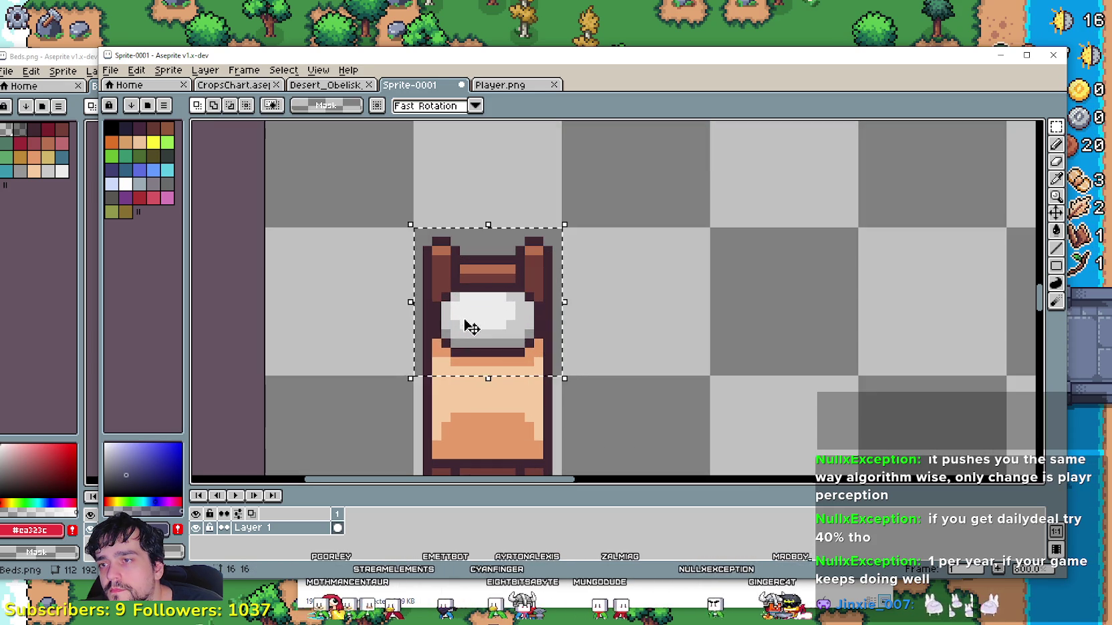
pyautogui.moveTo(493, 345); pyautogui.dragTo(492, 333)
pyautogui.click(649, 391)
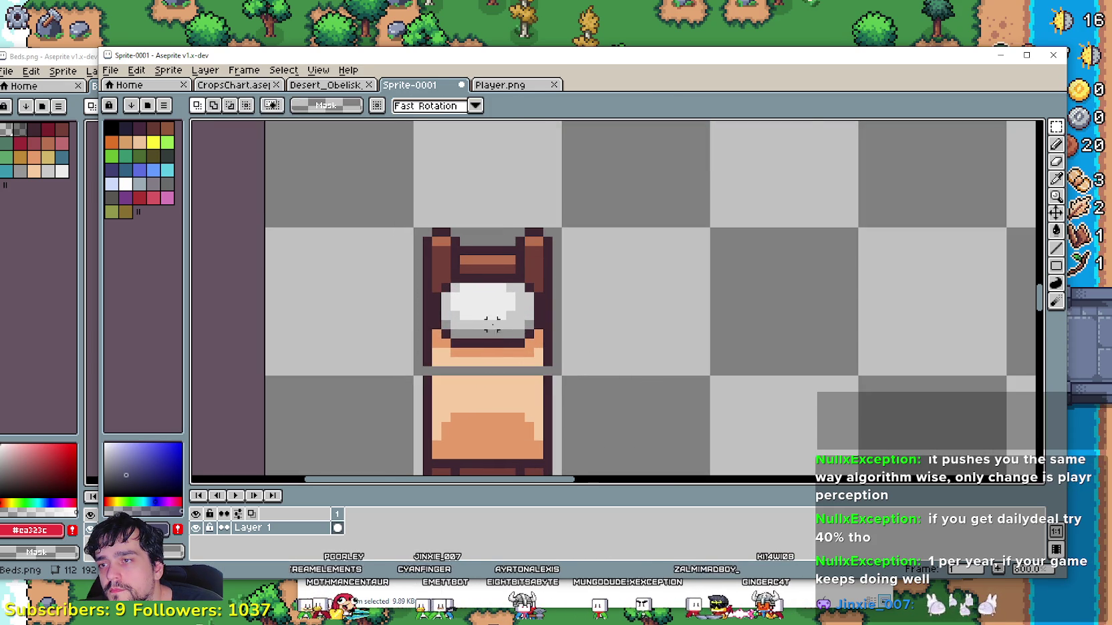
pyautogui.scroll(2, 437, 288)
pyautogui.scroll(-2, 354, 206)
# - Undo a rightward nudge of the bed top and shift it one pixel up-left instead
pyautogui.moveTo(379, 198)
pyautogui.mouseDown()
pyautogui.moveTo(437, 327)
pyautogui.moveTo(449, 322)
pyautogui.mouseUp()
pyautogui.moveTo(408, 290); pyautogui.dragTo(433, 289)
pyautogui.click(594, 308)
pyautogui.hotkey('ctrl', 'z')
pyautogui.moveTo(476, 289); pyautogui.dragTo(468, 289)
pyautogui.click(614, 323)
# - Raise the bed top one more pixel, then select the area above it
pyautogui.moveTo(511, 328); pyautogui.dragTo(366, 274)
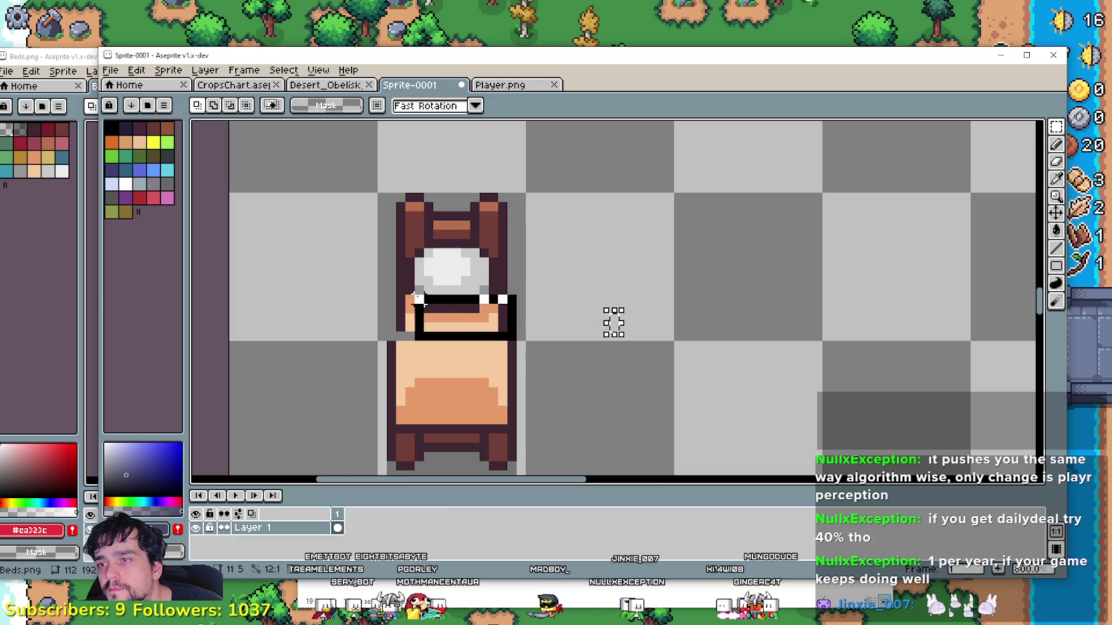
pyautogui.click(463, 302)
pyautogui.moveTo(463, 303); pyautogui.dragTo(461, 292)
pyautogui.click(546, 298)
pyautogui.moveTo(526, 322)
pyautogui.mouseDown()
pyautogui.moveTo(361, 244)
pyautogui.moveTo(358, 229)
pyautogui.mouseUp()
# - Stretch the thin strip over the bed top and move the headboard piece up
pyautogui.click(420, 274)
pyautogui.moveTo(421, 274); pyautogui.dragTo(370, 255)
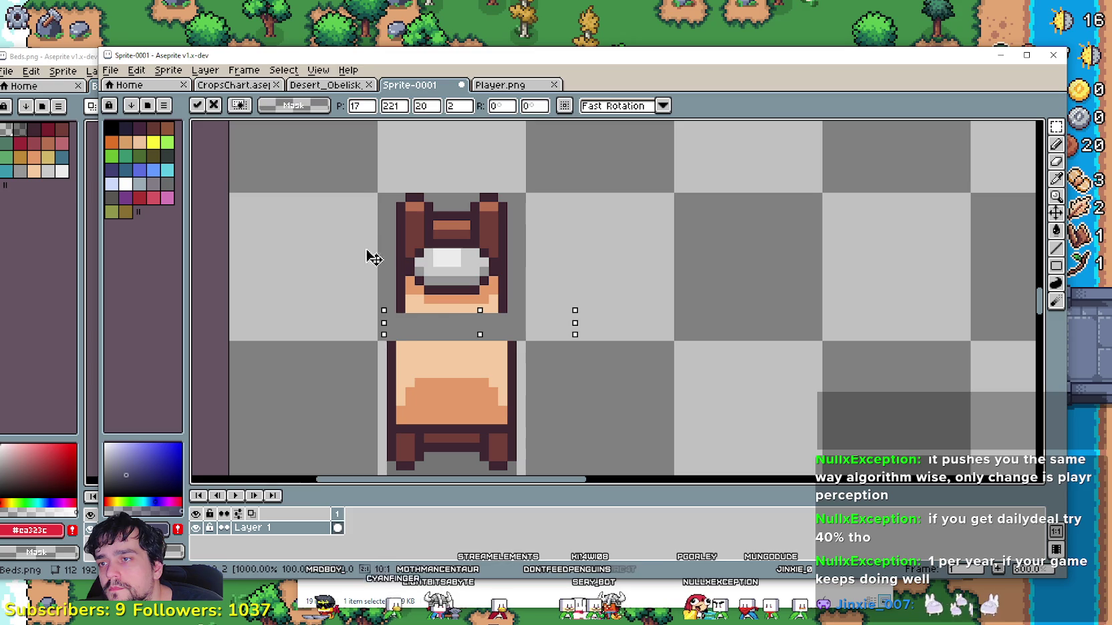
pyautogui.click(614, 290)
pyautogui.moveTo(547, 344); pyautogui.dragTo(365, 237)
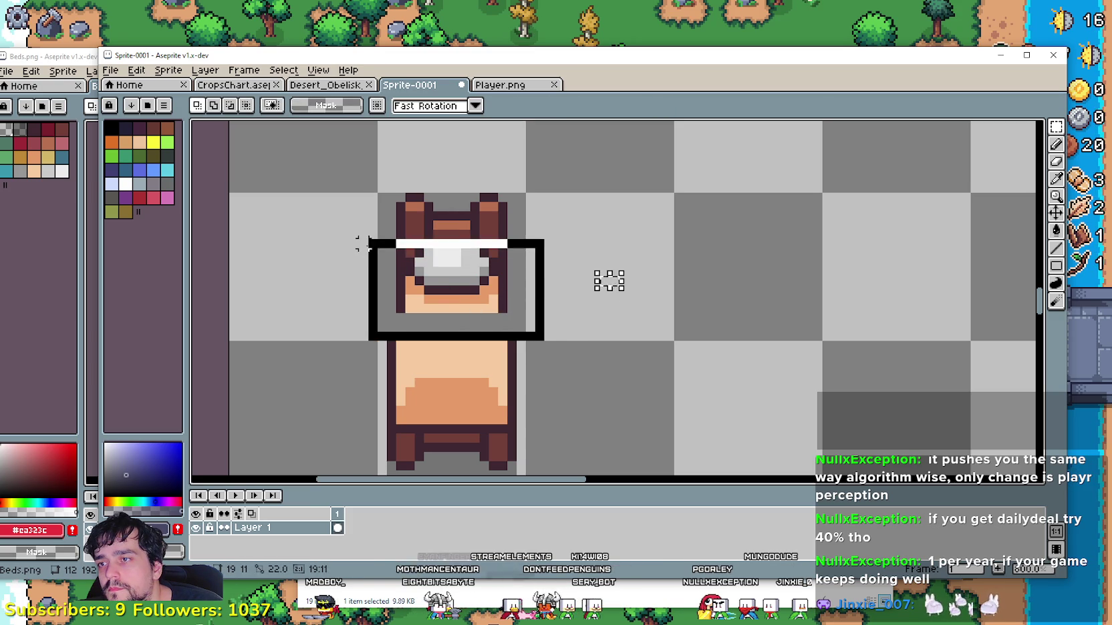
pyautogui.moveTo(455, 298); pyautogui.dragTo(454, 280)
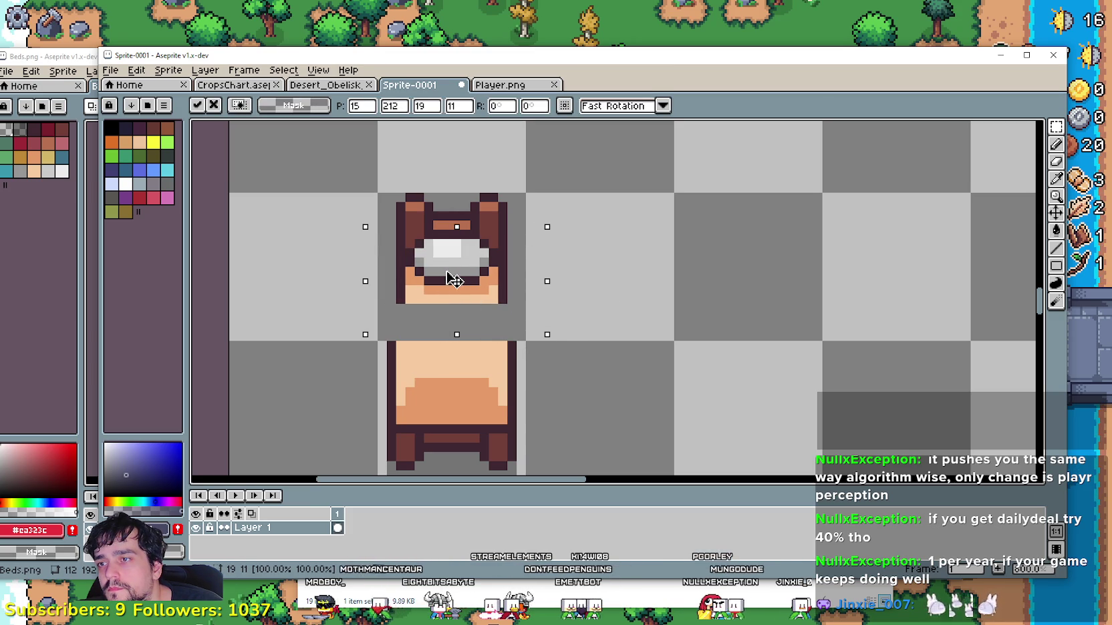
pyautogui.click(604, 300)
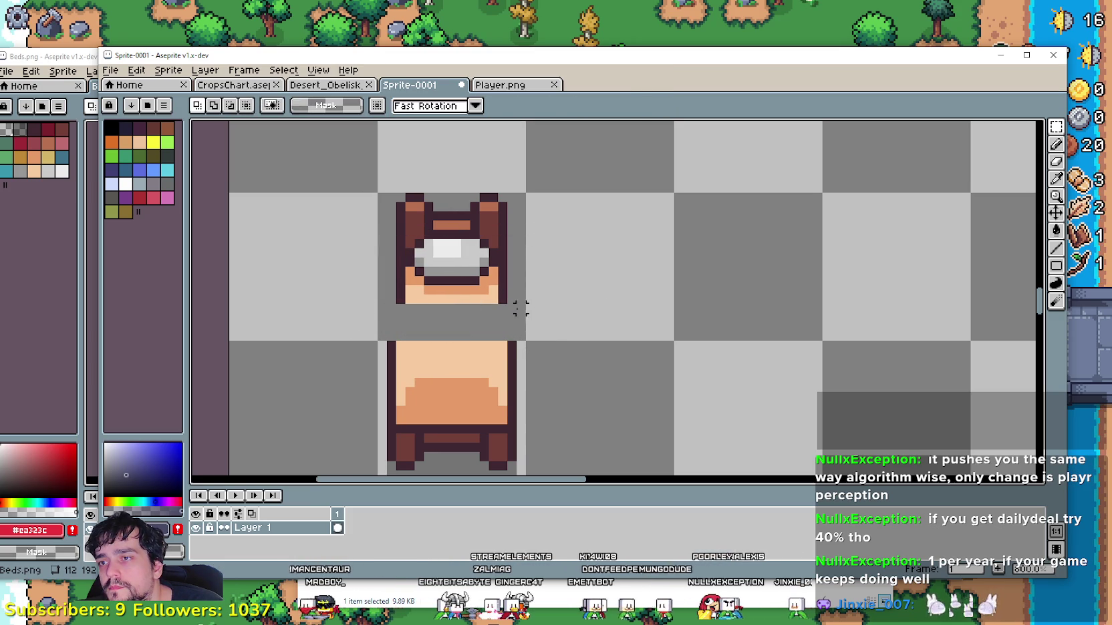
# - Select the legs at the foot of the bed and move them up
pyautogui.moveTo(496, 210); pyautogui.dragTo(506, 221)
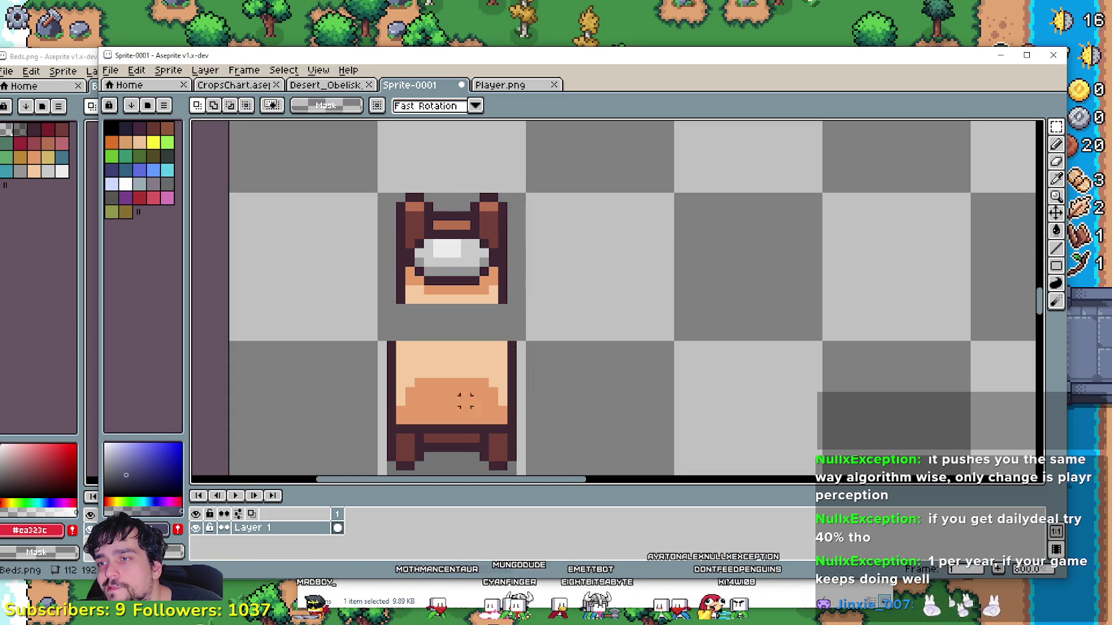
pyautogui.scroll(-2, 475, 401)
pyautogui.moveTo(382, 430)
pyautogui.mouseDown()
pyautogui.moveTo(537, 357)
pyautogui.moveTo(536, 294)
pyautogui.moveTo(537, 346)
pyautogui.mouseUp()
pyautogui.press('Escape')
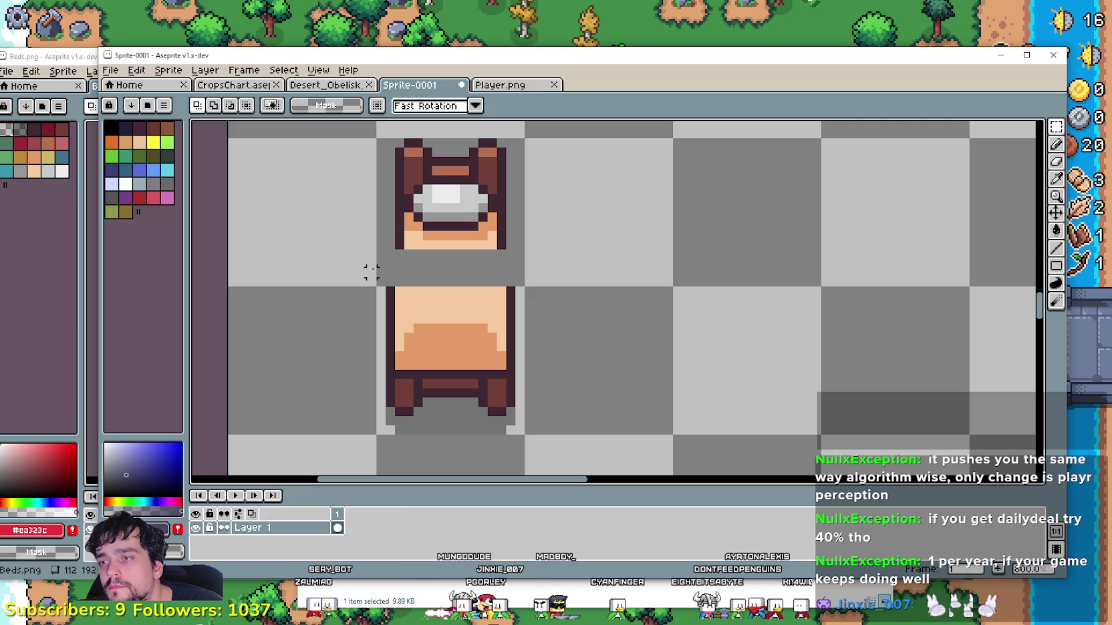
pyautogui.moveTo(344, 439); pyautogui.dragTo(559, 401)
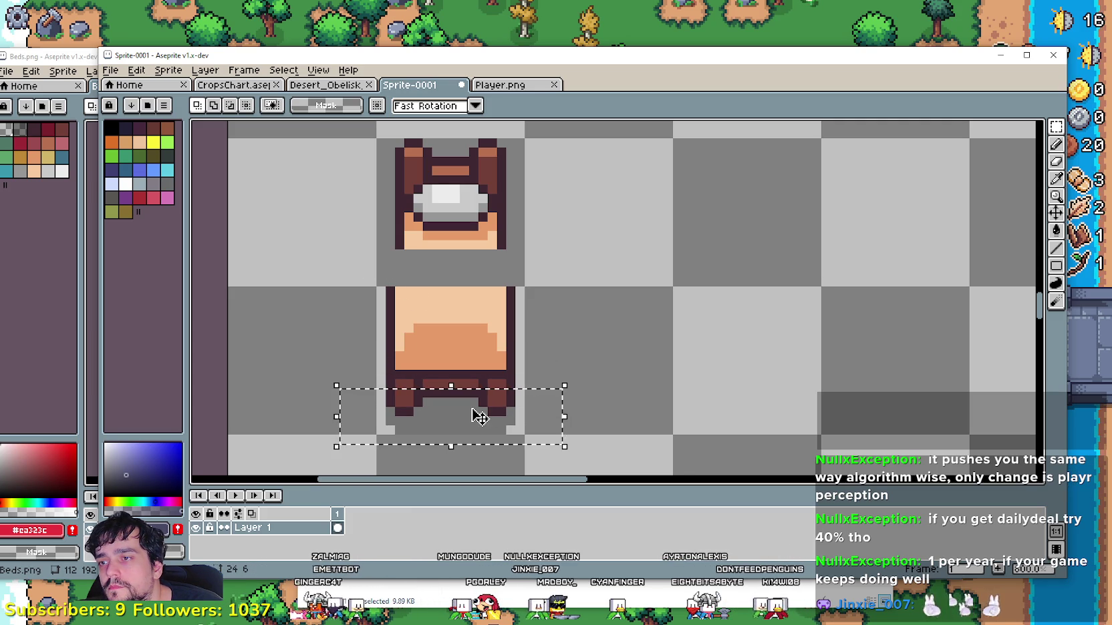
pyautogui.moveTo(479, 415); pyautogui.dragTo(483, 402)
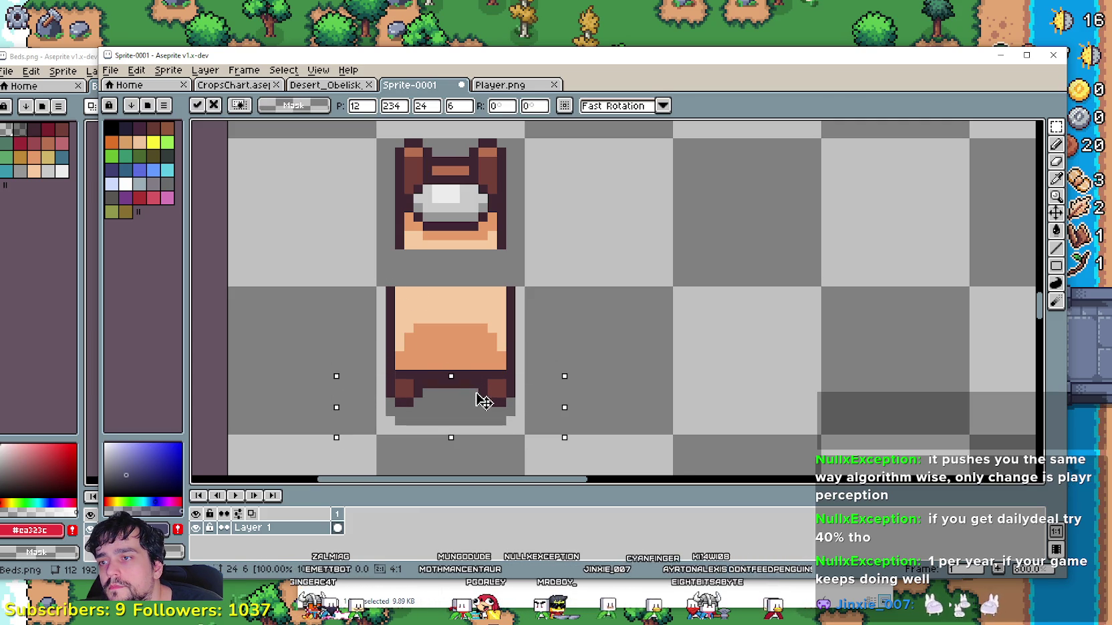
pyautogui.press('Return')
# - Reselect the bed foot, then select the upper rows of the lower half
pyautogui.moveTo(583, 446); pyautogui.dragTo(345, 377)
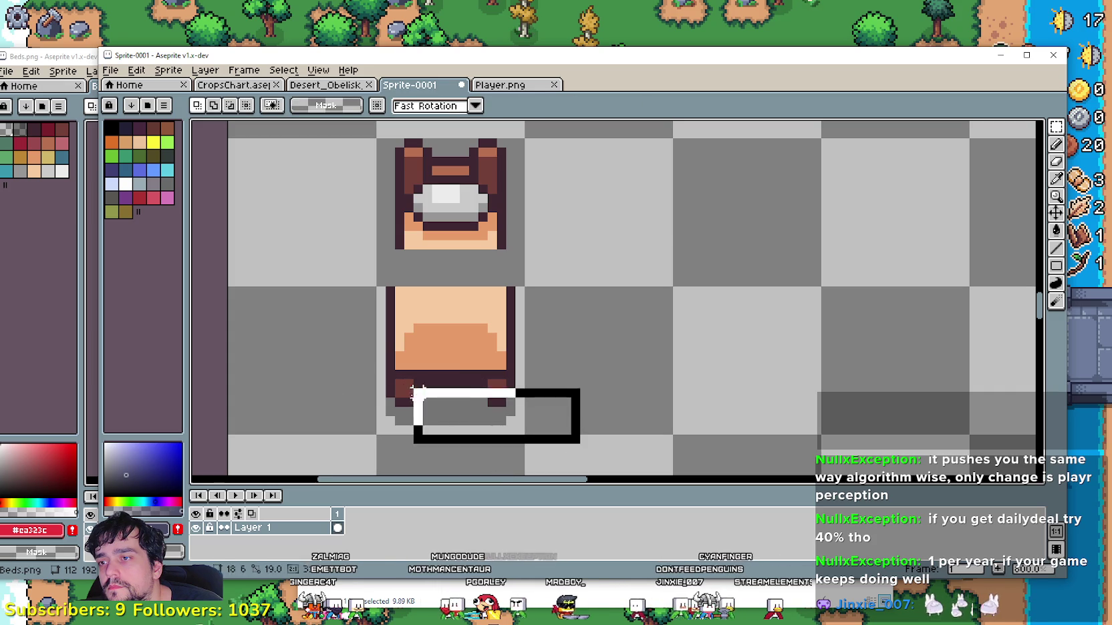
pyautogui.click(433, 409)
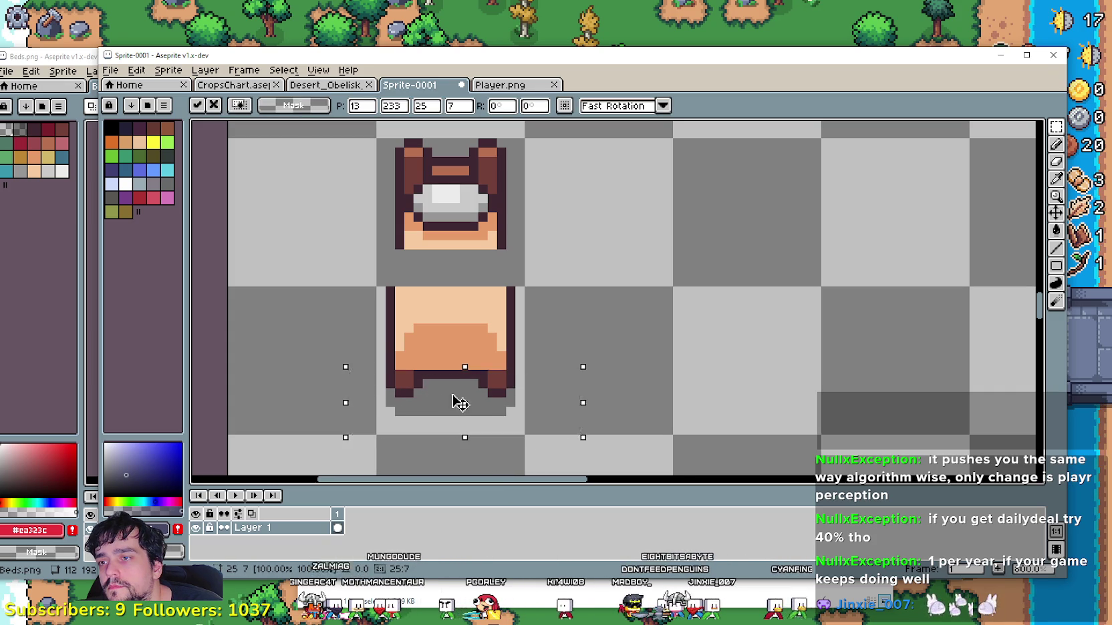
pyautogui.click(677, 375)
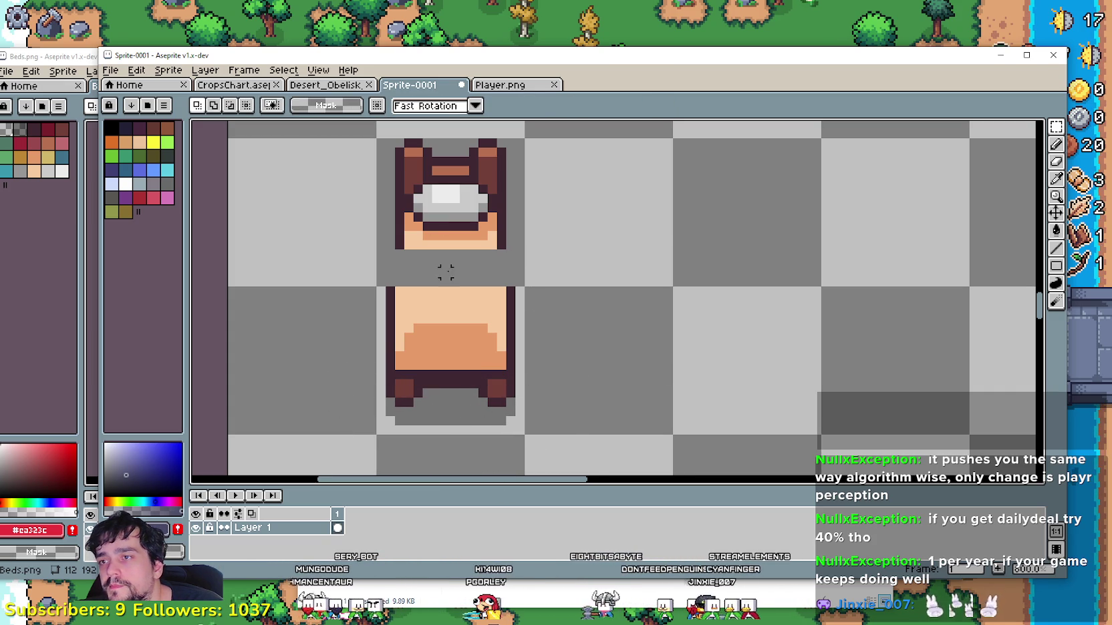
pyautogui.moveTo(363, 274); pyautogui.dragTo(550, 350)
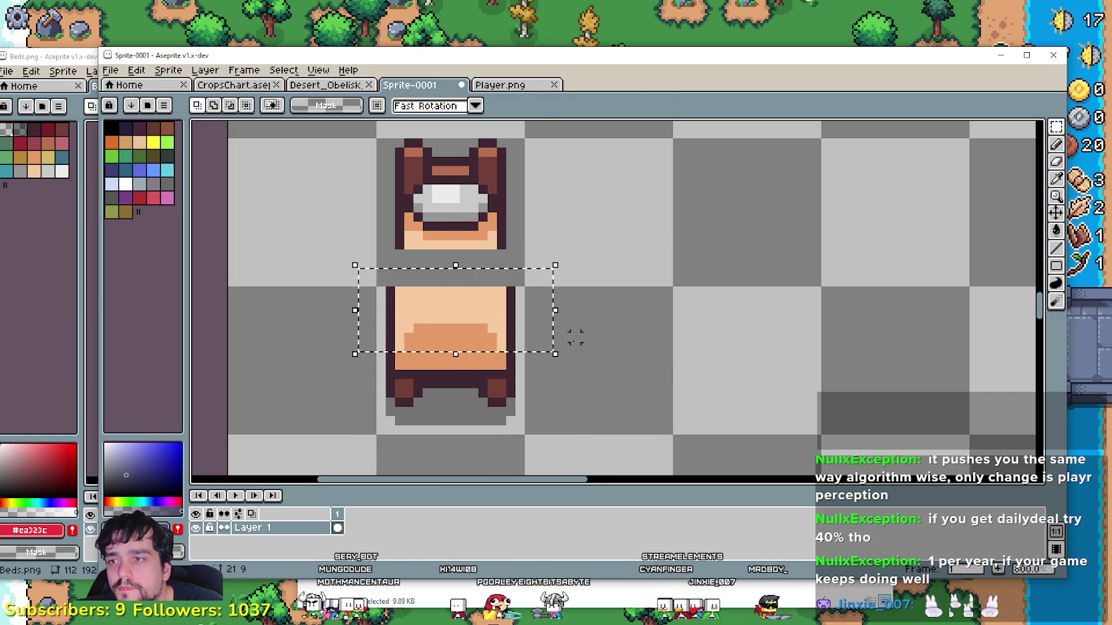
# - Delete the upper blanket rows and move the bed bottom up under the headboard
pyautogui.press('Delete')
pyautogui.hscroll(-1, 538, 338)
pyautogui.moveTo(560, 446); pyautogui.dragTo(369, 349)
pyautogui.moveTo(468, 405); pyautogui.dragTo(471, 305)
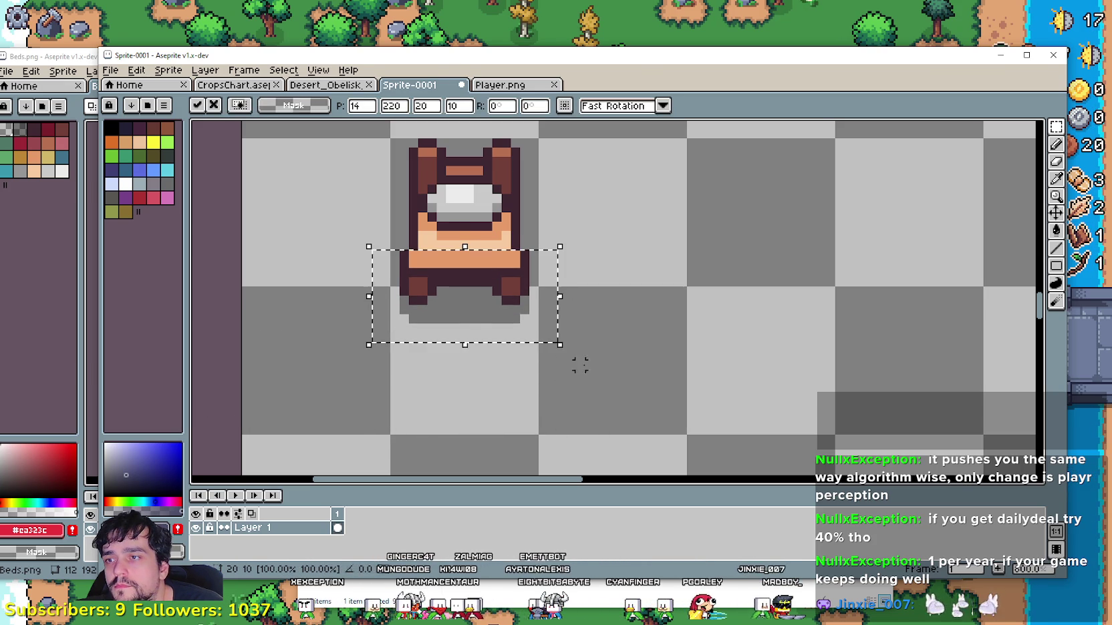
pyautogui.click(586, 345)
# - Touch up the bed legs with small selections and deselect
pyautogui.moveTo(586, 345); pyautogui.dragTo(457, 248)
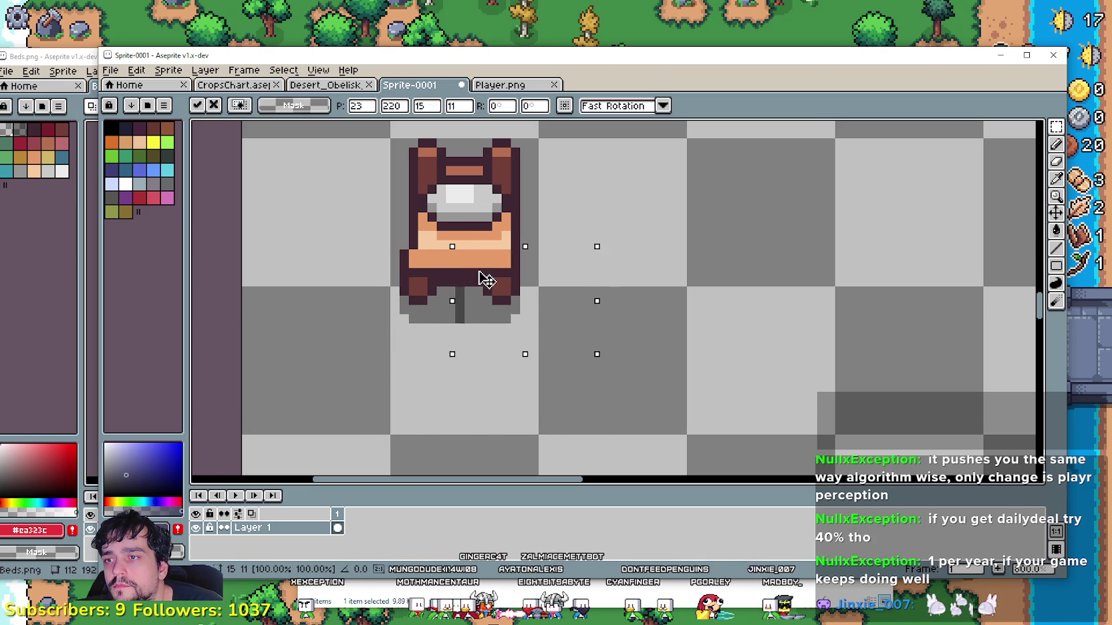
pyautogui.moveTo(364, 358)
pyautogui.mouseDown()
pyautogui.moveTo(452, 262)
pyautogui.moveTo(448, 294)
pyautogui.mouseUp()
pyautogui.hotkey('ctrl', 'd')
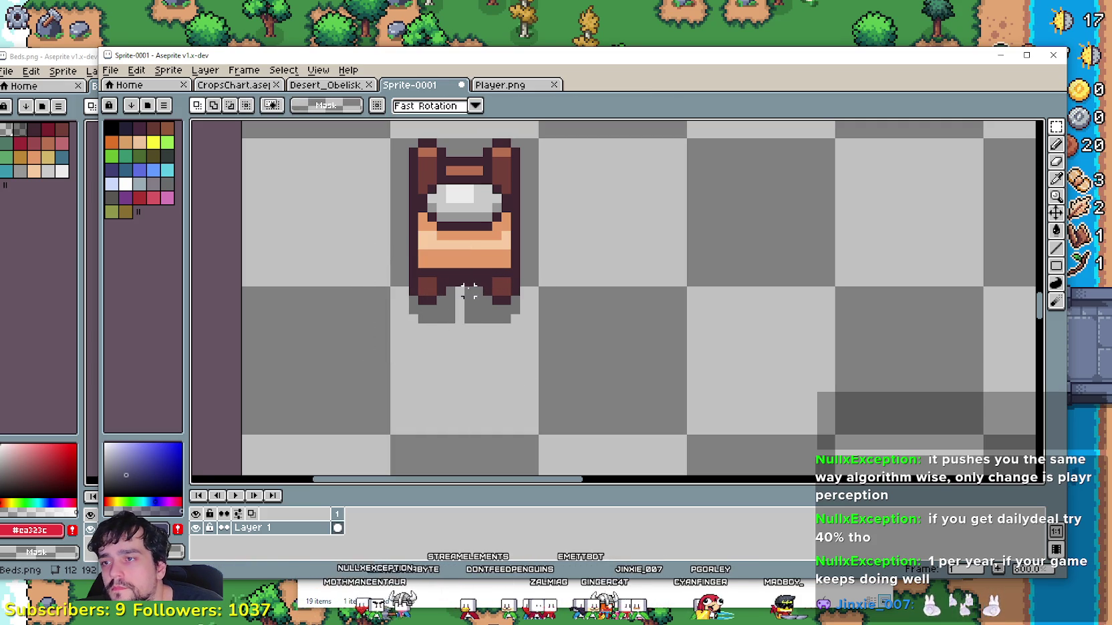
pyautogui.moveTo(467, 307); pyautogui.dragTo(467, 310)
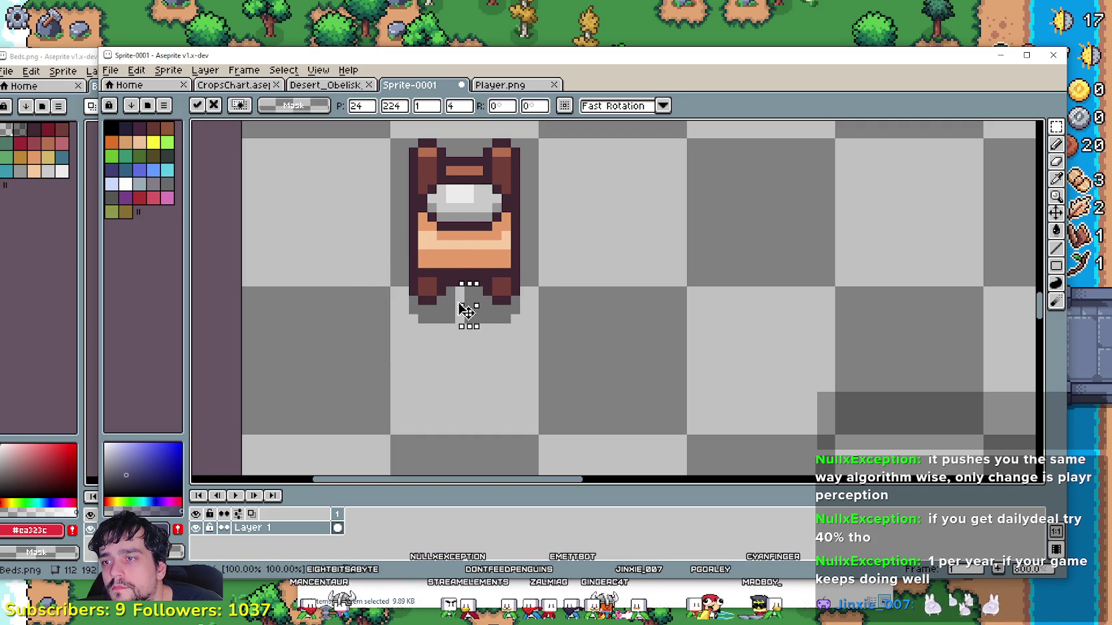
pyautogui.hotkey('ctrl', 'd')
pyautogui.scroll(-1, 604, 361)
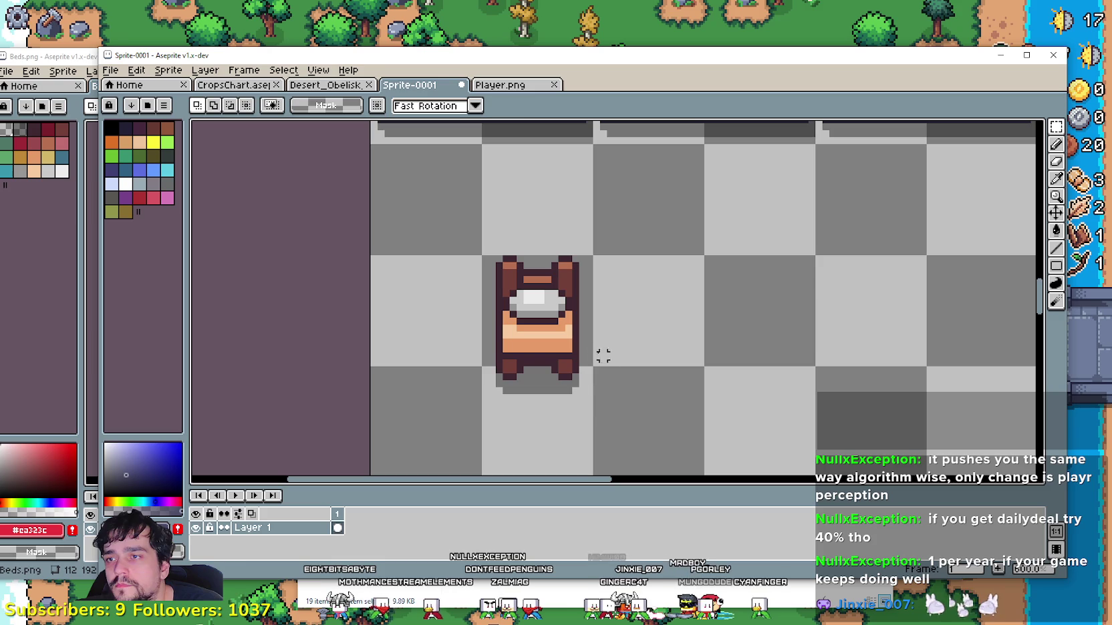
# - Raise the lower part of the bed slightly, then select the whole sprite
pyautogui.moveTo(604, 404)
pyautogui.mouseDown()
pyautogui.moveTo(491, 359)
pyautogui.moveTo(465, 329)
pyautogui.mouseUp()
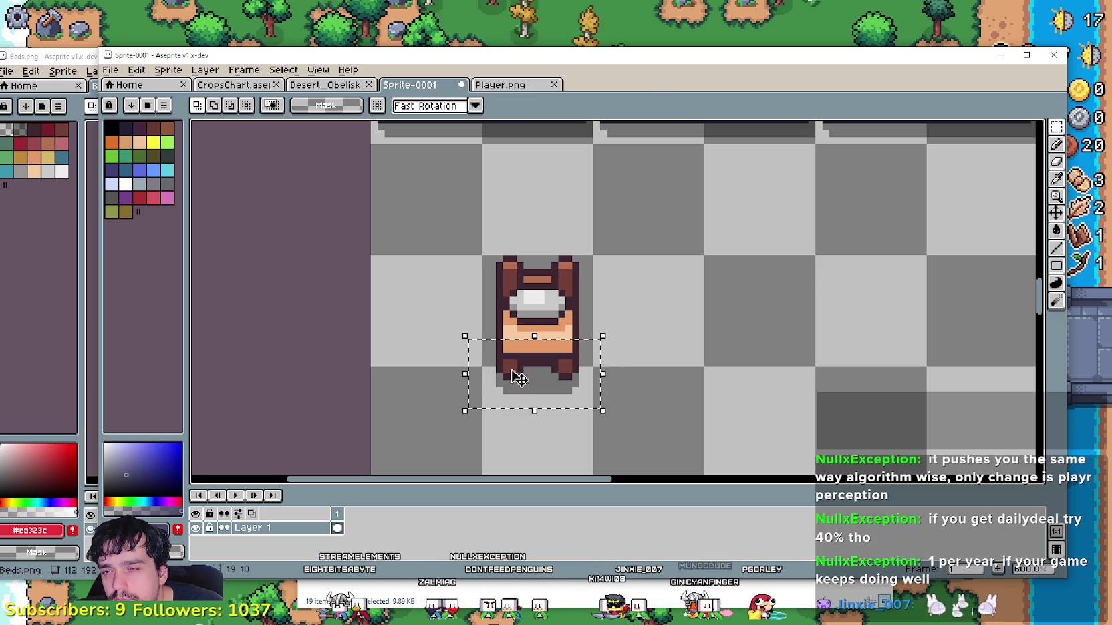
pyautogui.moveTo(521, 368); pyautogui.dragTo(524, 361)
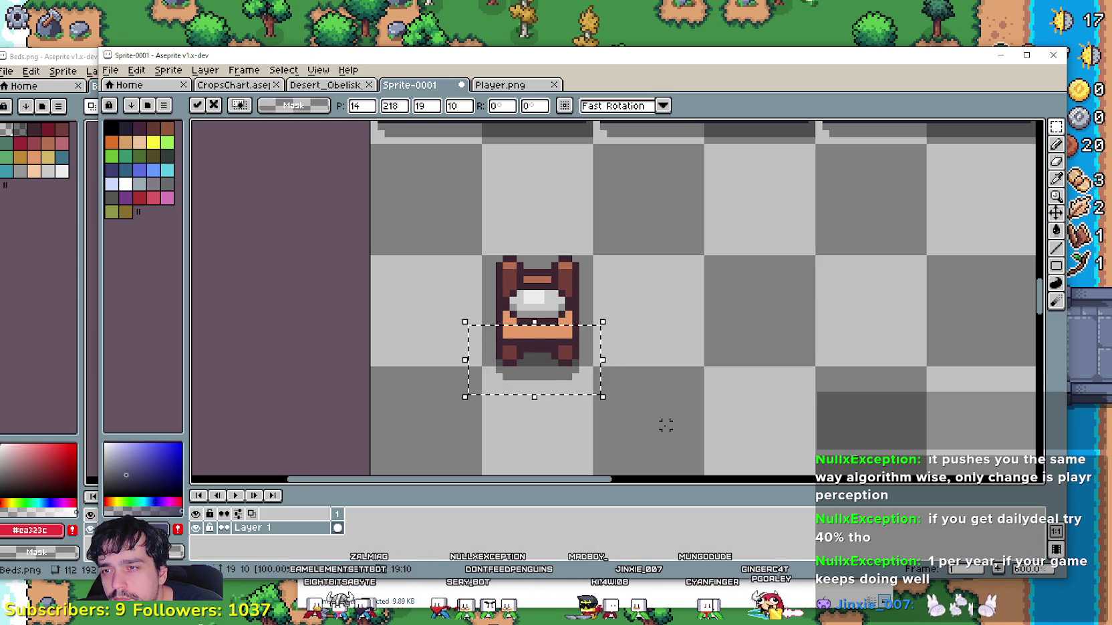
pyautogui.click(631, 397)
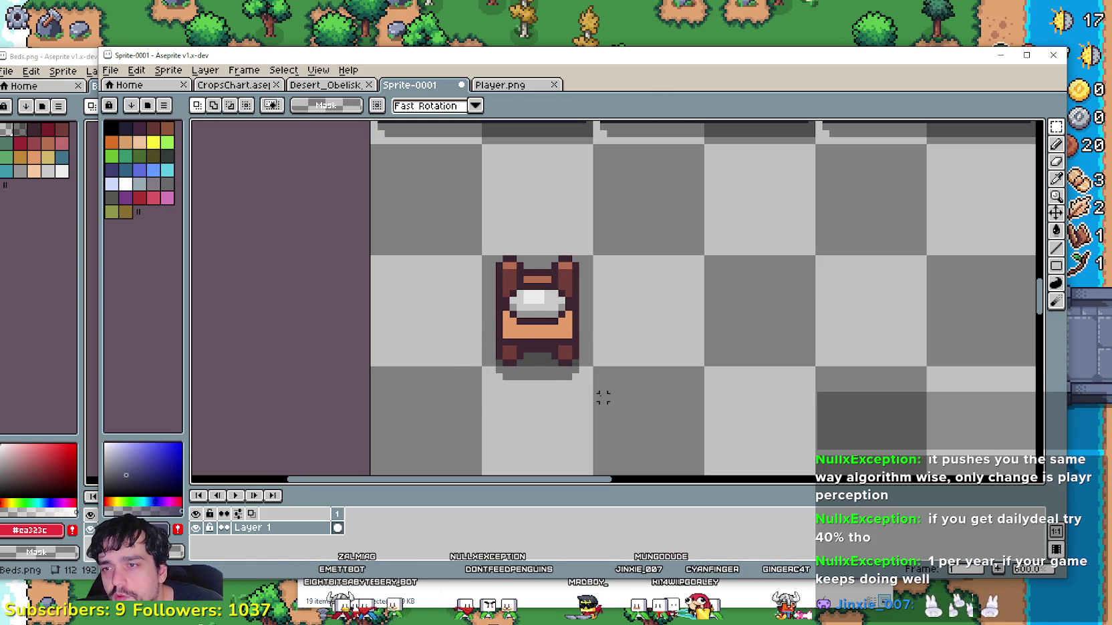
pyautogui.moveTo(450, 376); pyautogui.dragTo(429, 363)
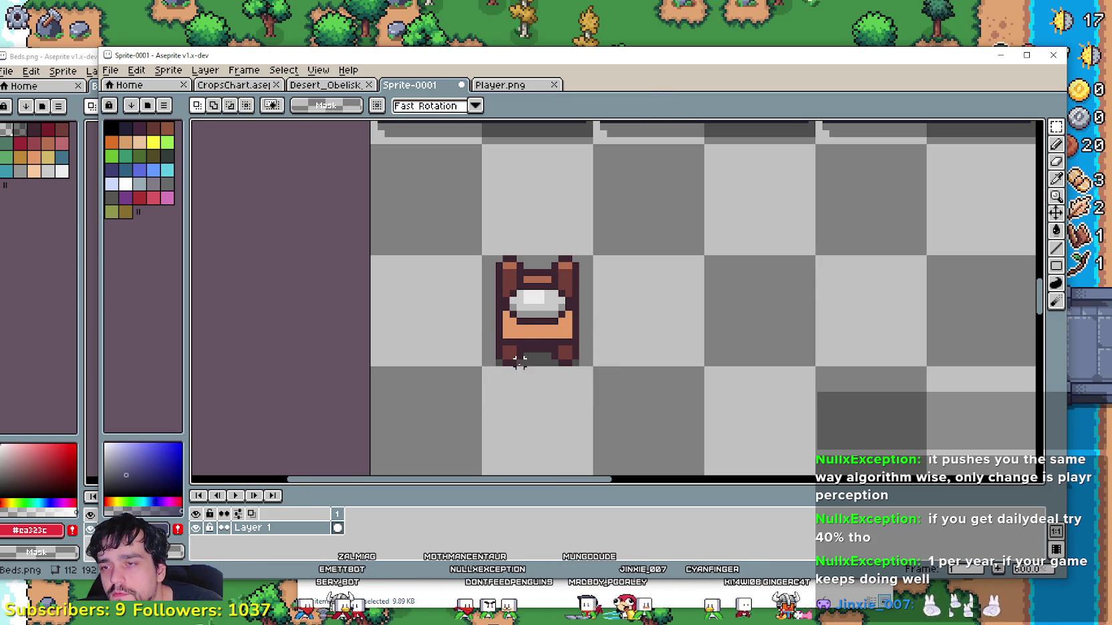
pyautogui.scroll(3, 520, 362)
pyautogui.hotkey('ctrl', 'a')
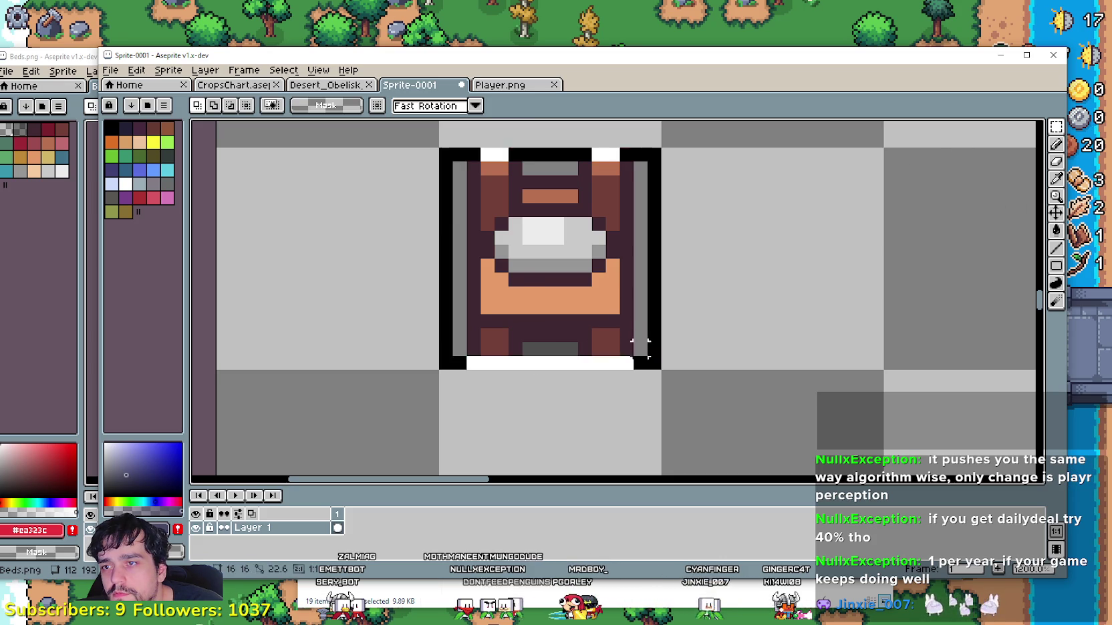
# - Select the bed's right half and slide it left toward the centre
pyautogui.scroll(-3, 561, 258)
pyautogui.click(1056, 230)
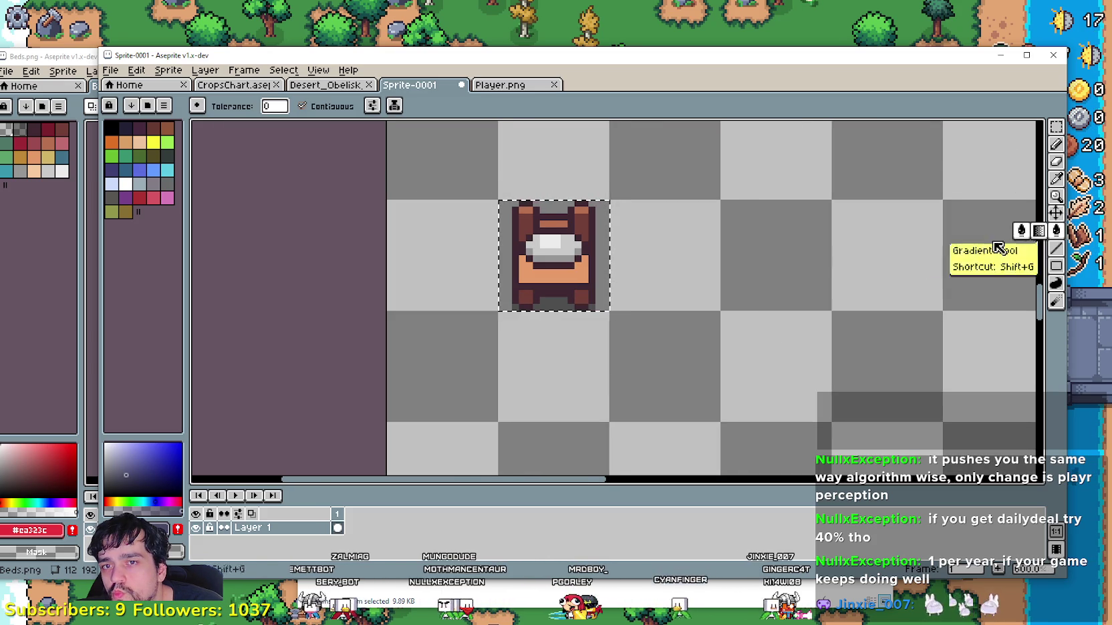
pyautogui.scroll(1, 659, 280)
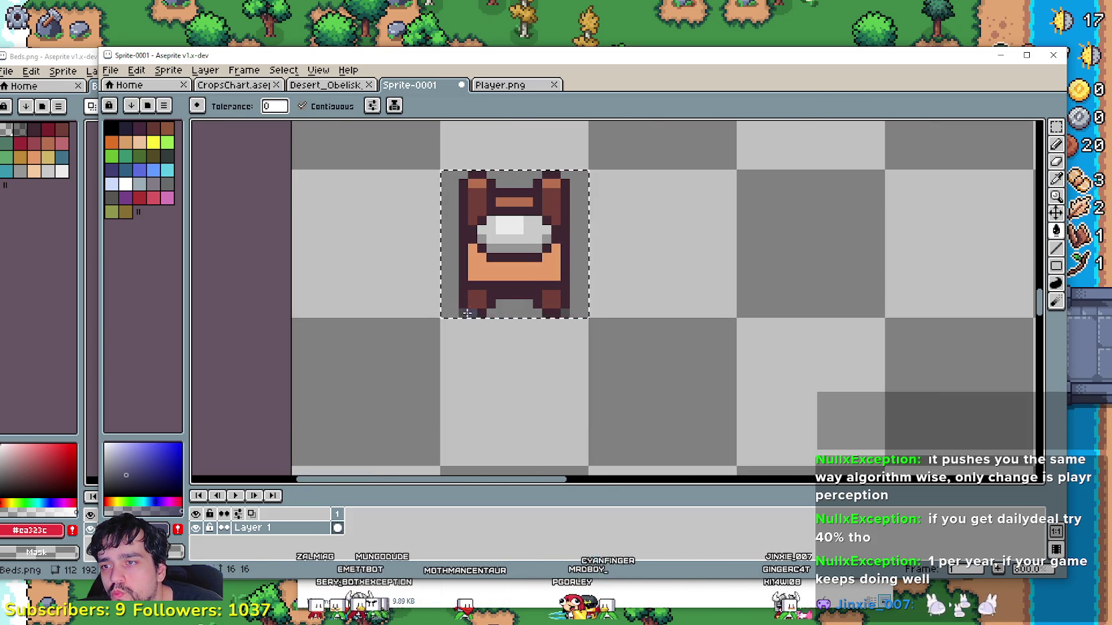
pyautogui.scroll(1, 495, 334)
pyautogui.scroll(-1, 514, 348)
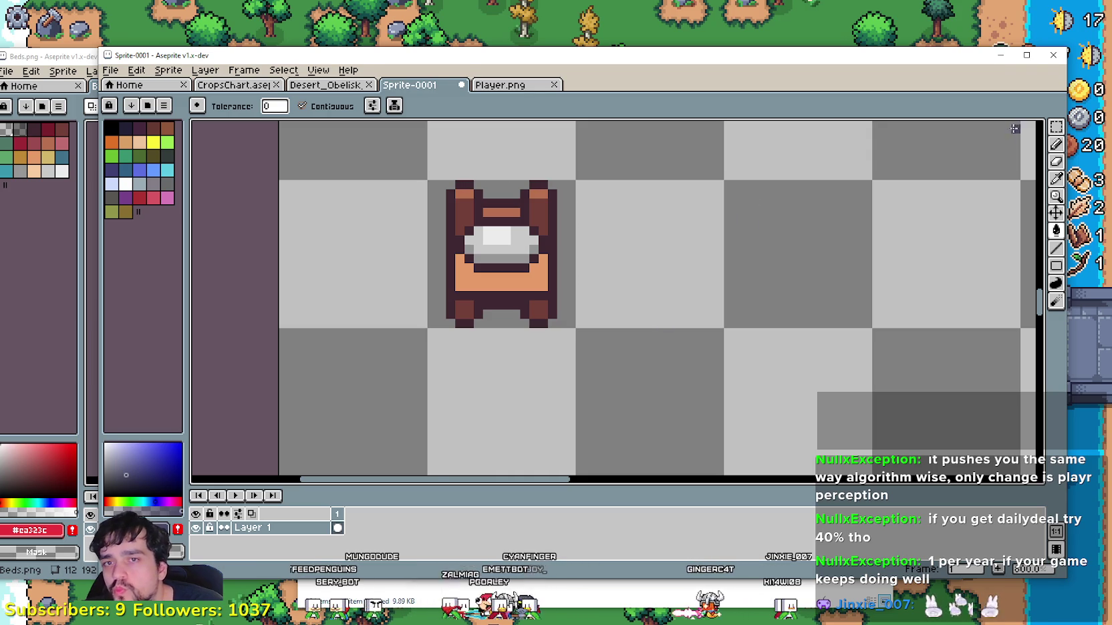
pyautogui.press('m')
pyautogui.moveTo(592, 165); pyautogui.dragTo(506, 353)
pyautogui.moveTo(558, 315)
pyautogui.mouseDown()
pyautogui.moveTo(529, 313)
pyautogui.moveTo(542, 316)
pyautogui.mouseUp()
pyautogui.click(634, 137)
# - Move the right half one more pixel left and commit
pyautogui.moveTo(635, 136); pyautogui.dragTo(490, 368)
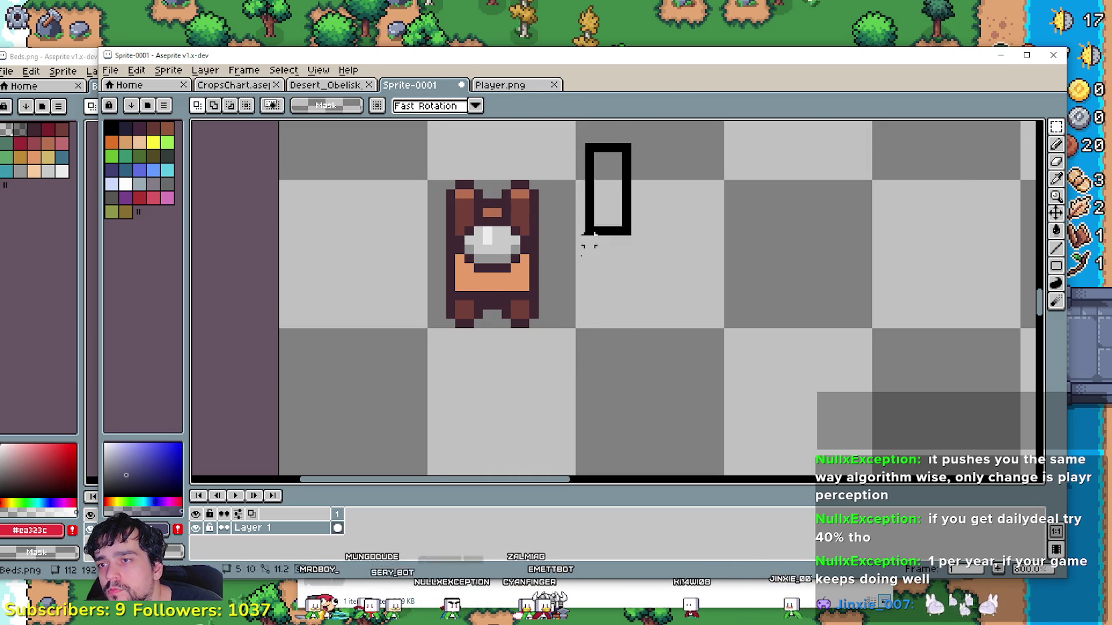
pyautogui.moveTo(540, 307); pyautogui.dragTo(531, 306)
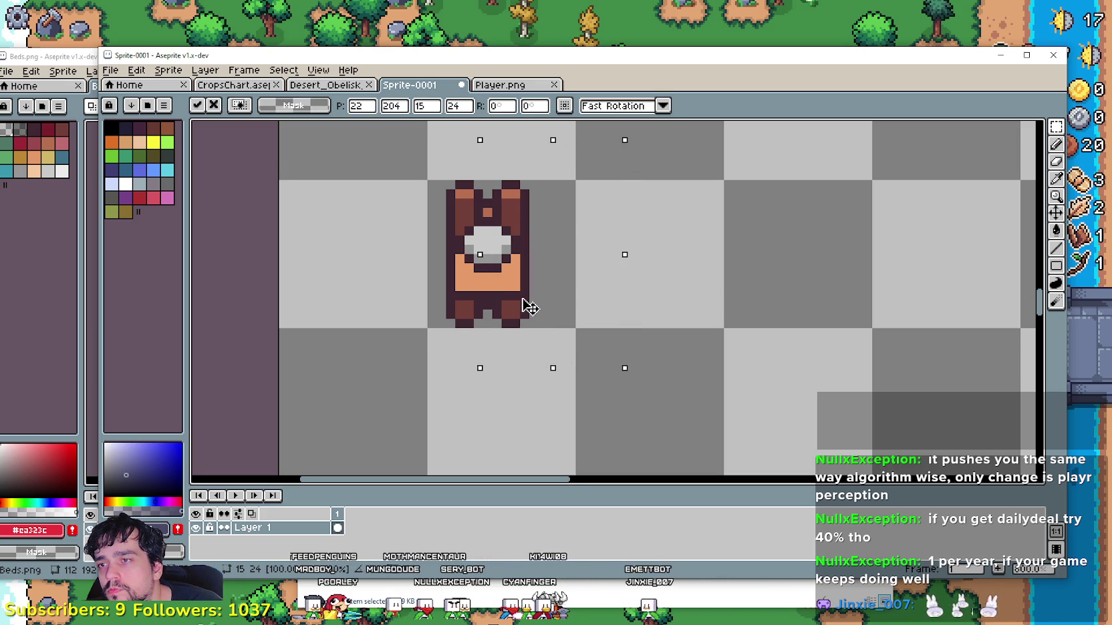
pyautogui.press('Return')
pyautogui.hotkey('ctrl', 'd')
# - Shift the whole bed sprite one pixel right and apply it
pyautogui.moveTo(365, 386); pyautogui.dragTo(578, 159)
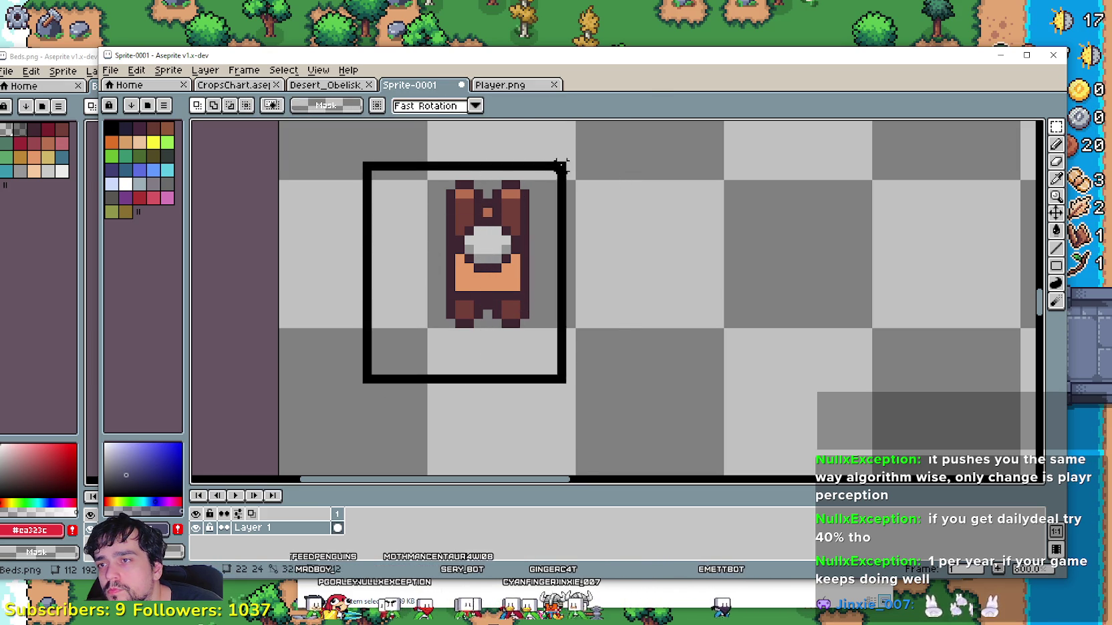
pyautogui.moveTo(463, 287); pyautogui.dragTo(472, 288)
pyautogui.press('Return')
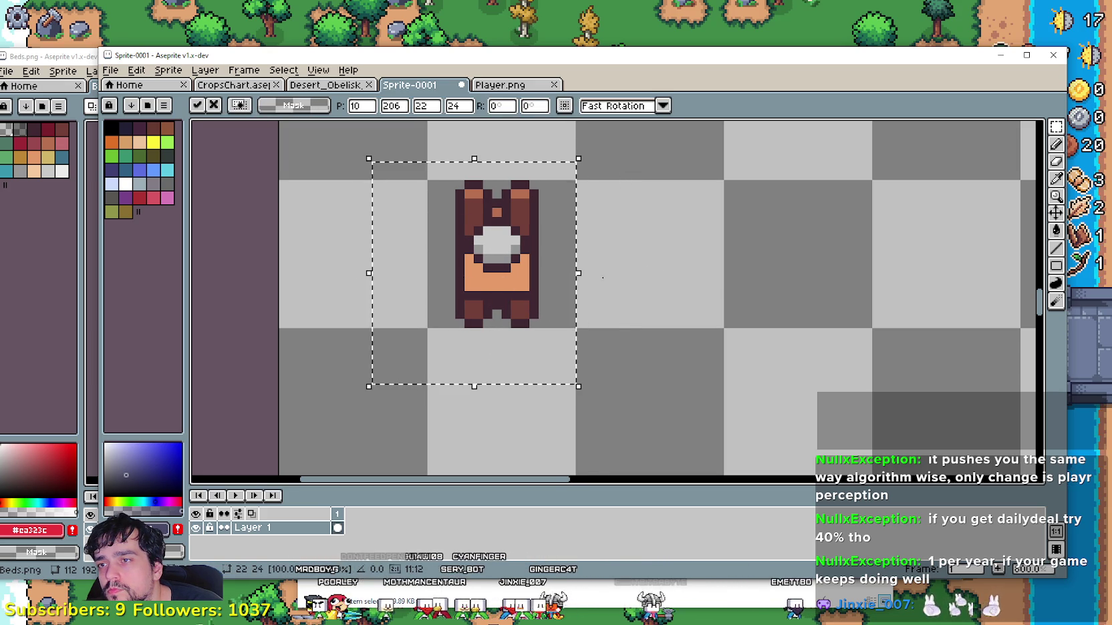
pyautogui.moveTo(596, 279); pyautogui.dragTo(596, 296)
pyautogui.scroll(2, 515, 265)
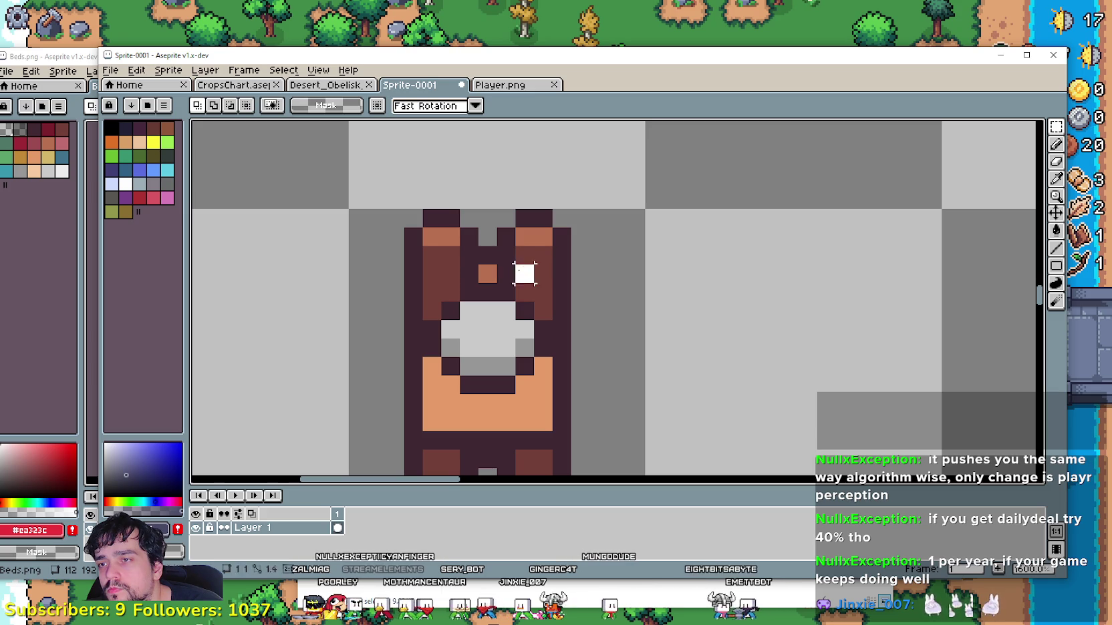
# - Shift the bed's top strip of pixels into a solid headboard and commit the move
pyautogui.moveTo(441, 274); pyautogui.dragTo(441, 274)
pyautogui.scroll(-1, 503, 279)
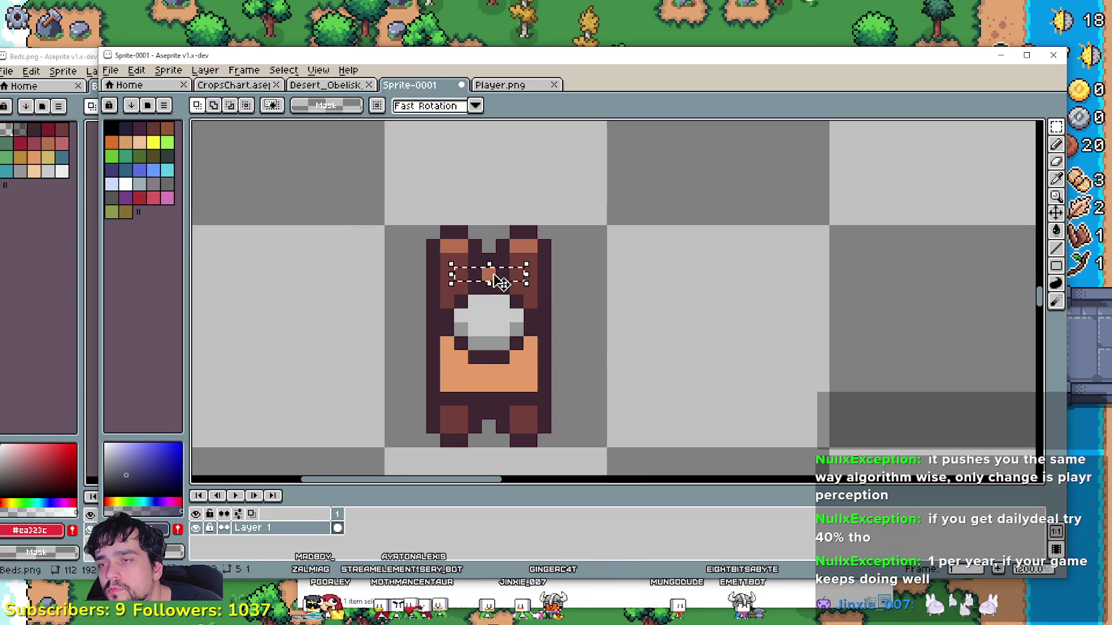
pyautogui.scroll(-1, 530, 245)
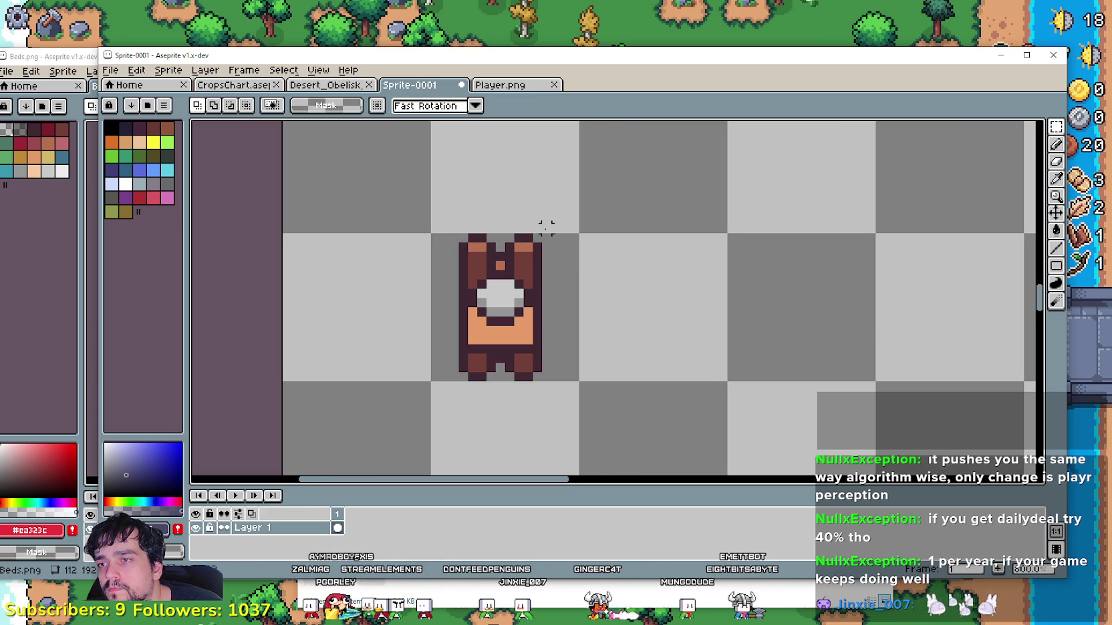
pyautogui.moveTo(434, 244)
pyautogui.mouseDown()
pyautogui.moveTo(551, 254)
pyautogui.moveTo(519, 271)
pyautogui.moveTo(493, 253)
pyautogui.mouseUp()
pyautogui.click(472, 280)
pyautogui.click(518, 244)
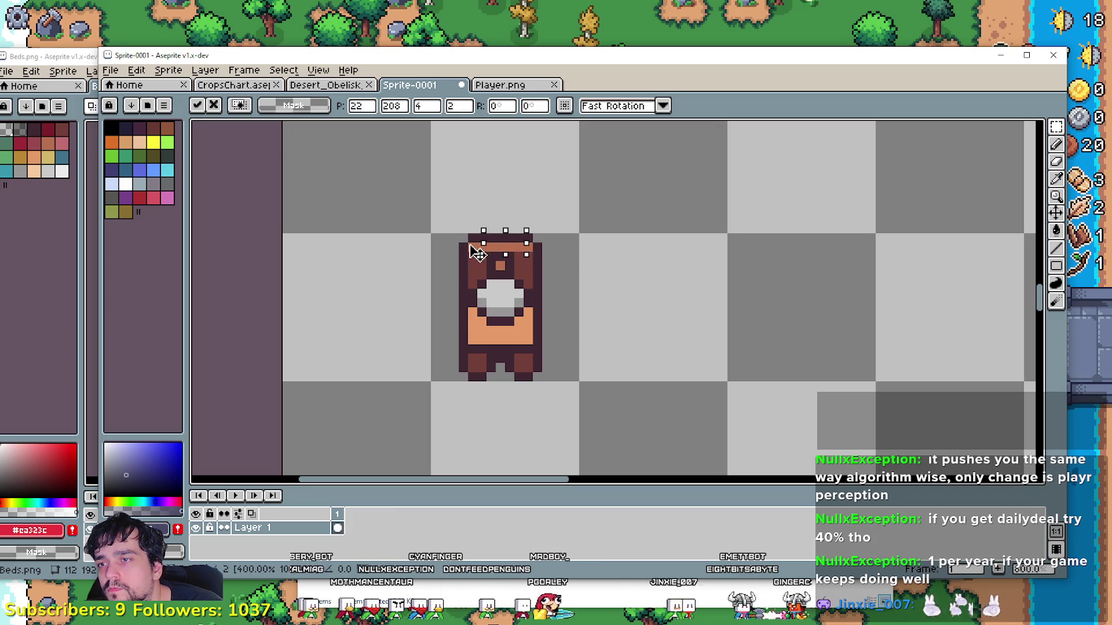
pyautogui.press('Return')
pyautogui.scroll(-1, 494, 267)
pyautogui.scroll(2, 521, 254)
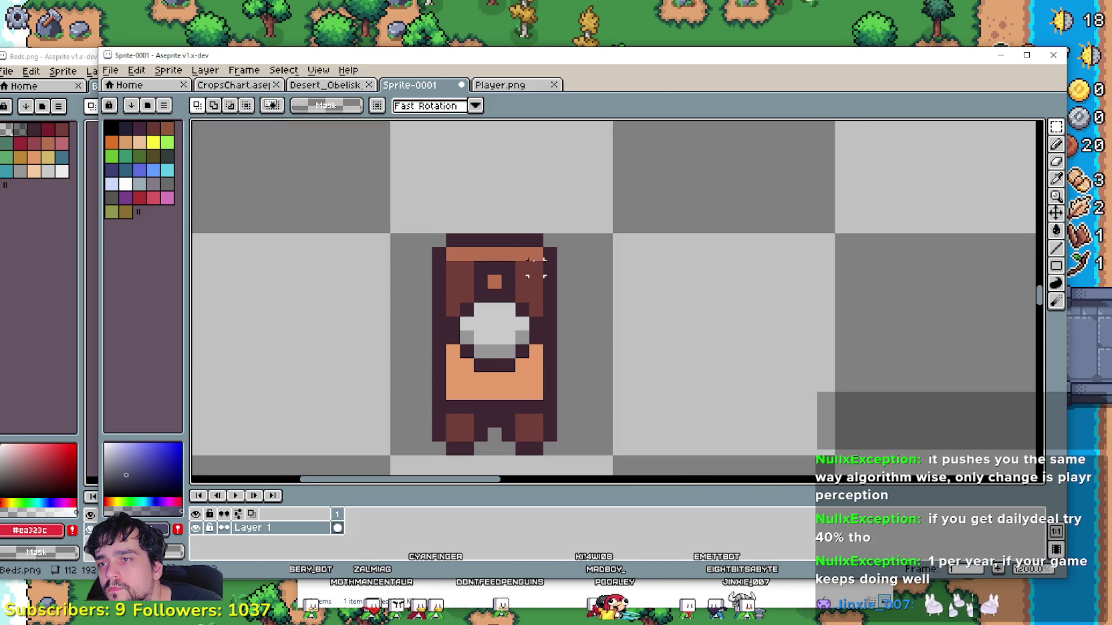
pyautogui.moveTo(529, 274)
pyautogui.mouseDown()
pyautogui.moveTo(529, 288)
pyautogui.moveTo(511, 274)
pyautogui.mouseUp()
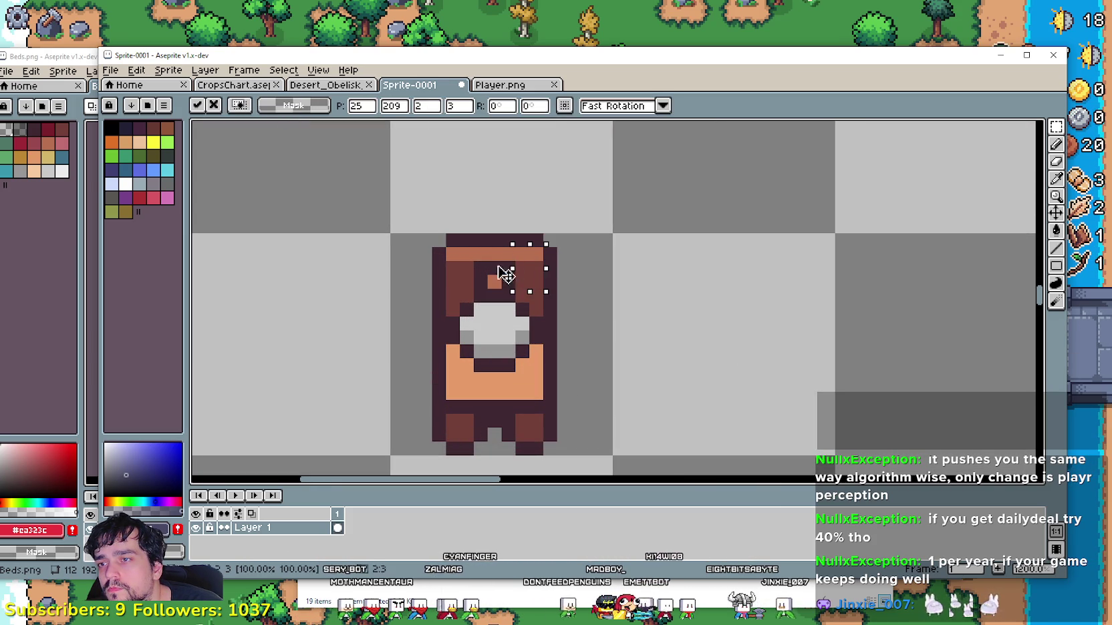
pyautogui.press('Return')
# - Tidy the bed's legs by shifting the bottom leg pixels sideways
pyautogui.moveTo(409, 224); pyautogui.dragTo(573, 267)
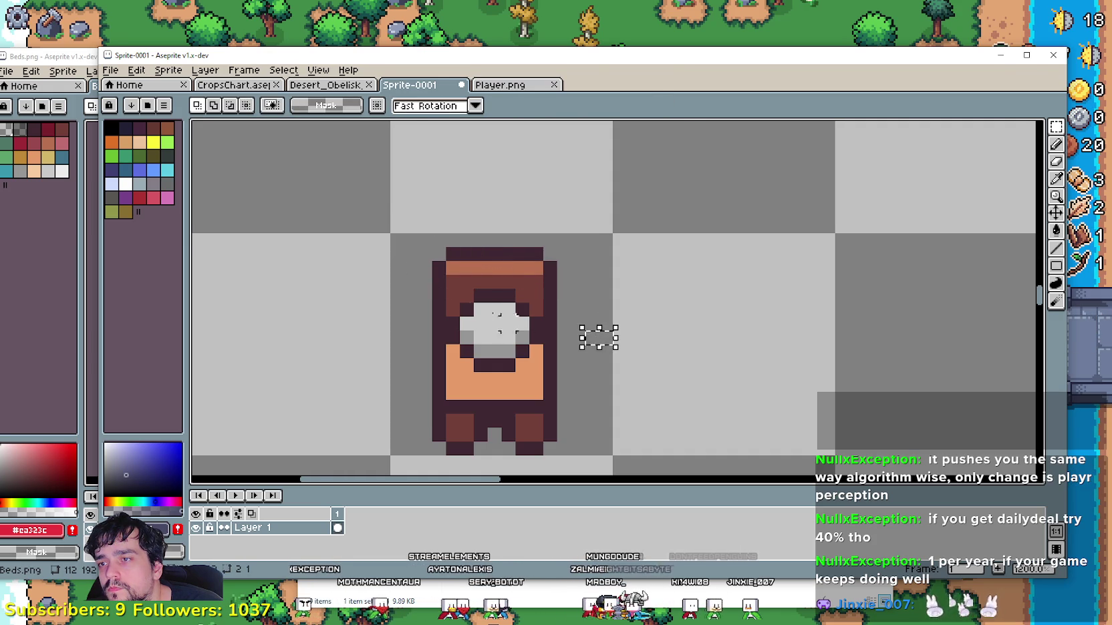
pyautogui.scroll(-3, 535, 318)
pyautogui.scroll(1, 534, 318)
pyautogui.scroll(2, 566, 300)
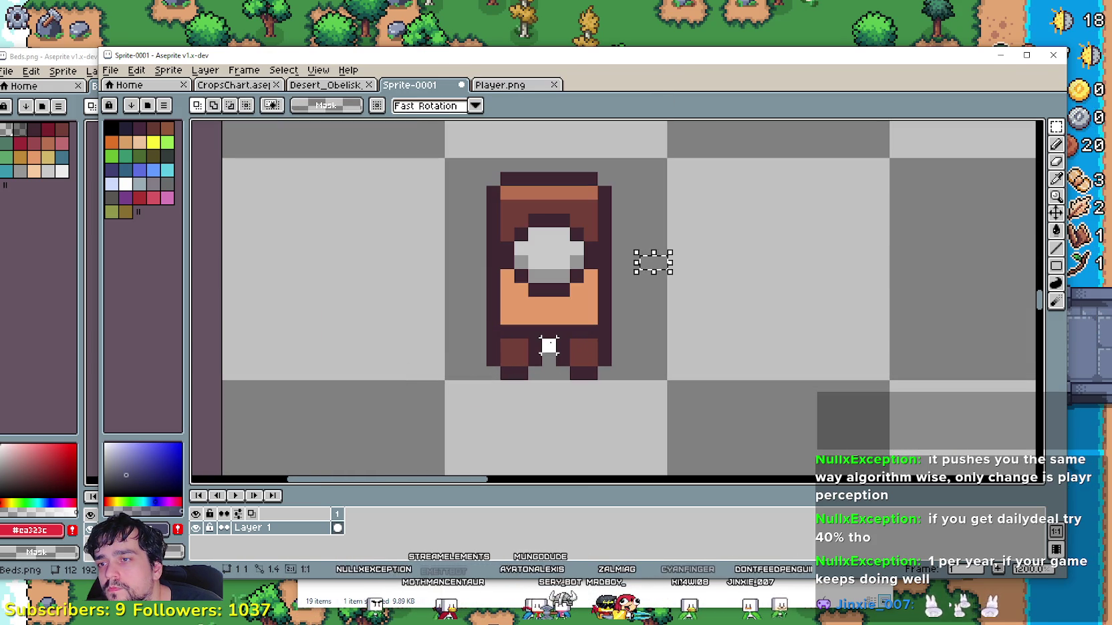
pyautogui.moveTo(537, 334); pyautogui.dragTo(583, 367)
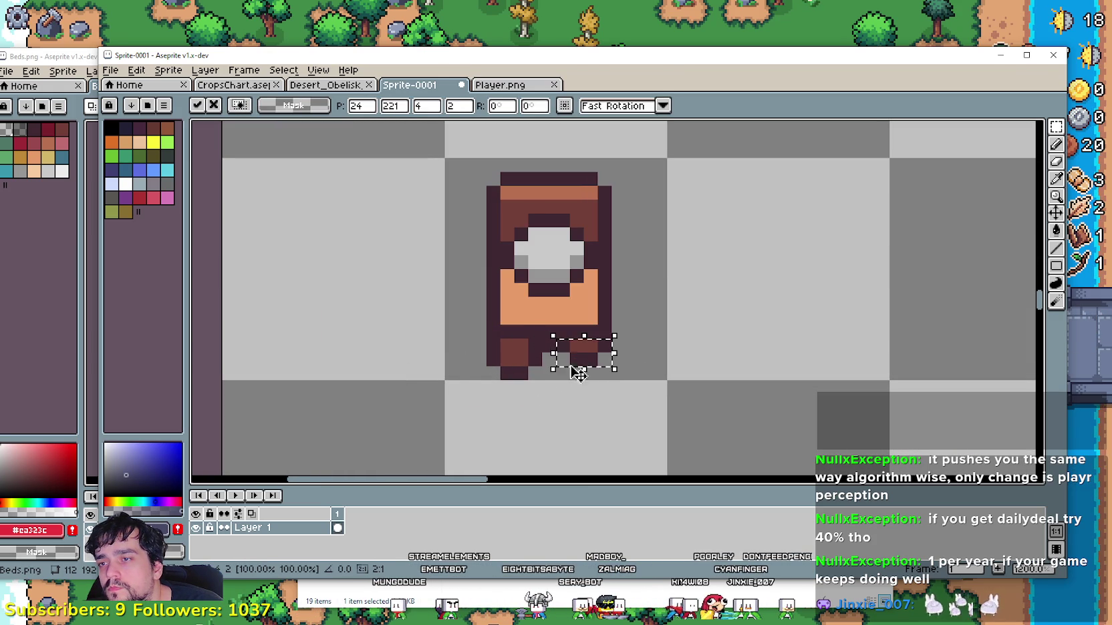
pyautogui.moveTo(442, 369); pyautogui.dragTo(544, 337)
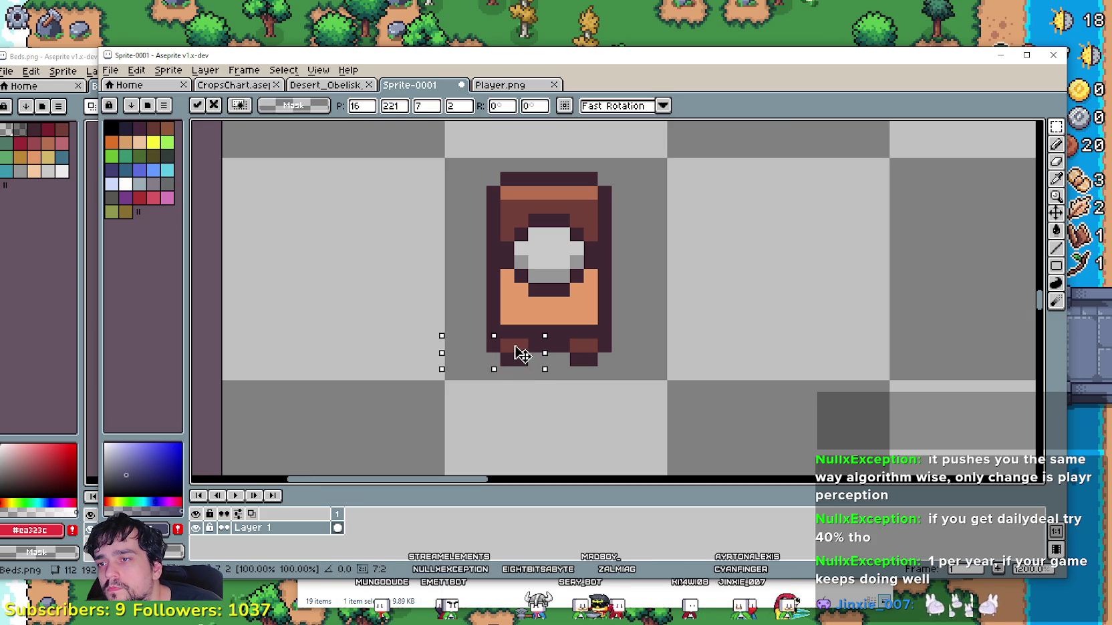
pyautogui.click(534, 387)
pyautogui.click(533, 342)
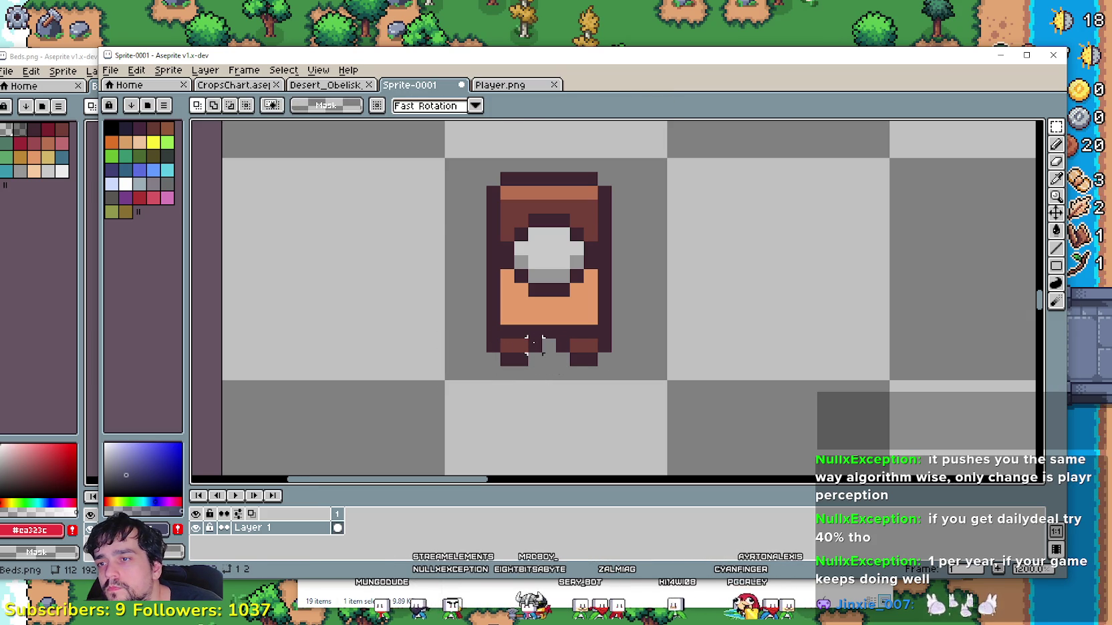
# - Move another pixel strip up onto the headboard to complete it
pyautogui.scroll(-1, 632, 372)
pyautogui.scroll(-1, 635, 369)
pyautogui.scroll(-1, 638, 366)
pyautogui.scroll(-1, 640, 365)
pyautogui.scroll(-1, 621, 369)
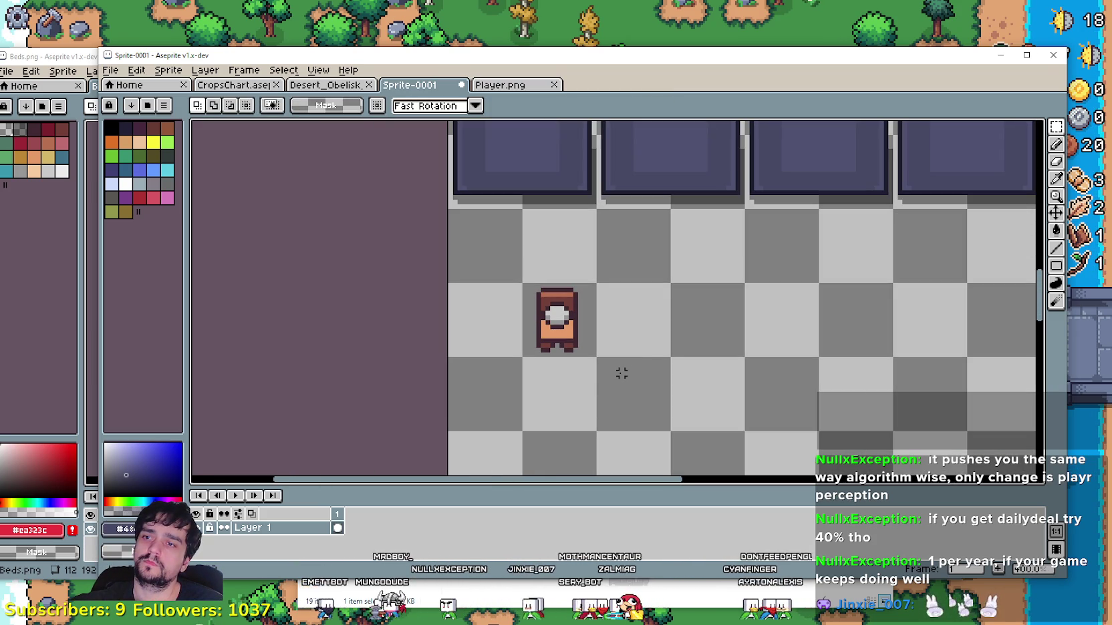
pyautogui.scroll(1, 568, 307)
pyautogui.scroll(5, 518, 280)
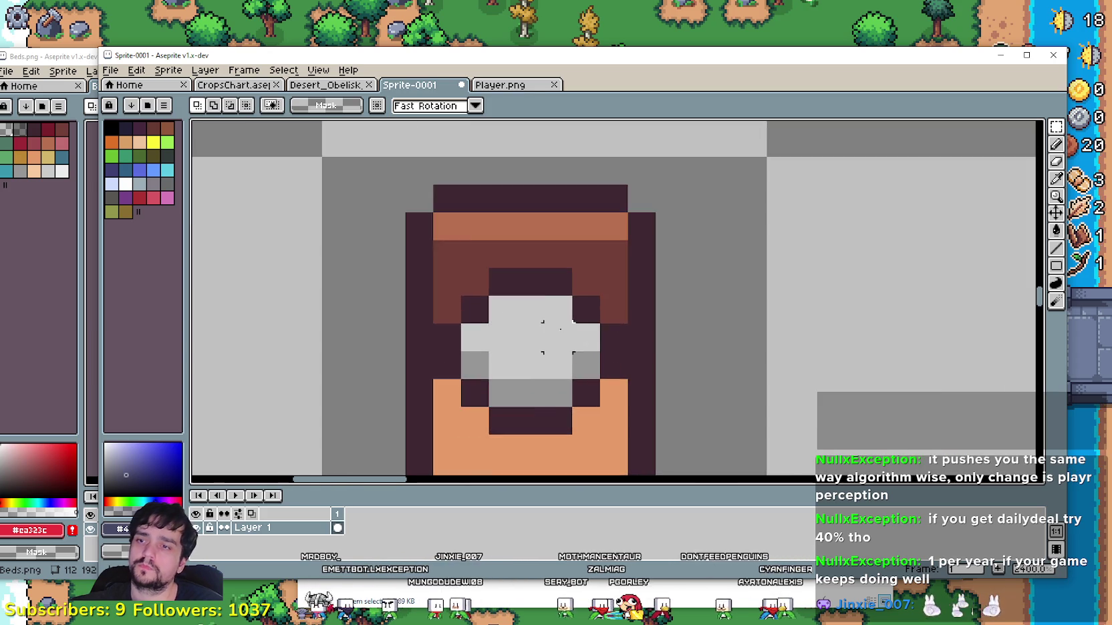
pyautogui.scroll(-2, 511, 320)
pyautogui.moveTo(516, 291)
pyautogui.mouseDown()
pyautogui.moveTo(578, 324)
pyautogui.moveTo(567, 314)
pyautogui.moveTo(555, 336)
pyautogui.mouseUp()
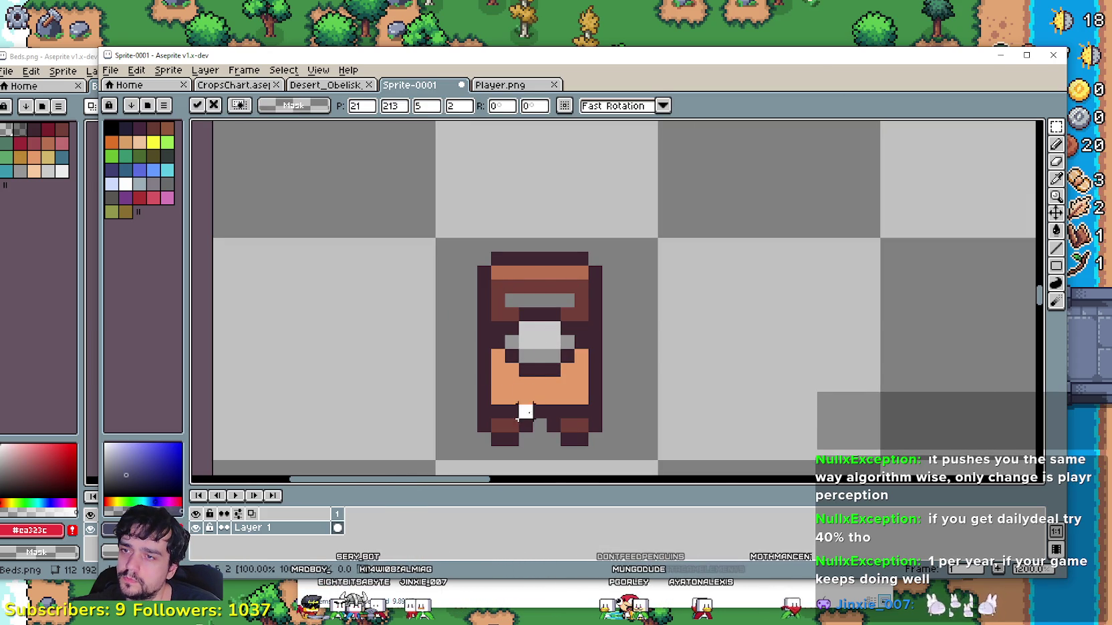
pyautogui.click(526, 409)
pyautogui.moveTo(464, 227)
pyautogui.mouseDown()
pyautogui.moveTo(609, 274)
pyautogui.moveTo(610, 284)
pyautogui.mouseUp()
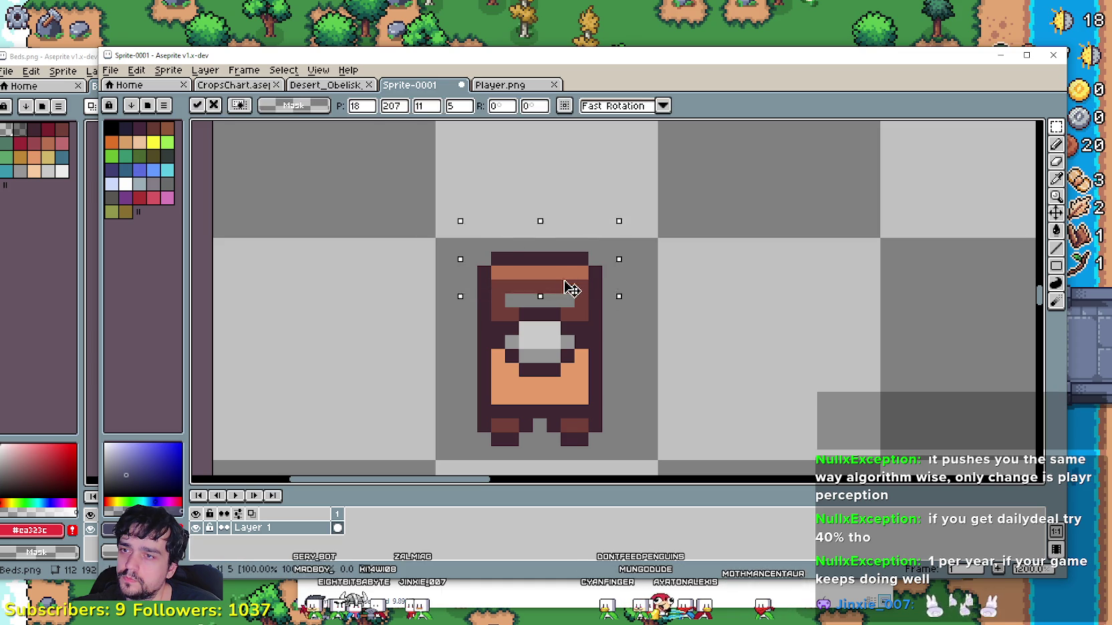
pyautogui.click(664, 367)
# - Raise the whole bed sprite by one pixel
pyautogui.scroll(-1, 614, 401)
pyautogui.moveTo(531, 433); pyautogui.dragTo(649, 314)
pyautogui.moveTo(609, 391); pyautogui.dragTo(614, 388)
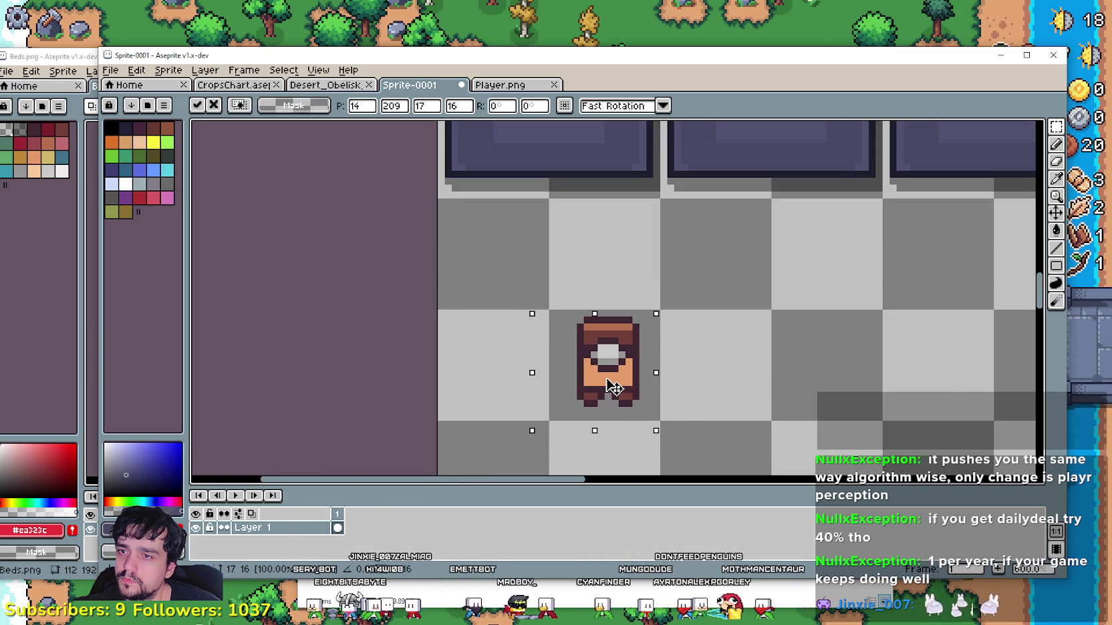
pyautogui.click(606, 437)
# - Reselect the sprite and move its window aside to reveal Beds.png
pyautogui.scroll(-1, 670, 389)
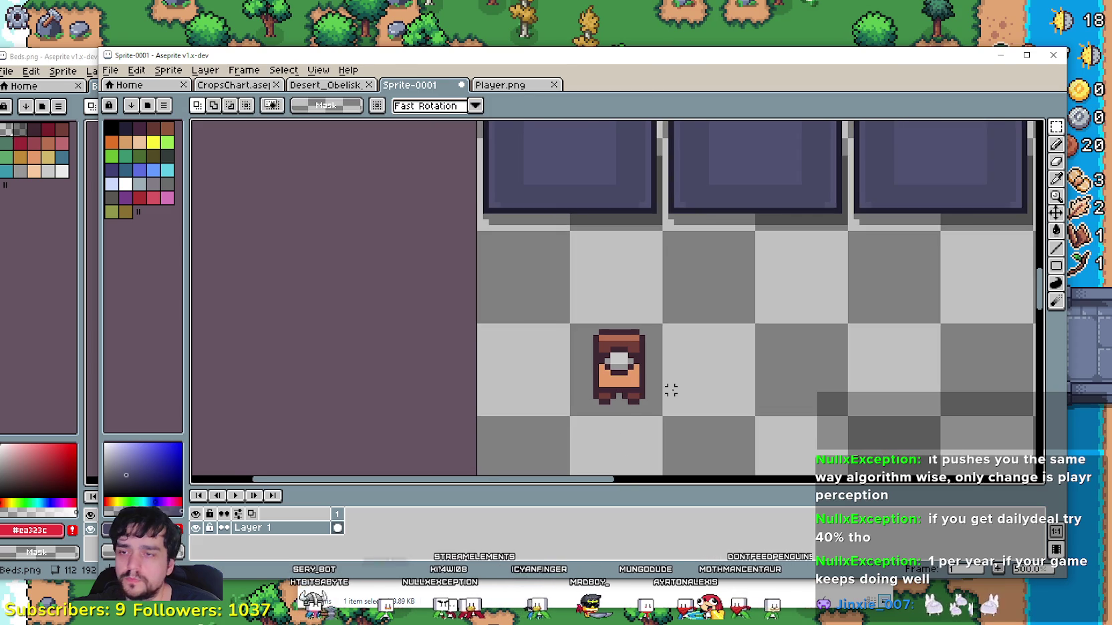
pyautogui.hscroll(-1, 731, 351)
pyautogui.hotkey('ctrl', 'shift', 'd')
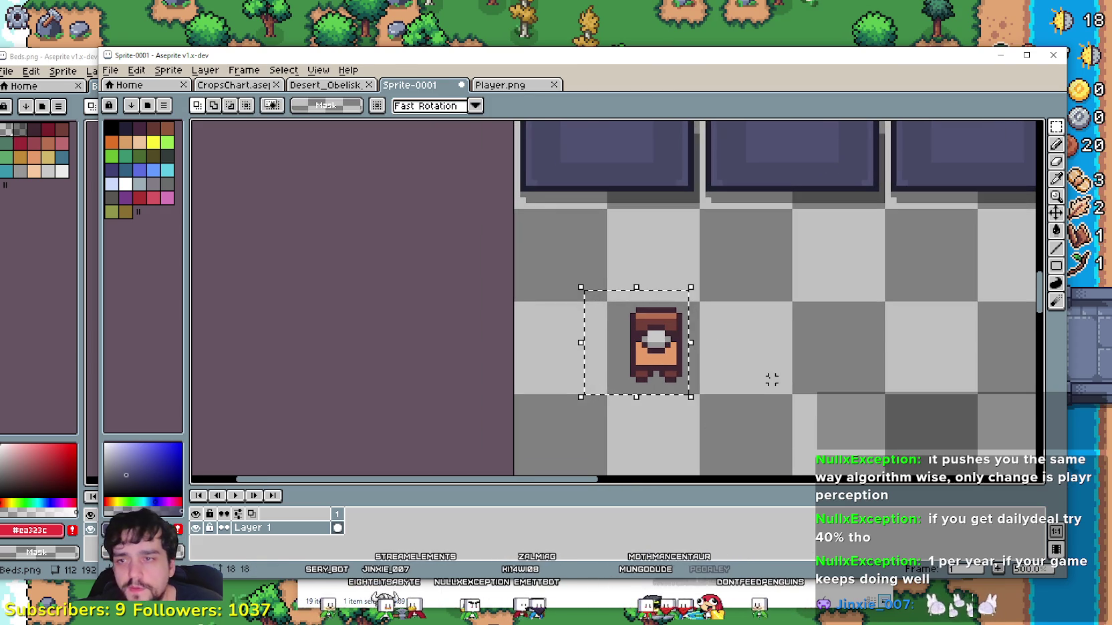
pyautogui.scroll(-1, 719, 367)
pyautogui.scroll(1, 712, 355)
pyautogui.scroll(2, 679, 356)
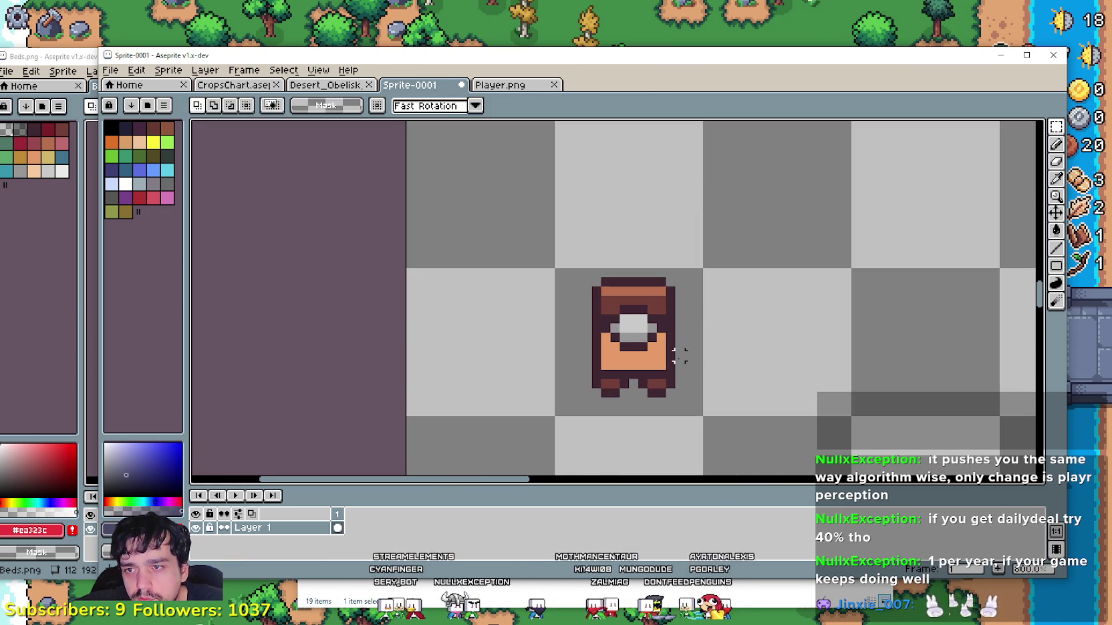
pyautogui.moveTo(555, 63)
pyautogui.mouseDown()
pyautogui.moveTo(612, 569)
pyautogui.moveTo(560, 153)
pyautogui.moveTo(491, 580)
pyautogui.moveTo(494, 33)
pyautogui.moveTo(503, 366)
pyautogui.moveTo(485, 107)
pyautogui.mouseUp()
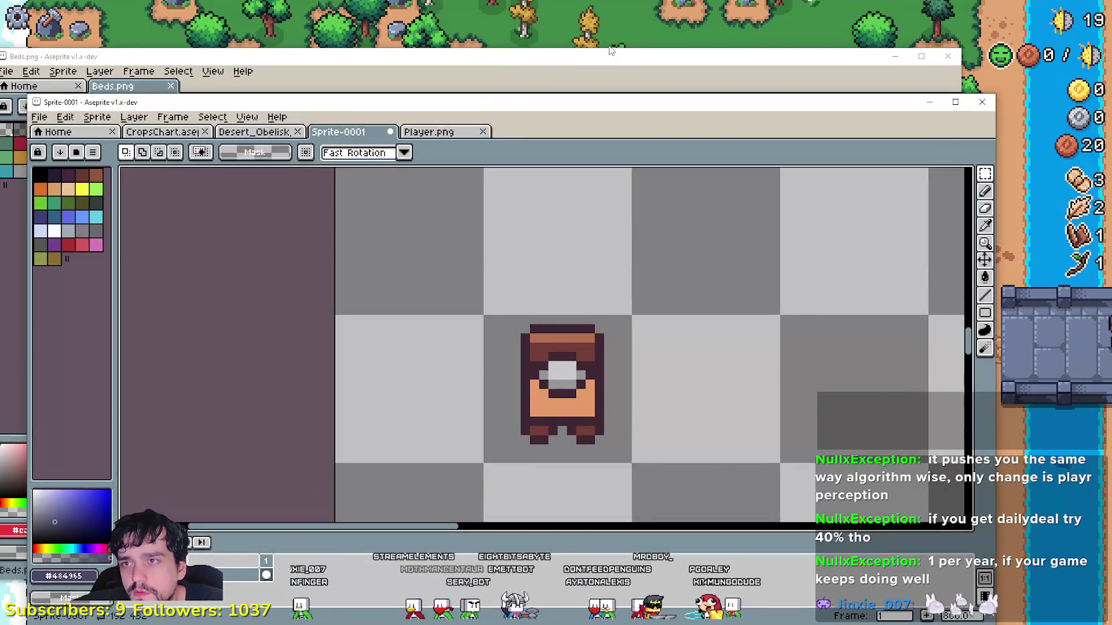
# - Copy the orange blanket pixels from Beds.png and paste them beside the sprite
pyautogui.click(608, 69)
pyautogui.scroll(2, 718, 272)
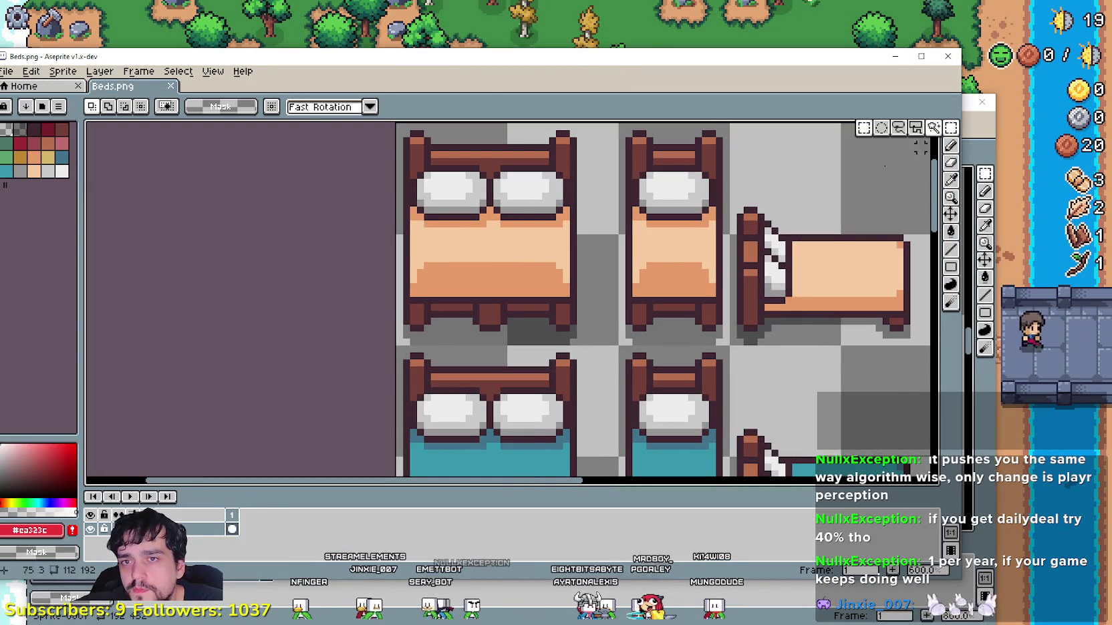
pyautogui.scroll(1, 669, 267)
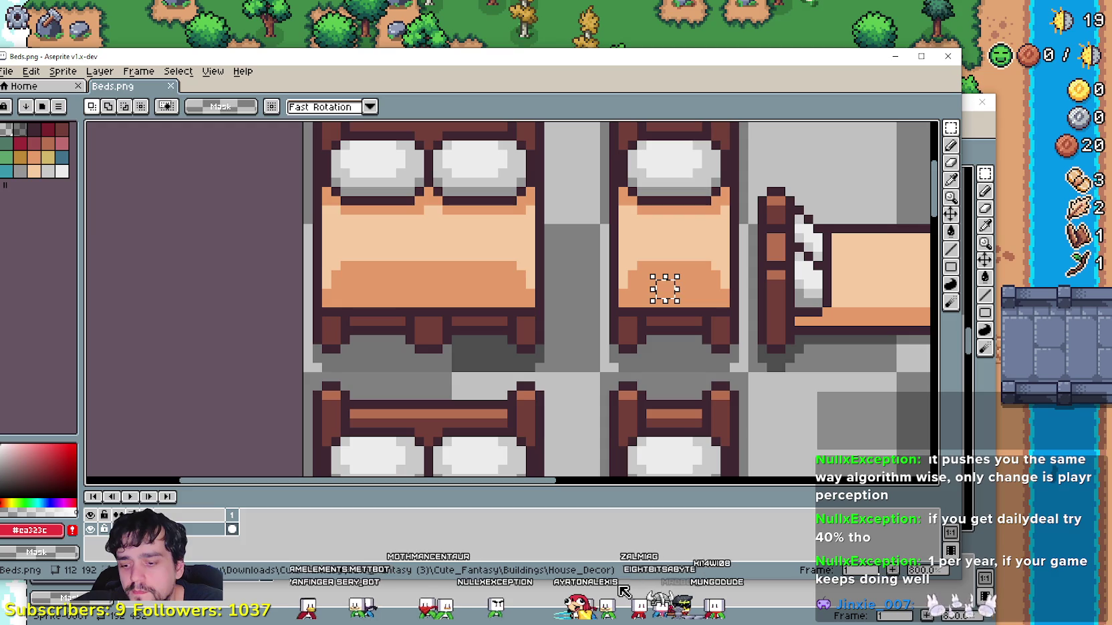
pyautogui.hotkey('alt', 'Tab')
pyautogui.scroll(2, 821, 394)
pyautogui.hotkey('ctrl', 'v')
pyautogui.scroll(1, 821, 394)
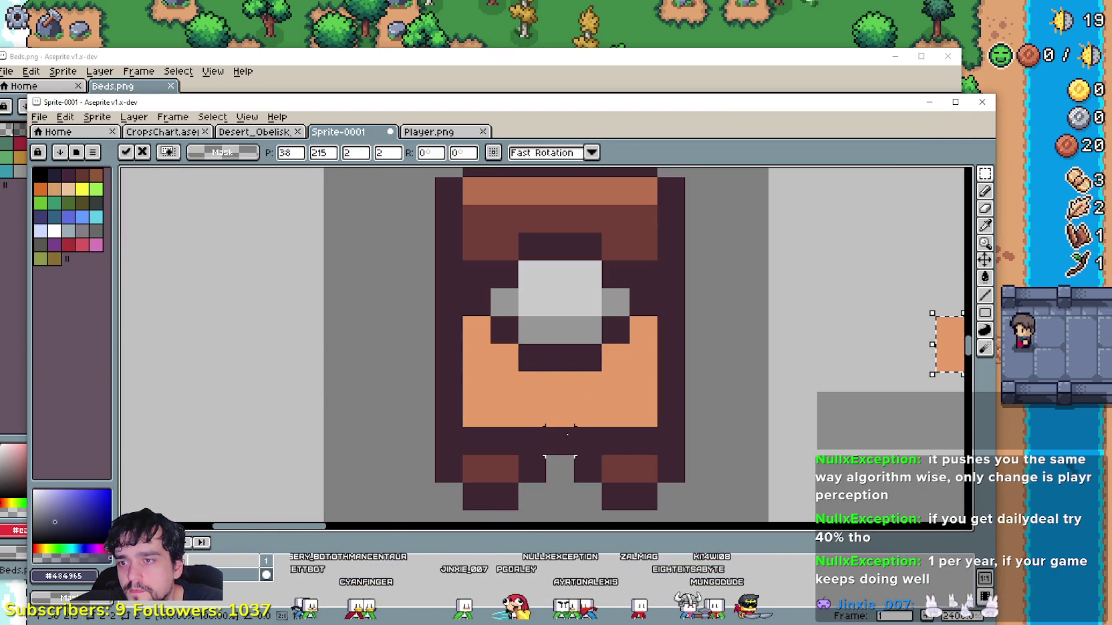
pyautogui.scroll(-2, 821, 394)
pyautogui.moveTo(640, 412); pyautogui.dragTo(758, 391)
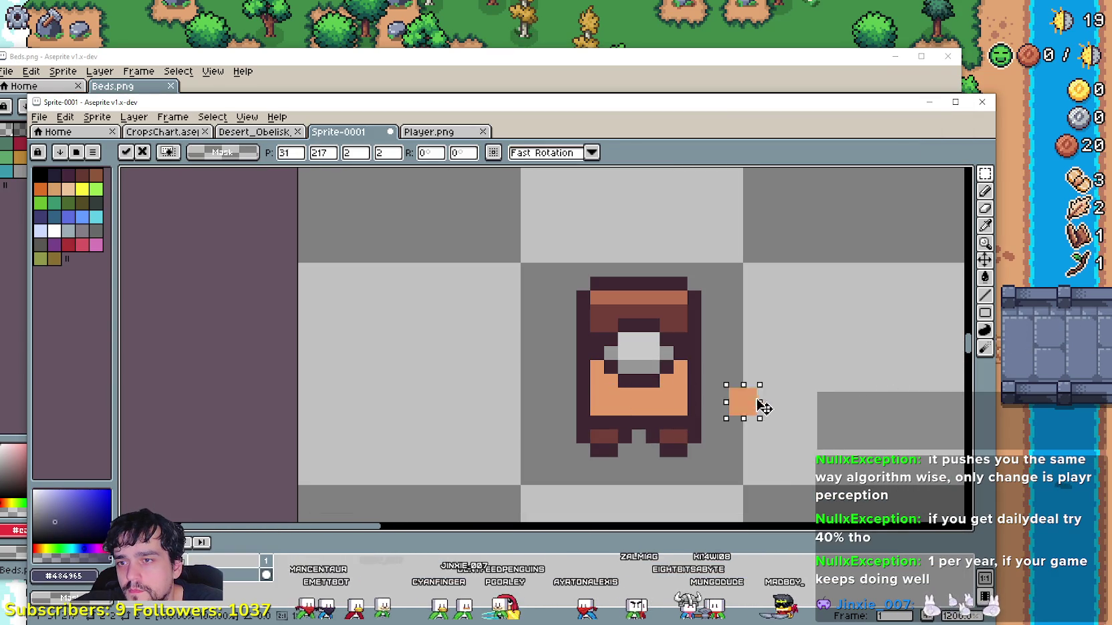
# - Paste a small pixel block onto the Beds.png artwork, nudged one pixel right
pyautogui.hotkey('alt', 'Tab')
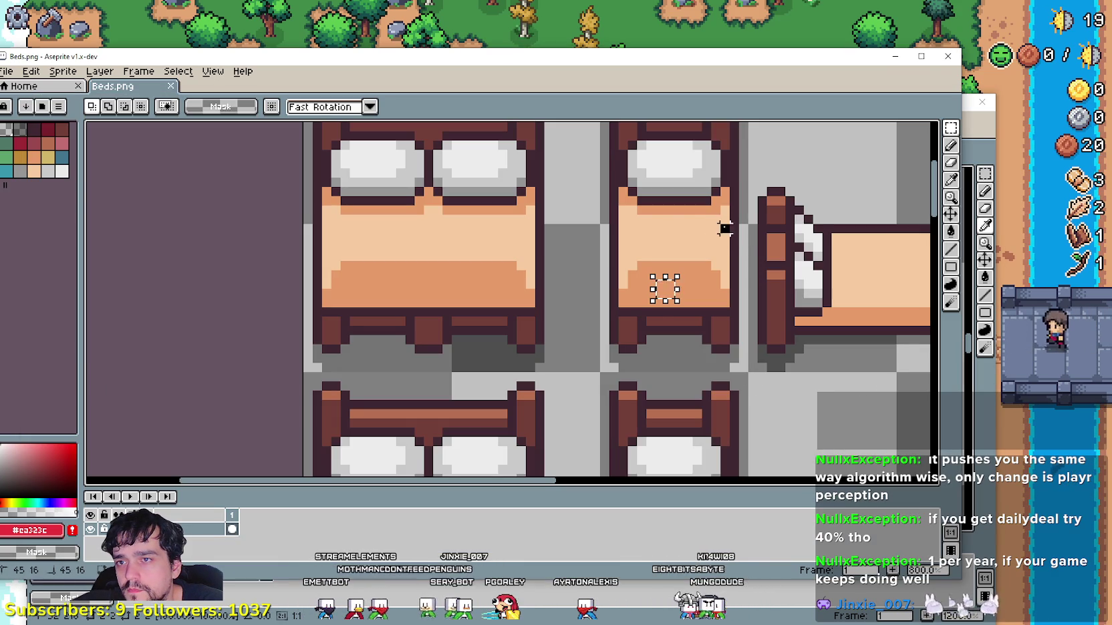
pyautogui.hotkey('ctrl', 'v')
pyautogui.scroll(3, 687, 228)
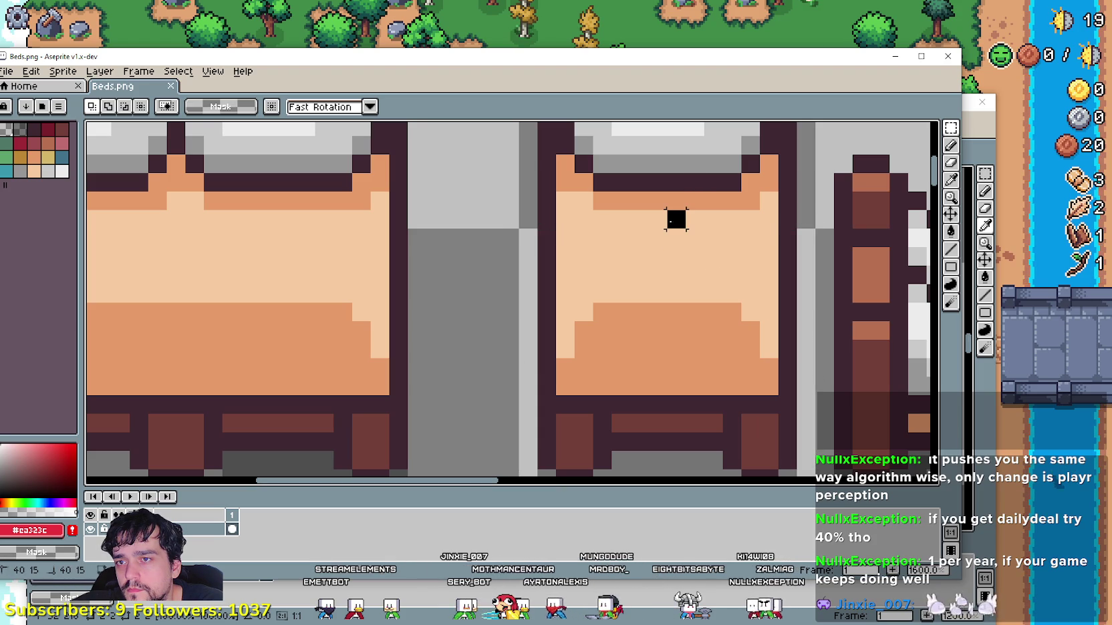
pyautogui.press('Right')
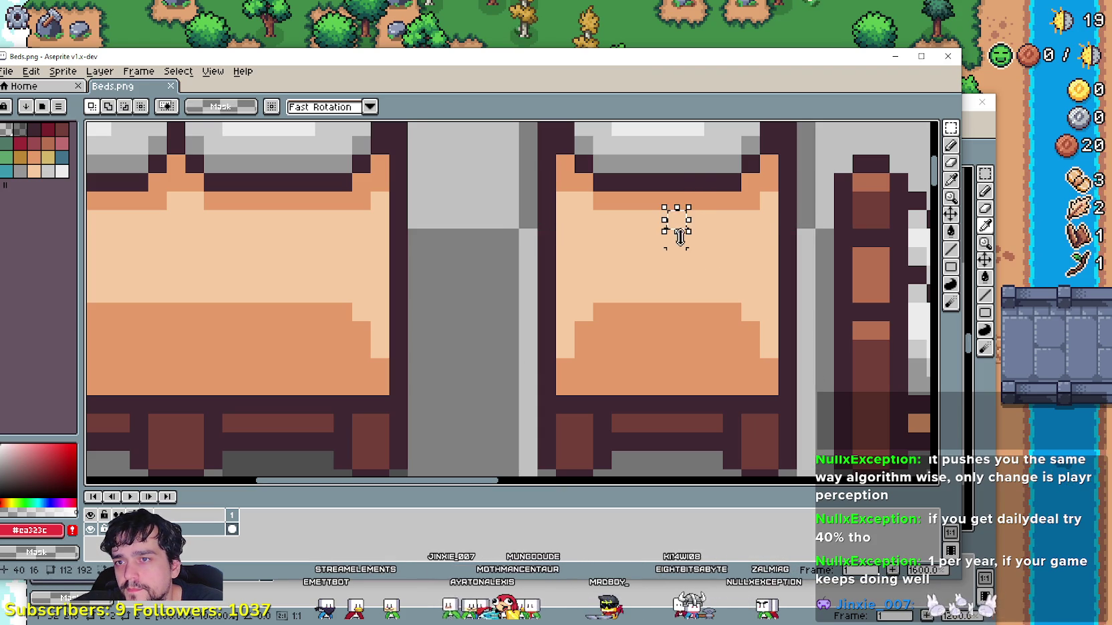
pyautogui.hotkey('alt', 'Tab')
pyautogui.press('Return')
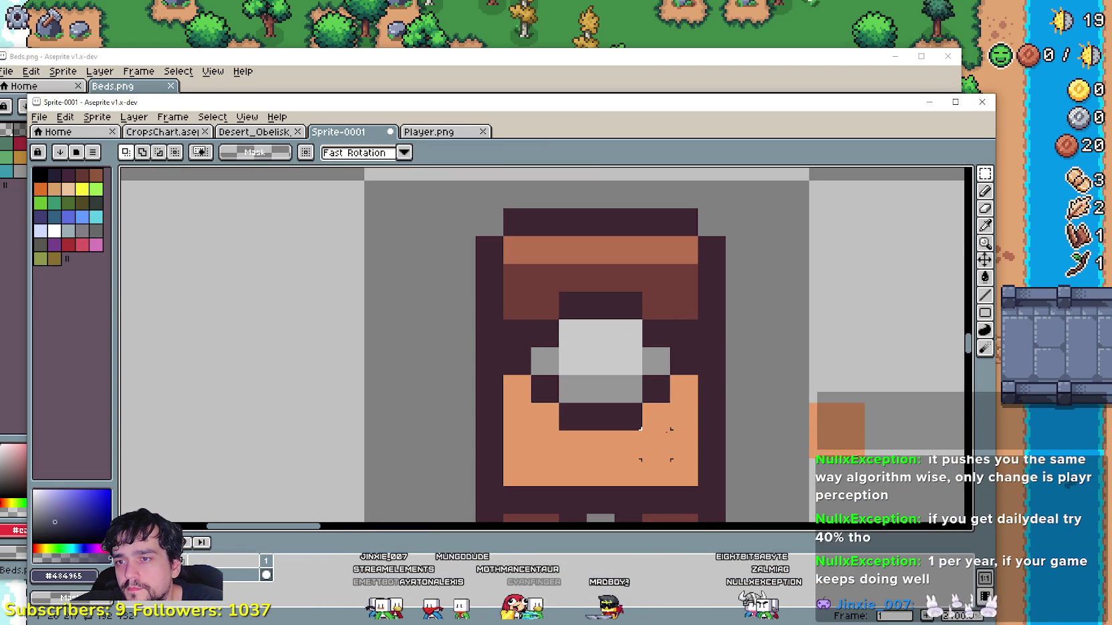
# - Paste the peach block onto the blanket left of the pillow, two pixels lower
pyautogui.hotkey('ctrl', 'v')
pyautogui.moveTo(555, 389); pyautogui.dragTo(556, 446)
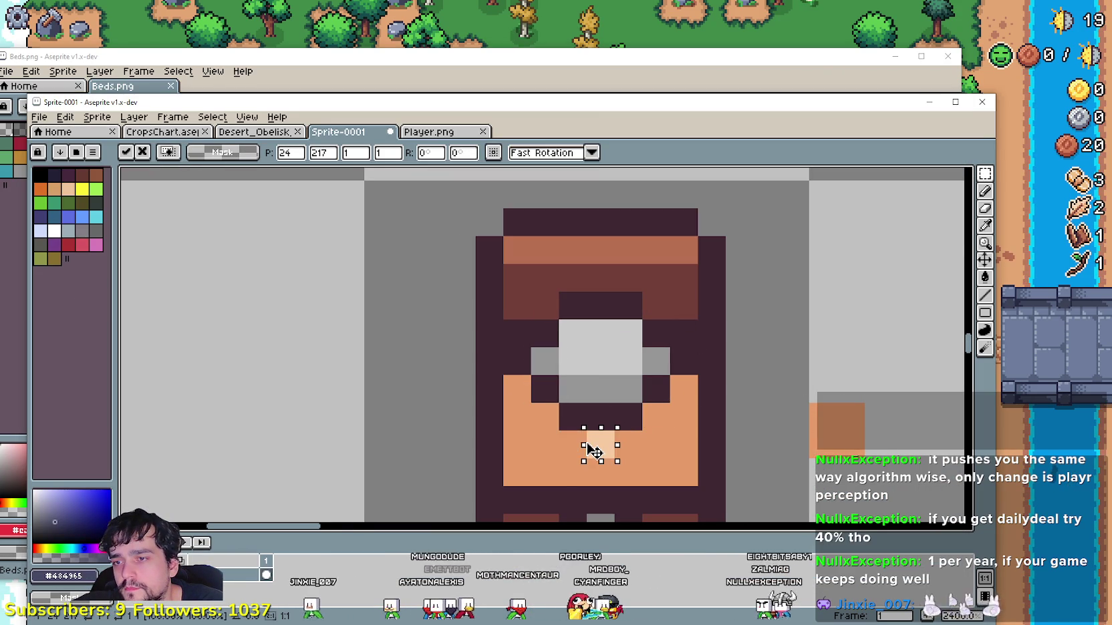
pyautogui.press('Return')
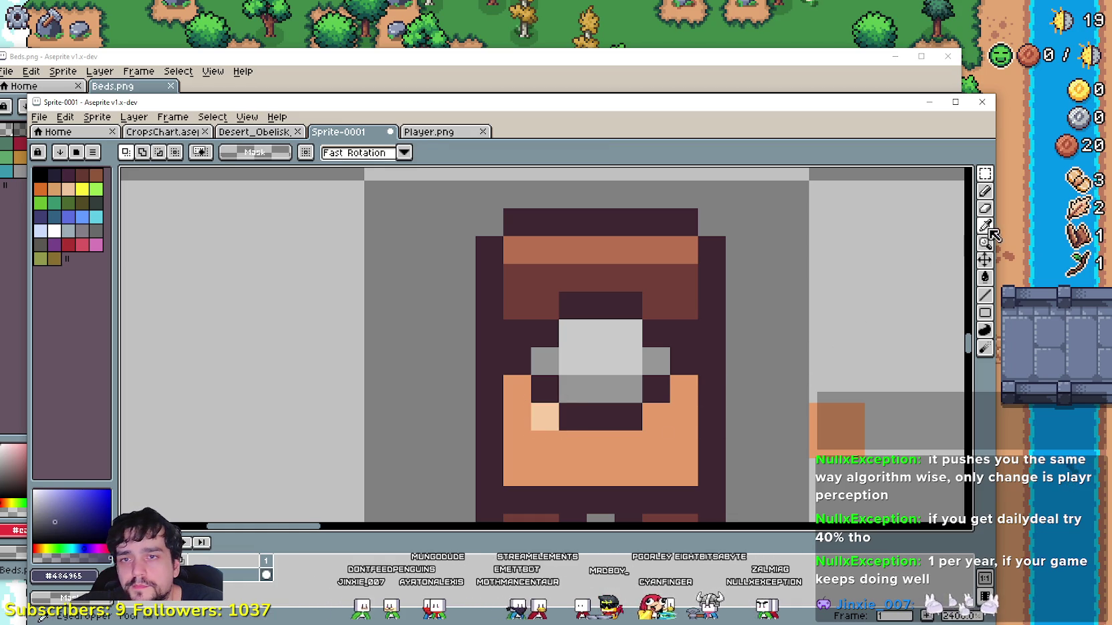
# - Pick light peach #F6CA9F and paint pixel columns on the left and right of the body
pyautogui.click(985, 225)
pyautogui.click(544, 417)
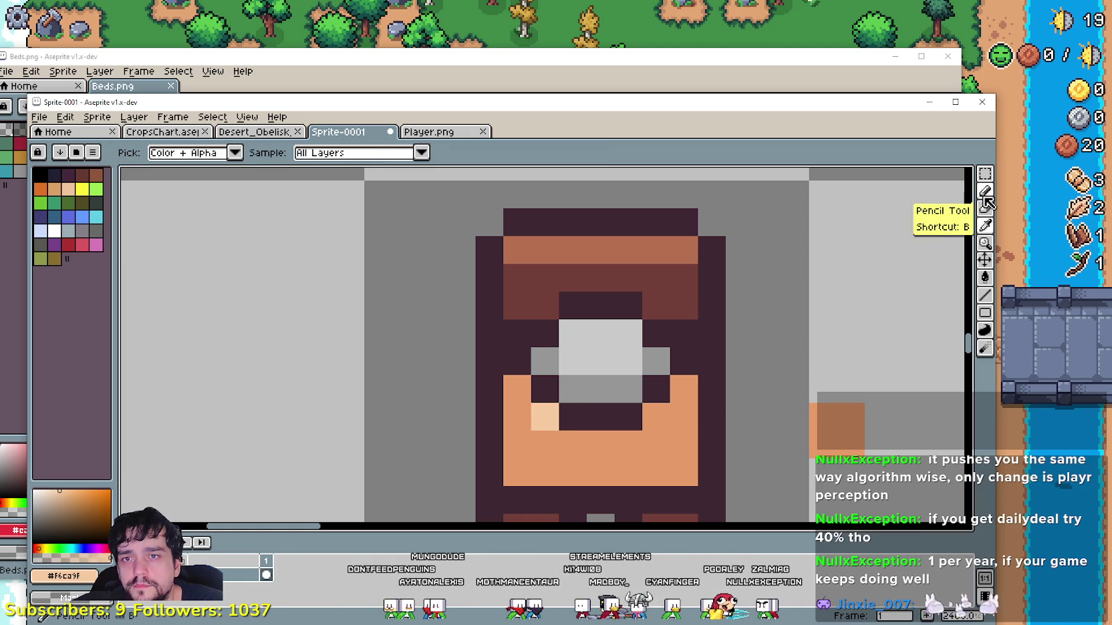
pyautogui.click(985, 191)
pyautogui.moveTo(517, 388); pyautogui.dragTo(518, 417)
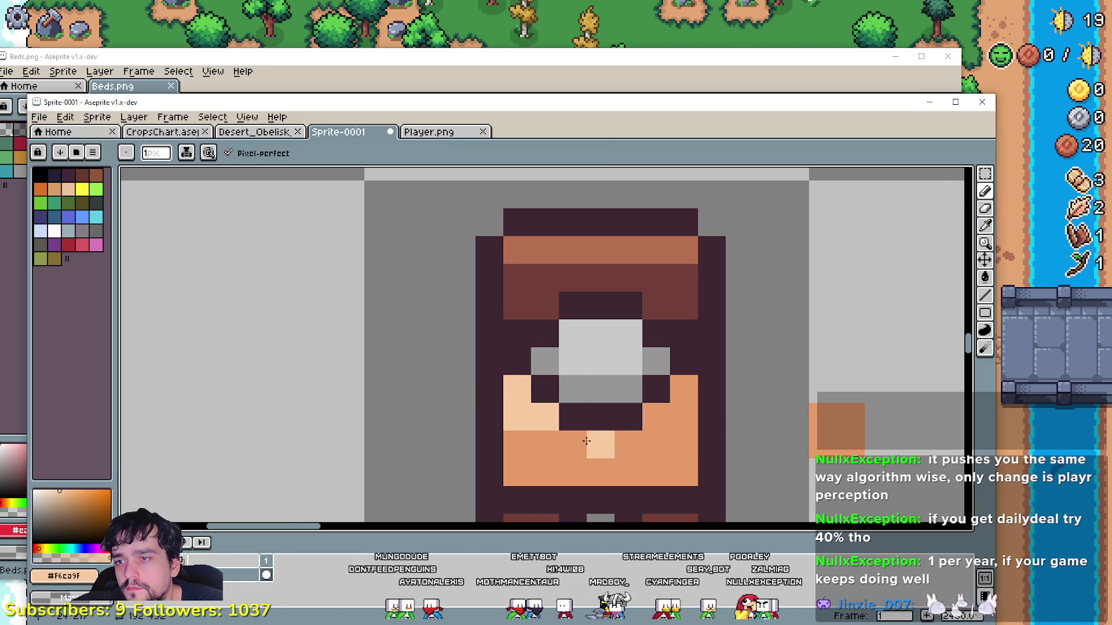
pyautogui.moveTo(684, 417); pyautogui.dragTo(685, 389)
pyautogui.scroll(-1, 662, 428)
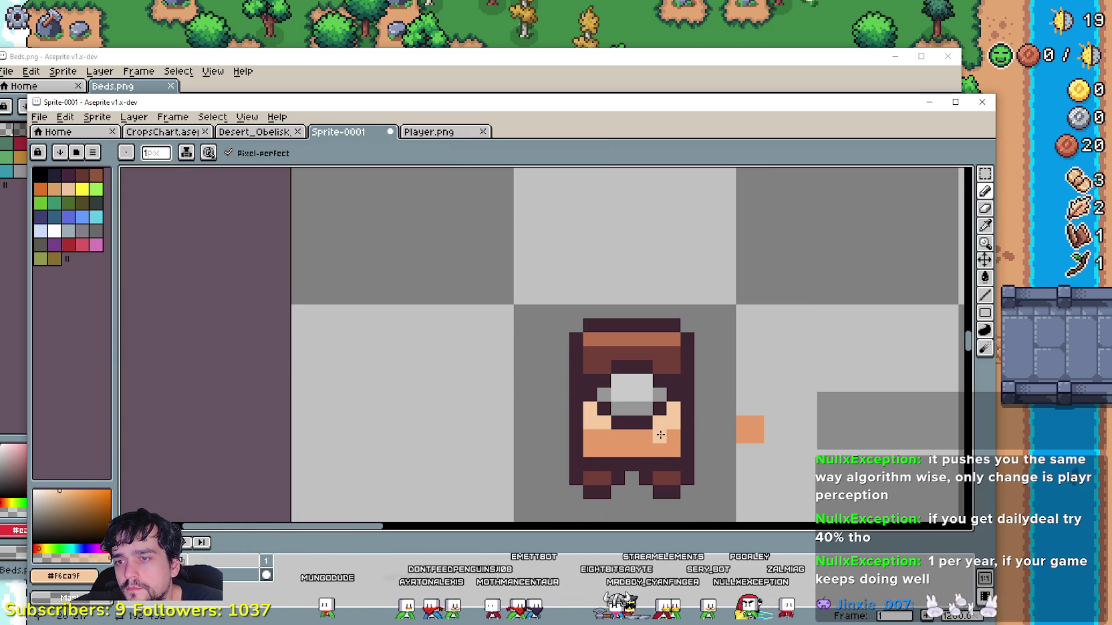
# - Add two more light peach pixels on the body near its right edge
pyautogui.hotkey('alt', 'Tab')
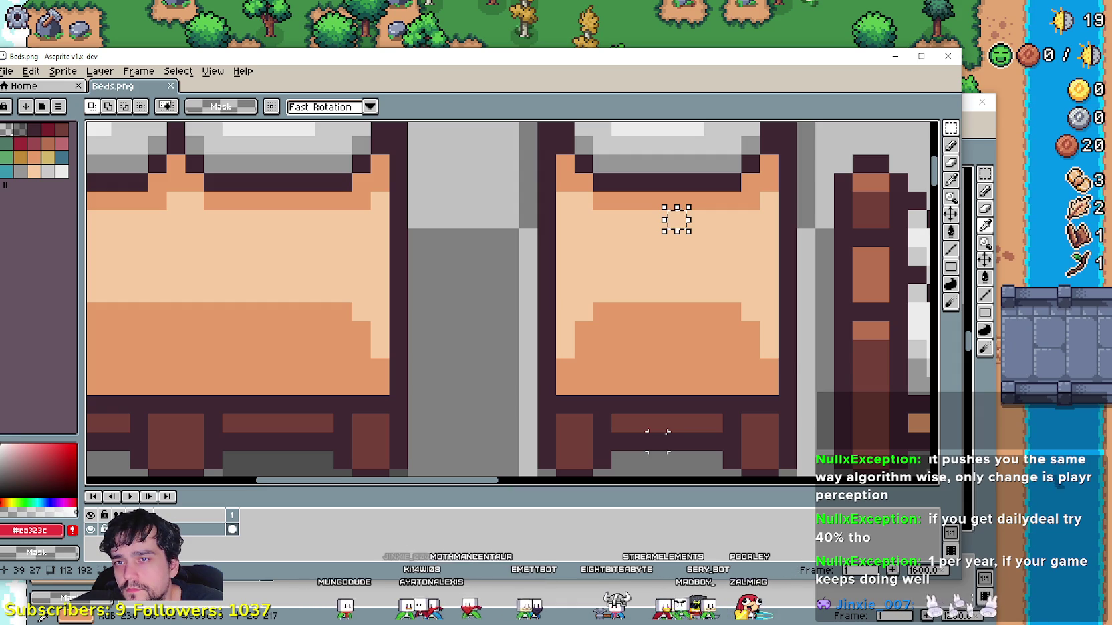
pyautogui.hotkey('alt', 'Tab')
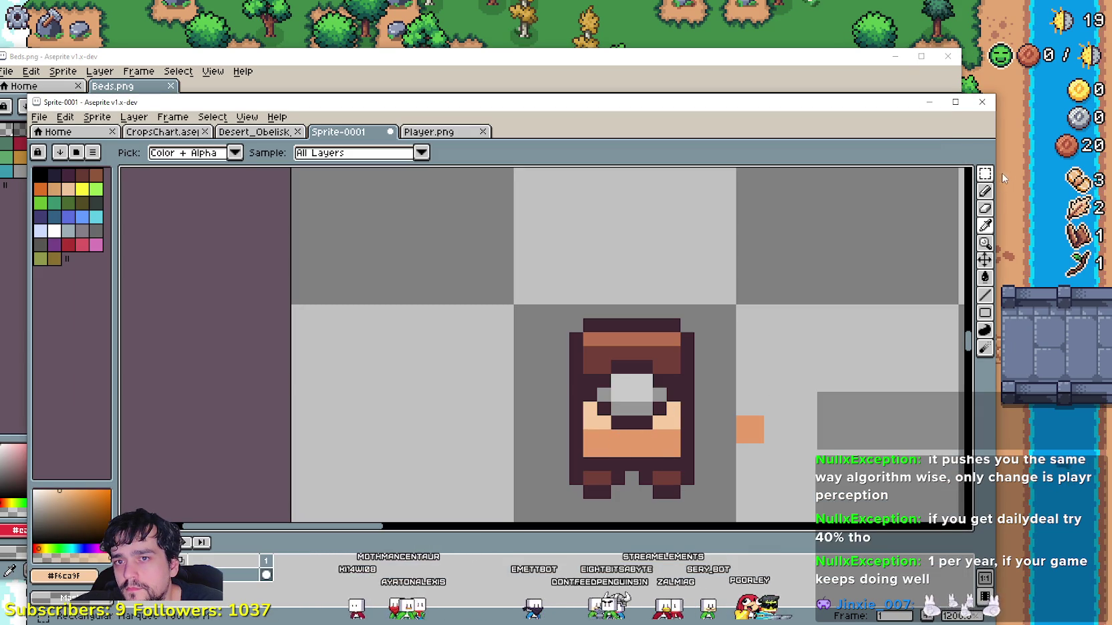
pyautogui.click(985, 192)
pyautogui.scroll(1, 639, 403)
pyautogui.click(642, 404)
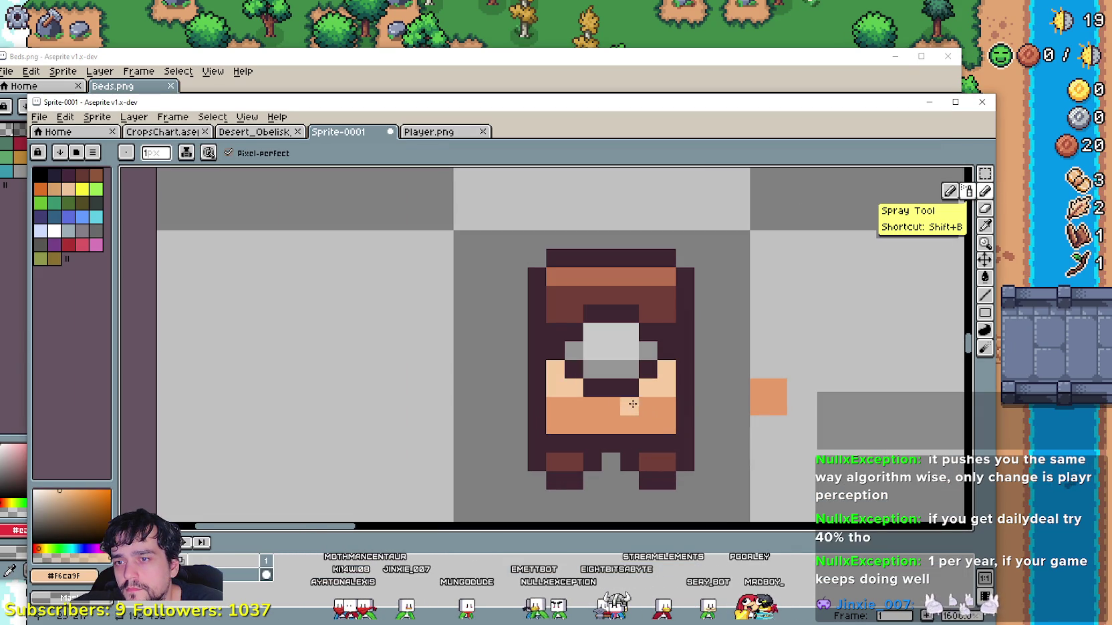
pyautogui.click(657, 404)
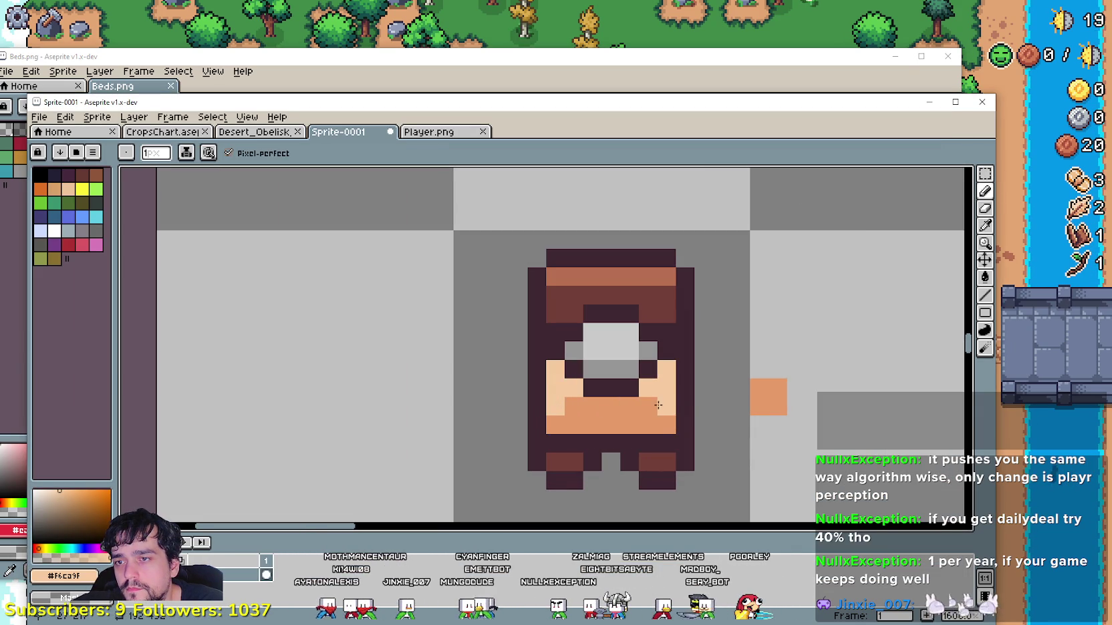
# - Pan the canvas to bring the dark tiles above the sprite into view
pyautogui.scroll(-1, 640, 421)
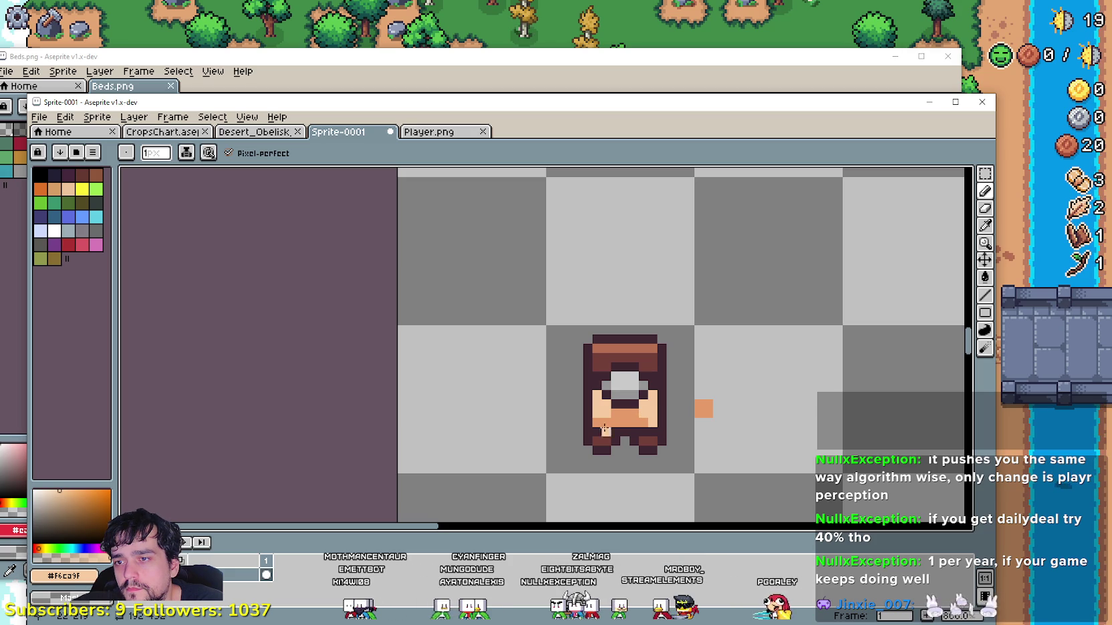
pyautogui.scroll(-2, 597, 421)
pyautogui.scroll(5, 629, 410)
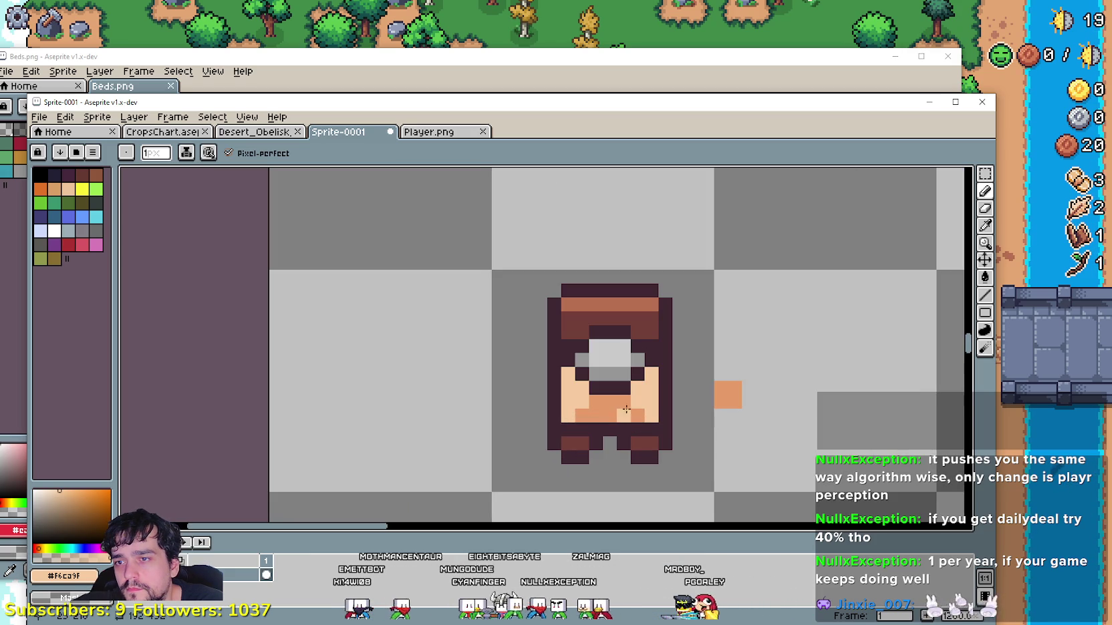
pyautogui.scroll(-3, 602, 427)
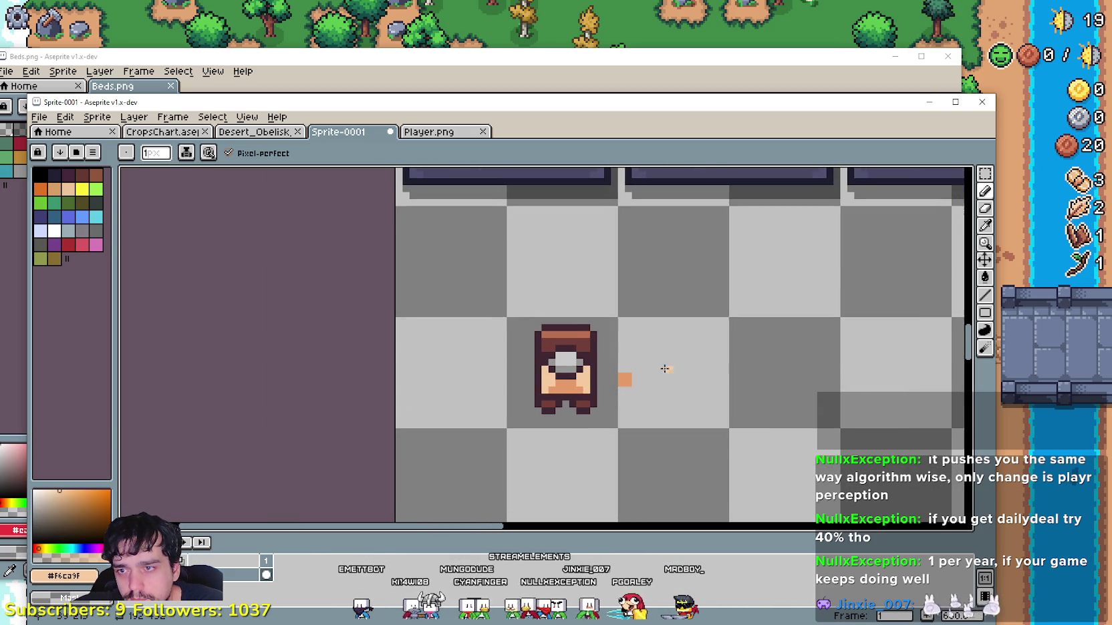
pyautogui.scroll(1, 611, 408)
pyautogui.scroll(-1, 625, 388)
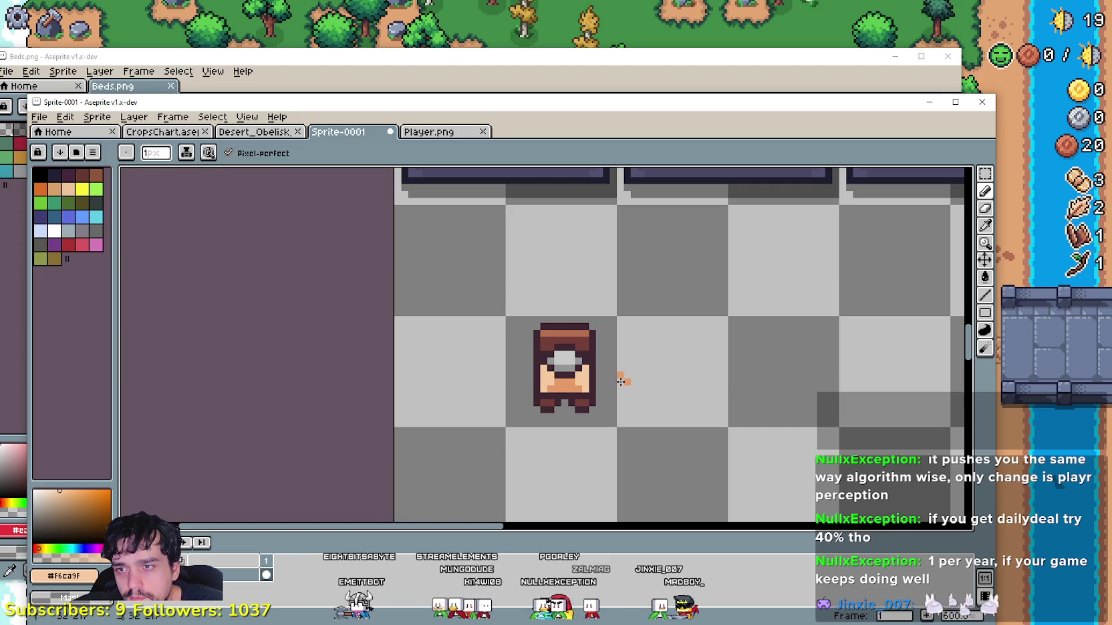
pyautogui.moveTo(625, 376); pyautogui.dragTo(644, 356)
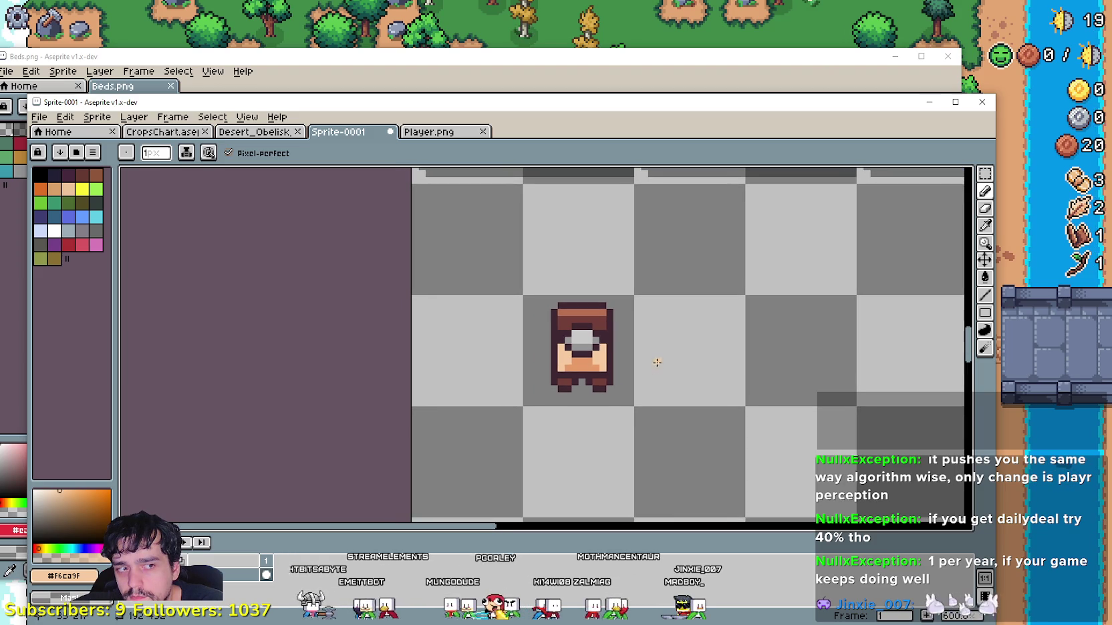
pyautogui.scroll(-1, 631, 333)
pyautogui.moveTo(655, 308)
pyautogui.mouseDown()
pyautogui.moveTo(675, 417)
pyautogui.moveTo(670, 352)
pyautogui.mouseUp()
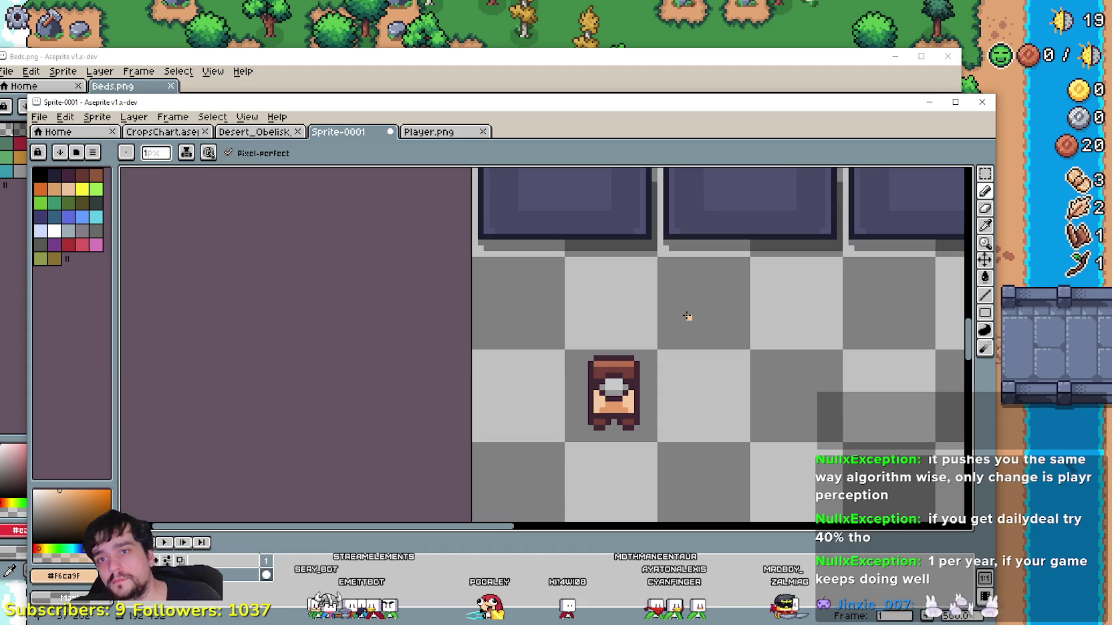
pyautogui.hotkey('shift', 'b')
pyautogui.scroll(-1, 628, 471)
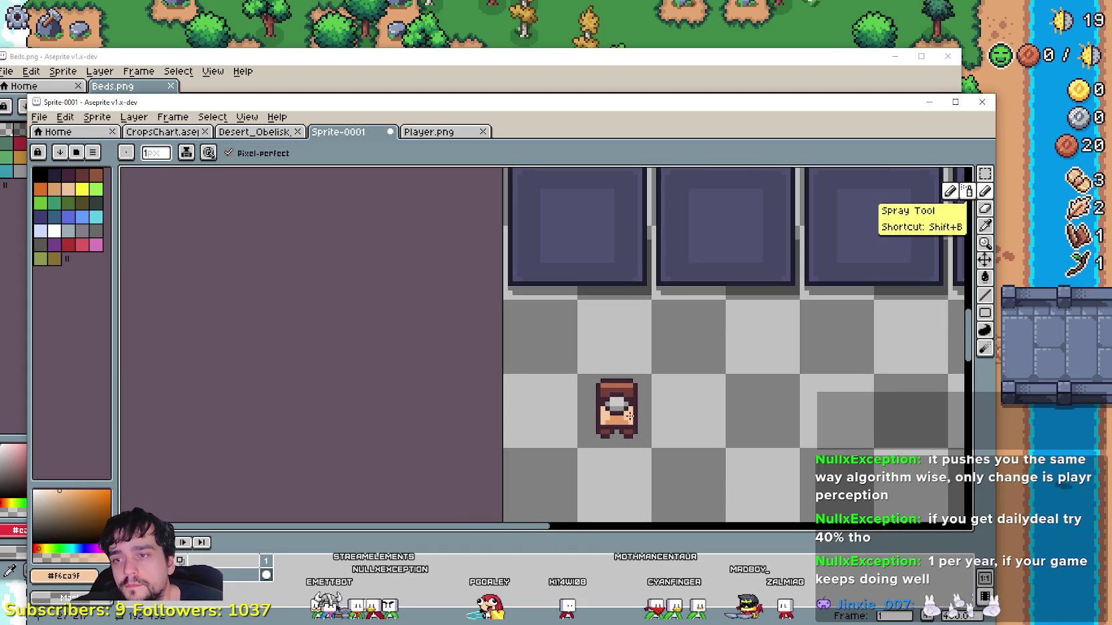
pyautogui.press('m')
pyautogui.scroll(1, 629, 421)
# - Nudge the whole bed sprite down one pixel
pyautogui.moveTo(552, 348); pyautogui.dragTo(640, 425)
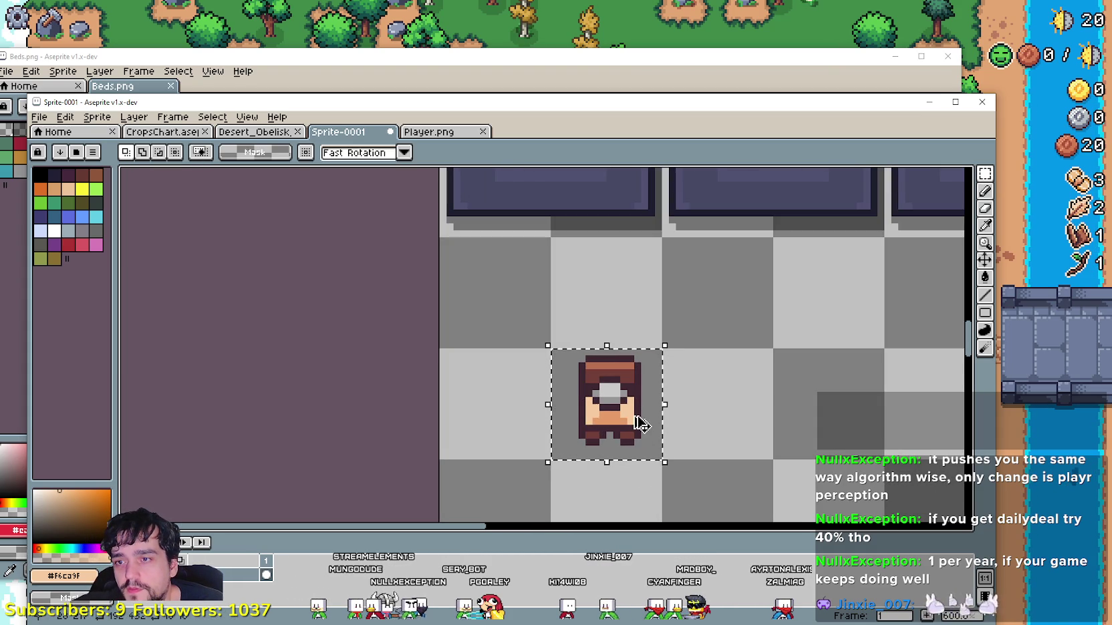
pyautogui.moveTo(543, 319); pyautogui.dragTo(685, 454)
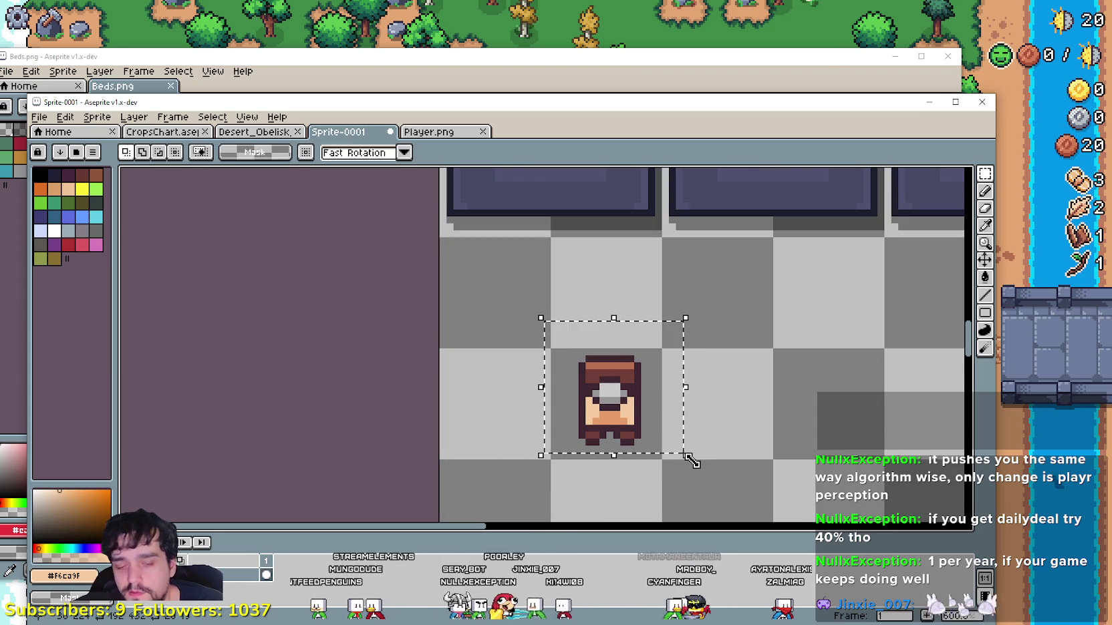
pyautogui.press('Down')
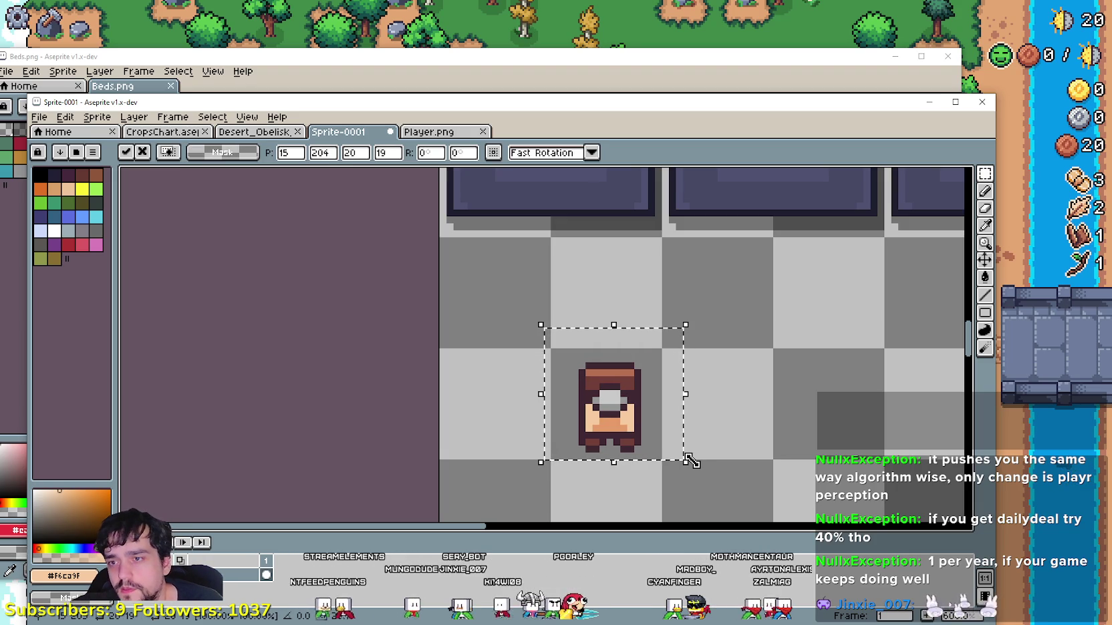
pyautogui.hotkey('ctrl', 'd')
# - Raise the sprite's top rows, then the whole sprite, up one pixel each
pyautogui.moveTo(552, 336); pyautogui.dragTo(658, 379)
pyautogui.click(637, 378)
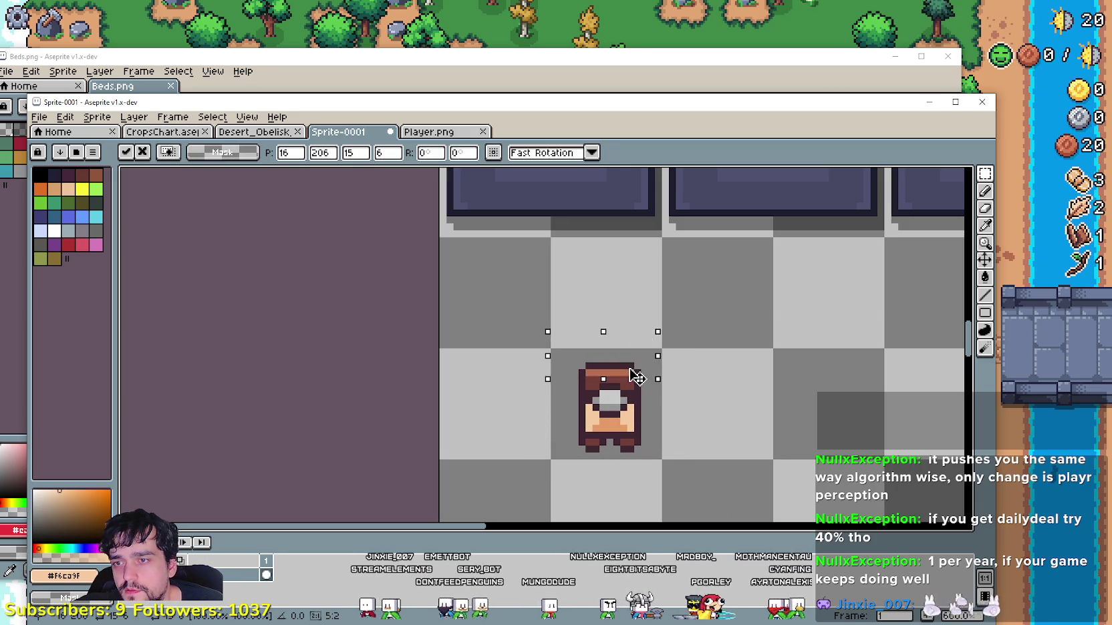
pyautogui.press('Up')
pyautogui.hotkey('ctrl', 'd')
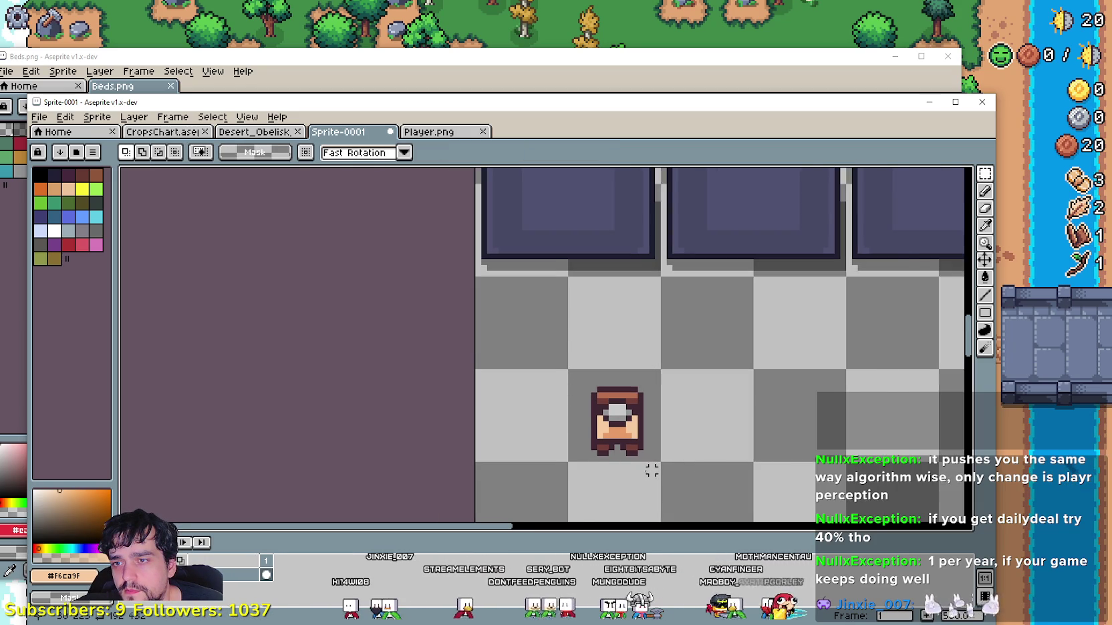
pyautogui.moveTo(597, 404); pyautogui.dragTo(680, 351)
pyautogui.press('Up')
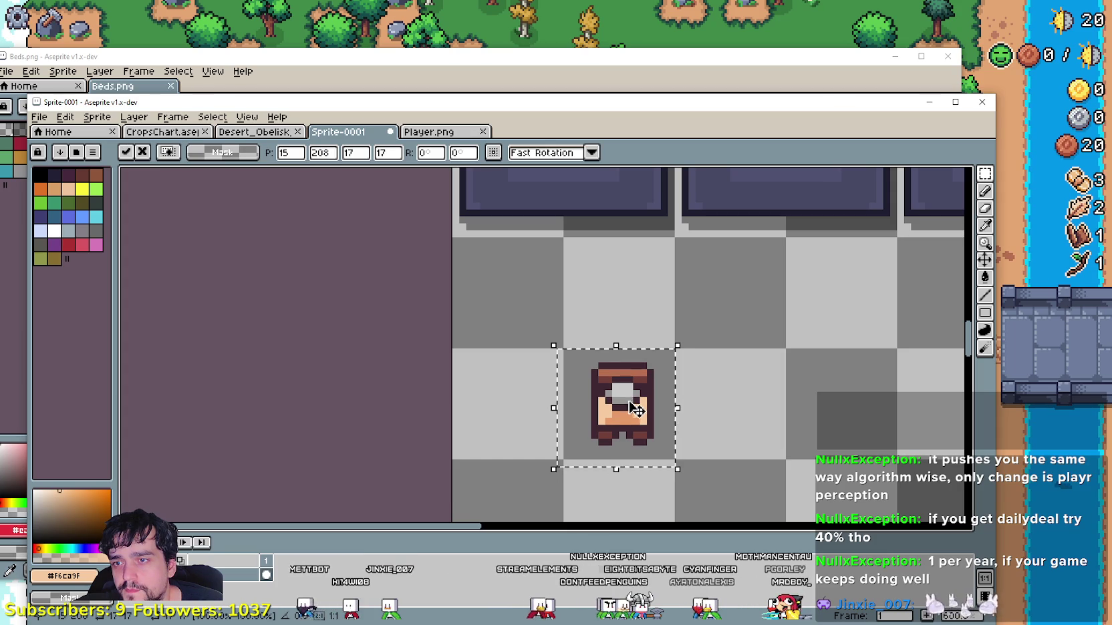
pyautogui.hotkey('ctrl', 'd')
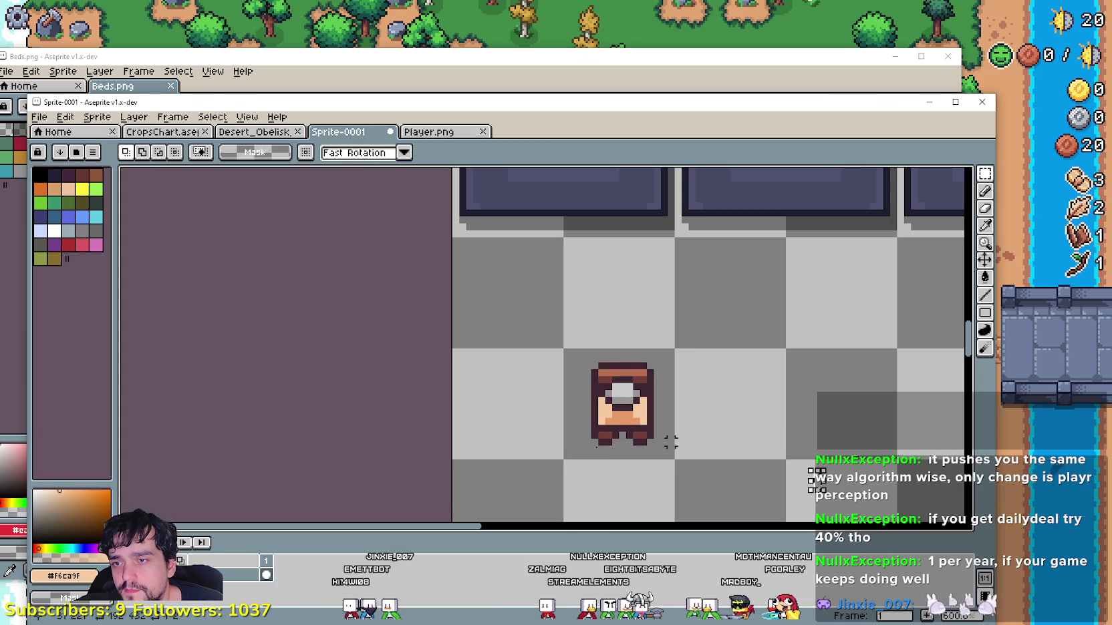
# - Shift the sprite's left half and middle columns one pixel left
pyautogui.moveTo(516, 316); pyautogui.dragTo(624, 465)
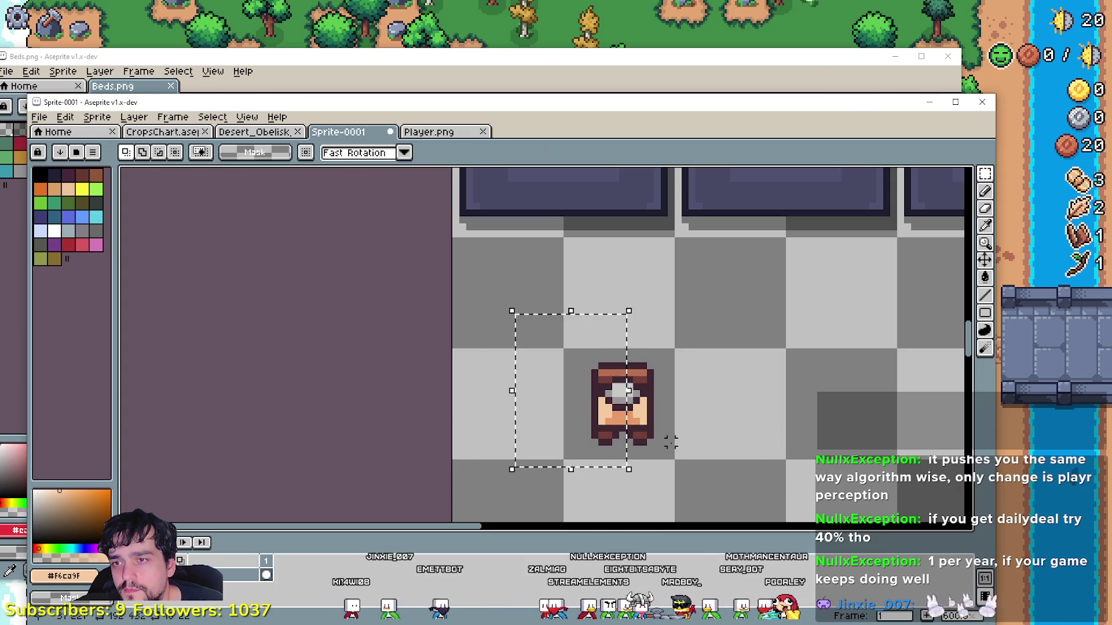
pyautogui.press('Left')
pyautogui.click(670, 442)
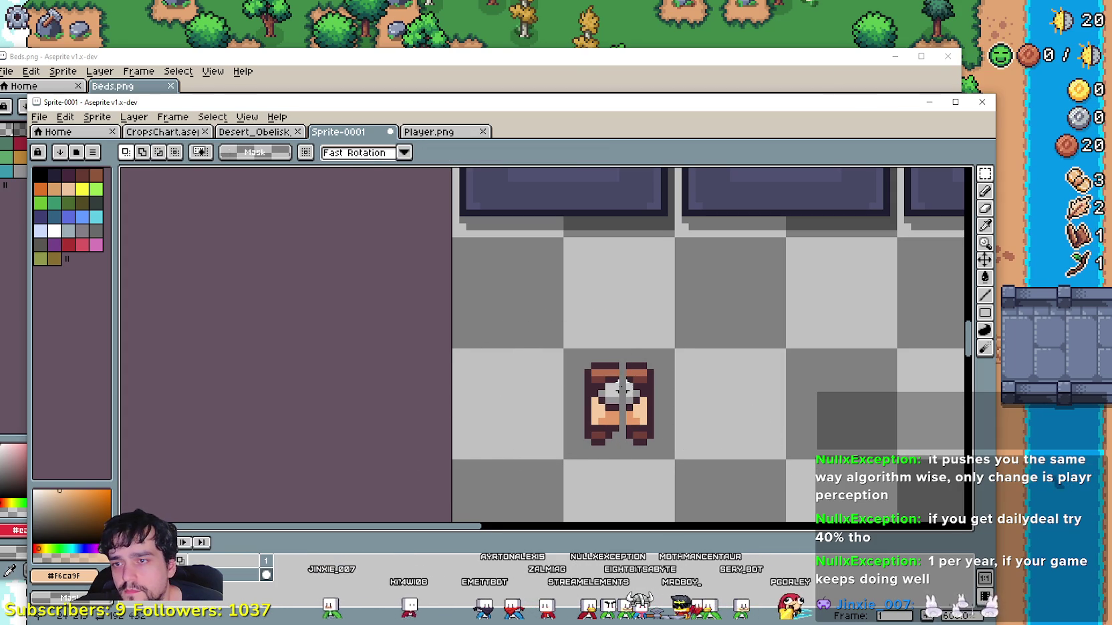
pyautogui.scroll(1, 625, 387)
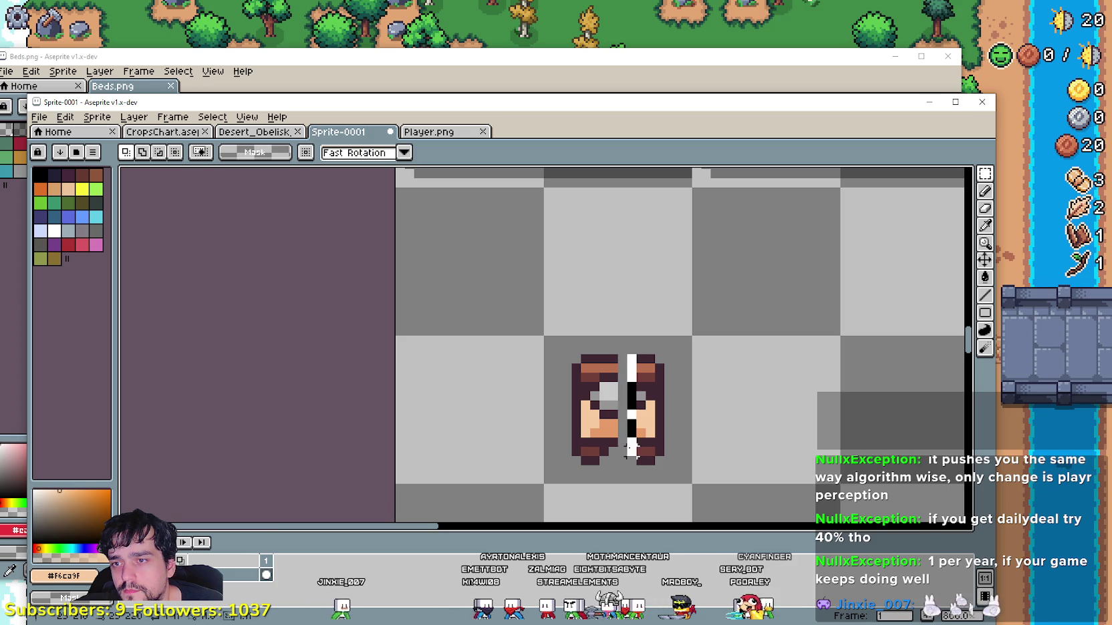
pyautogui.moveTo(615, 352); pyautogui.dragTo(640, 459)
pyautogui.press('Left')
pyautogui.click(695, 442)
# - Delete the selected pixels between the bed's legs
pyautogui.scroll(-1, 595, 462)
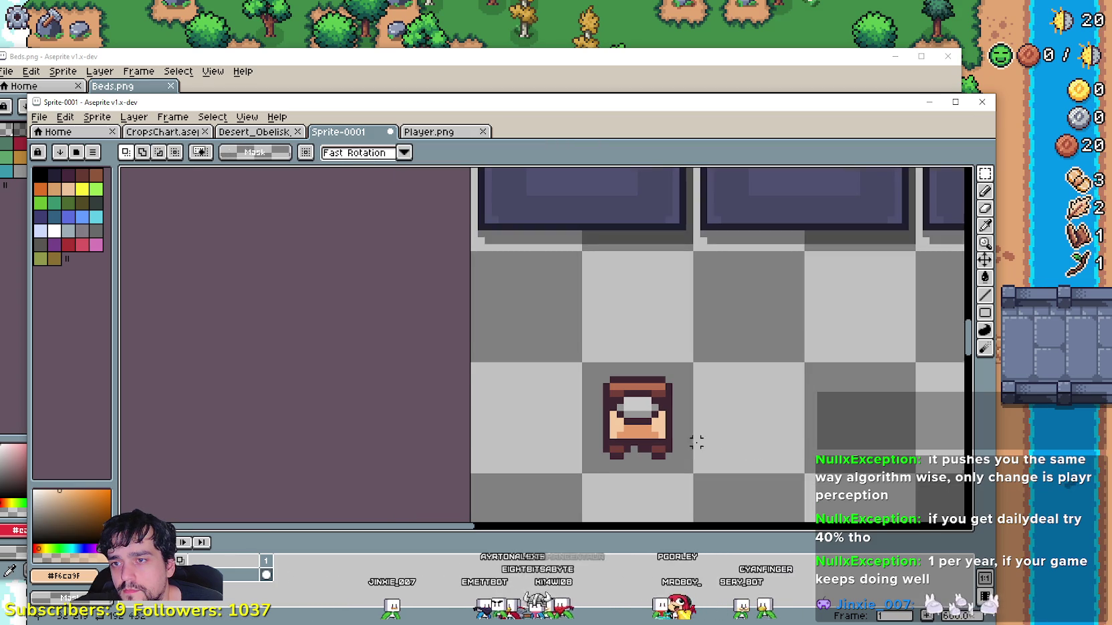
pyautogui.scroll(1, 622, 428)
pyautogui.scroll(3, 633, 378)
pyautogui.scroll(-3, 633, 386)
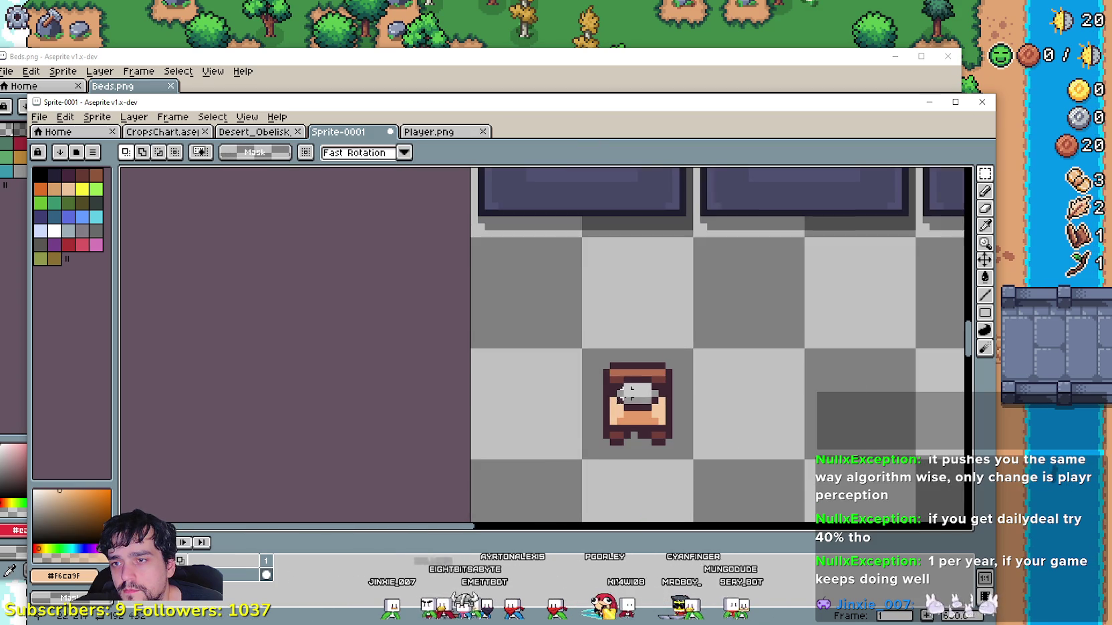
pyautogui.scroll(-1, 550, 464)
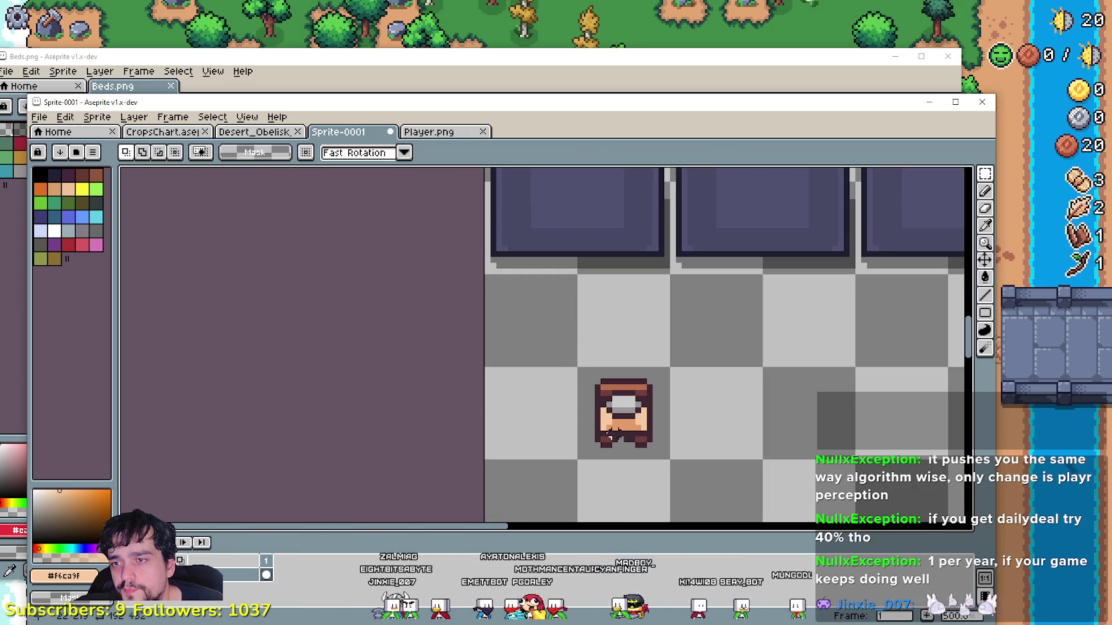
pyautogui.scroll(2, 620, 441)
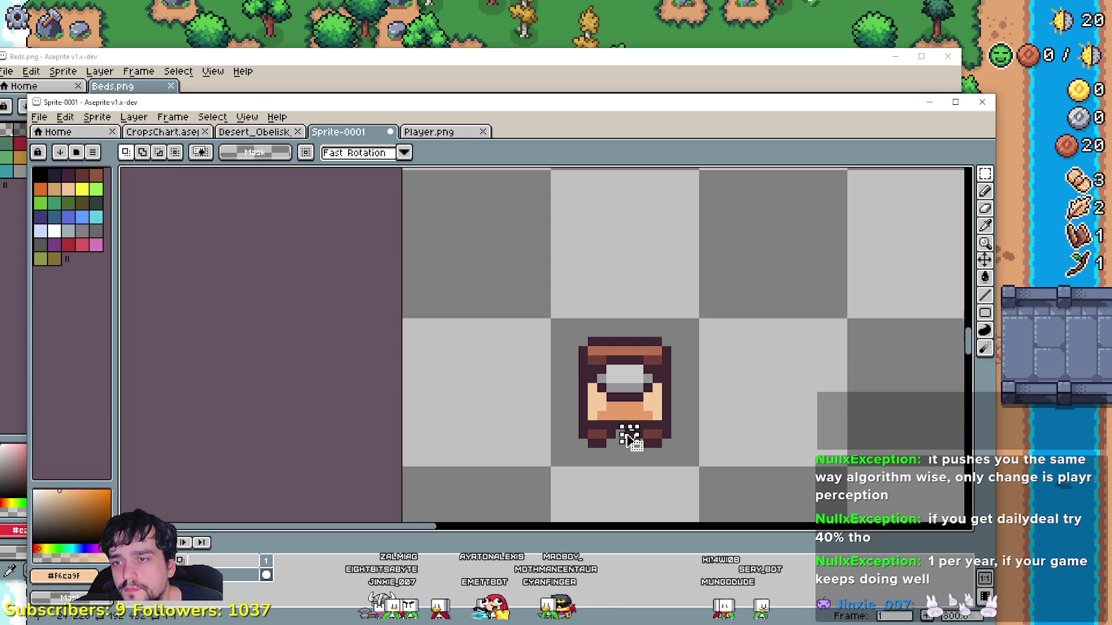
pyautogui.click(628, 443)
pyautogui.press('Return')
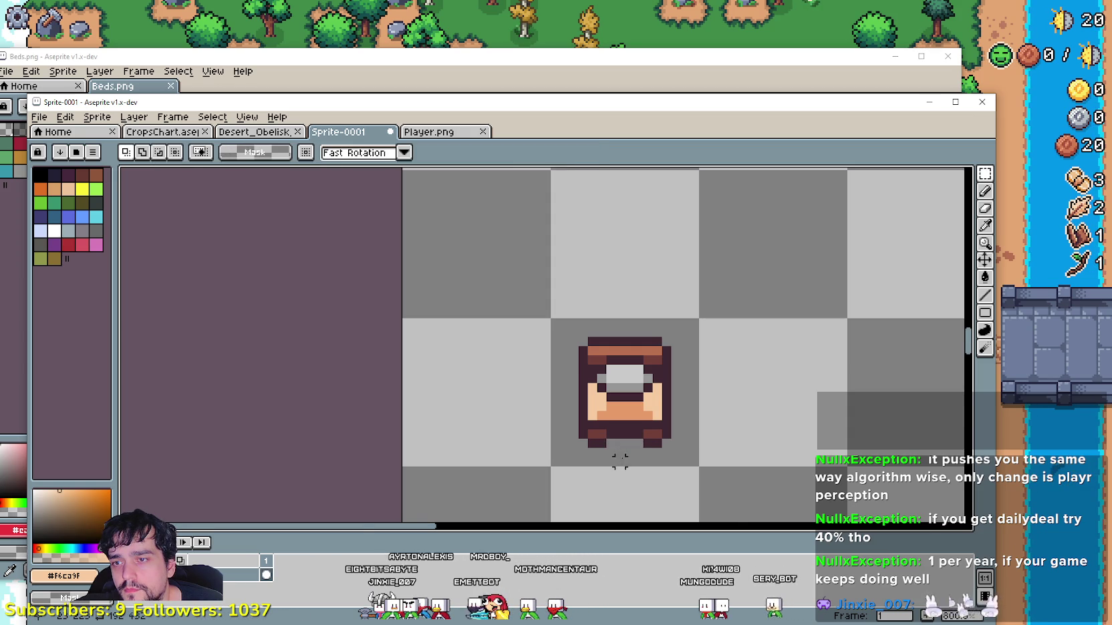
pyautogui.scroll(3, 619, 449)
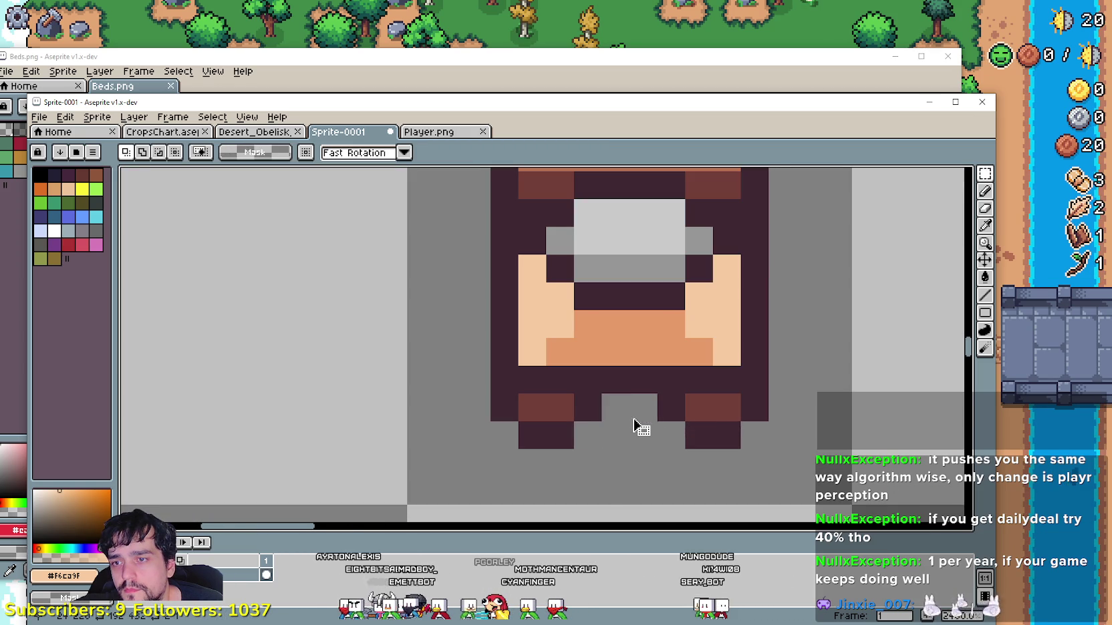
pyautogui.press('Delete')
# - Duplicate the whole bed and place the copy one tile to the right
pyautogui.scroll(-2, 635, 428)
pyautogui.scroll(-1, 652, 449)
pyautogui.moveTo(562, 447); pyautogui.dragTo(701, 288)
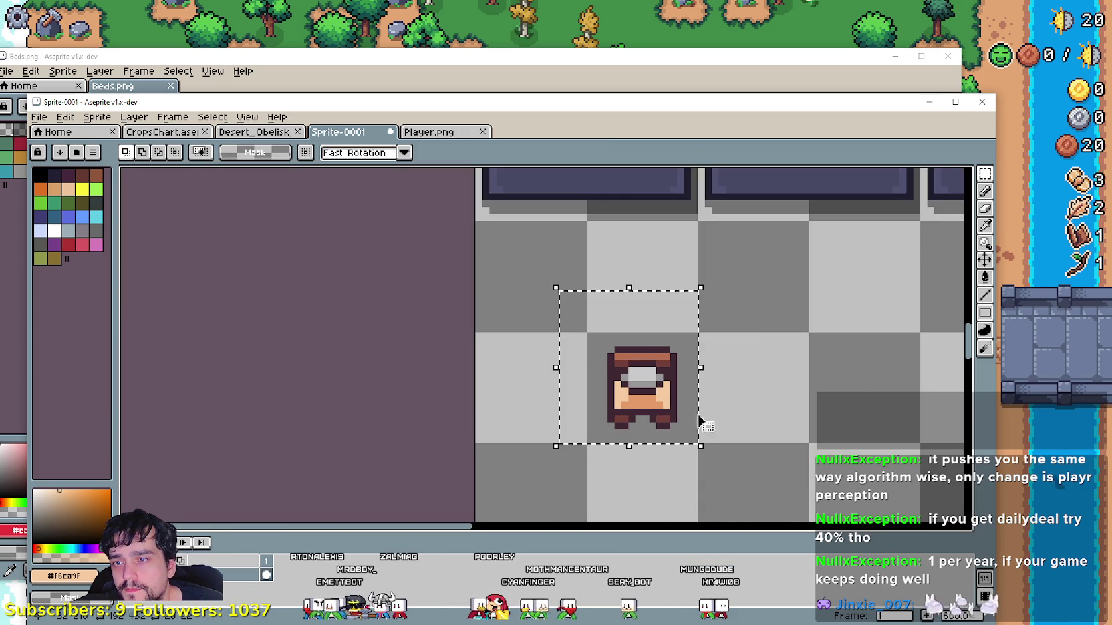
pyautogui.moveTo(595, 341)
pyautogui.mouseDown()
pyautogui.moveTo(665, 427)
pyautogui.moveTo(738, 418)
pyautogui.moveTo(588, 421)
pyautogui.mouseUp()
pyautogui.hotkey('ctrl', 'c')
pyautogui.hotkey('ctrl', 'v')
# - Commit the copied bed's placement and sample the cream outline colour from a tile
pyautogui.scroll(-1, 731, 392)
pyautogui.press('Return')
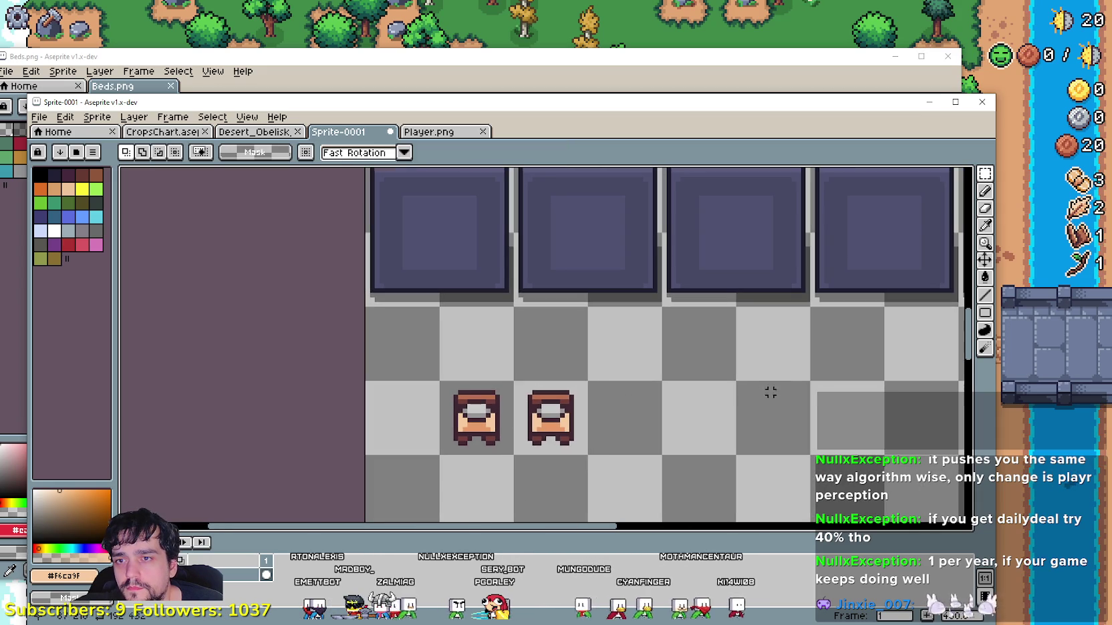
pyautogui.scroll(-1, 764, 389)
pyautogui.moveTo(764, 389); pyautogui.dragTo(507, 368)
pyautogui.scroll(2, 574, 315)
pyautogui.scroll(1, 575, 314)
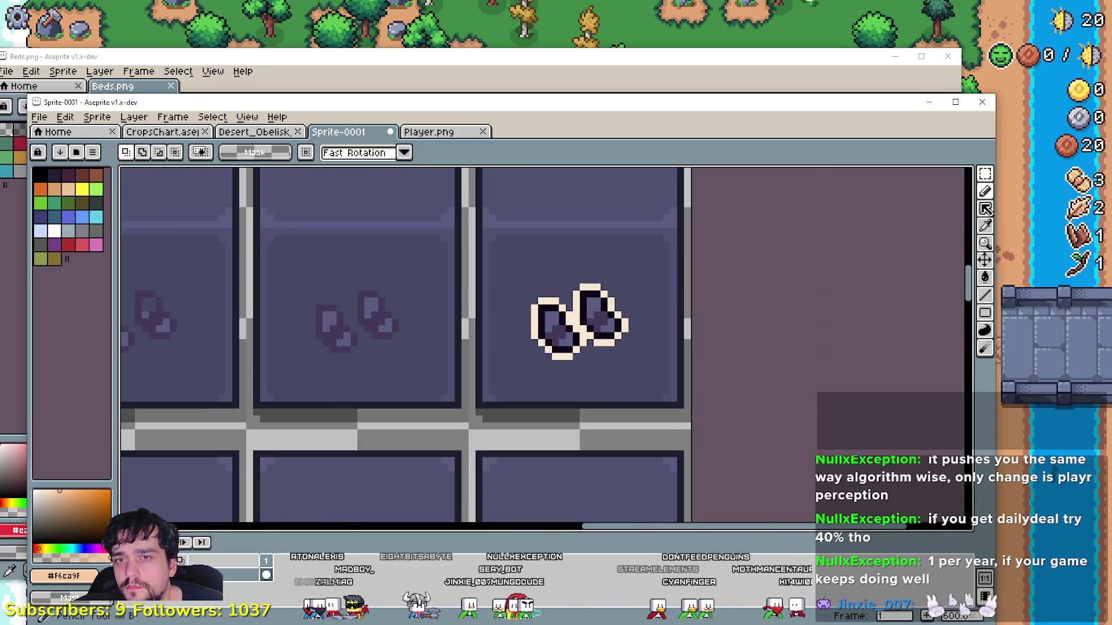
pyautogui.click(985, 226)
pyautogui.scroll(3, 565, 334)
pyautogui.scroll(-3, 576, 398)
pyautogui.scroll(-2, 601, 280)
pyautogui.scroll(3, 618, 314)
pyautogui.scroll(1, 608, 318)
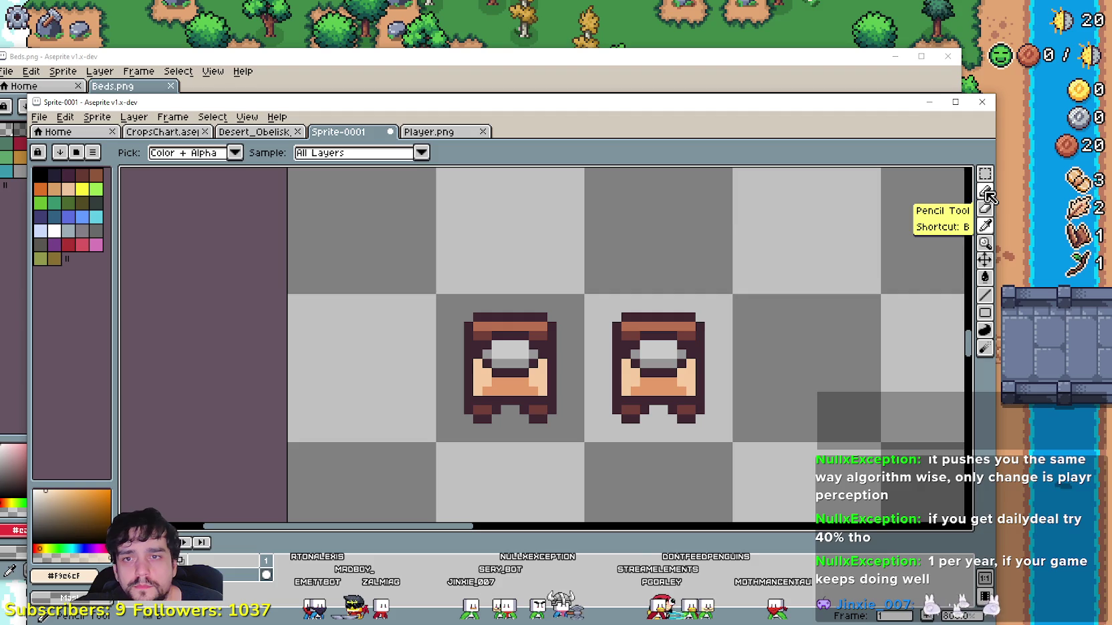
# - Draw a cream line along the copied bed's top and add cream pixels around its legs
pyautogui.click(985, 295)
pyautogui.scroll(1, 615, 324)
pyautogui.moveTo(777, 287)
pyautogui.mouseDown()
pyautogui.moveTo(649, 286)
pyautogui.moveTo(637, 447)
pyautogui.moveTo(655, 467)
pyautogui.mouseUp()
pyautogui.click(700, 459)
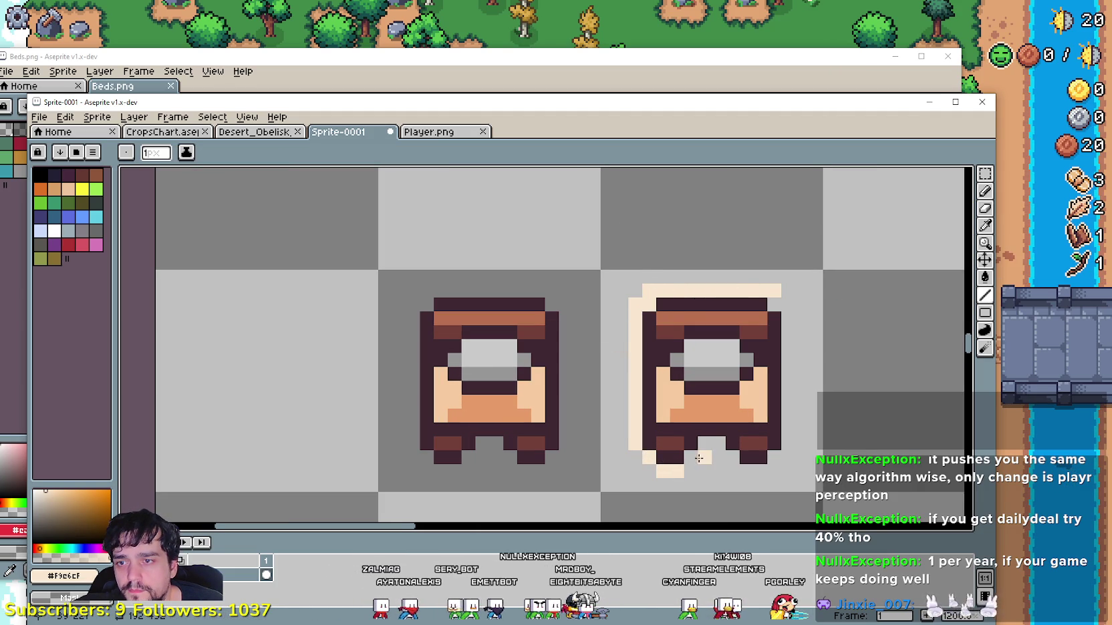
pyautogui.click(715, 445)
pyautogui.click(742, 470)
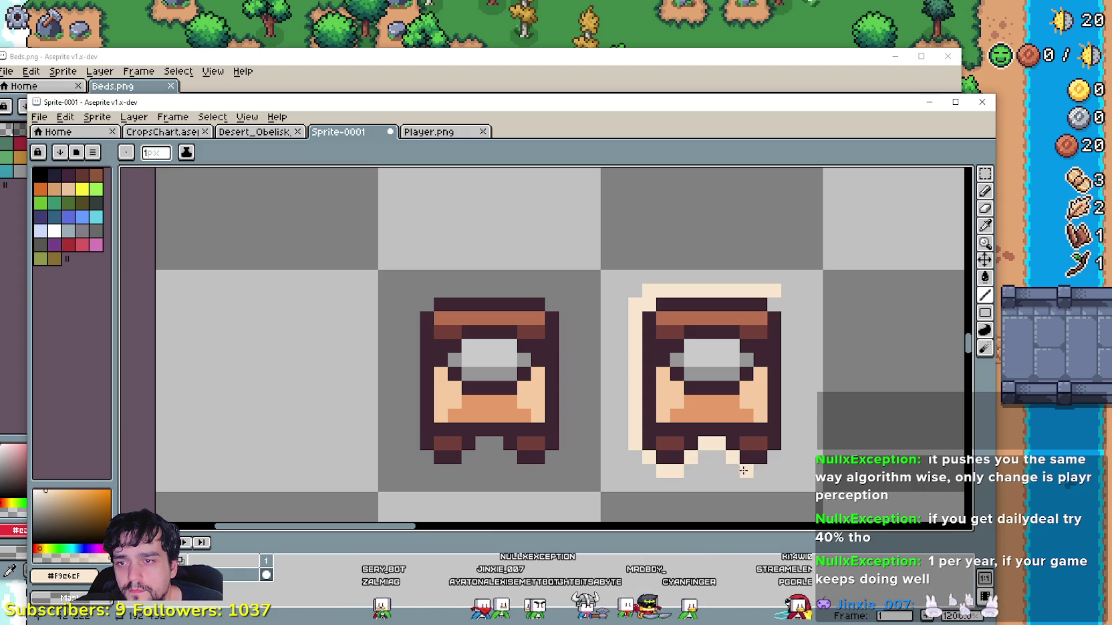
pyautogui.click(774, 459)
# - Run the cream outline up the bed's right side and erase the top-left corner pixel
pyautogui.moveTo(790, 431); pyautogui.dragTo(783, 316)
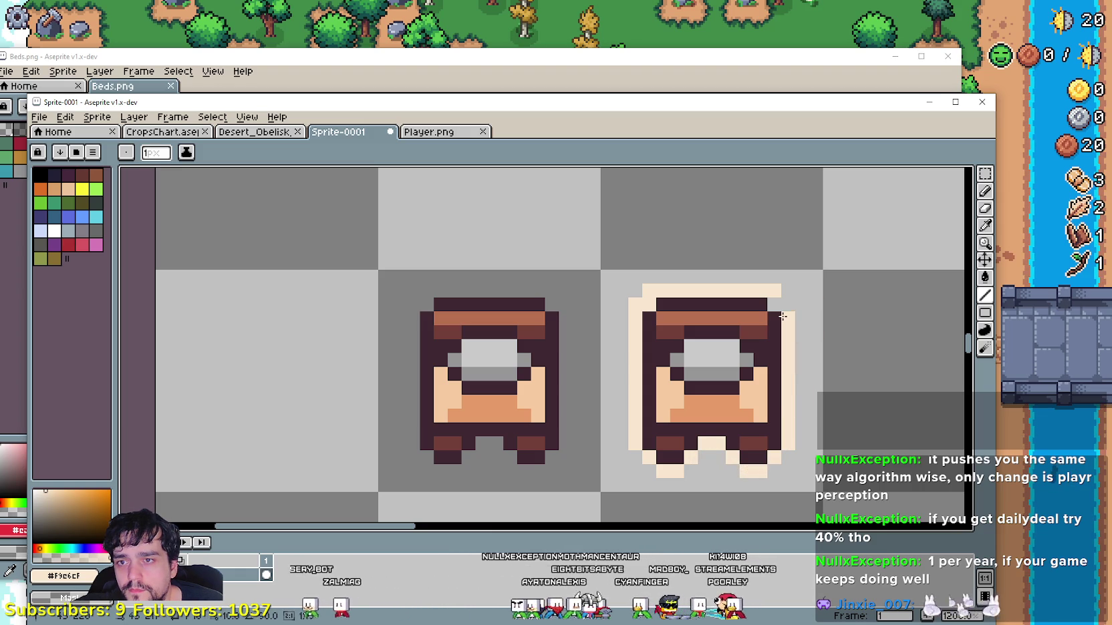
pyautogui.rightClick(647, 292)
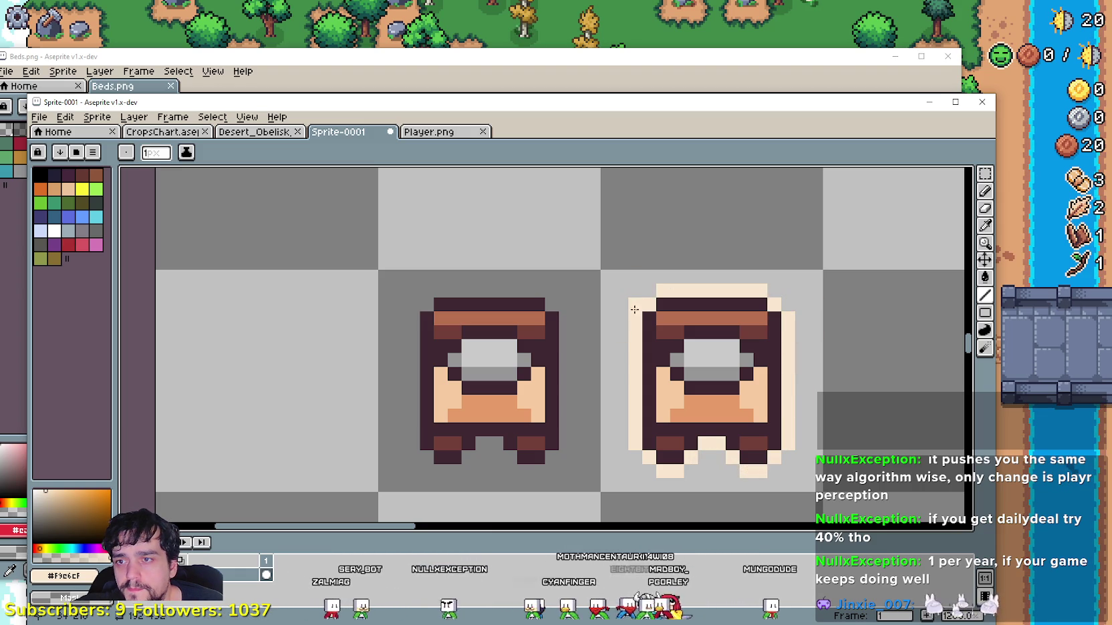
pyautogui.scroll(-2, 615, 468)
pyautogui.scroll(-1, 668, 367)
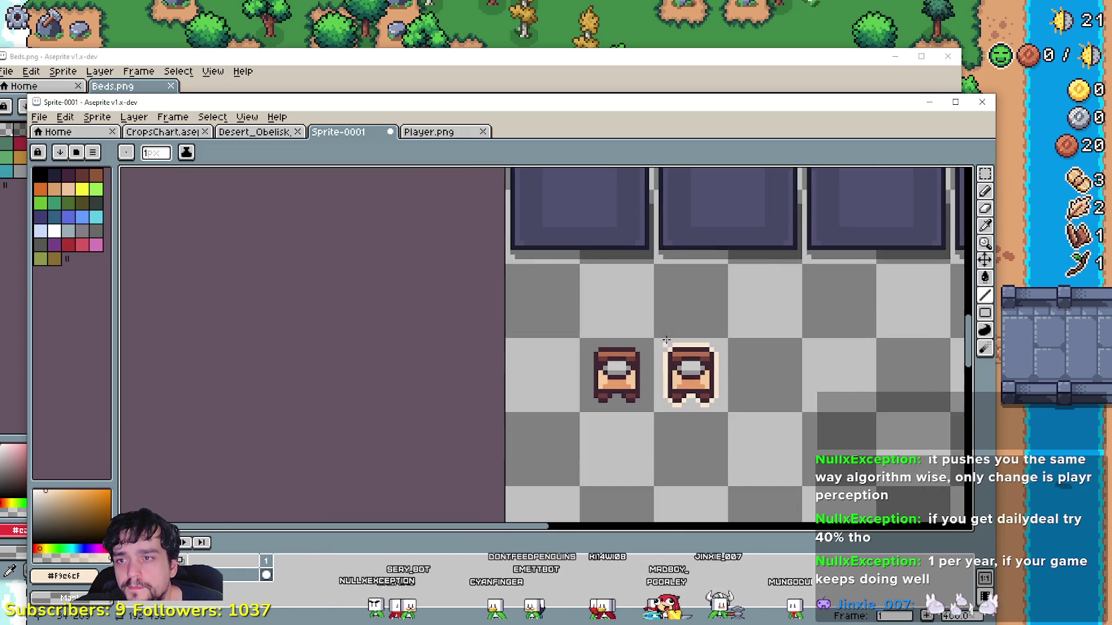
# - Eyedrop the near-black colour #0c071b from the canvas
pyautogui.scroll(-1, 718, 279)
pyautogui.scroll(1, 718, 279)
pyautogui.scroll(2, 879, 218)
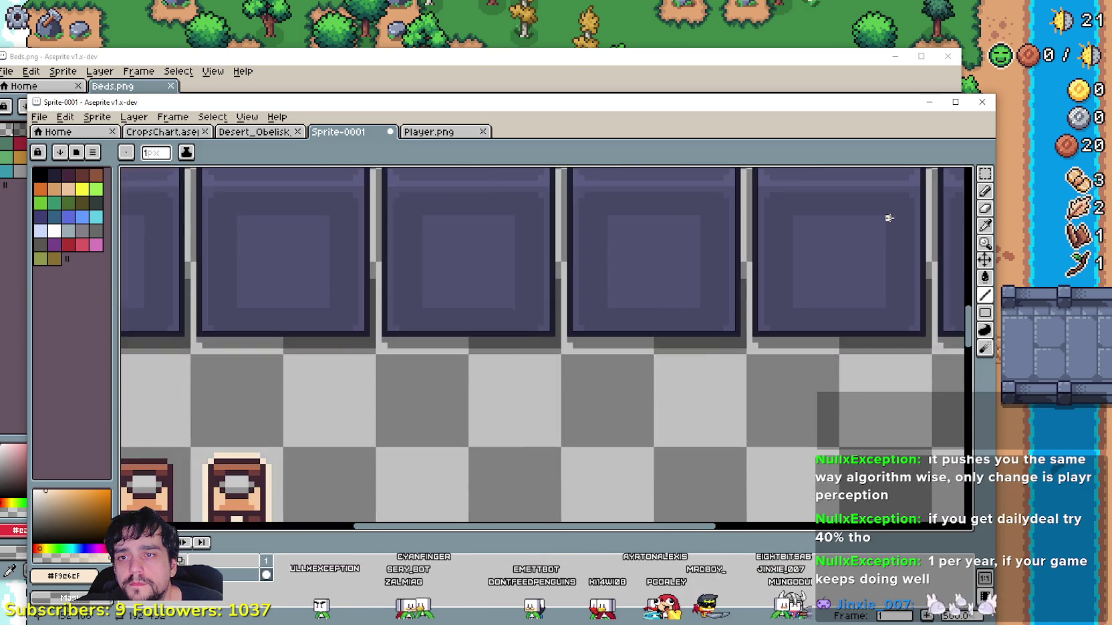
pyautogui.scroll(-2, 886, 218)
pyautogui.scroll(2, 658, 281)
pyautogui.scroll(1, 662, 255)
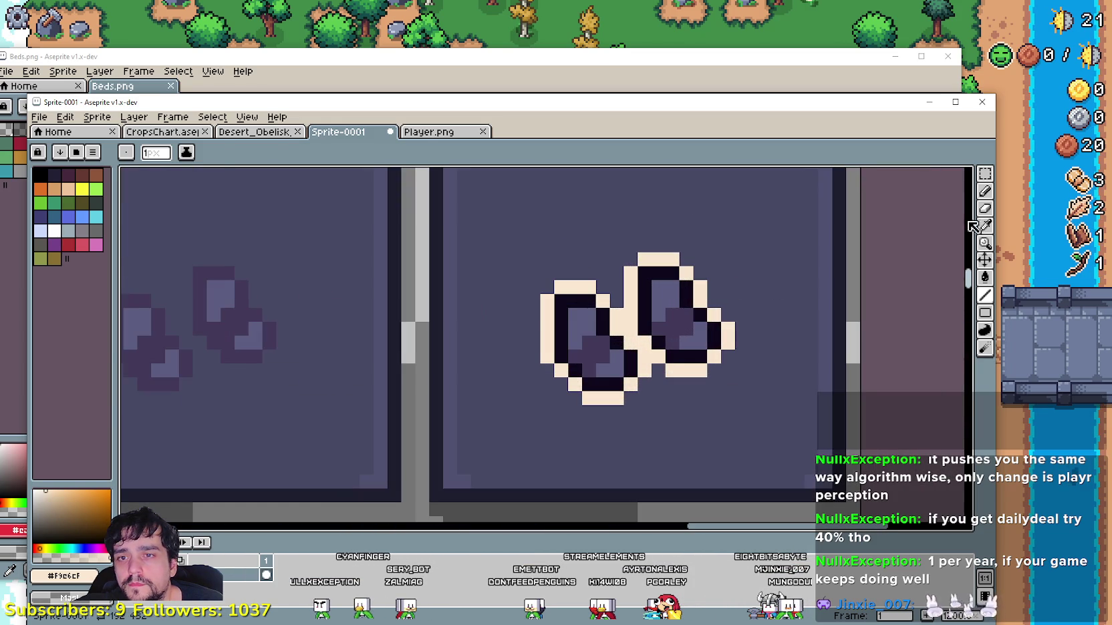
pyautogui.press('i')
pyautogui.scroll(2, 536, 326)
pyautogui.click(535, 361)
pyautogui.scroll(-4, 531, 360)
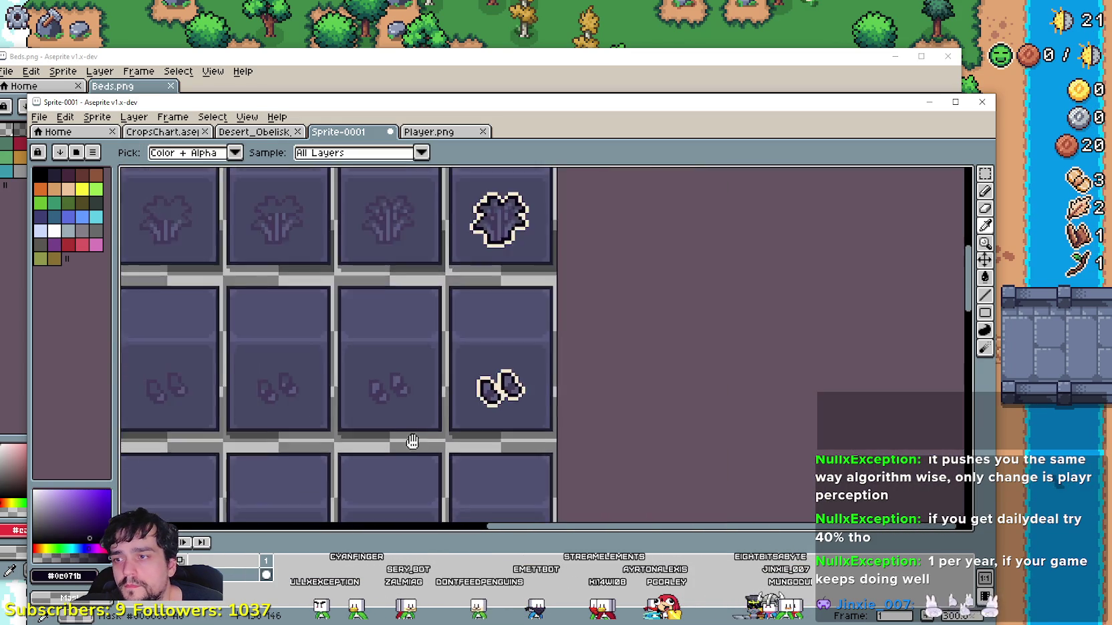
pyautogui.scroll(-2, 387, 387)
pyautogui.scroll(2, 420, 343)
pyautogui.scroll(2, 419, 343)
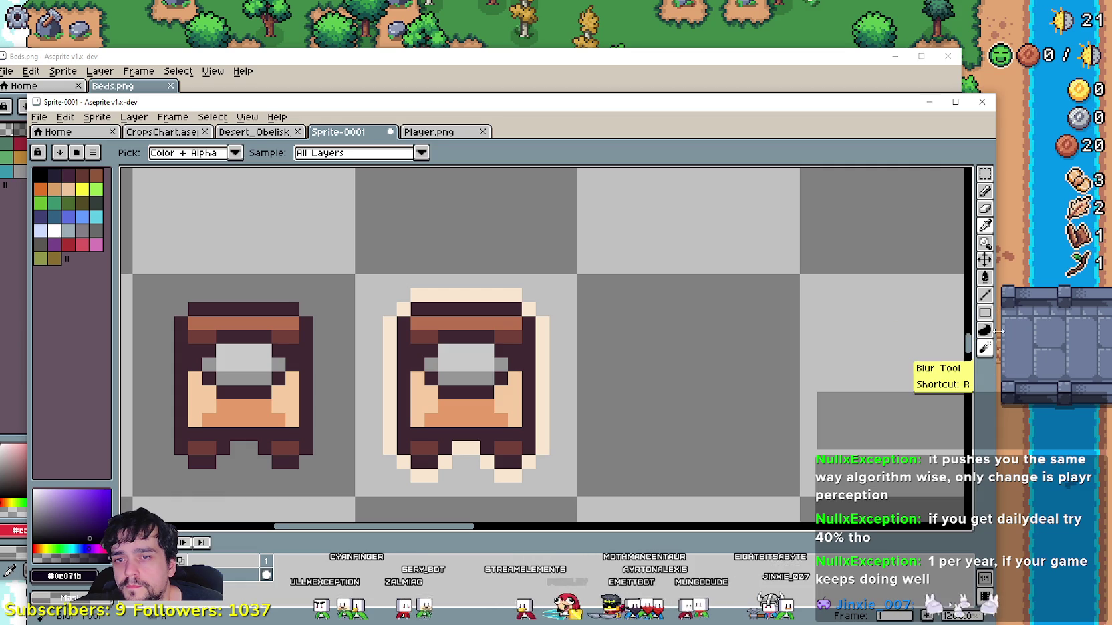
# - Select the cream-outlined bed tile and redraw its top row and left edge in #0c071b
pyautogui.click(985, 174)
pyautogui.moveTo(595, 347); pyautogui.dragTo(511, 394)
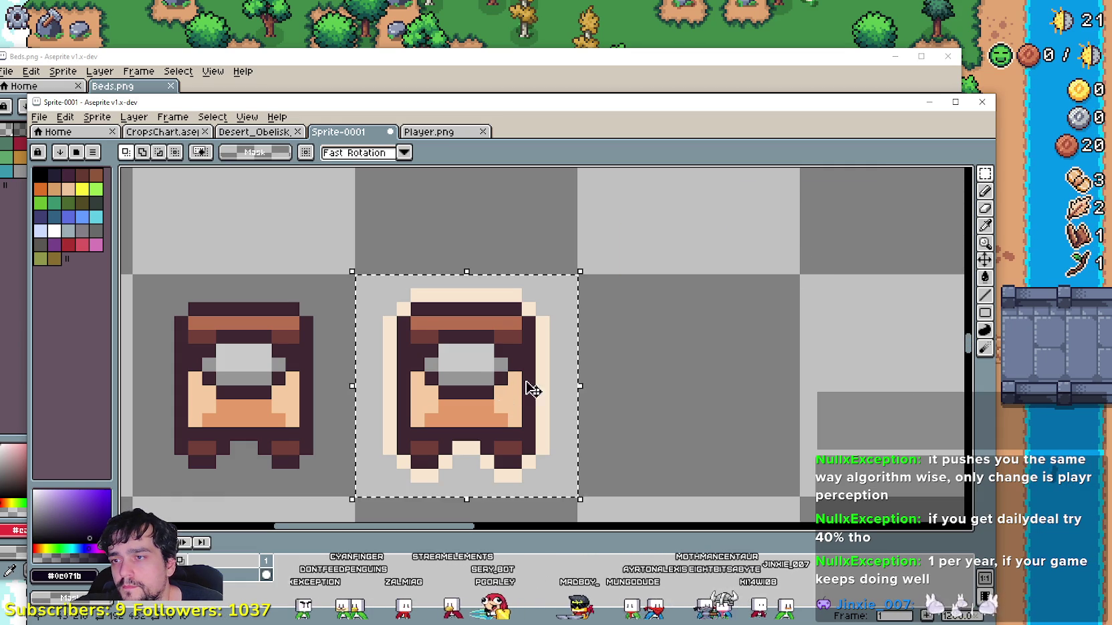
pyautogui.click(986, 296)
pyautogui.scroll(1, 462, 300)
pyautogui.moveTo(628, 304)
pyautogui.mouseDown()
pyautogui.moveTo(440, 304)
pyautogui.moveTo(428, 414)
pyautogui.mouseUp()
pyautogui.scroll(-1, 411, 421)
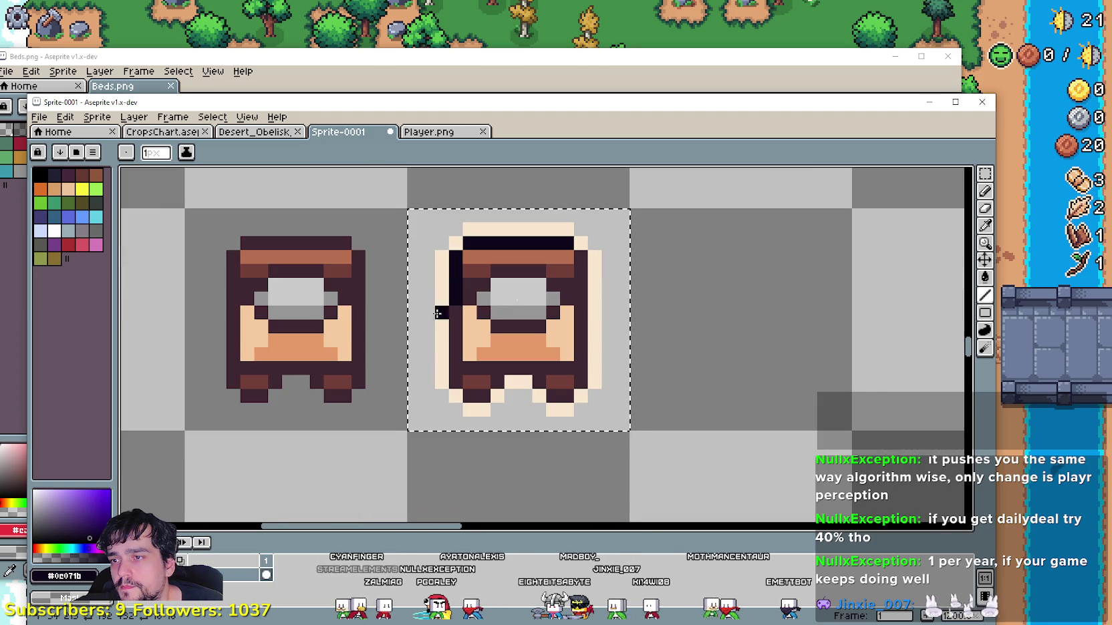
pyautogui.moveTo(449, 313)
pyautogui.mouseDown()
pyautogui.moveTo(454, 368)
pyautogui.moveTo(469, 390)
pyautogui.moveTo(521, 368)
pyautogui.mouseUp()
# - Paint the three leg gaps and the bed's right edge near-black
pyautogui.click(500, 383)
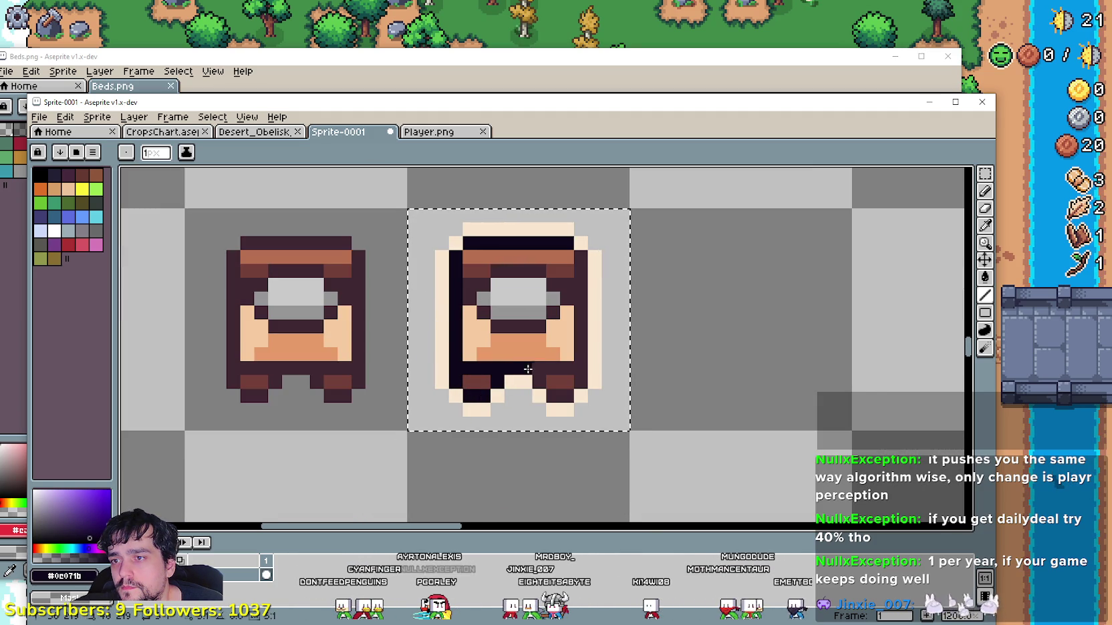
pyautogui.click(541, 377)
pyautogui.click(563, 393)
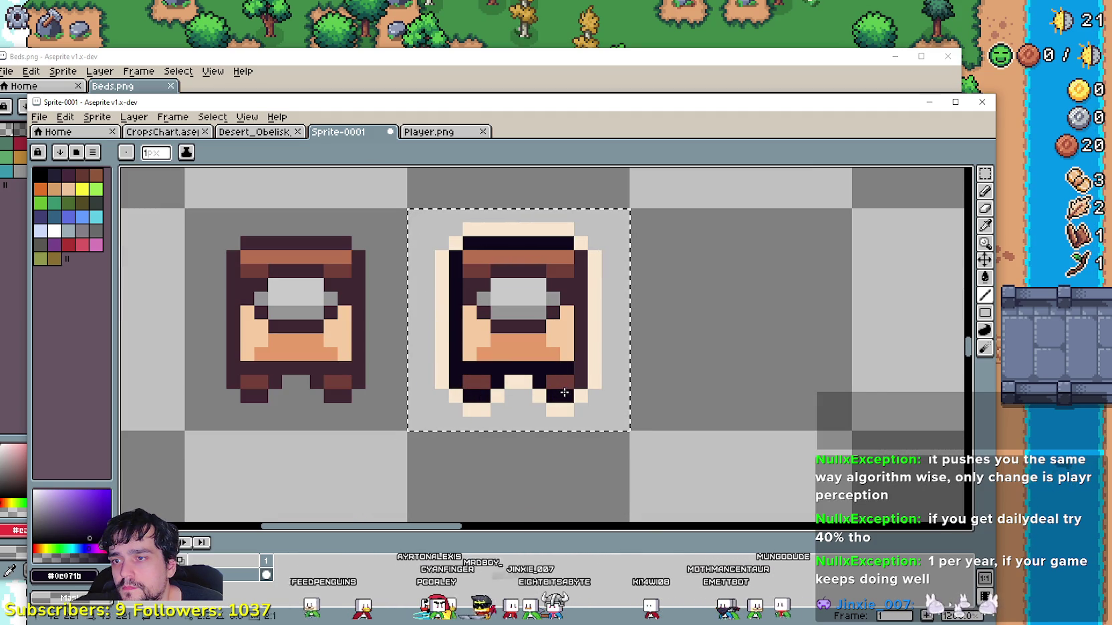
pyautogui.moveTo(576, 380); pyautogui.dragTo(579, 261)
pyautogui.scroll(-3, 608, 299)
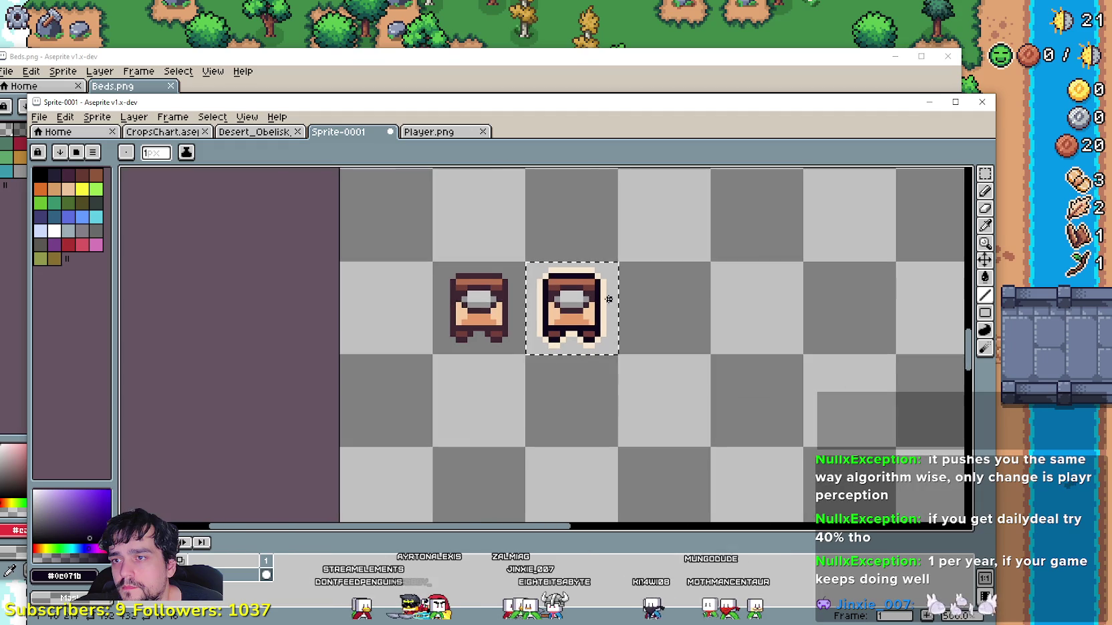
pyautogui.scroll(-1, 592, 323)
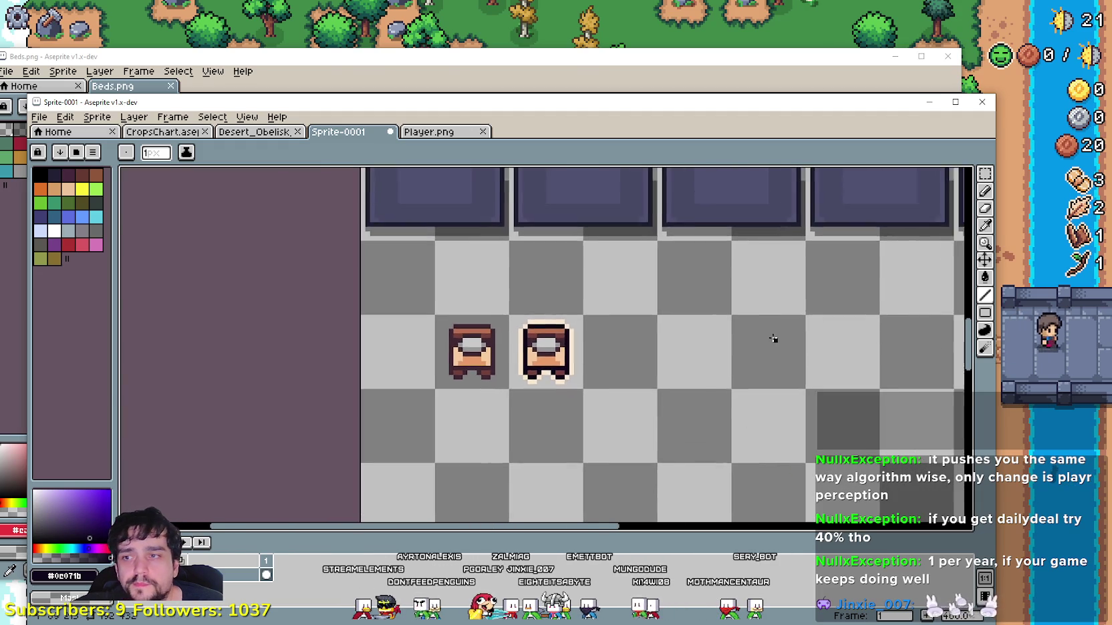
pyautogui.scroll(-1, 643, 346)
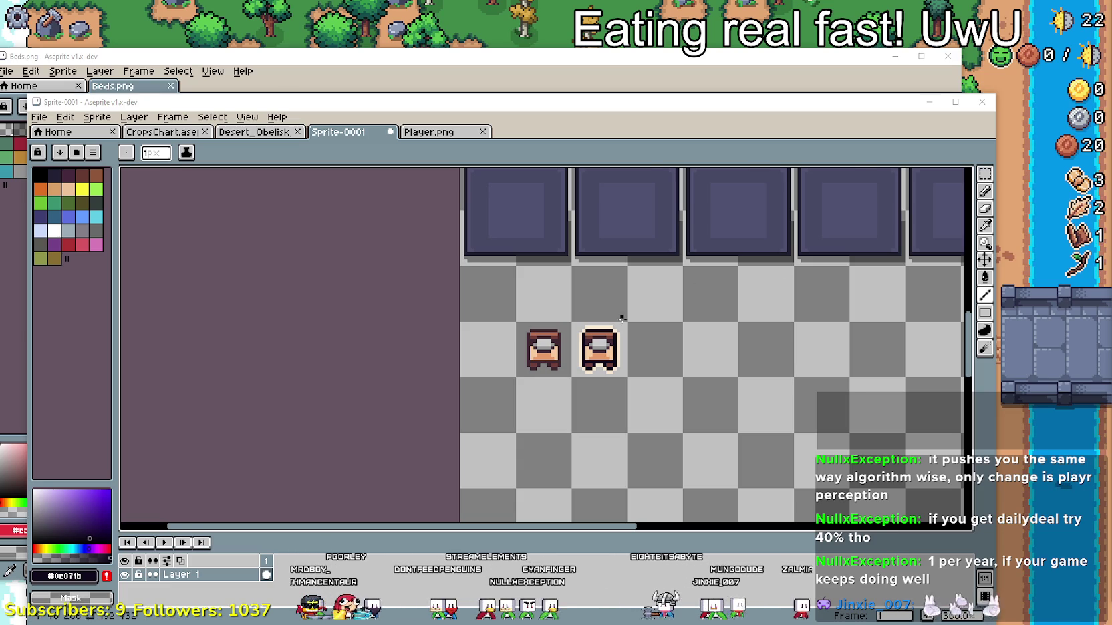
pyautogui.moveTo(635, 344); pyautogui.dragTo(580, 337)
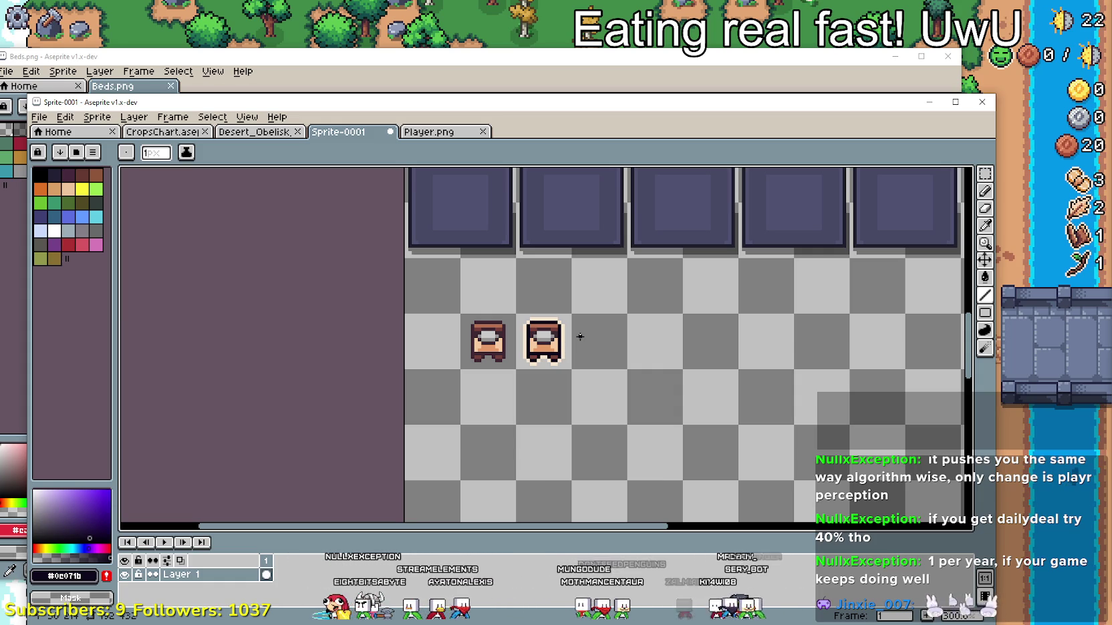
pyautogui.moveTo(624, 345); pyautogui.dragTo(539, 363)
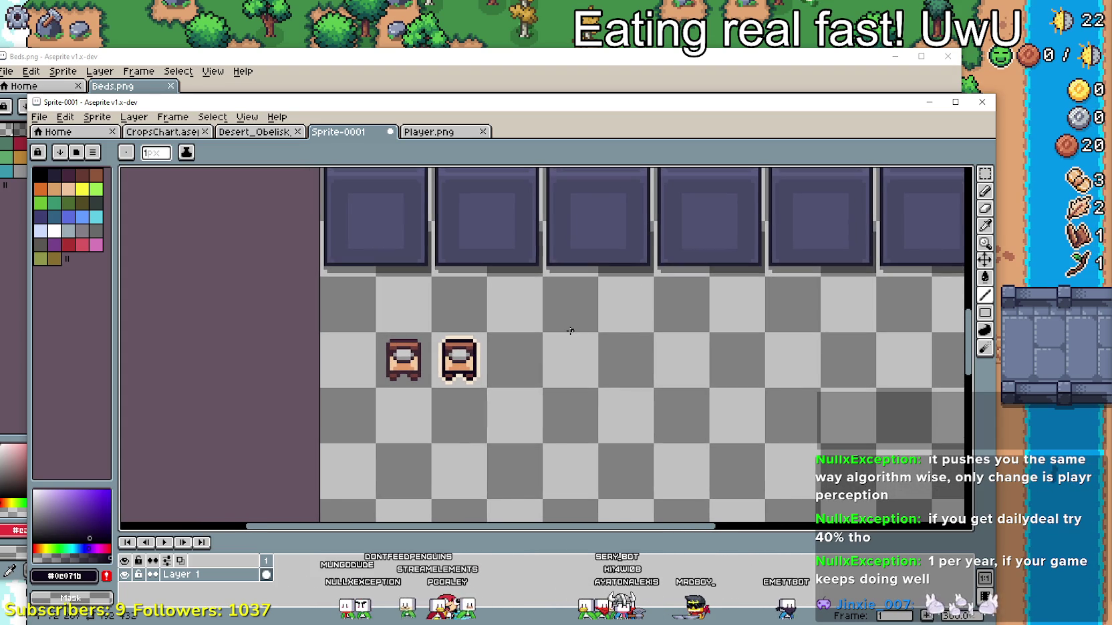
pyautogui.scroll(-2, 525, 318)
pyautogui.scroll(2, 508, 352)
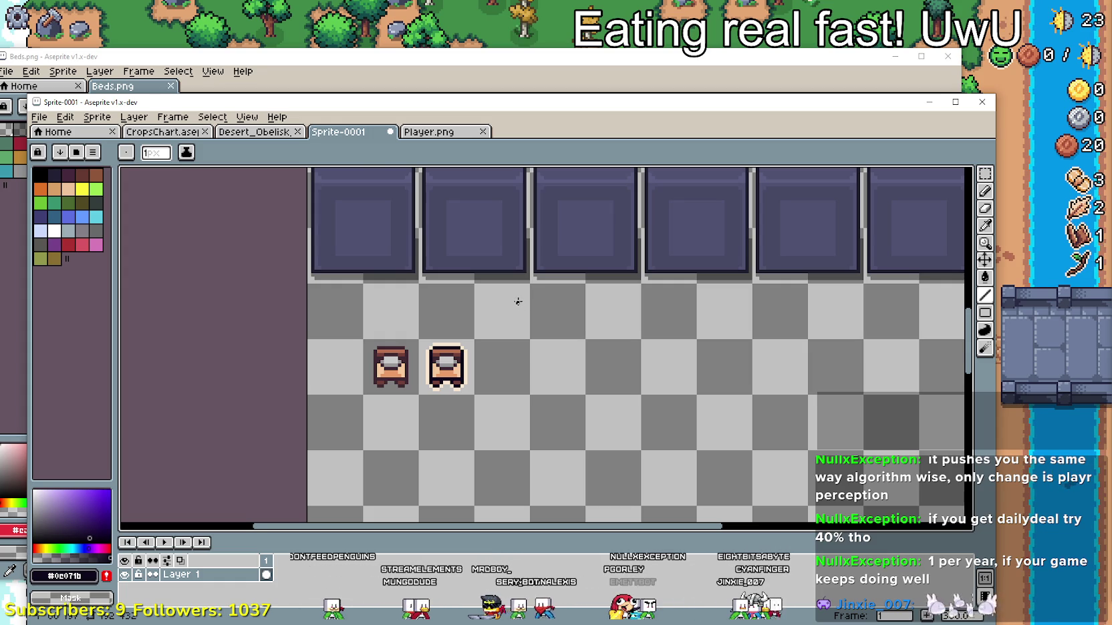
pyautogui.scroll(-3, 503, 301)
pyautogui.scroll(1, 570, 336)
pyautogui.scroll(2, 571, 336)
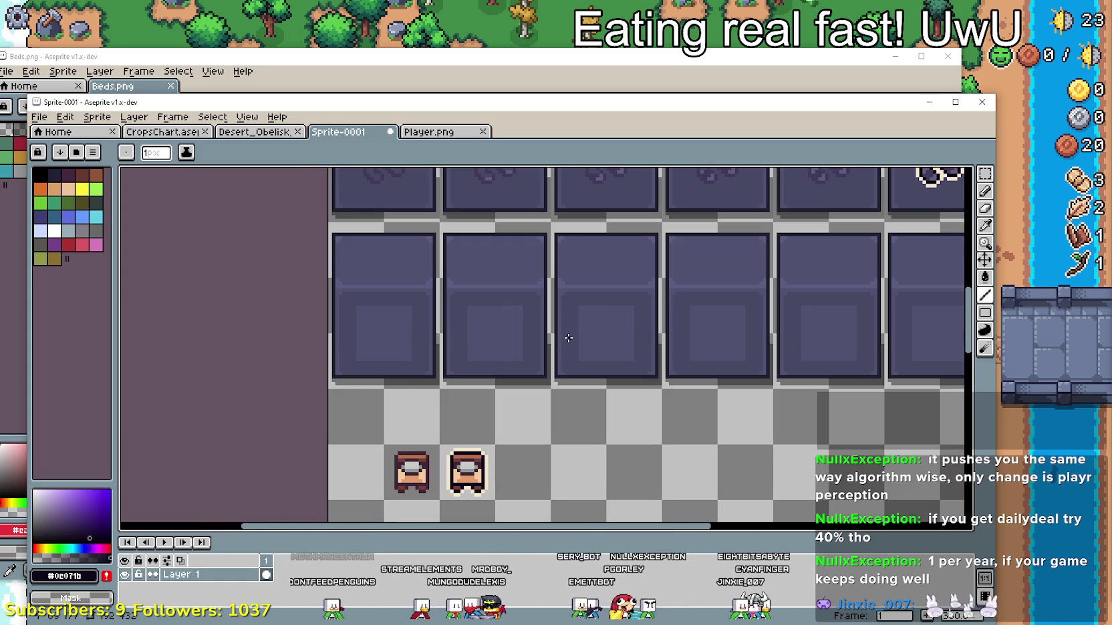
pyautogui.moveTo(555, 337)
pyautogui.mouseDown()
pyautogui.moveTo(592, 365)
pyautogui.moveTo(605, 330)
pyautogui.mouseUp()
# - Duplicate the plain bed one tile to its left, then switch to the Player sprite sheet
pyautogui.click(983, 177)
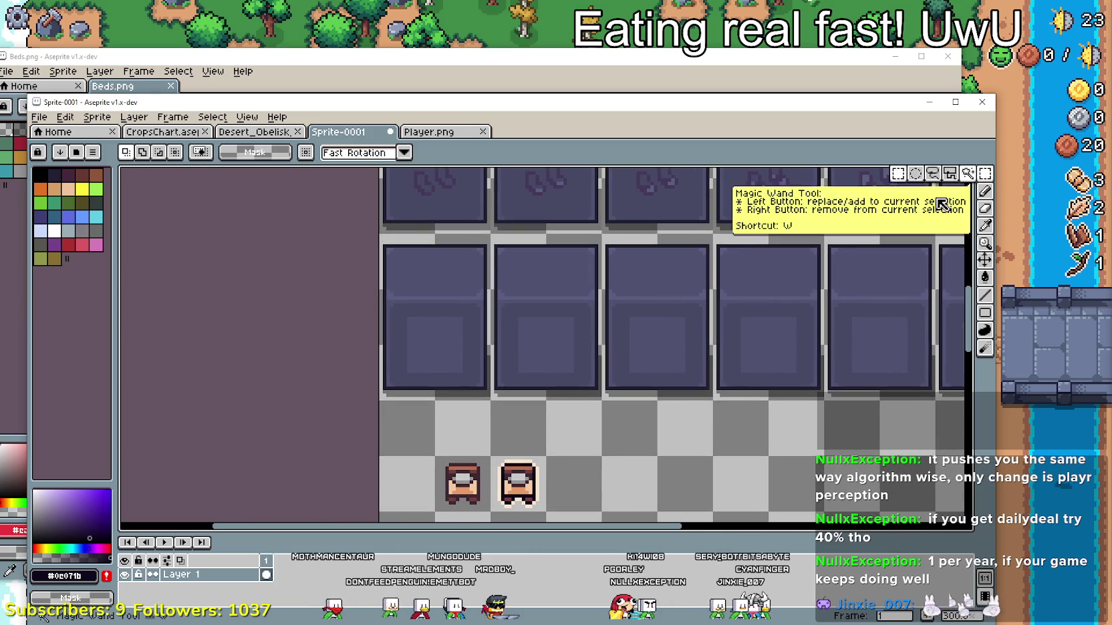
pyautogui.moveTo(441, 492); pyautogui.dragTo(488, 509)
pyautogui.moveTo(916, 228); pyautogui.dragTo(930, 147)
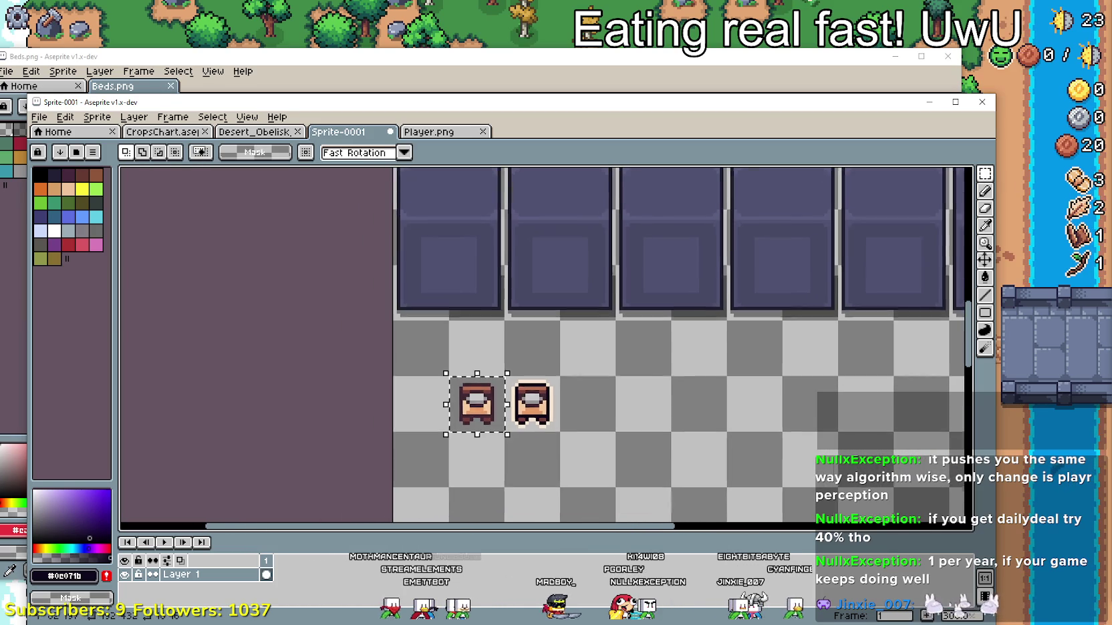
pyautogui.moveTo(493, 415); pyautogui.dragTo(438, 415)
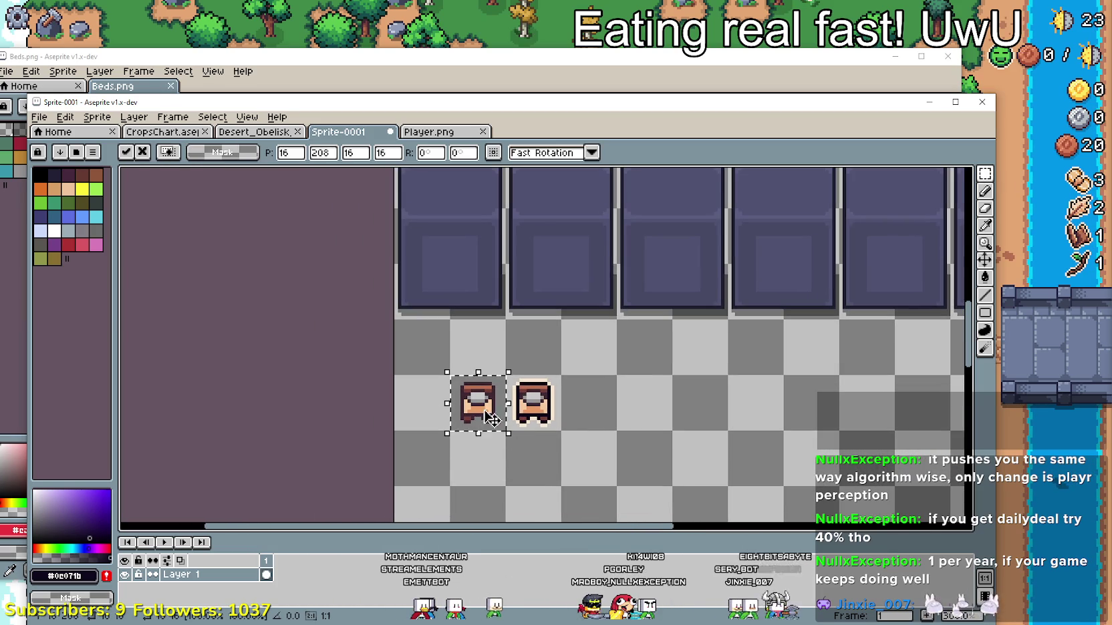
pyautogui.click(583, 457)
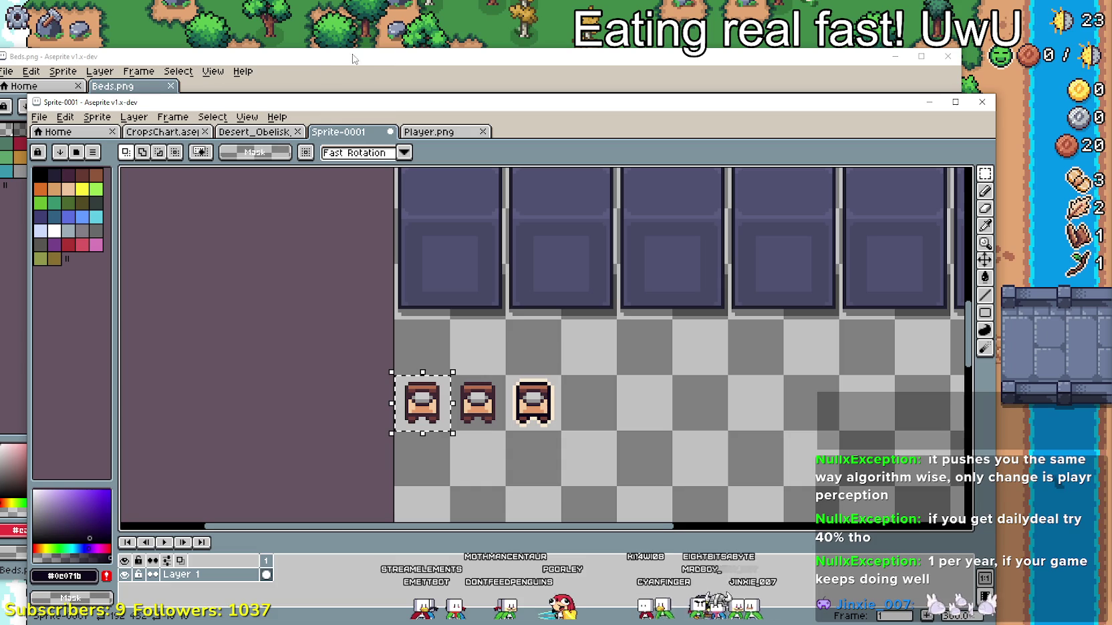
pyautogui.hotkey('ctrl', 'Tab')
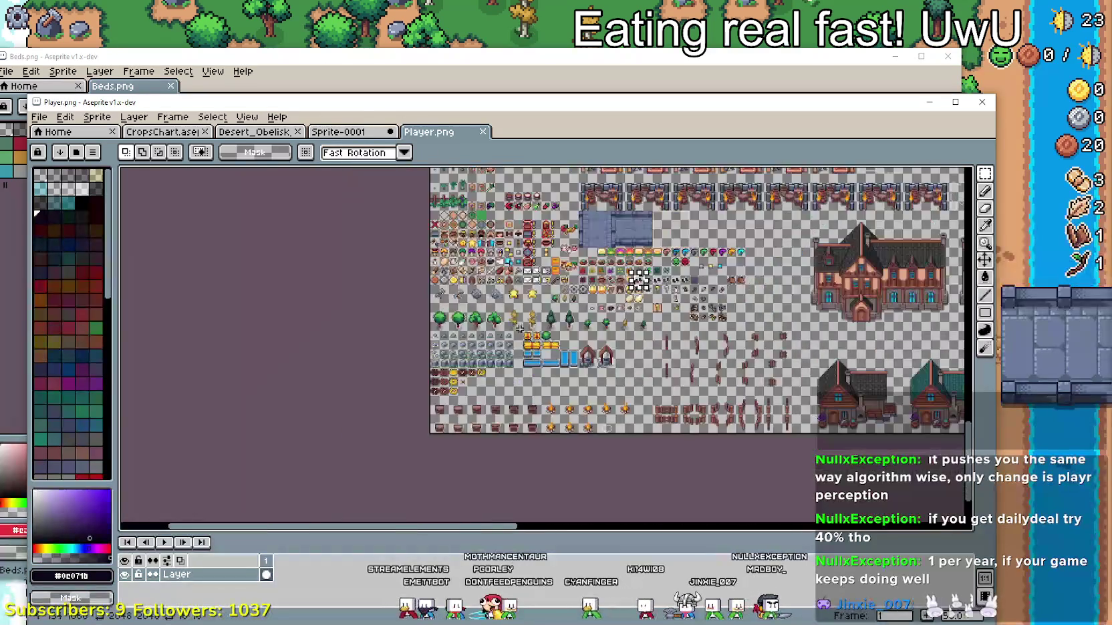
# - Move a 16x16 sprite up into the egg row of Player.png and save it
pyautogui.moveTo(377, 399); pyautogui.dragTo(498, 310)
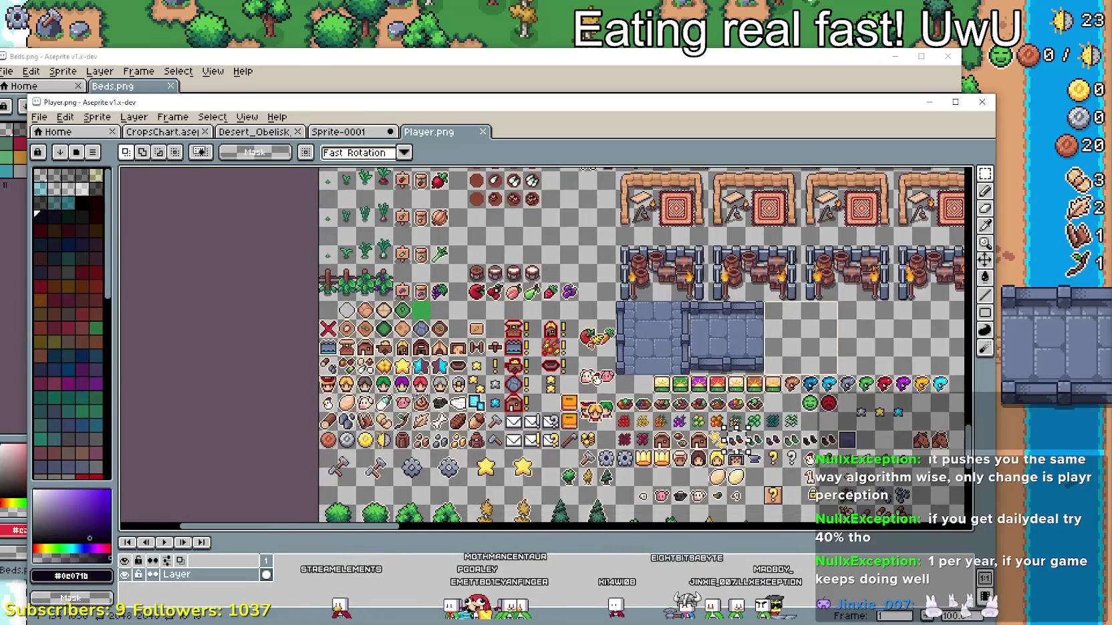
pyautogui.scroll(2, 498, 310)
pyautogui.moveTo(596, 424)
pyautogui.mouseDown()
pyautogui.moveTo(463, 271)
pyautogui.moveTo(266, 110)
pyautogui.mouseUp()
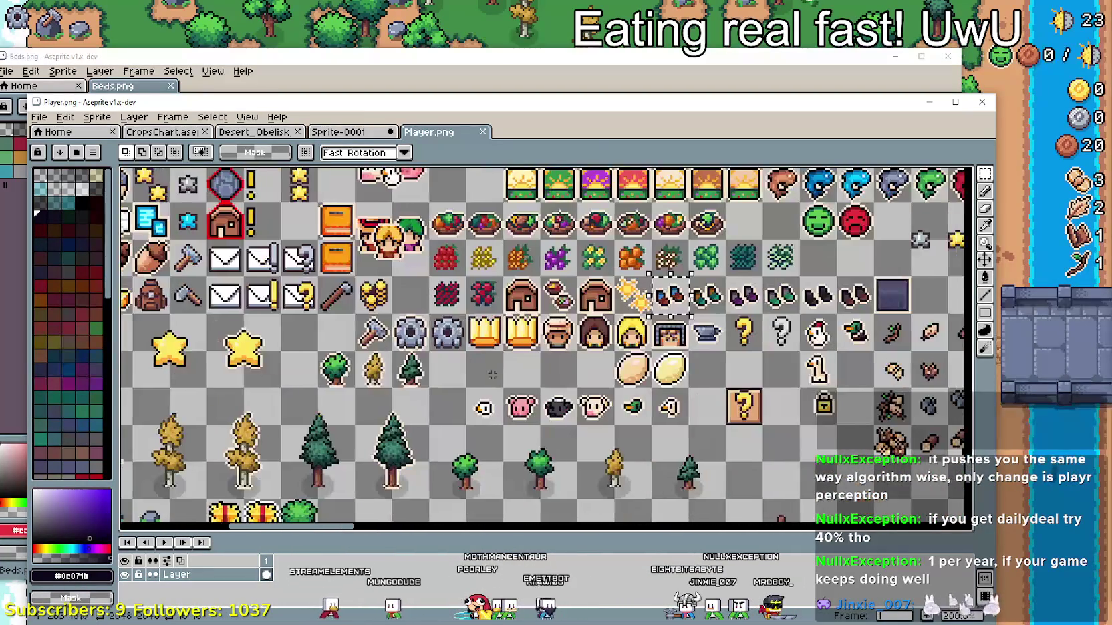
pyautogui.click(527, 366)
pyautogui.scroll(1, 542, 365)
pyautogui.moveTo(541, 364); pyautogui.dragTo(549, 339)
pyautogui.hotkey('ctrl', 's')
# - Check the Beds.png reference, then return to the Sprite-0001 document
pyautogui.click(610, 75)
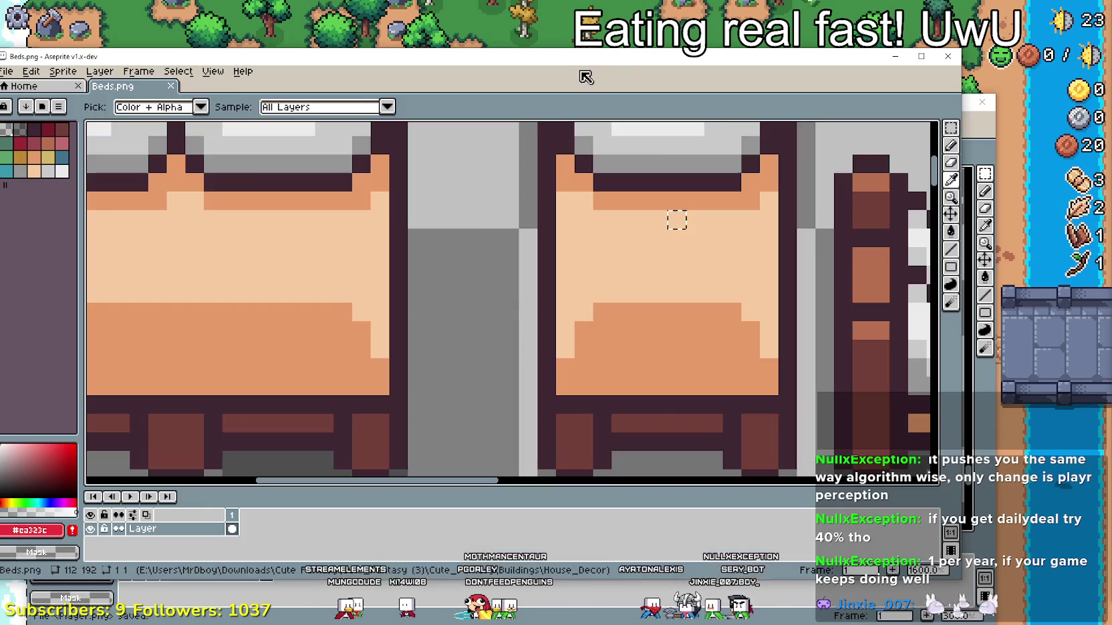
pyautogui.scroll(-1, 674, 219)
pyautogui.scroll(-1, 575, 248)
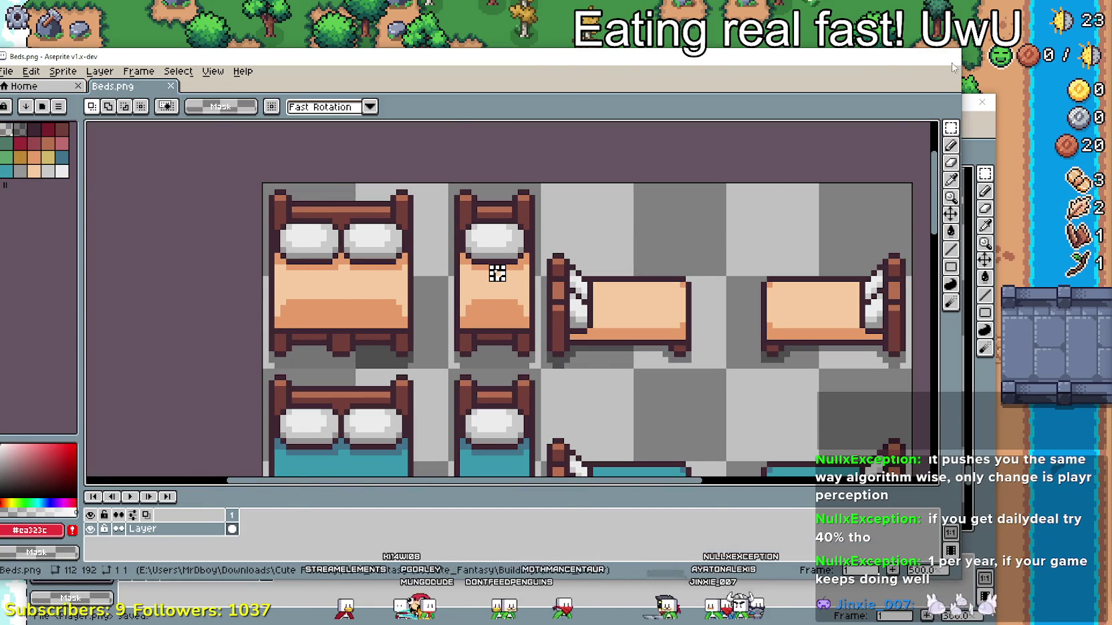
pyautogui.click(948, 56)
pyautogui.scroll(-1, 468, 301)
pyautogui.click(340, 131)
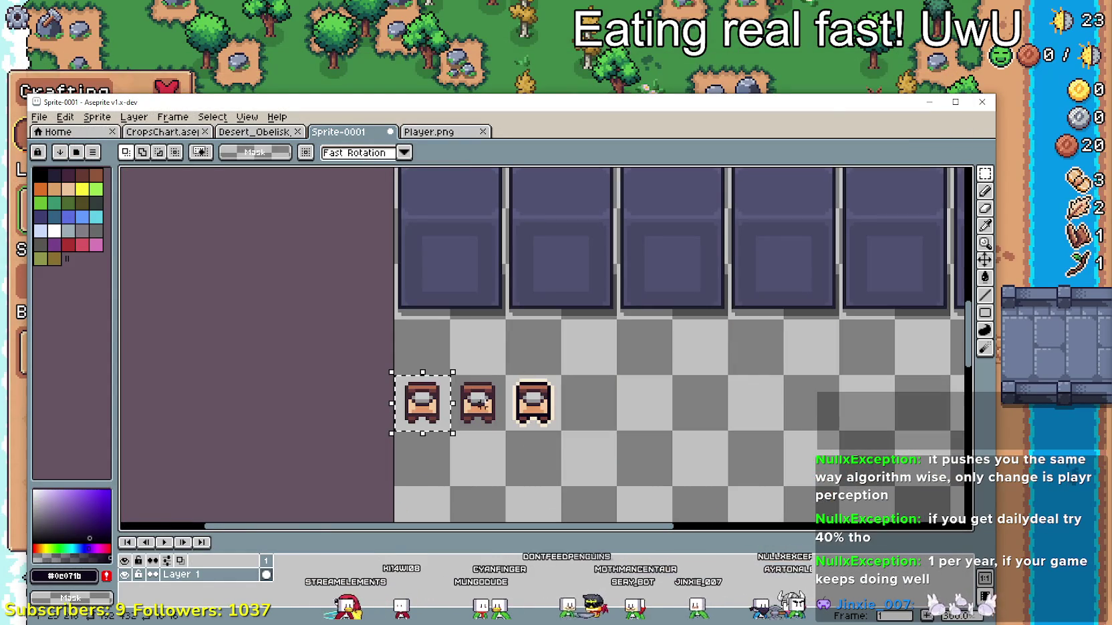
# - Sample the planter tiles' dark purple #433959
pyautogui.scroll(2, 581, 308)
pyautogui.click(986, 227)
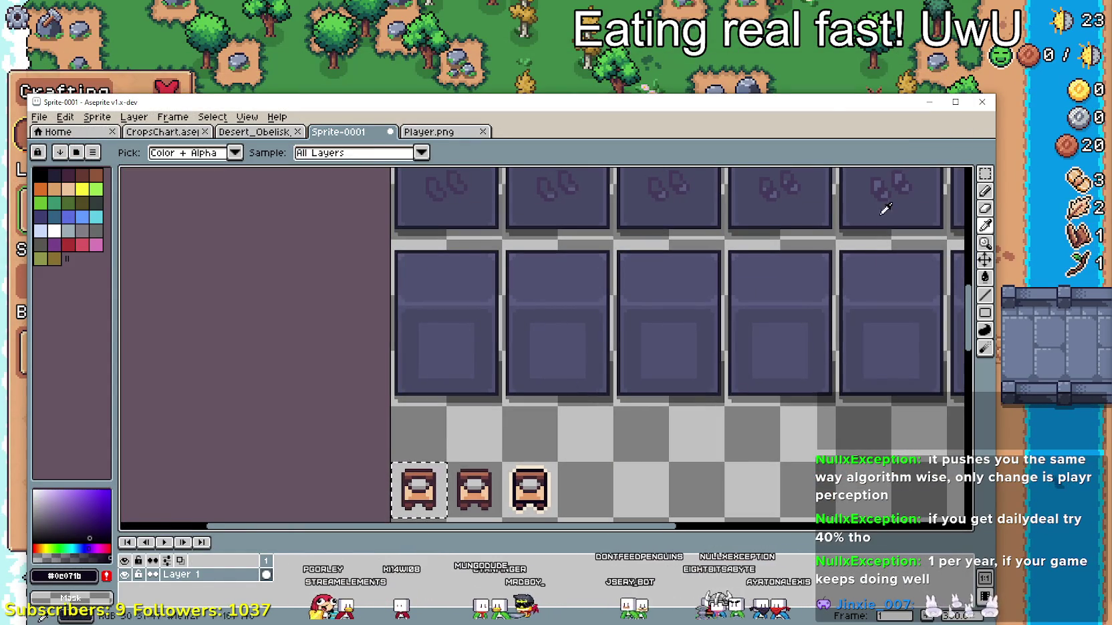
pyautogui.scroll(1, 438, 193)
pyautogui.scroll(1, 437, 190)
pyautogui.click(436, 195)
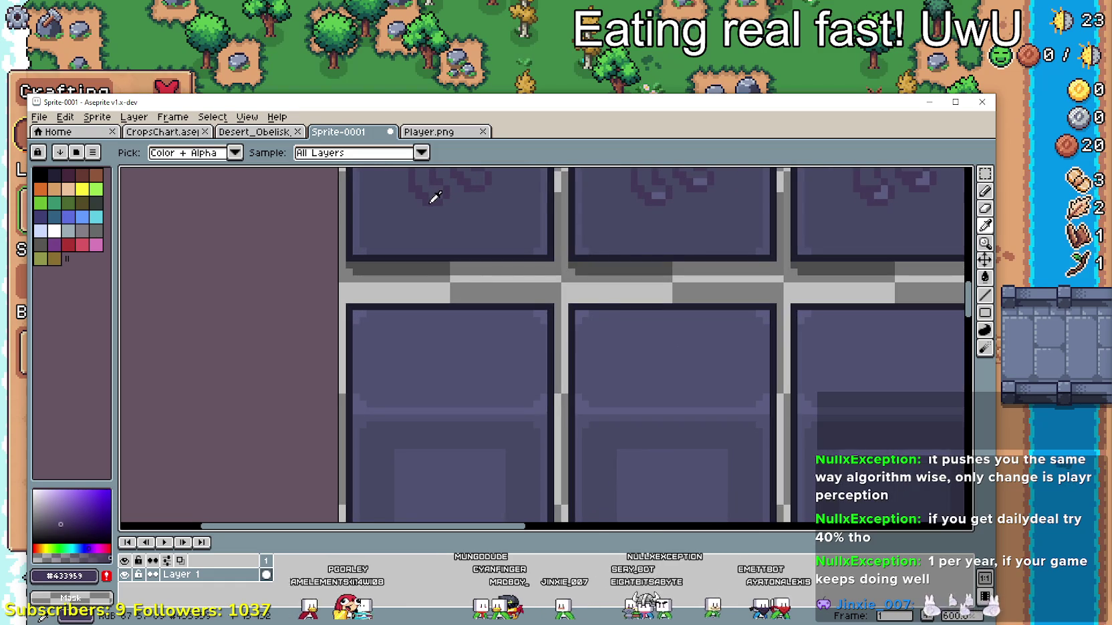
# - Paint-bucket the first bed's top outline dark purple
pyautogui.scroll(-1, 459, 434)
pyautogui.scroll(-2, 497, 348)
pyautogui.click(984, 277)
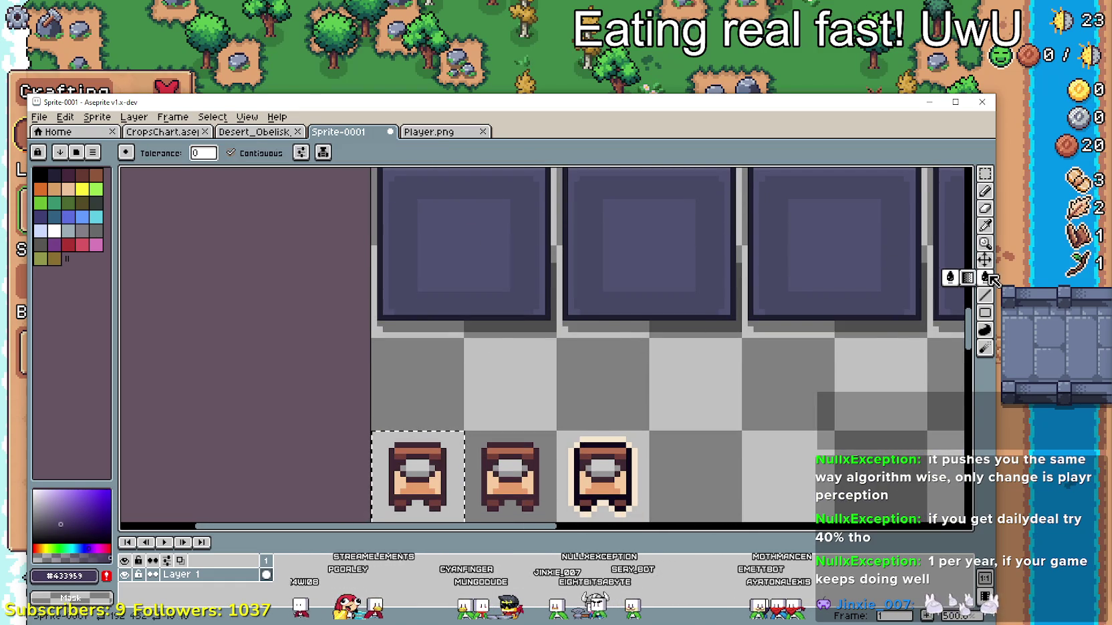
pyautogui.scroll(-2, 429, 393)
pyautogui.click(415, 363)
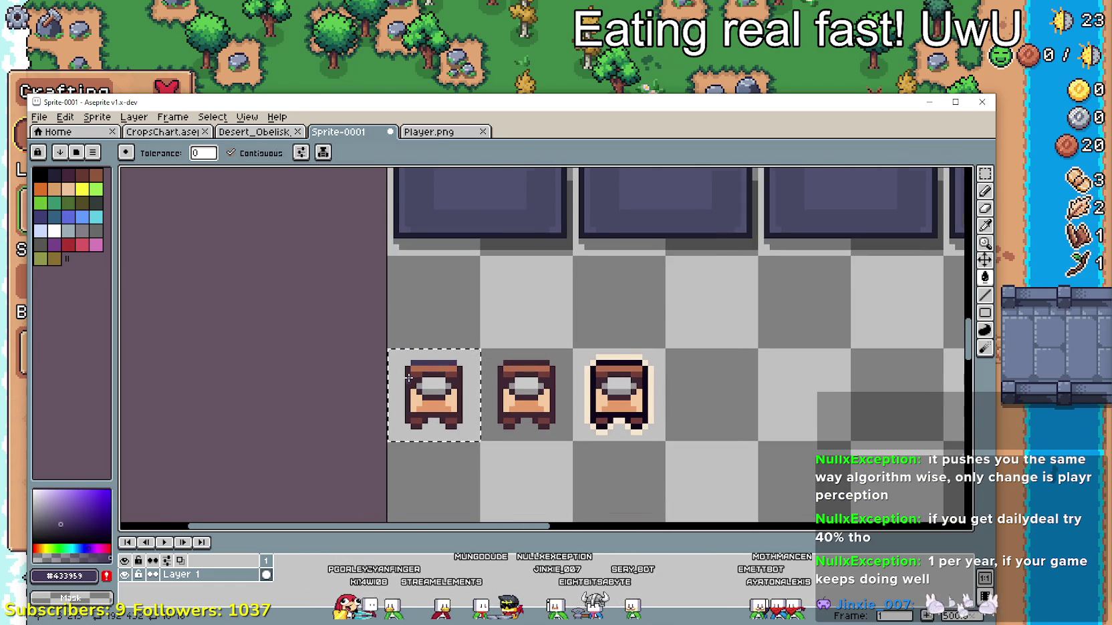
# - Fill the first bed's side, foot and remaining brown outline pixels dark purple
pyautogui.scroll(4, 412, 378)
pyautogui.click(528, 406)
pyautogui.click(460, 362)
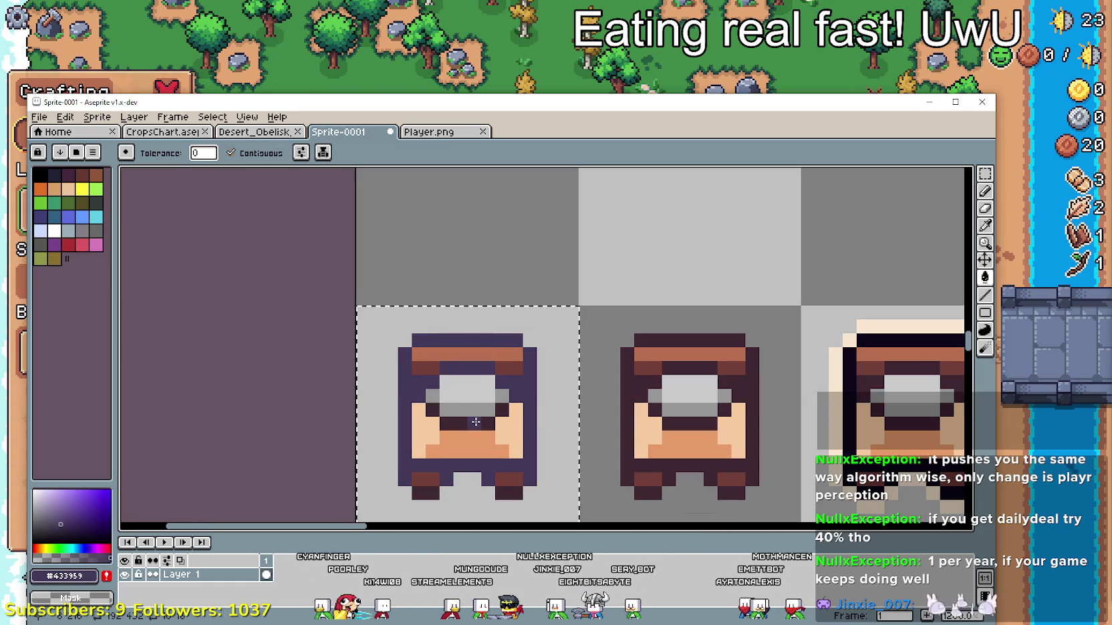
pyautogui.click(505, 408)
pyautogui.click(428, 410)
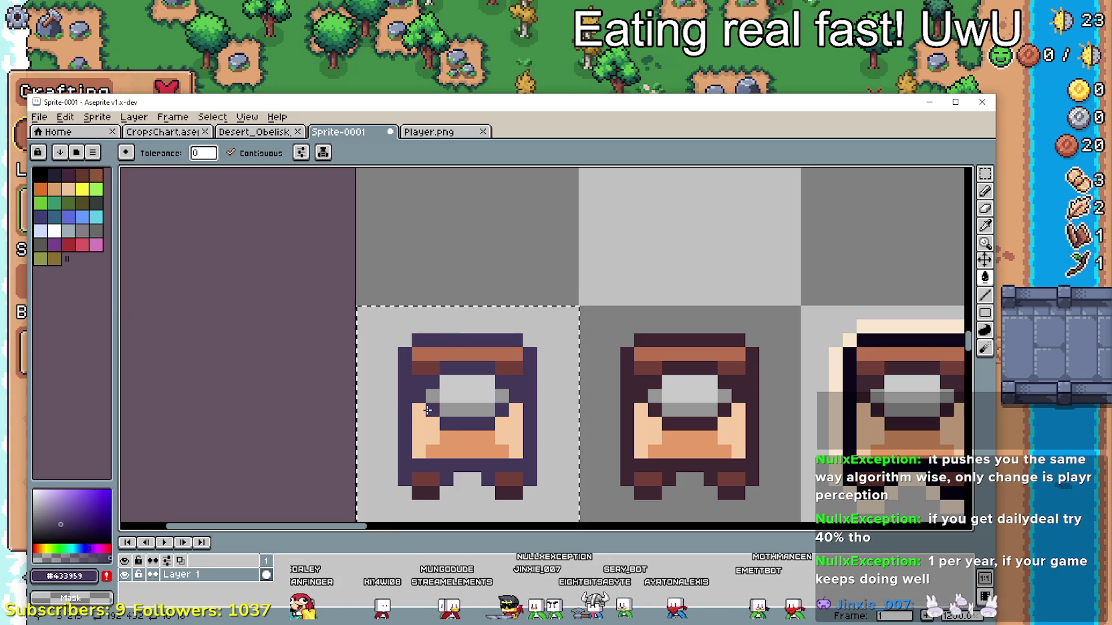
pyautogui.click(433, 492)
# - Sample a lighter purple from a planter tile
pyautogui.scroll(-2, 514, 491)
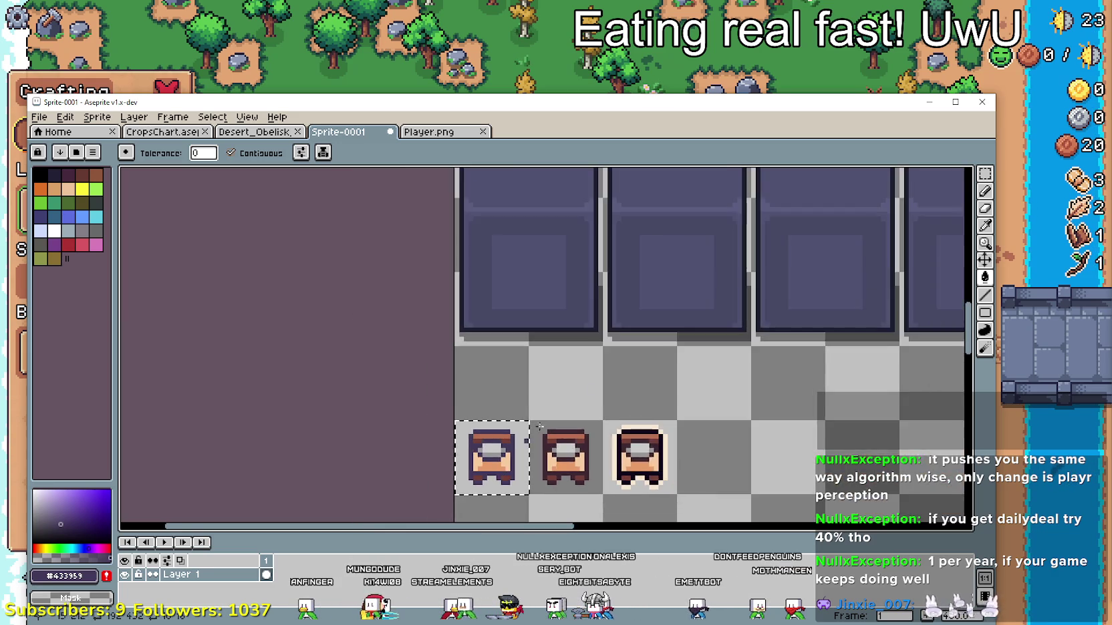
pyautogui.scroll(-1, 514, 492)
pyautogui.scroll(2, 427, 227)
pyautogui.scroll(2, 428, 227)
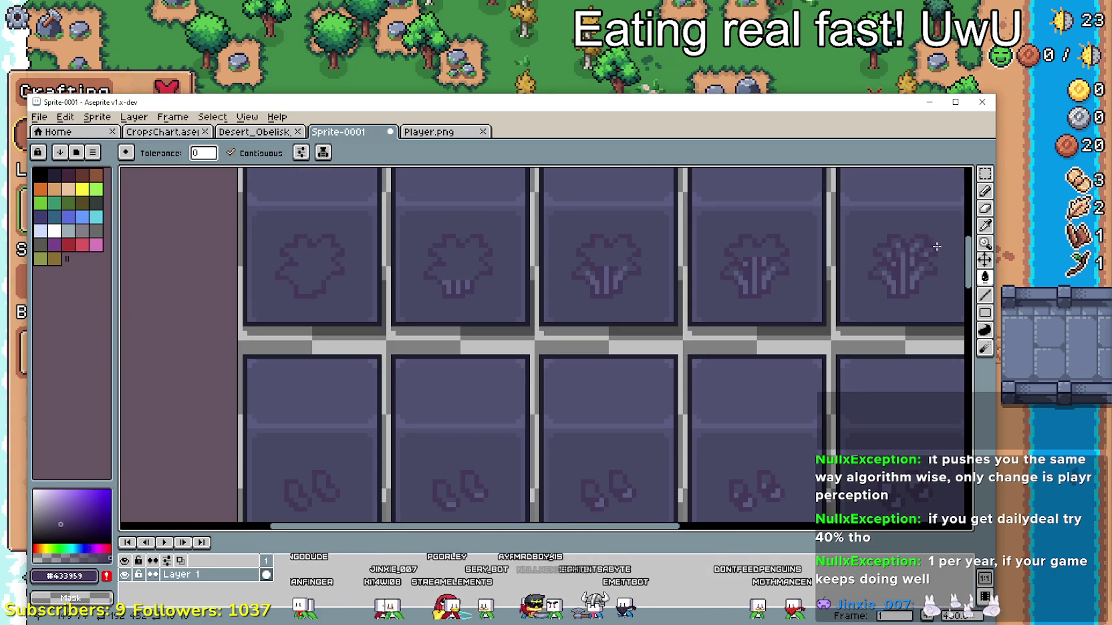
pyautogui.click(985, 225)
pyautogui.scroll(2, 625, 266)
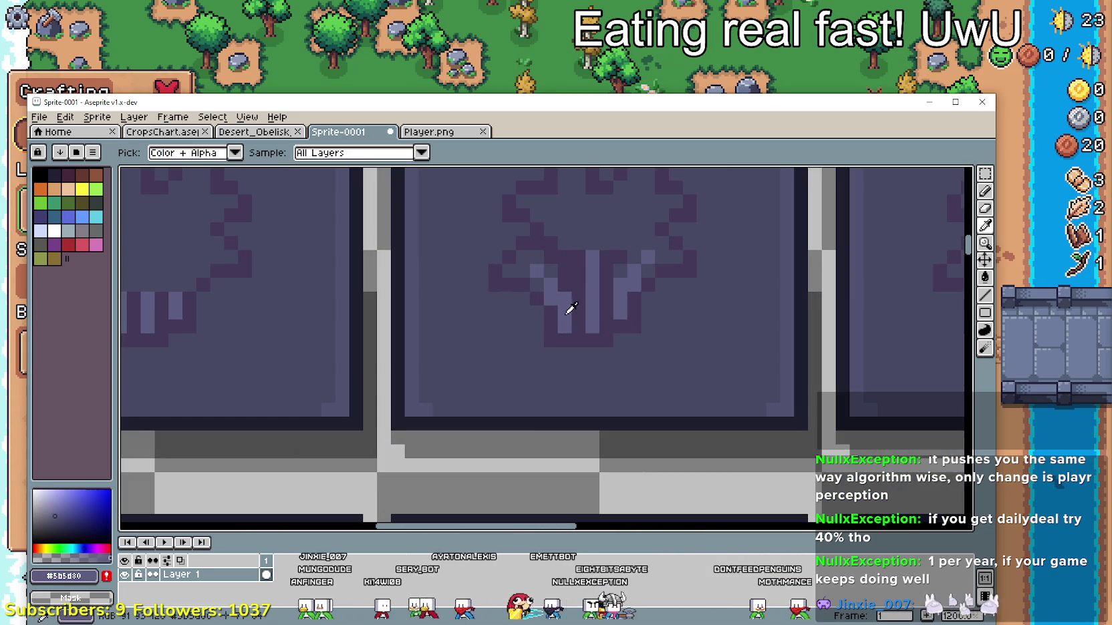
pyautogui.scroll(-2, 575, 294)
pyautogui.scroll(-2, 468, 334)
pyautogui.scroll(2, 502, 267)
pyautogui.scroll(1, 522, 274)
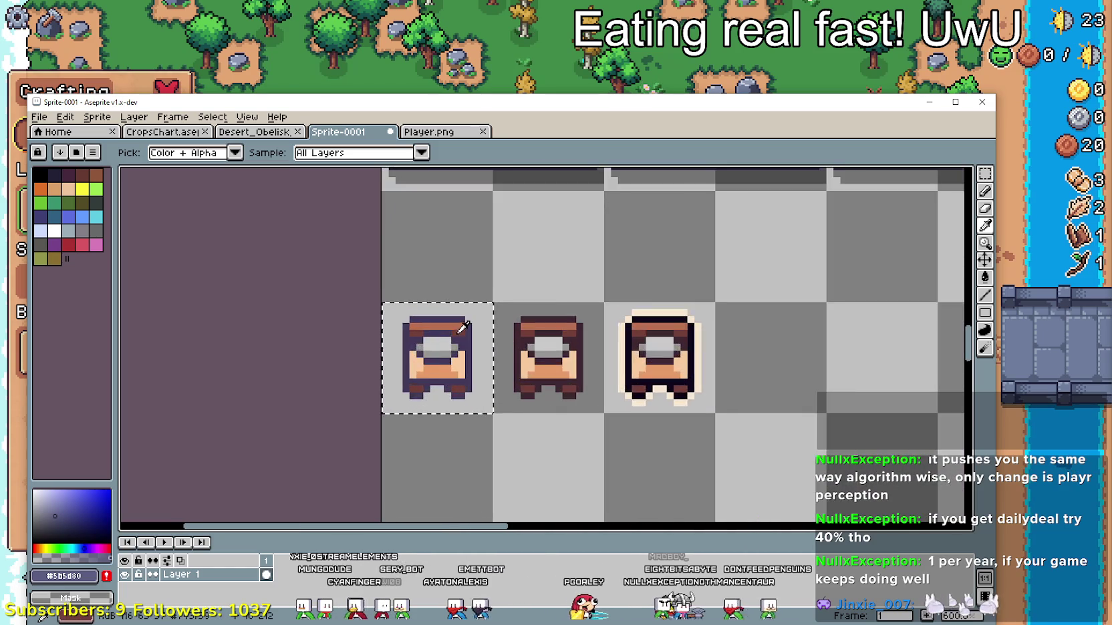
pyautogui.scroll(-2, 530, 279)
pyautogui.moveTo(530, 279)
pyautogui.mouseDown()
pyautogui.moveTo(533, 360)
pyautogui.moveTo(290, 486)
pyautogui.mouseUp()
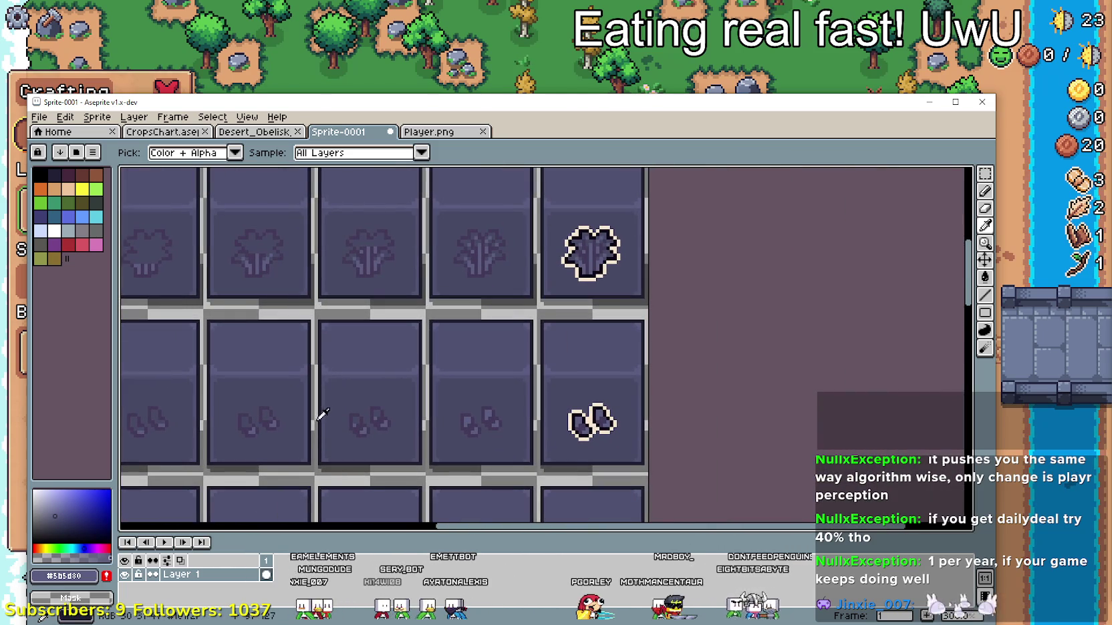
pyautogui.moveTo(322, 412); pyautogui.dragTo(581, 227)
pyautogui.scroll(1, 410, 322)
pyautogui.scroll(2, 503, 219)
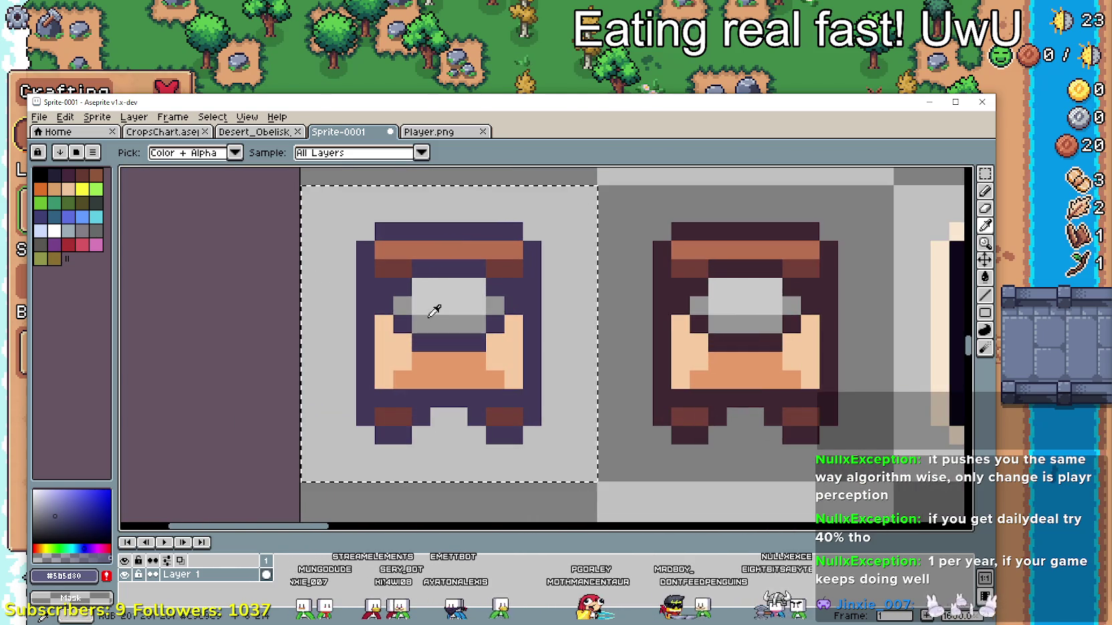
pyautogui.scroll(1, 475, 300)
# - Fill the first bed's peach columns, grey top, grey pixel and orange top row light purple
pyautogui.press('g')
pyautogui.scroll(-1, 454, 340)
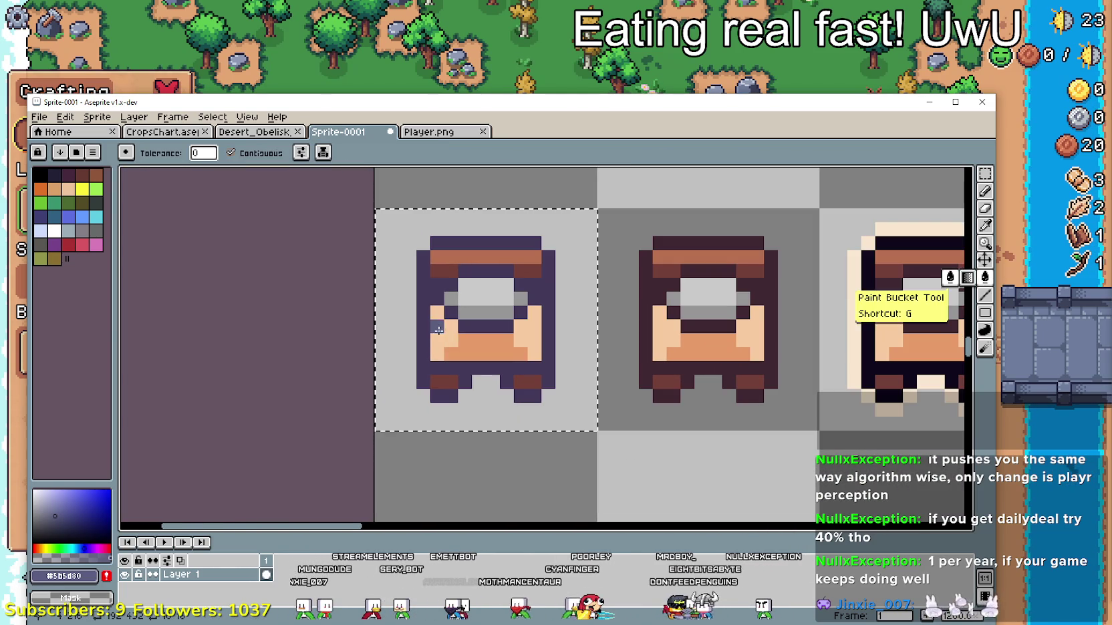
pyautogui.click(437, 334)
pyautogui.click(487, 292)
pyautogui.click(524, 334)
pyautogui.scroll(-1, 528, 361)
pyautogui.scroll(1, 548, 394)
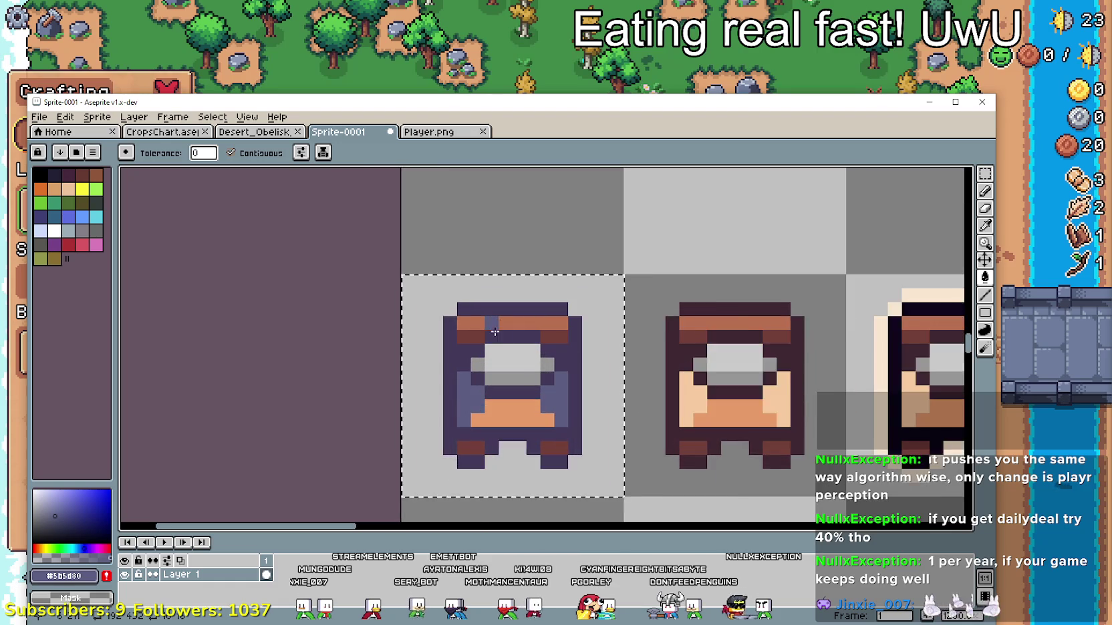
pyautogui.scroll(1, 557, 402)
pyautogui.scroll(-1, 556, 402)
pyautogui.click(505, 395)
pyautogui.click(502, 336)
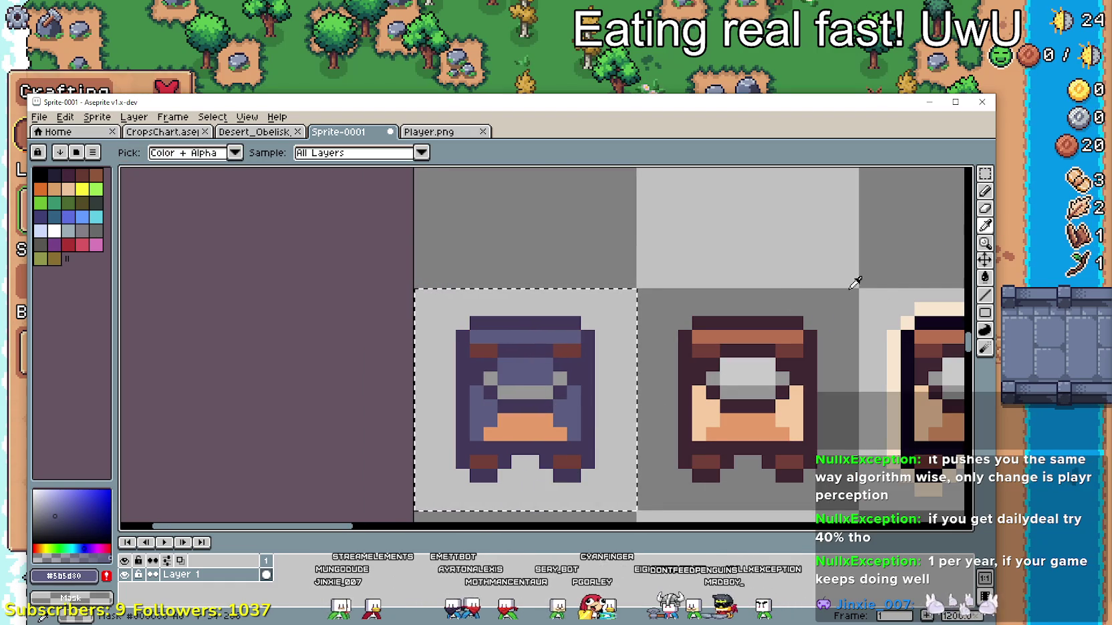
# - Recentre on the bed sprites and sample the lighter purple #5b5d80 from the bed
pyautogui.scroll(-3, 650, 209)
pyautogui.scroll(4, 618, 183)
pyautogui.moveTo(624, 440); pyautogui.dragTo(626, 427)
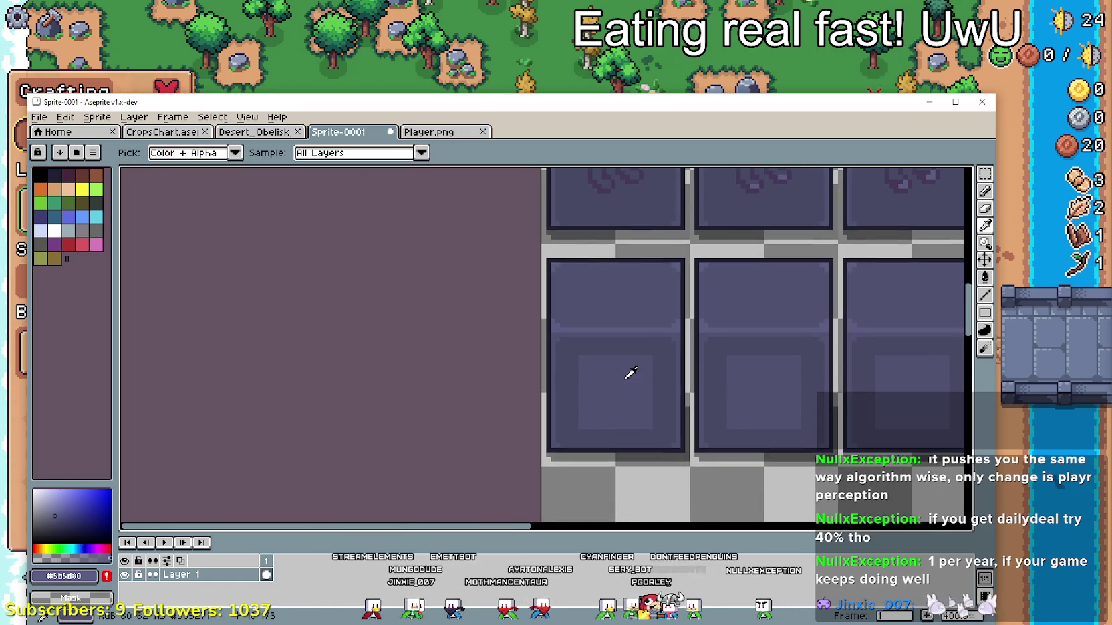
pyautogui.scroll(2, 620, 265)
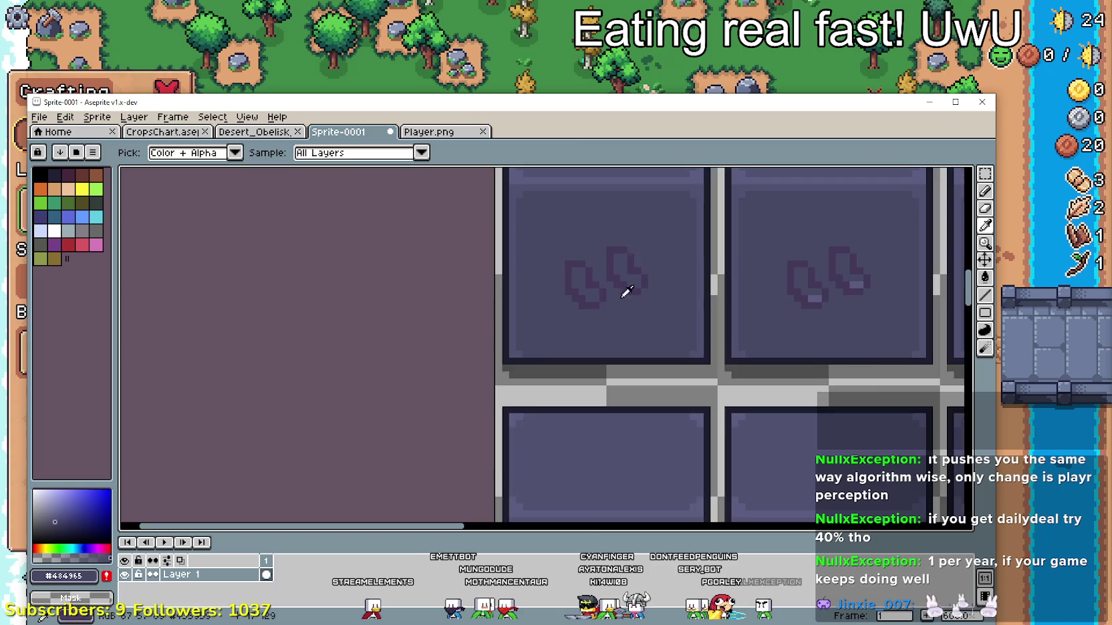
pyautogui.scroll(-3, 643, 198)
pyautogui.moveTo(643, 198); pyautogui.dragTo(643, 145)
pyautogui.scroll(1, 573, 322)
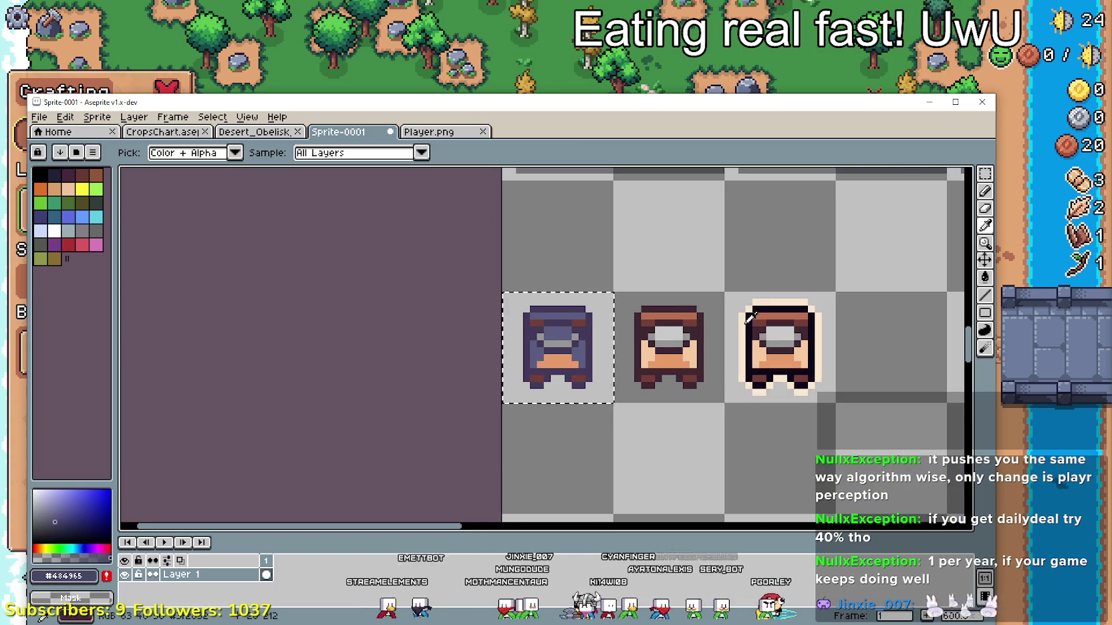
pyautogui.click(985, 277)
pyautogui.scroll(3, 568, 351)
pyautogui.scroll(-4, 668, 408)
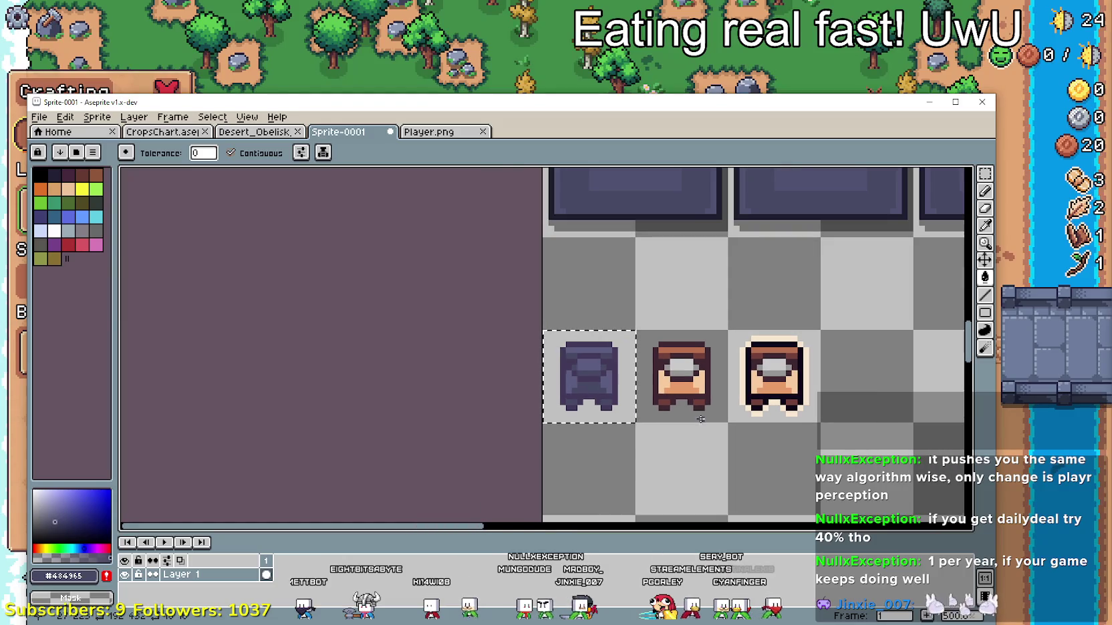
pyautogui.moveTo(719, 384); pyautogui.dragTo(624, 340)
pyautogui.scroll(2, 484, 395)
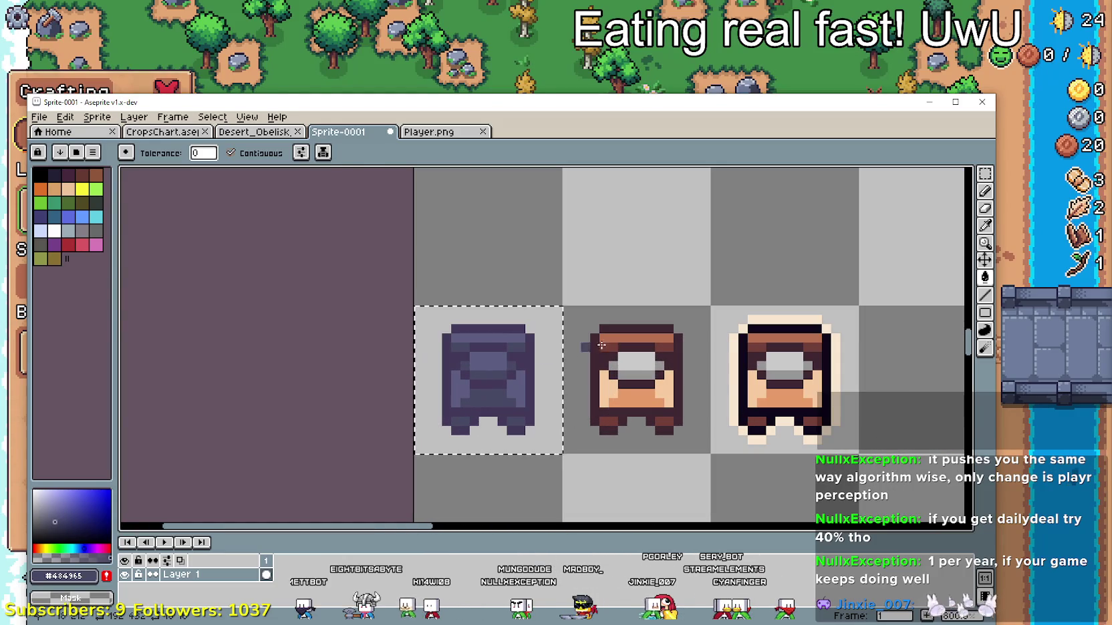
pyautogui.click(985, 226)
pyautogui.scroll(3, 436, 395)
pyautogui.click(471, 401)
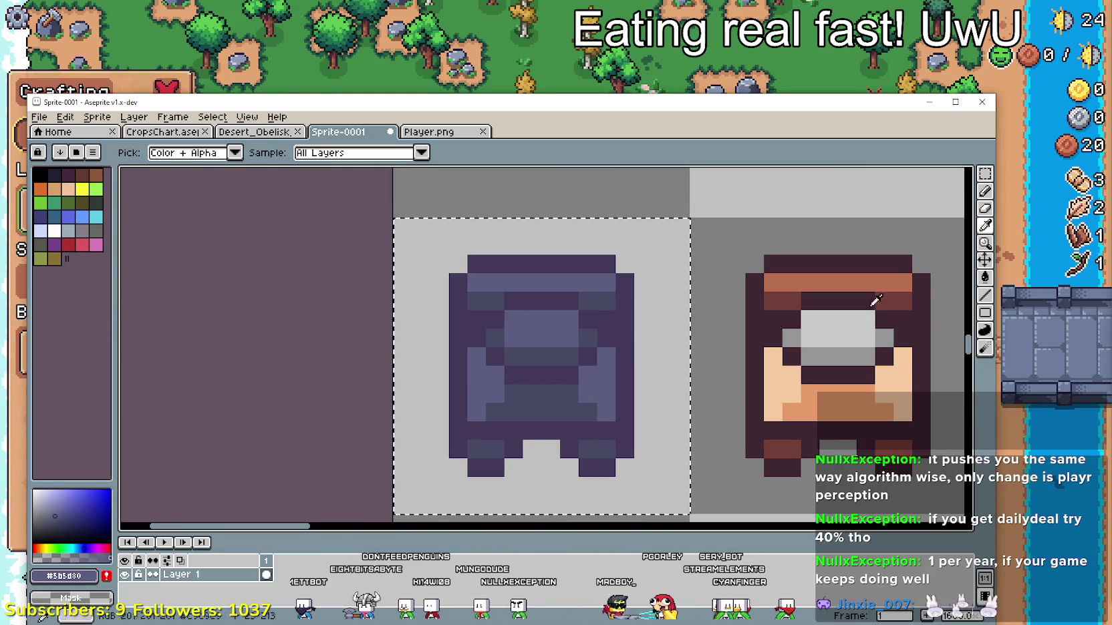
# - Return to the Paint Bucket and zoom in on the row of bed sprites
pyautogui.click(985, 277)
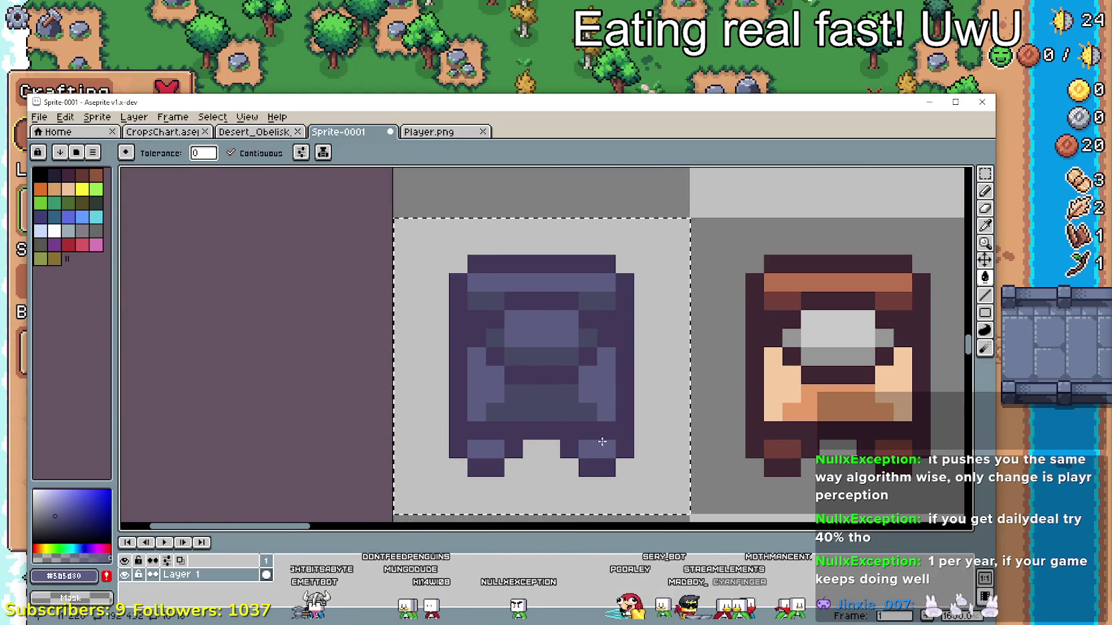
pyautogui.scroll(-4, 716, 408)
pyautogui.scroll(-1, 661, 398)
pyautogui.scroll(-1, 615, 386)
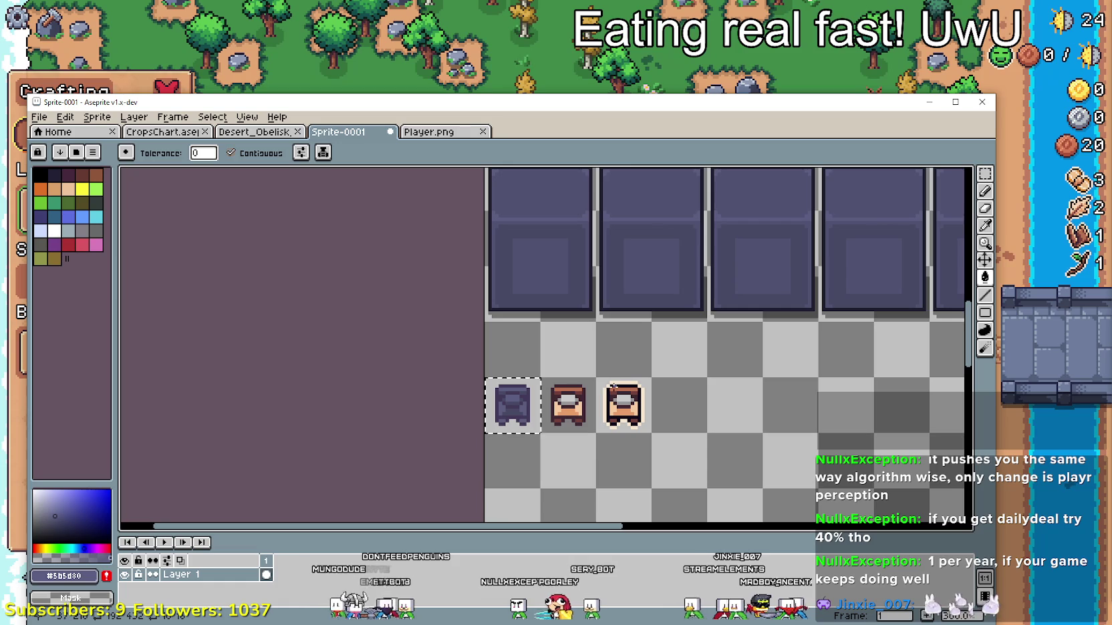
pyautogui.scroll(1, 941, 244)
pyautogui.scroll(1, 955, 179)
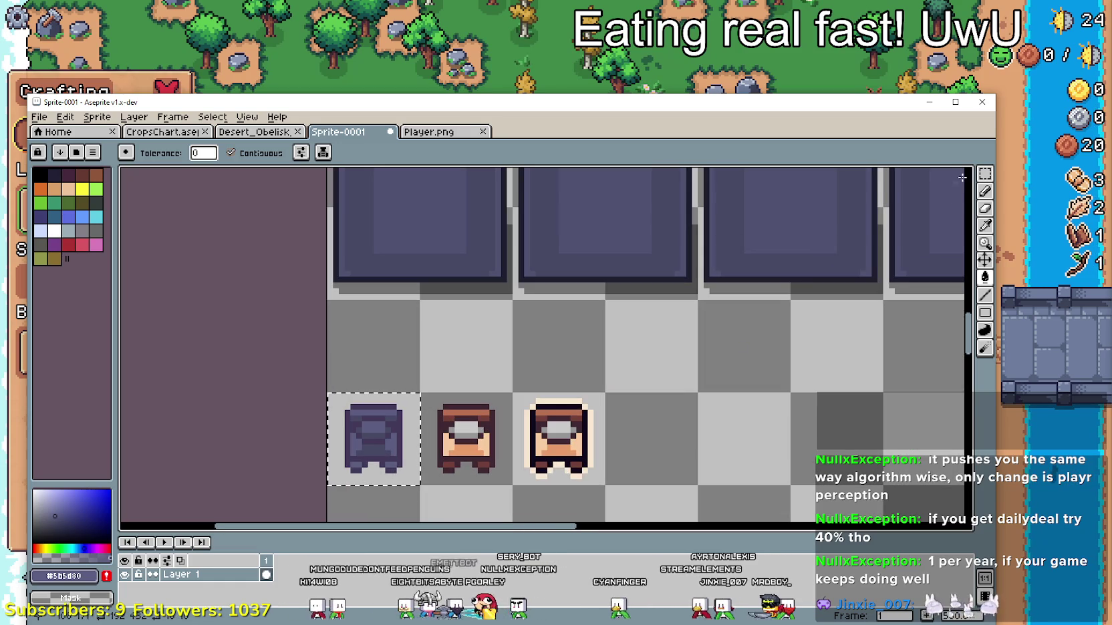
pyautogui.moveTo(549, 387); pyautogui.dragTo(615, 352)
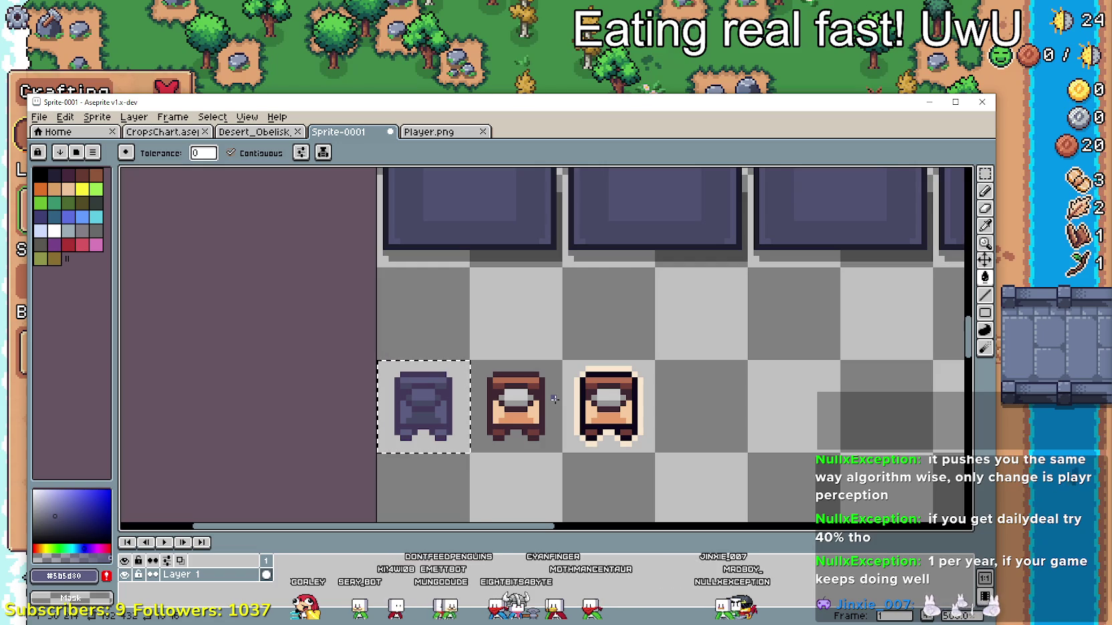
# - Marquee-select the plain brown bed and delete it
pyautogui.scroll(-3, 554, 399)
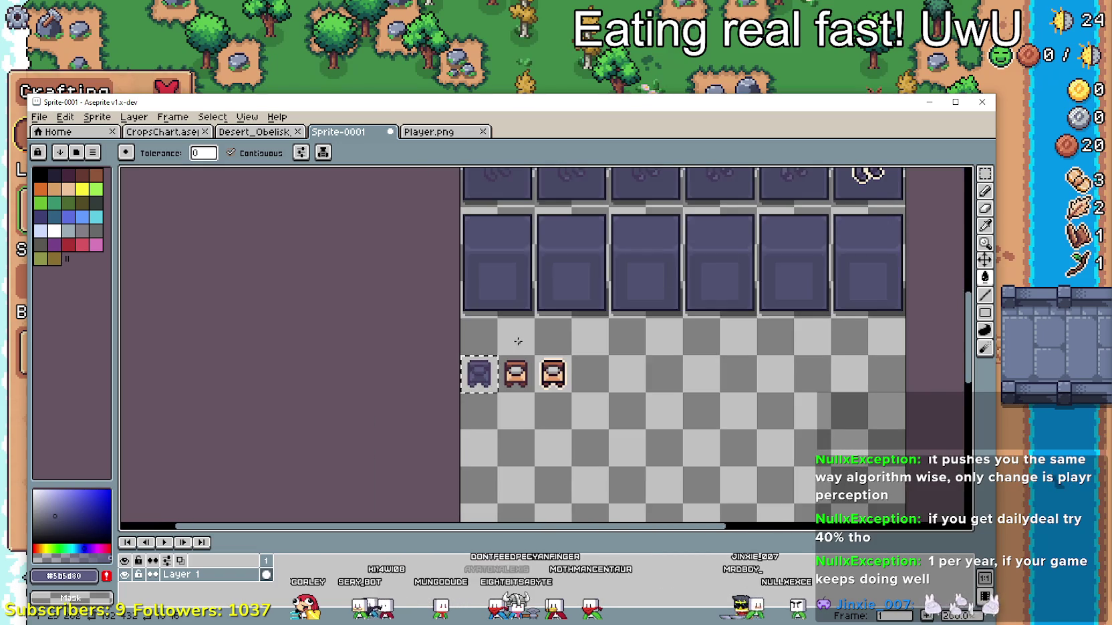
pyautogui.scroll(2, 569, 369)
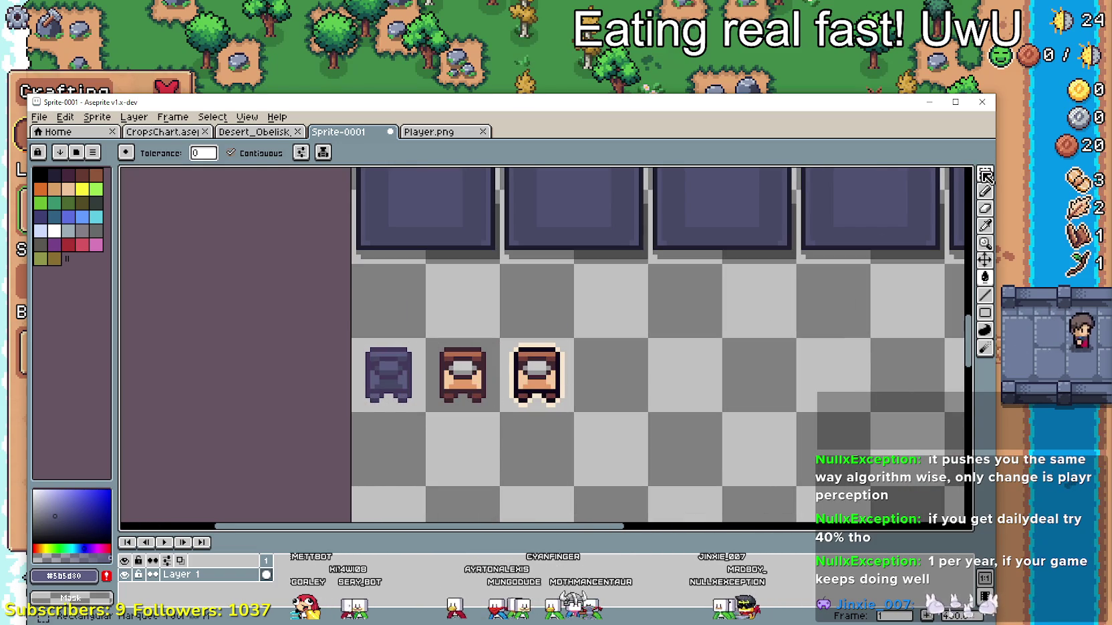
pyautogui.hotkey('ctrl', 'd')
pyautogui.press('m')
pyautogui.moveTo(495, 309); pyautogui.dragTo(572, 385)
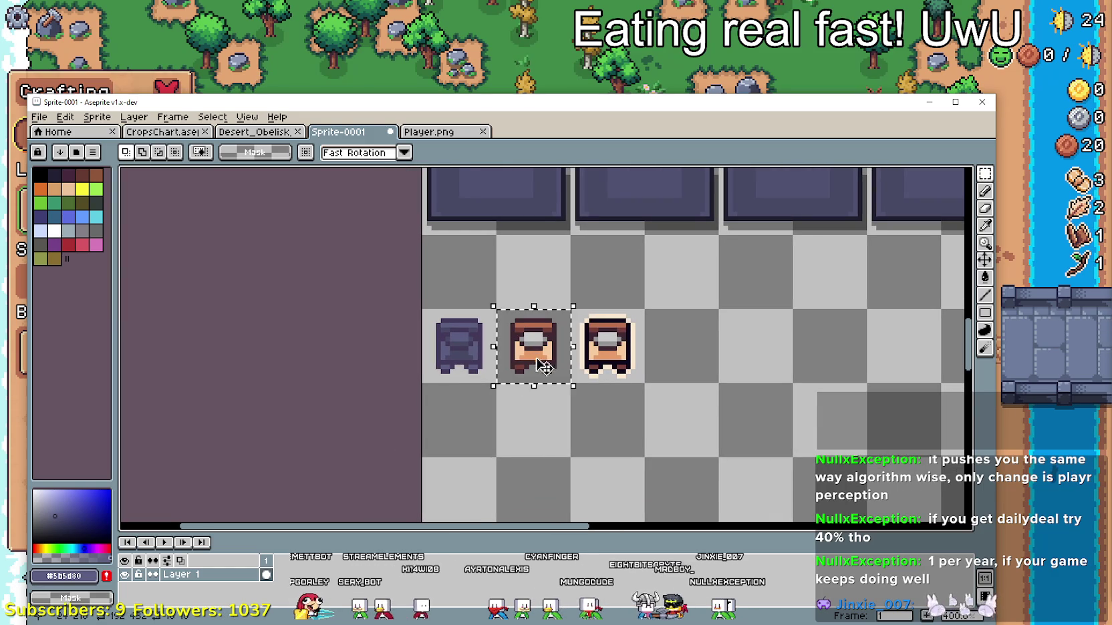
pyautogui.moveTo(570, 310); pyautogui.dragTo(646, 384)
pyautogui.moveTo(495, 309); pyautogui.dragTo(568, 391)
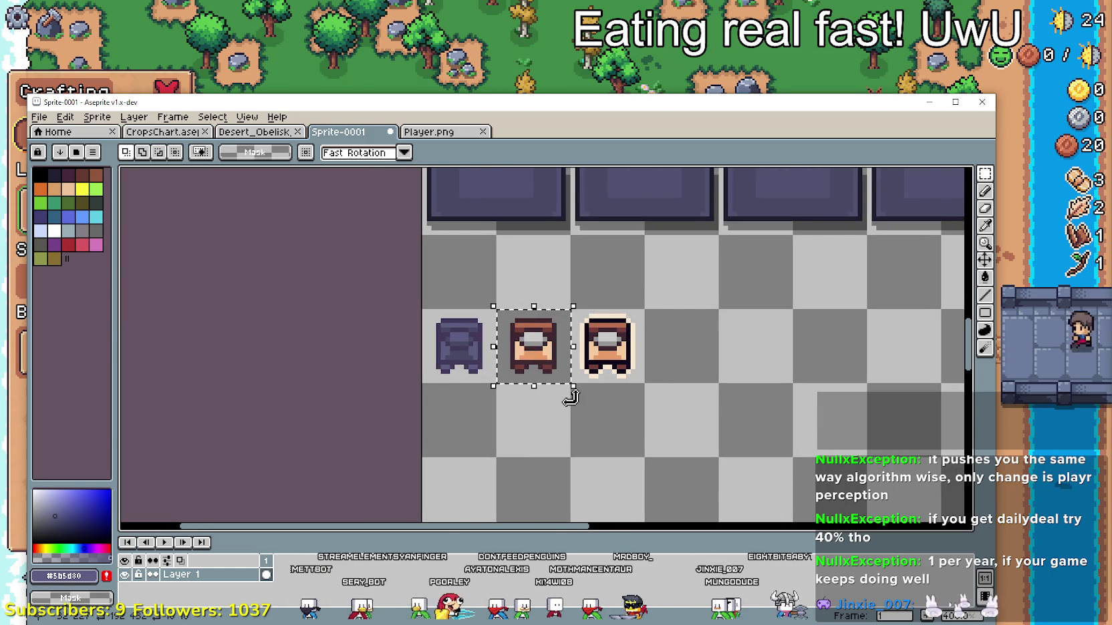
pyautogui.press('Delete')
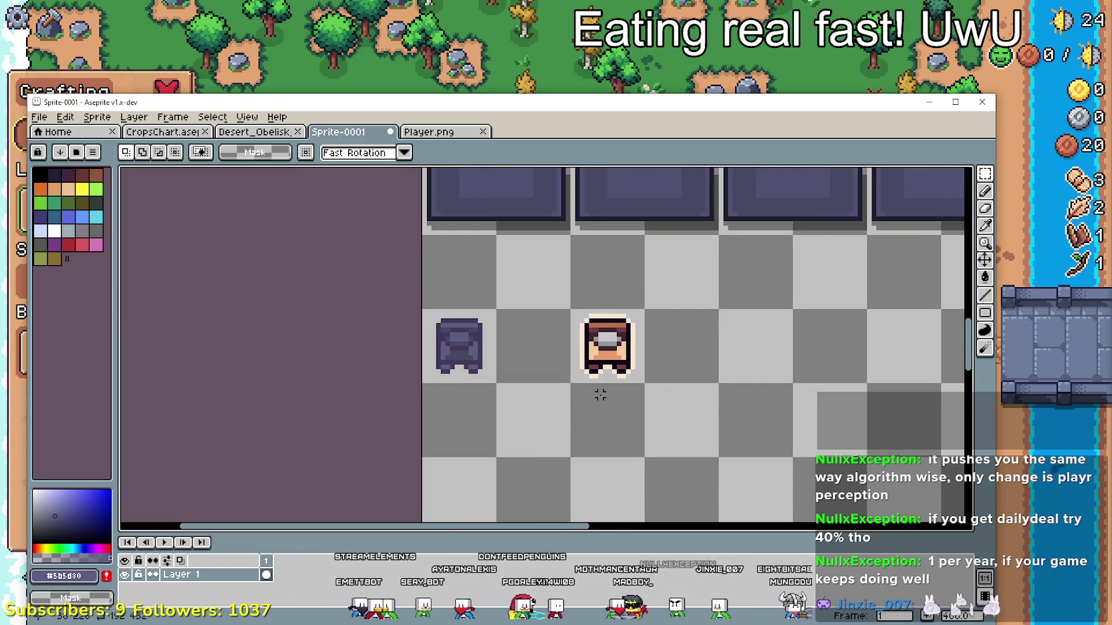
# - Move the cream-outlined bed one cell left and place a copy of the purple bed over it
pyautogui.moveTo(580, 362); pyautogui.dragTo(641, 381)
pyautogui.moveTo(608, 347); pyautogui.dragTo(534, 347)
pyautogui.click(618, 403)
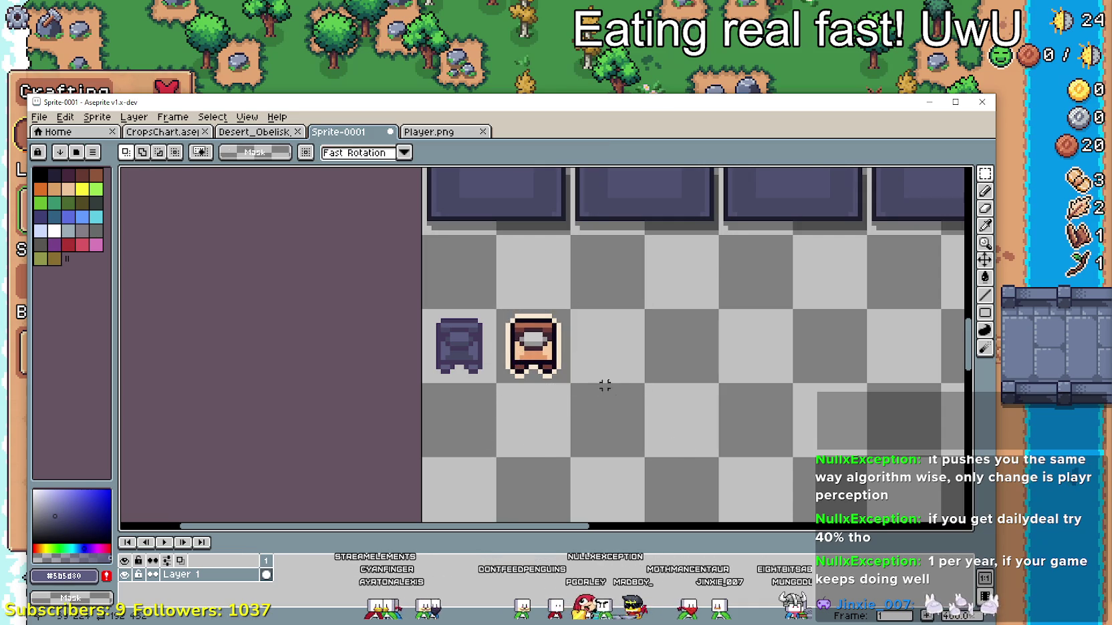
pyautogui.scroll(1, 415, 342)
pyautogui.moveTo(428, 304)
pyautogui.mouseDown()
pyautogui.moveTo(511, 391)
pyautogui.moveTo(558, 385)
pyautogui.mouseUp()
pyautogui.click(785, 449)
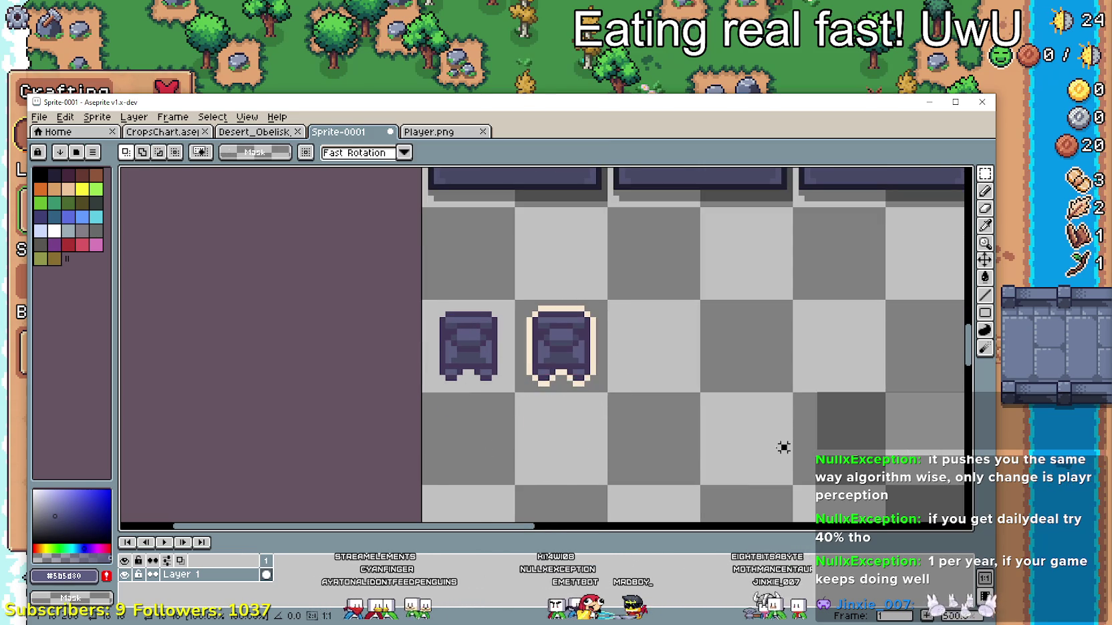
pyautogui.scroll(-2, 699, 402)
pyautogui.scroll(1, 700, 403)
pyautogui.scroll(1, 735, 354)
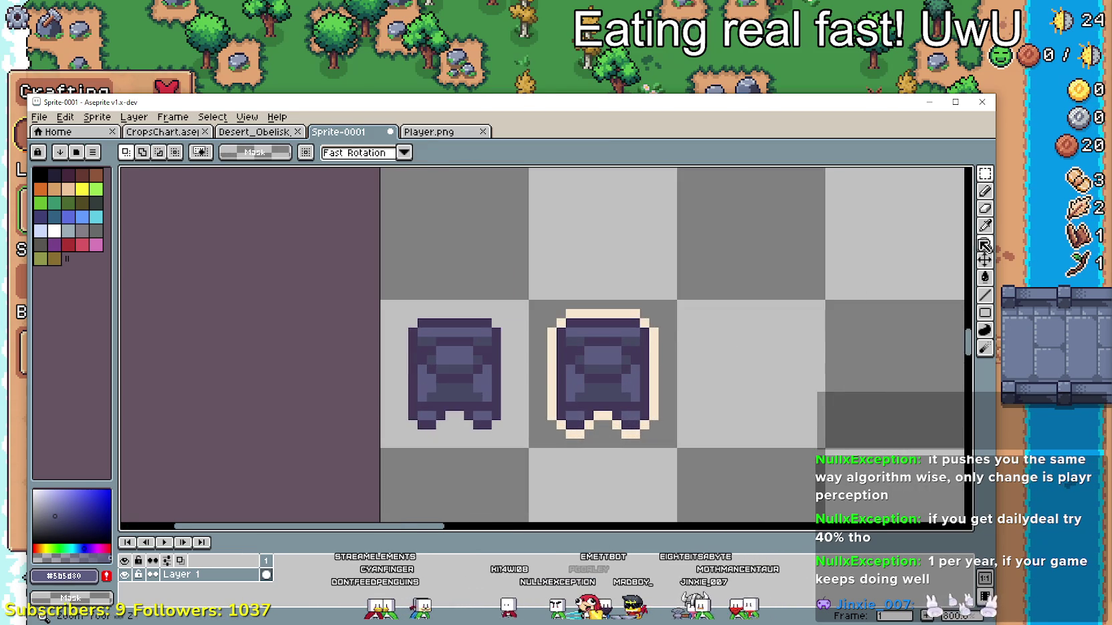
# - Eyedrop the near-black outline colour from the beans
pyautogui.press('i')
pyautogui.scroll(-2, 735, 200)
pyautogui.scroll(2, 638, 292)
pyautogui.scroll(1, 540, 280)
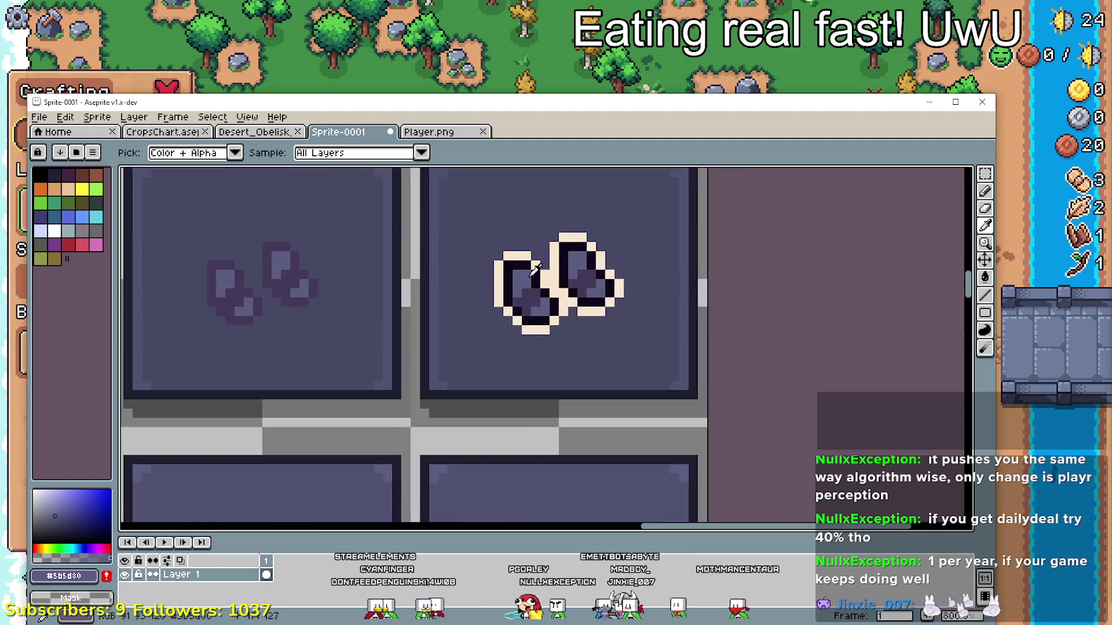
pyautogui.scroll(1, 514, 254)
pyautogui.click(511, 258)
pyautogui.scroll(1, 372, 343)
pyautogui.scroll(-3, 373, 342)
pyautogui.scroll(2, 361, 365)
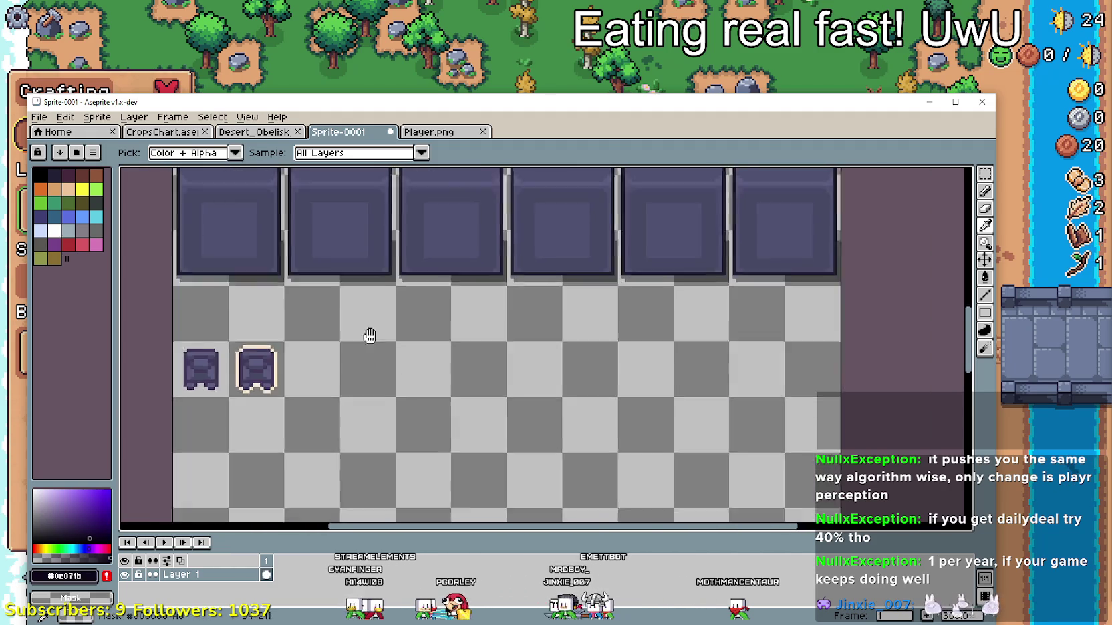
pyautogui.scroll(1, 496, 252)
# - Draw near-black Line-tool outlines along the bed's top, left side, feet and bottom edge
pyautogui.click(985, 294)
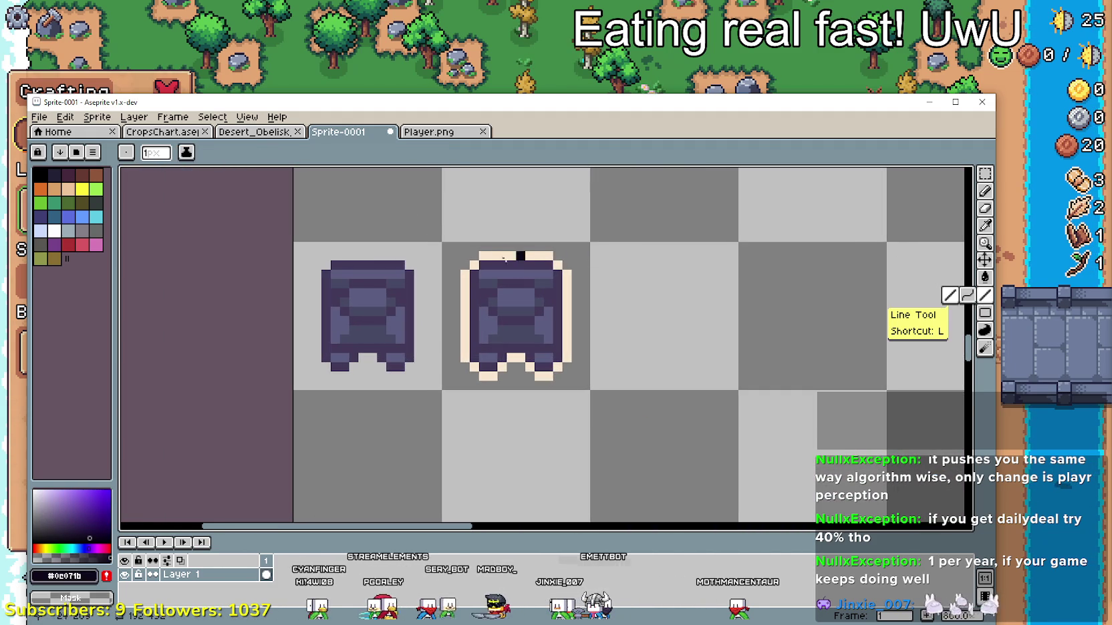
pyautogui.scroll(2, 497, 261)
pyautogui.moveTo(591, 273)
pyautogui.mouseDown()
pyautogui.moveTo(463, 270)
pyautogui.moveTo(436, 431)
pyautogui.mouseUp()
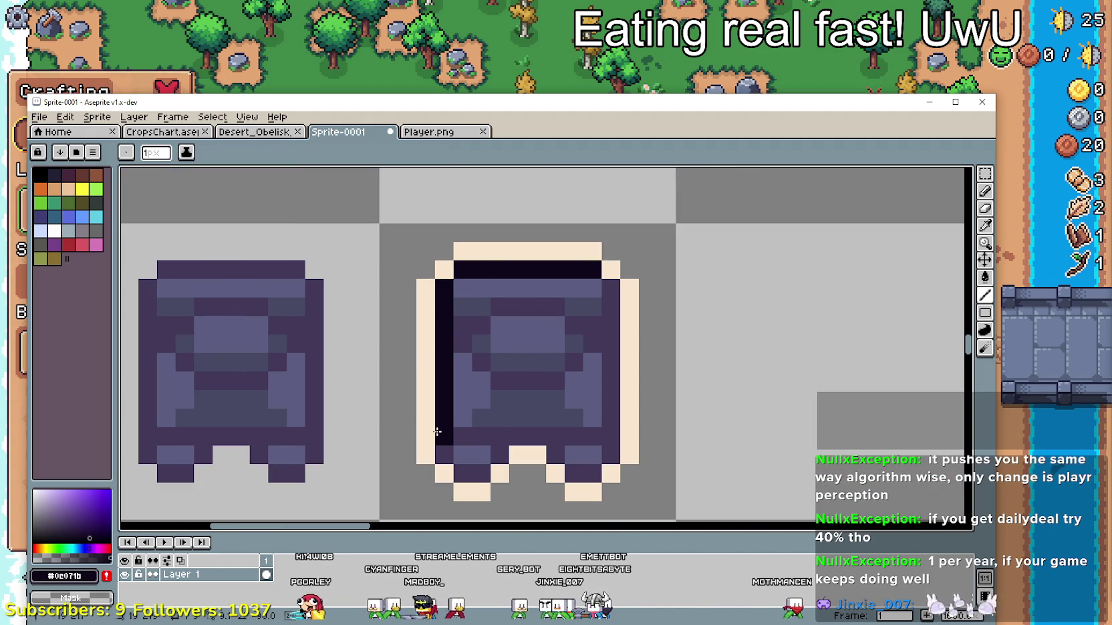
pyautogui.moveTo(463, 473)
pyautogui.mouseDown()
pyautogui.moveTo(536, 436)
pyautogui.moveTo(578, 481)
pyautogui.moveTo(590, 367)
pyautogui.mouseUp()
pyautogui.hotkey('ctrl', 'z')
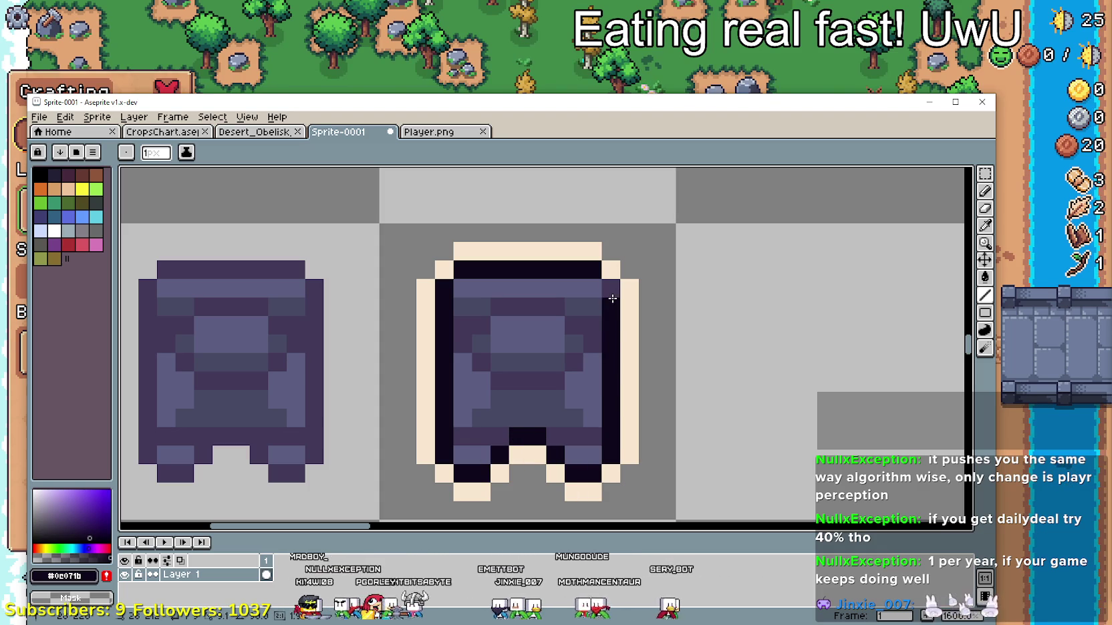
pyautogui.scroll(-5, 590, 367)
pyautogui.scroll(4, 345, 489)
pyautogui.moveTo(322, 506)
pyautogui.mouseDown()
pyautogui.moveTo(326, 438)
pyautogui.moveTo(452, 521)
pyautogui.moveTo(452, 341)
pyautogui.mouseUp()
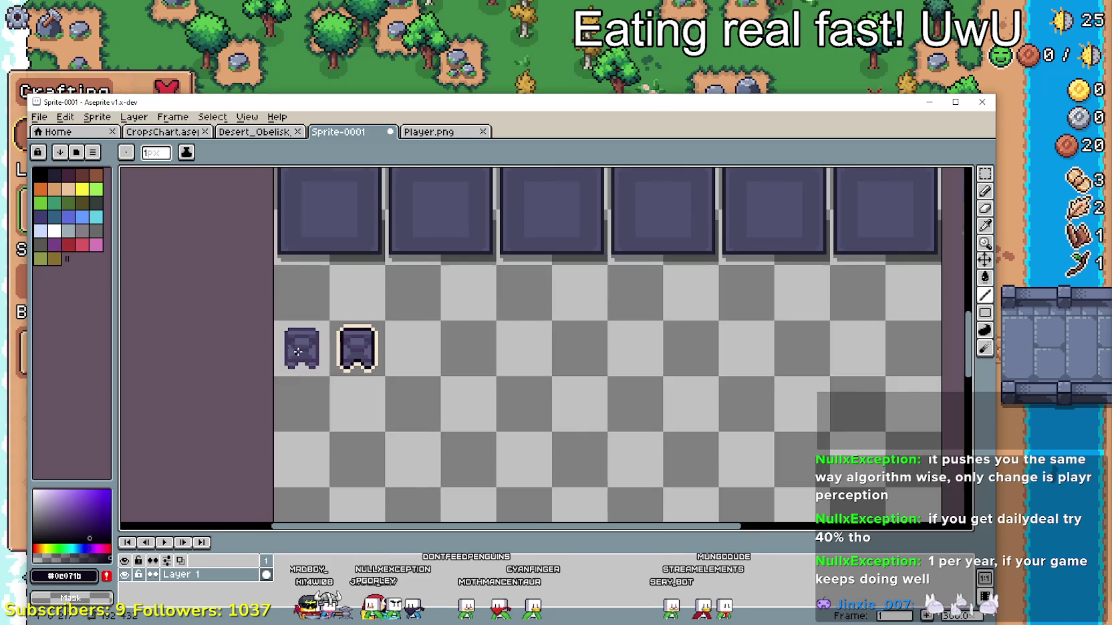
# - Remove the stray dark pixel left of the eye and add one beside the right eye
pyautogui.scroll(2, 339, 344)
pyautogui.scroll(1, 339, 344)
pyautogui.scroll(-2, 665, 369)
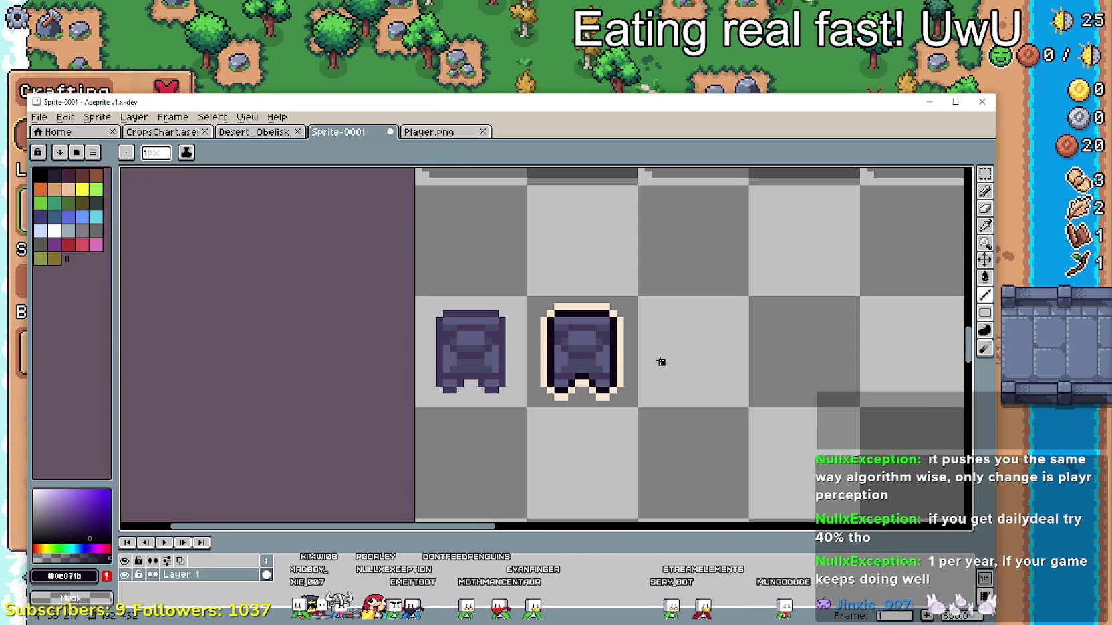
pyautogui.scroll(-1, 660, 362)
pyautogui.scroll(2, 595, 421)
pyautogui.scroll(2, 618, 418)
pyautogui.scroll(1, 628, 387)
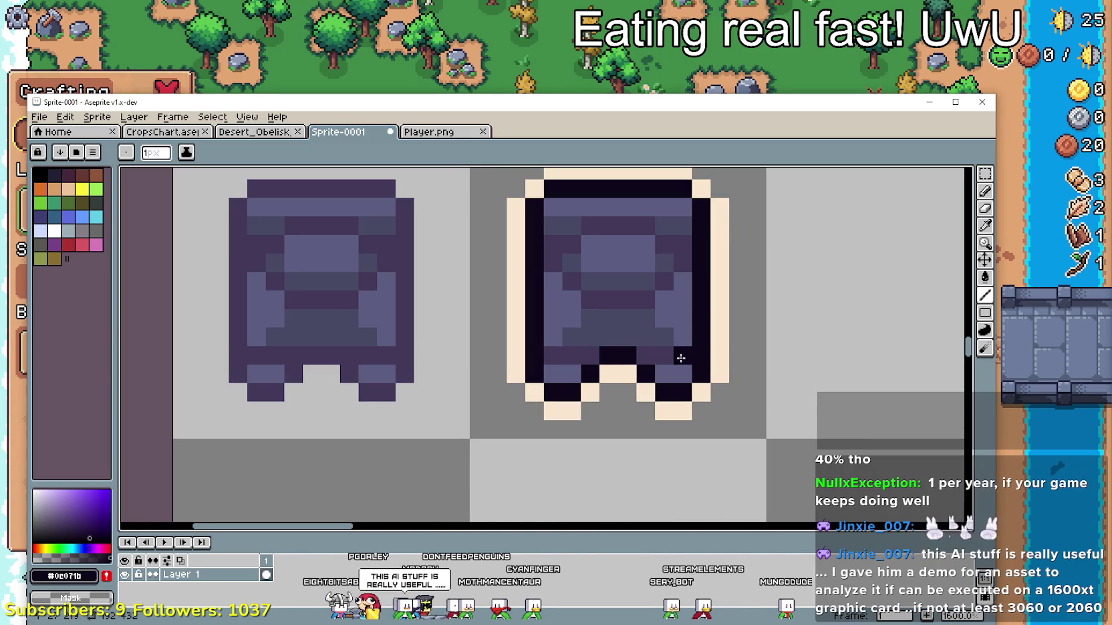
pyautogui.scroll(-3, 541, 358)
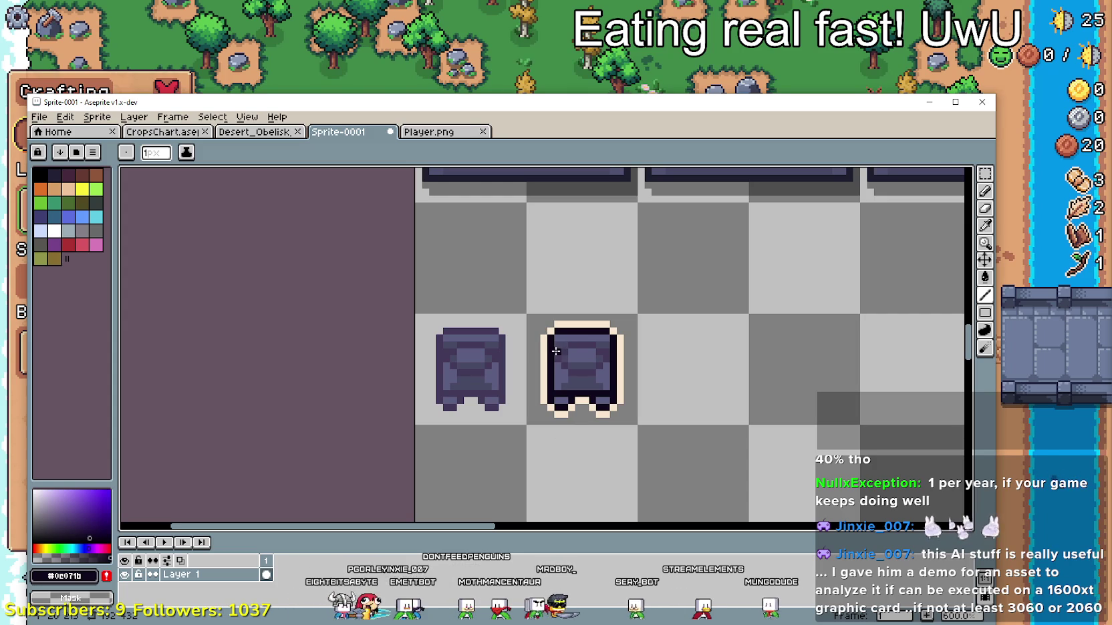
pyautogui.scroll(2, 558, 348)
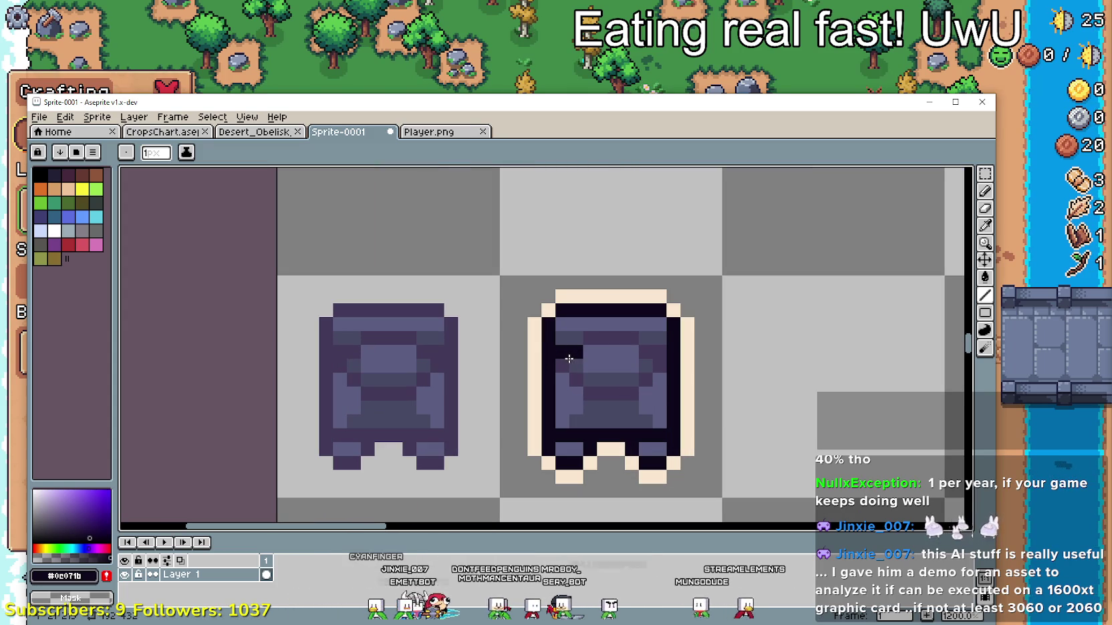
pyautogui.hotkey('ctrl', 'z')
pyautogui.click(648, 352)
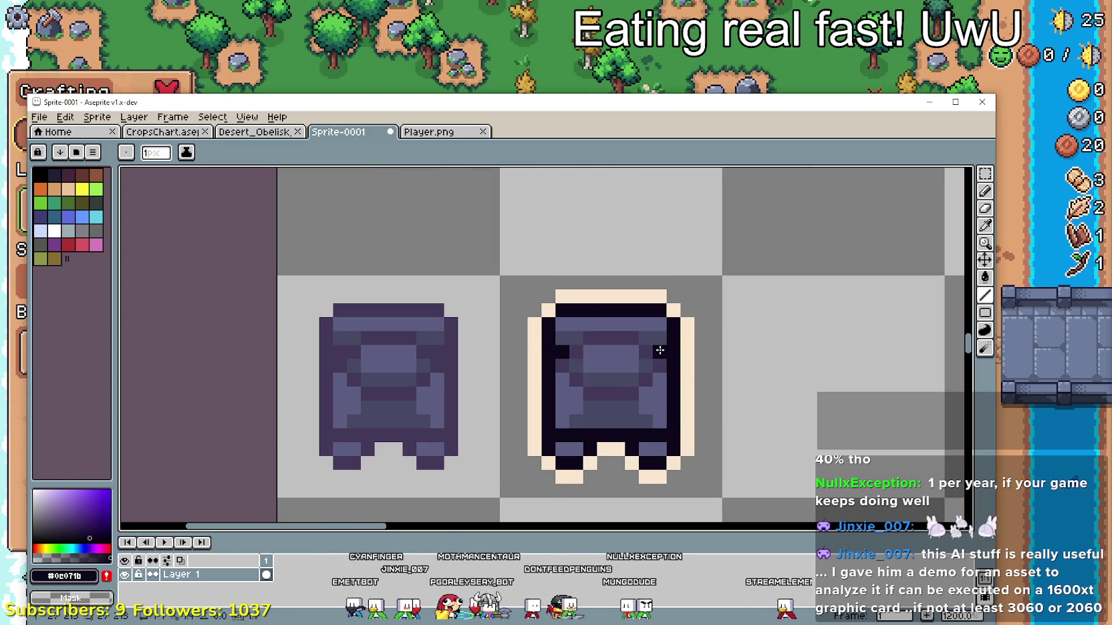
pyautogui.scroll(-3, 735, 371)
pyautogui.moveTo(735, 371)
pyautogui.mouseDown()
pyautogui.moveTo(707, 426)
pyautogui.moveTo(665, 422)
pyautogui.moveTo(644, 333)
pyautogui.moveTo(651, 350)
pyautogui.mouseUp()
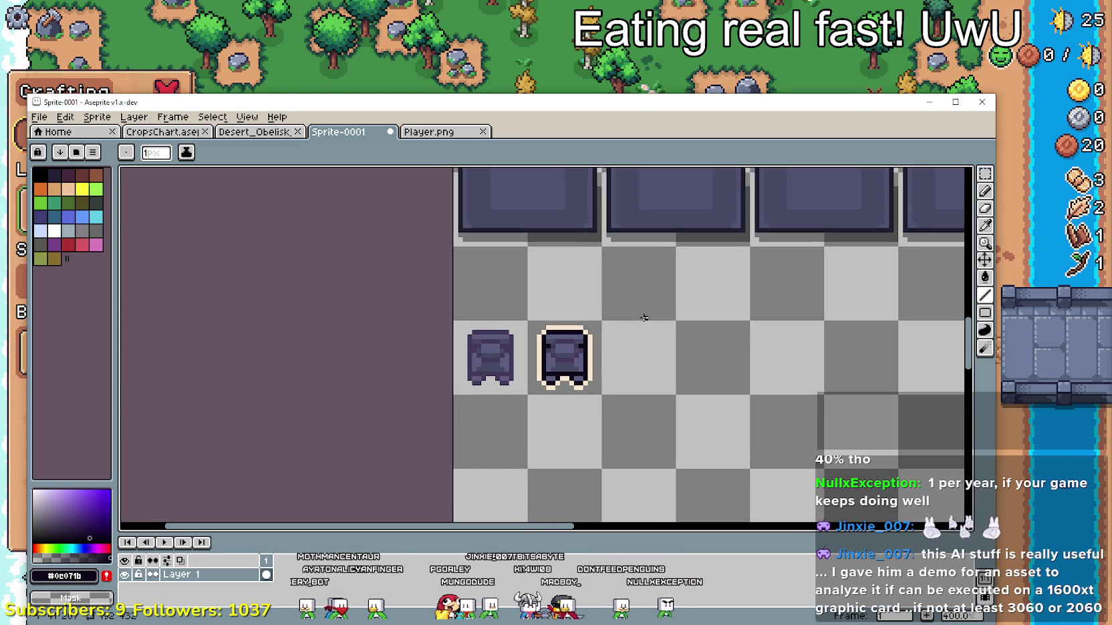
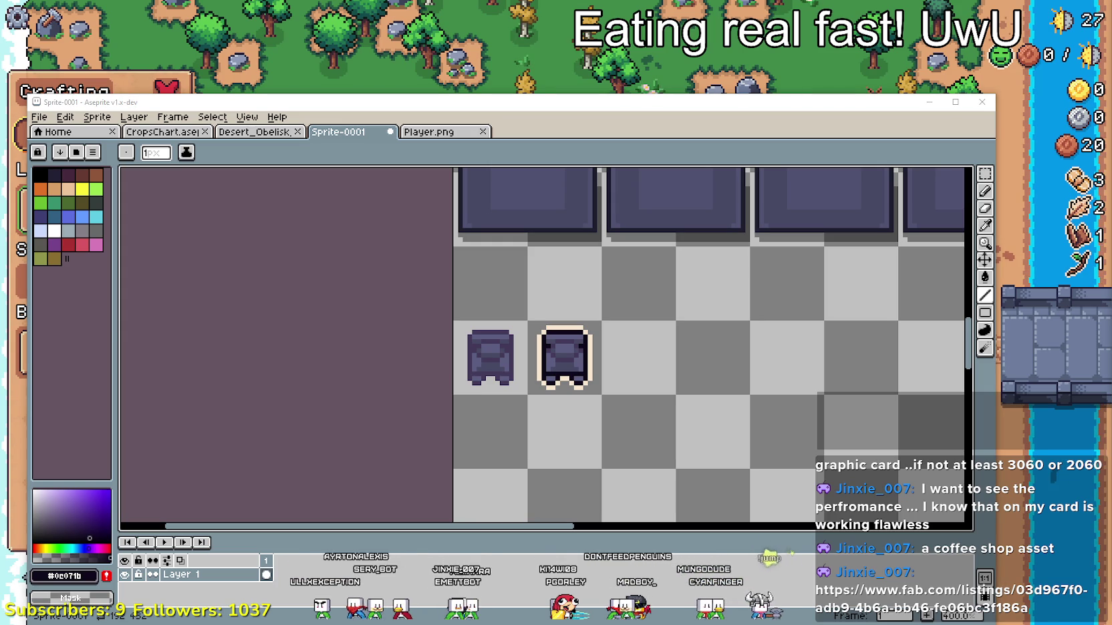
# - Bring the browser with Fab's Coffee Shop Big Pack listing in front of Aseprite
pyautogui.hotkey('alt', 'Tab')
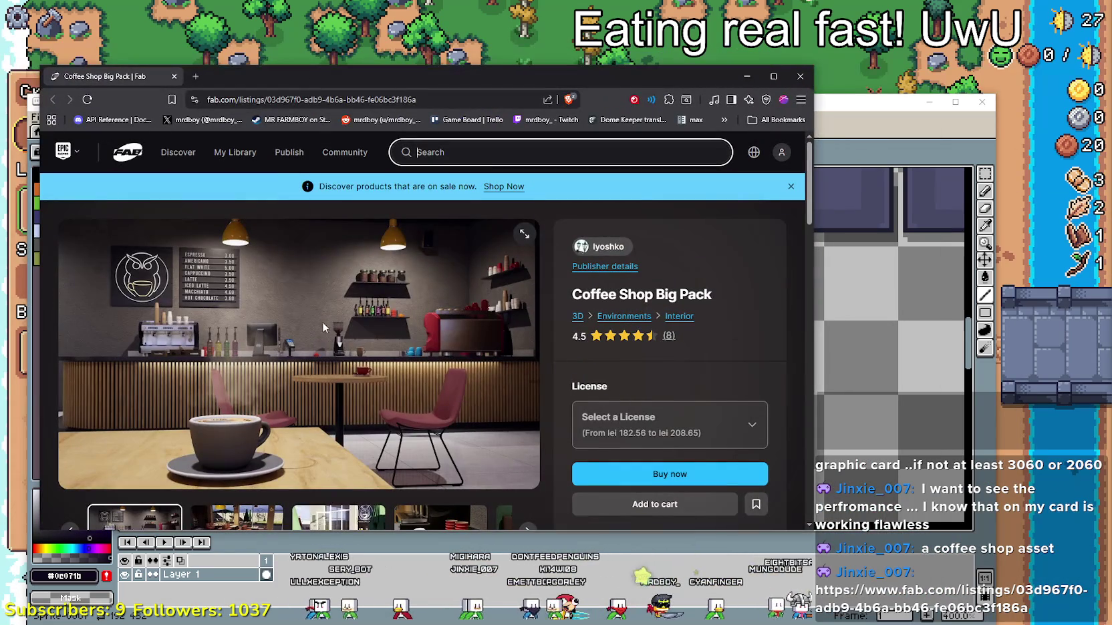
# - Scroll down the Coffee Shop Big Pack listing and back up to its gallery
pyautogui.scroll(-2, 376, 358)
pyautogui.scroll(-2, 369, 346)
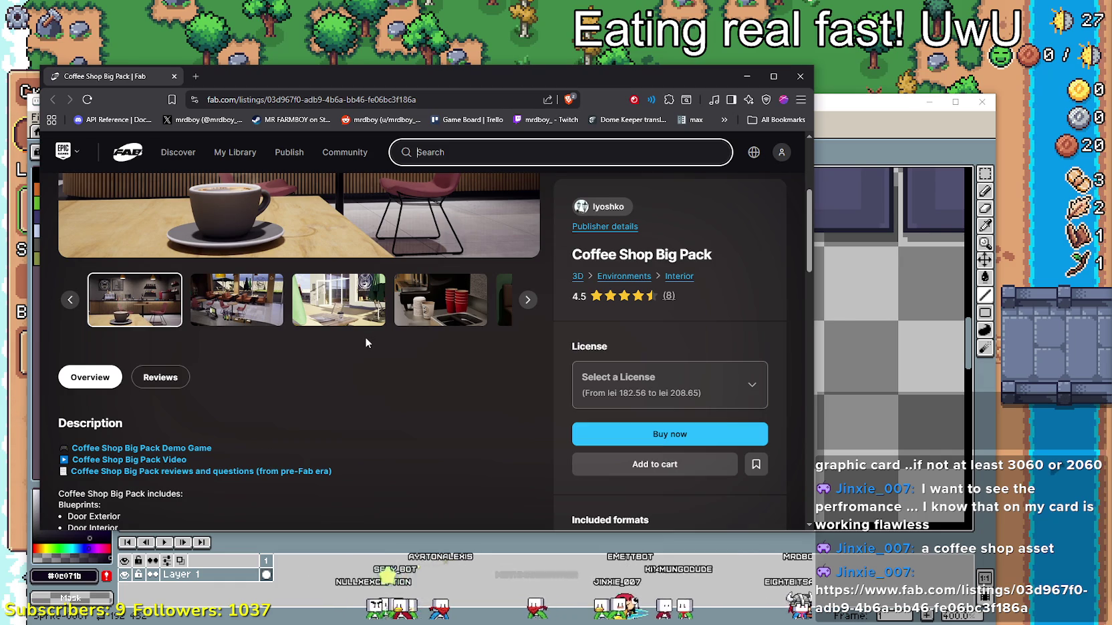
pyautogui.scroll(-3, 365, 336)
pyautogui.scroll(-2, 368, 338)
pyautogui.scroll(-3, 374, 340)
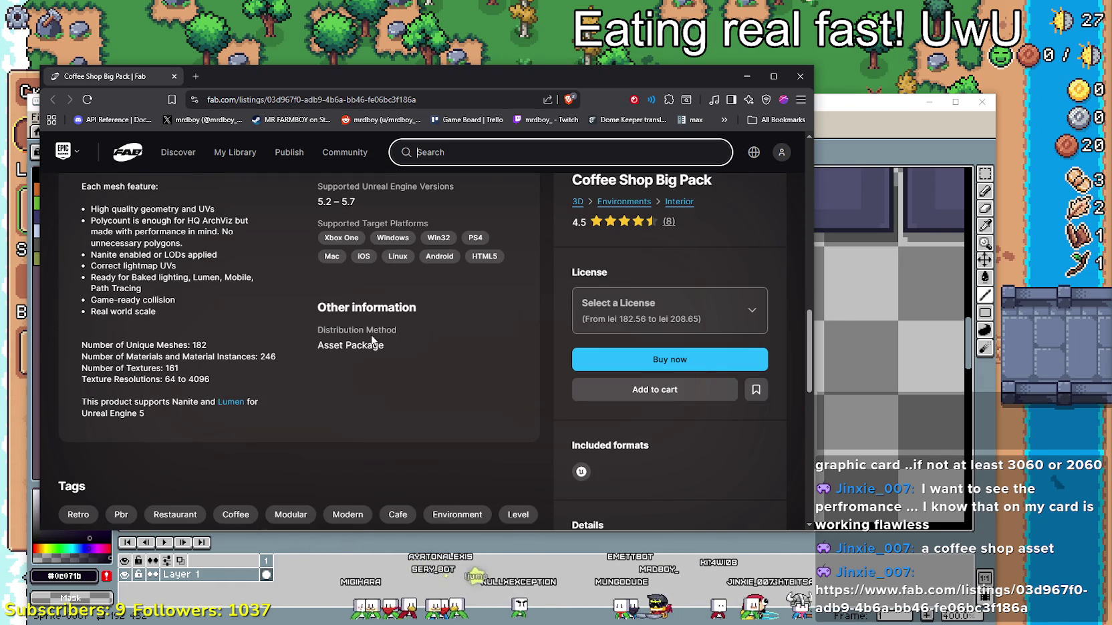
pyautogui.scroll(5, 370, 339)
pyautogui.scroll(3, 365, 378)
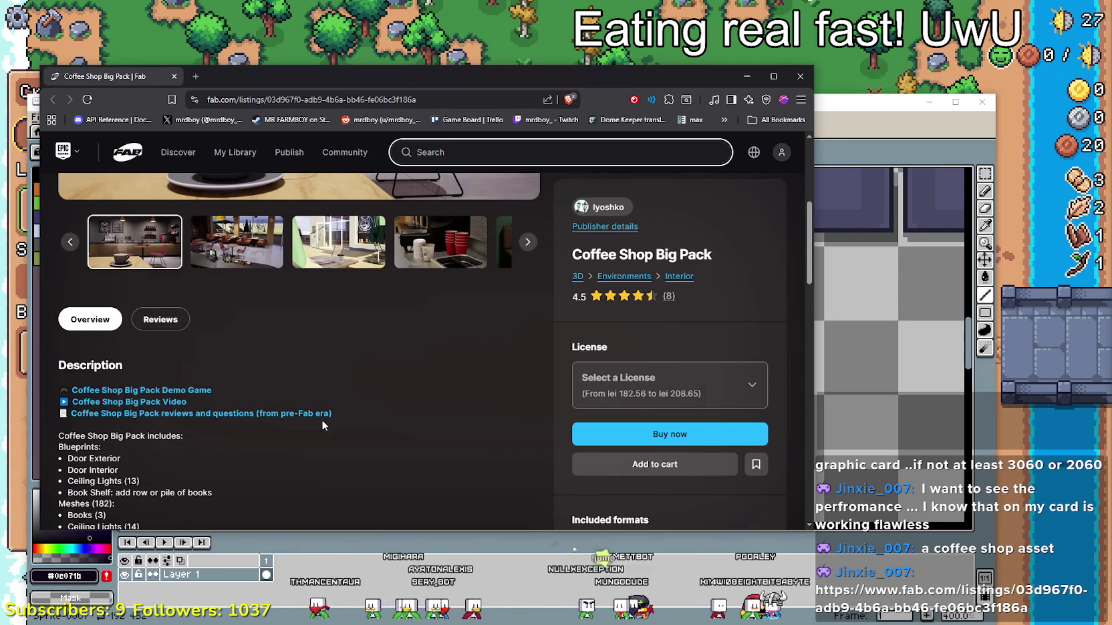
pyautogui.scroll(1, 324, 423)
pyautogui.scroll(2, 328, 433)
# - Step the gallery through red cups, sofa, chess table and FLAT WHITE board, then enlarge the sinks image
pyautogui.click(214, 473)
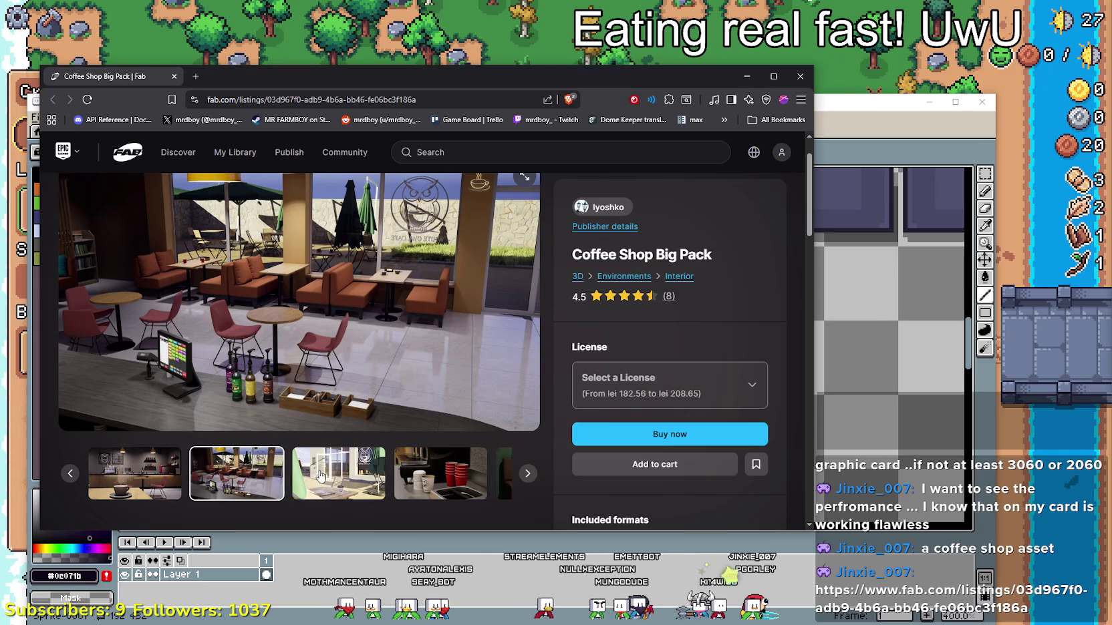
pyautogui.click(301, 474)
pyautogui.click(401, 472)
pyautogui.click(402, 481)
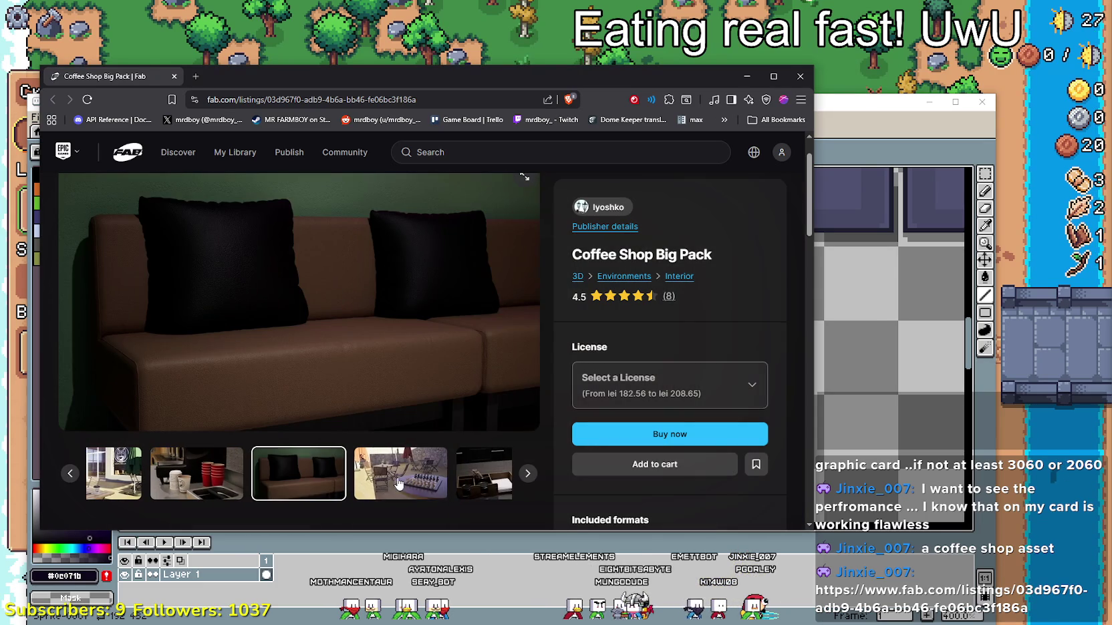
pyautogui.click(412, 486)
pyautogui.click(406, 481)
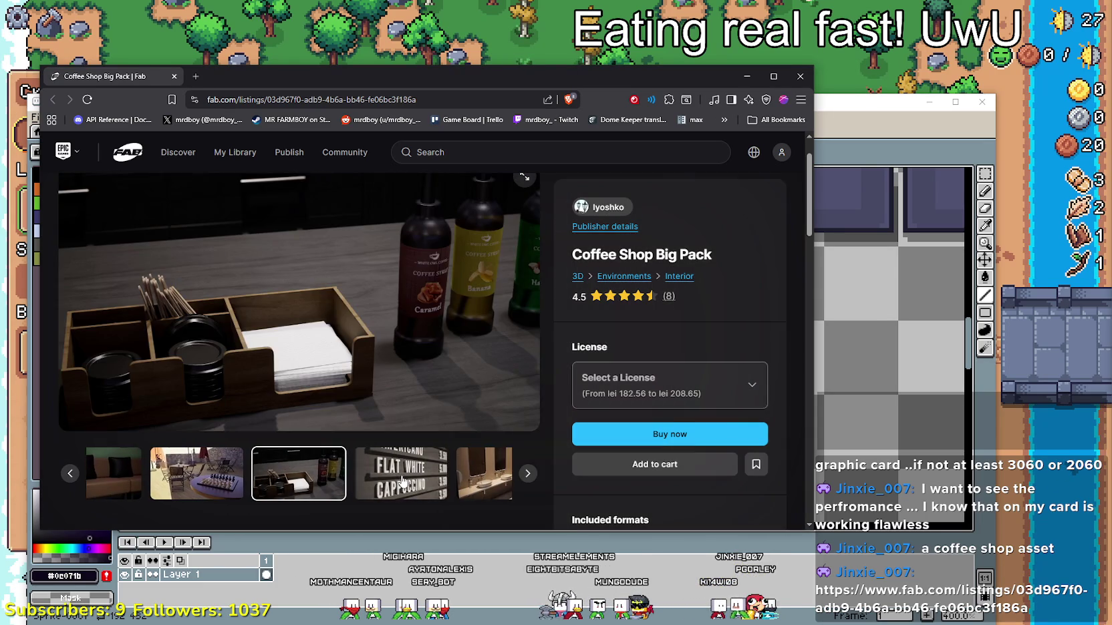
pyautogui.click(403, 480)
pyautogui.click(401, 476)
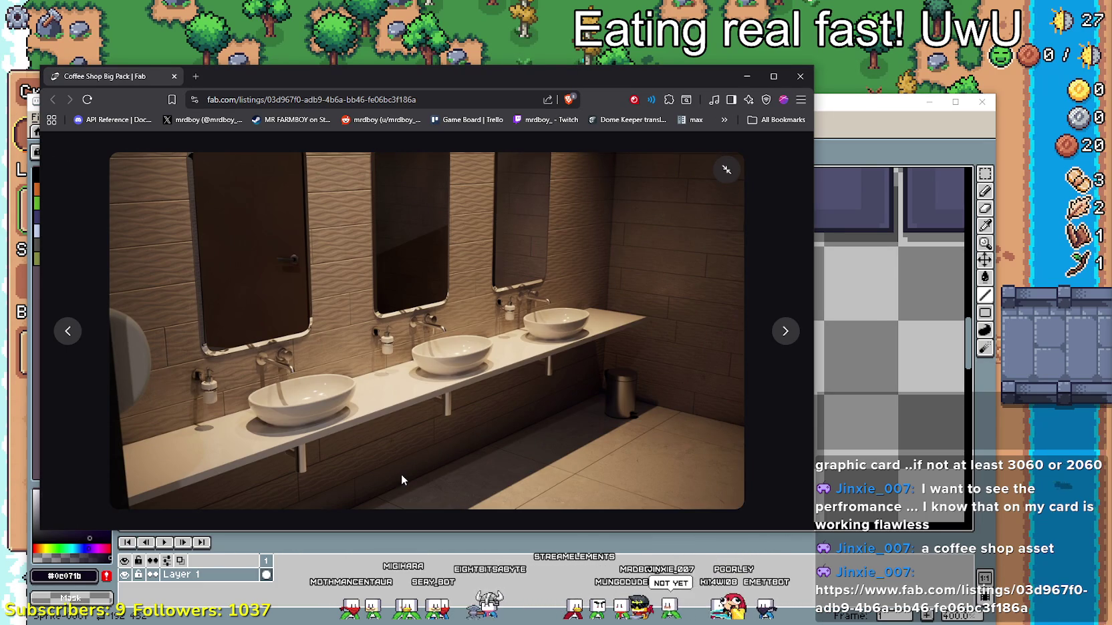
# - Page the enlarged images to the White Owl Cafe logo window, then close the lightbox
pyautogui.click(784, 332)
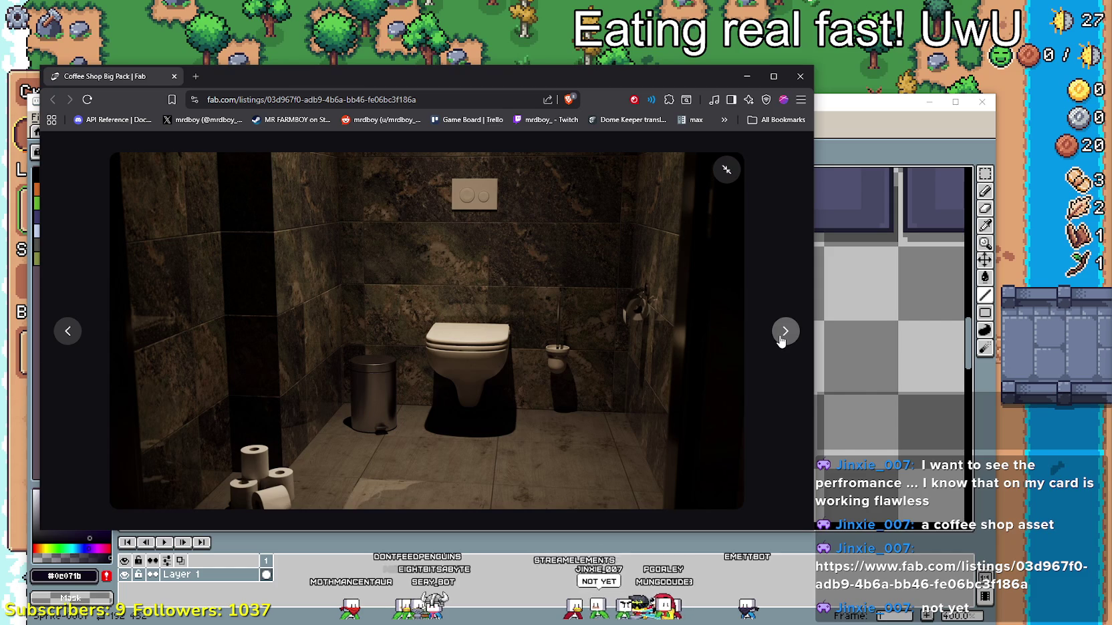
pyautogui.click(781, 340)
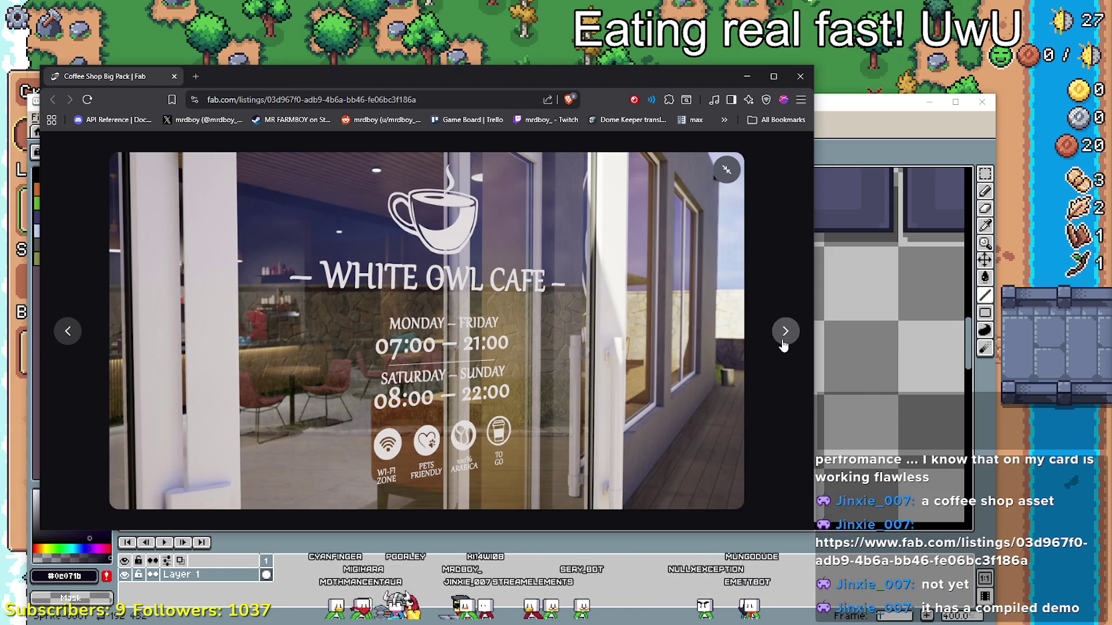
pyautogui.click(784, 342)
pyautogui.click(783, 343)
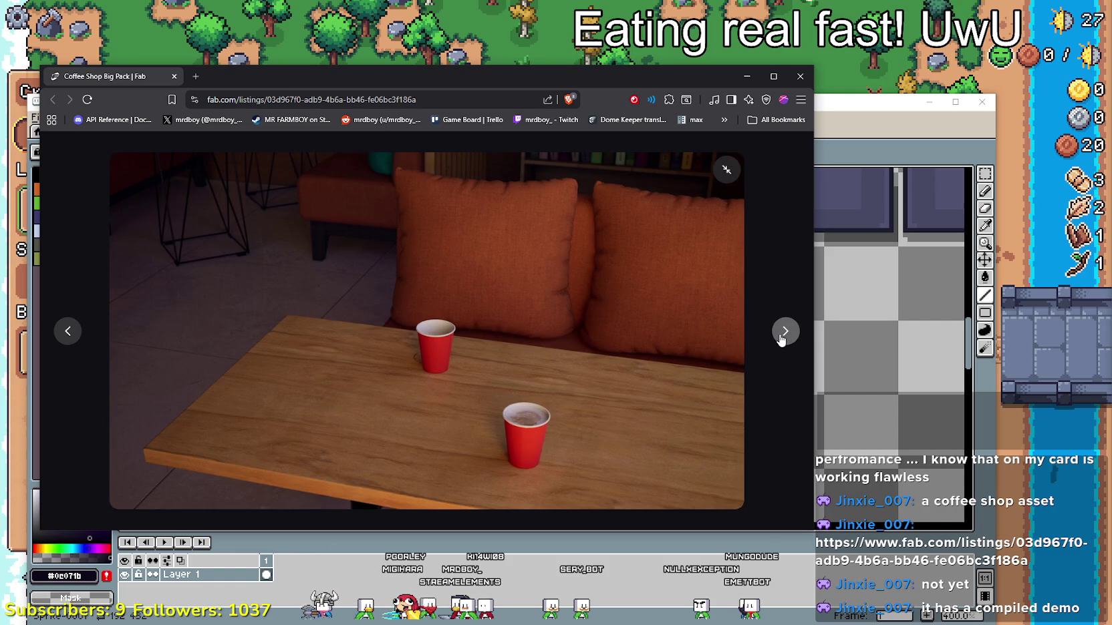
pyautogui.click(782, 340)
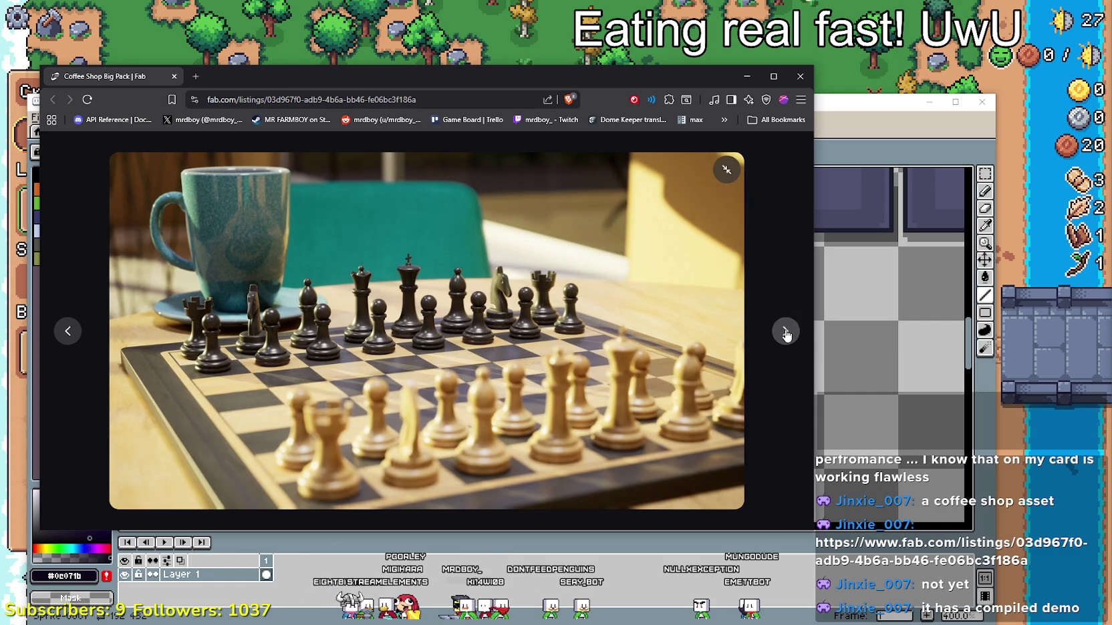
pyautogui.click(785, 333)
pyautogui.click(786, 335)
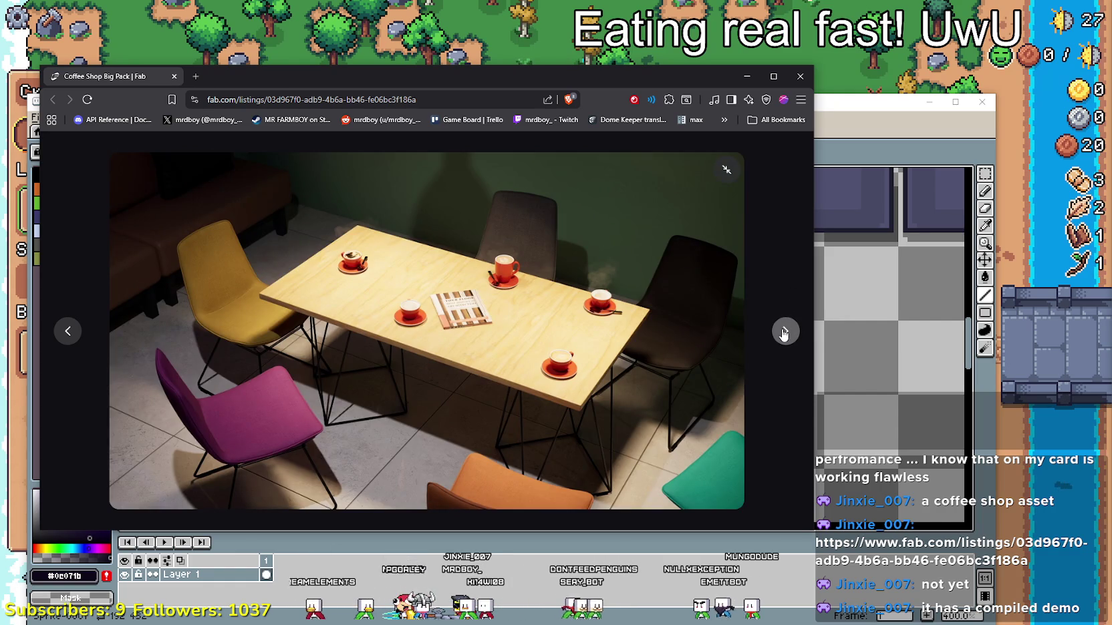
pyautogui.click(785, 334)
pyautogui.click(785, 334)
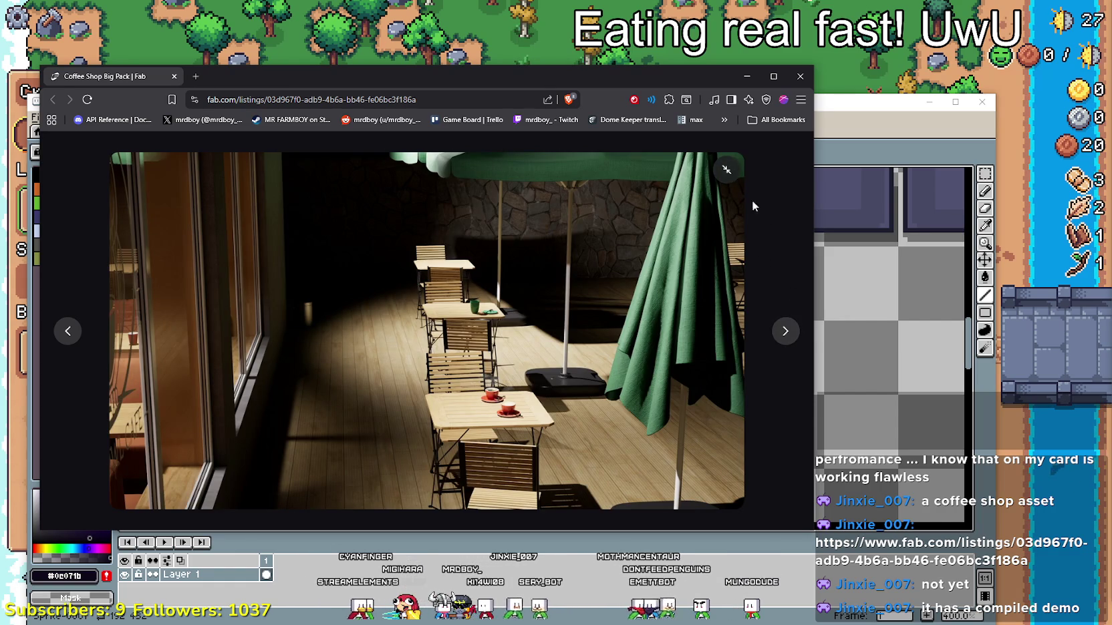
pyautogui.click(785, 332)
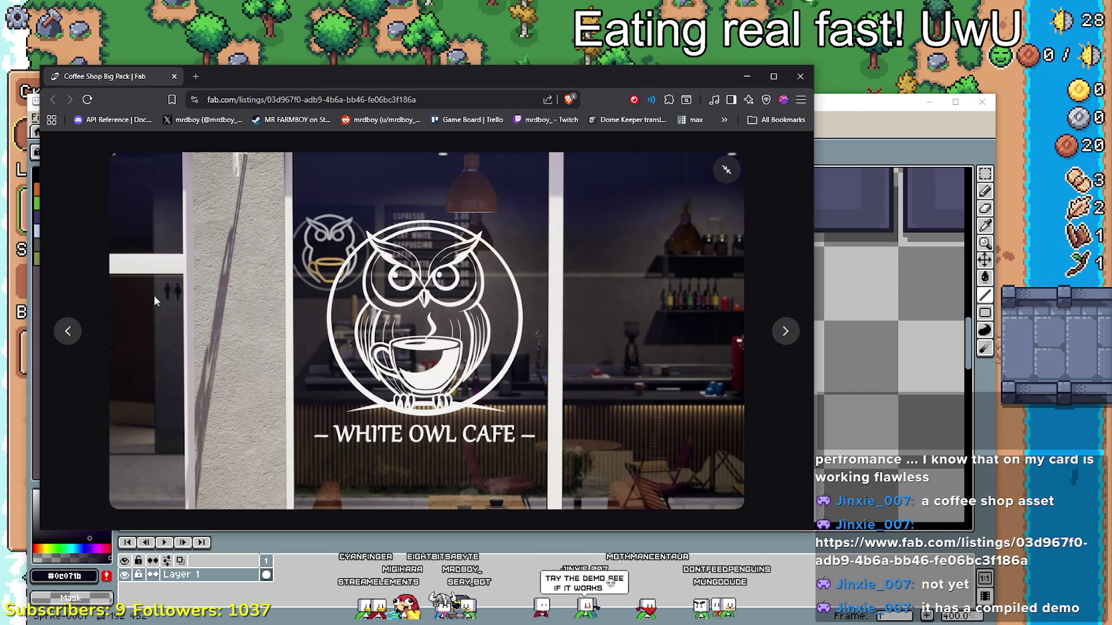
pyautogui.click(458, 135)
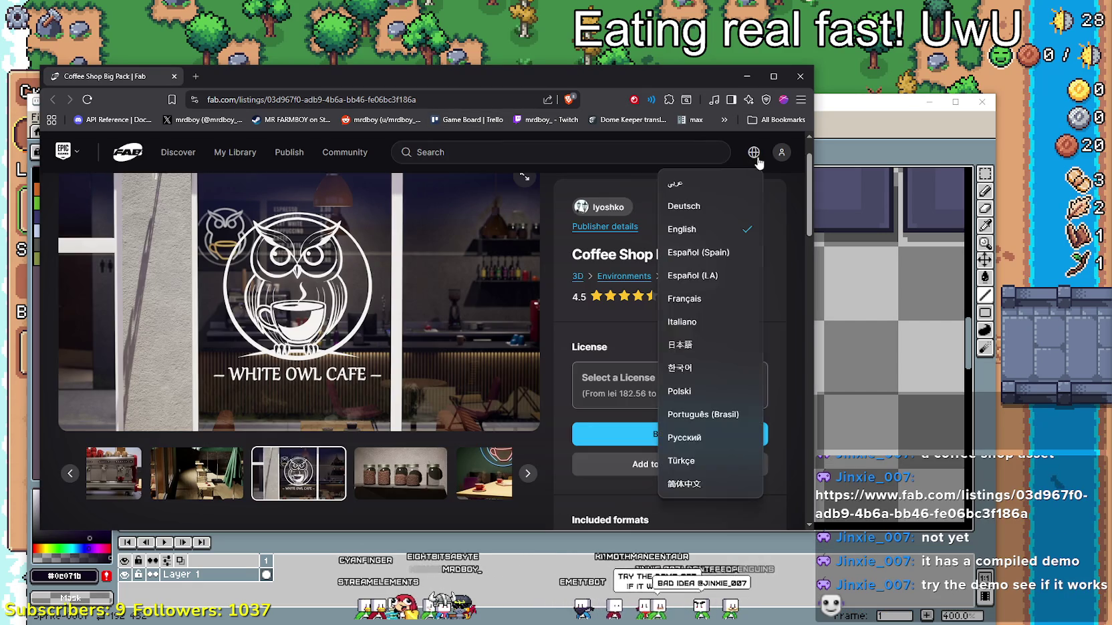
# - Scroll through the pack's description, technical details and tags
pyautogui.scroll(-5, 289, 382)
pyautogui.scroll(-3, 280, 370)
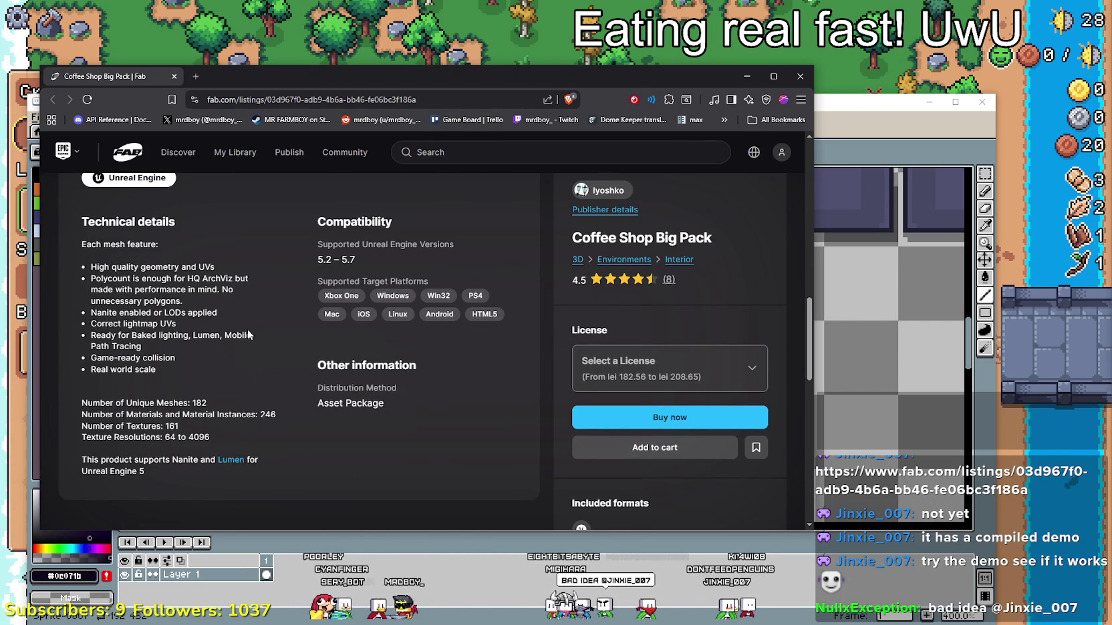
pyautogui.scroll(-2, 247, 329)
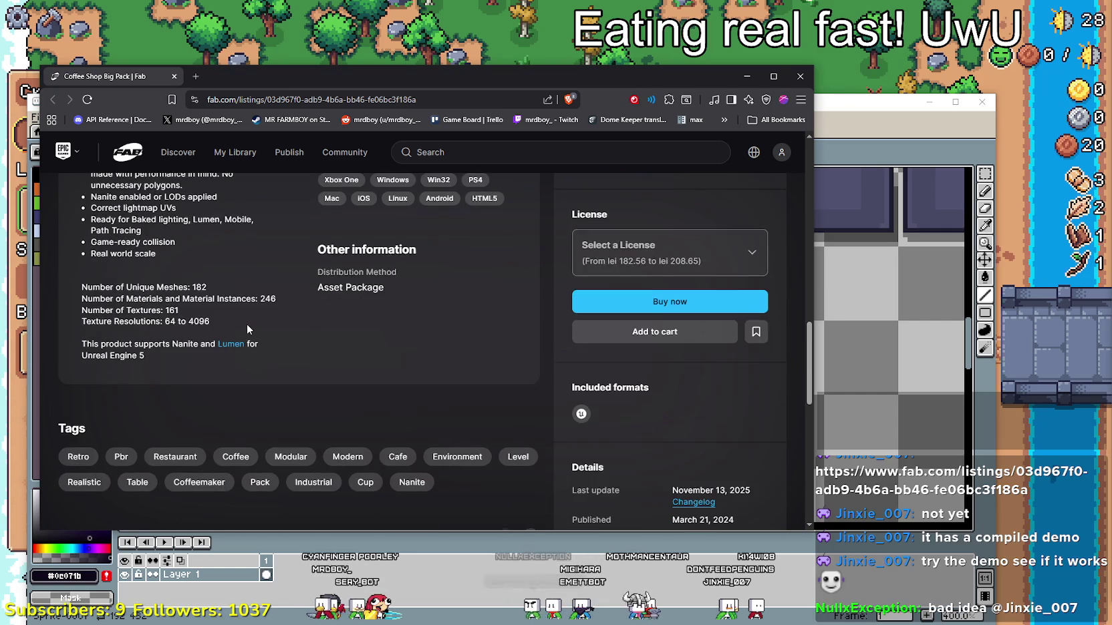
pyautogui.scroll(-3, 246, 329)
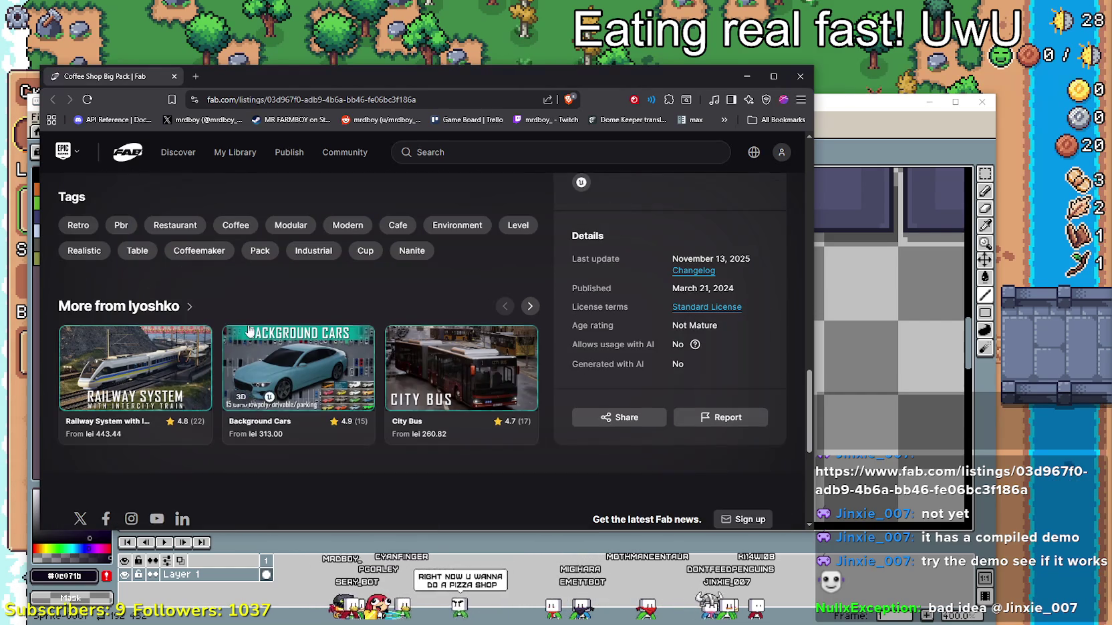
pyautogui.scroll(3, 247, 324)
pyautogui.scroll(2, 247, 324)
pyautogui.scroll(4, 247, 324)
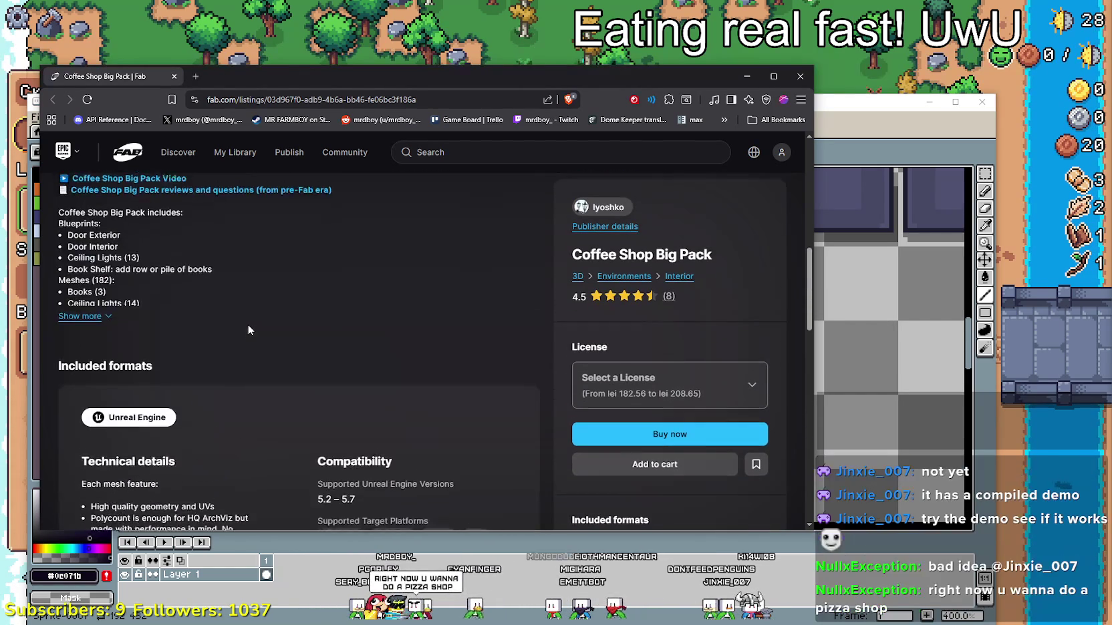
pyautogui.scroll(3, 239, 307)
pyautogui.scroll(2, 240, 316)
pyautogui.scroll(-1, 507, 377)
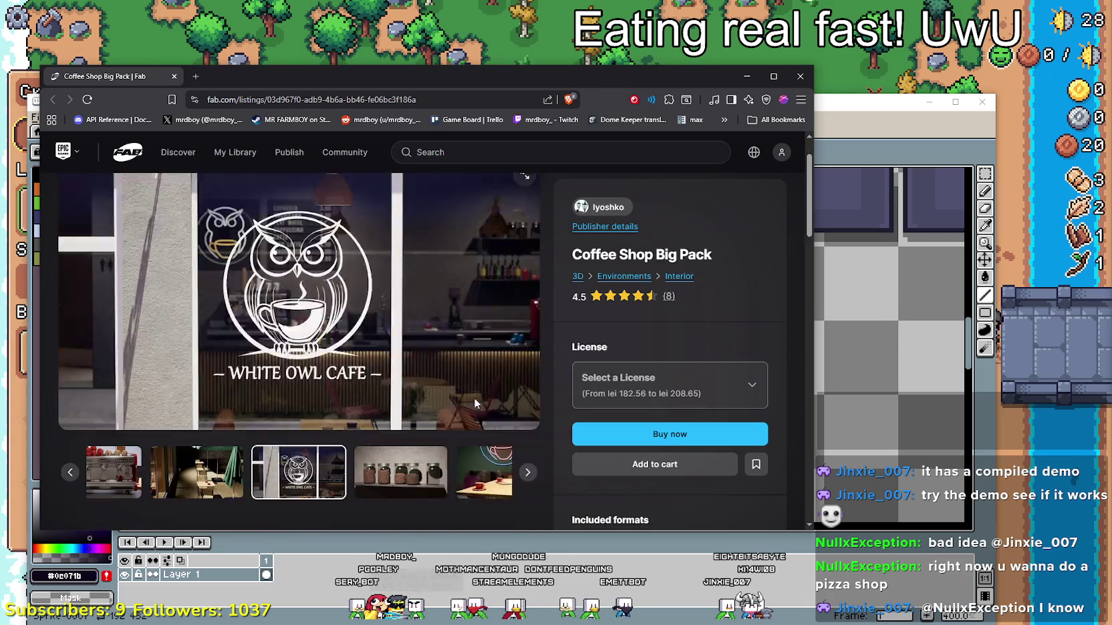
# - Advance the gallery through jars, neon table and bottles to the dark booth room, then select the Search box
pyautogui.click(390, 380)
pyautogui.click(390, 381)
pyautogui.scroll(1, 390, 386)
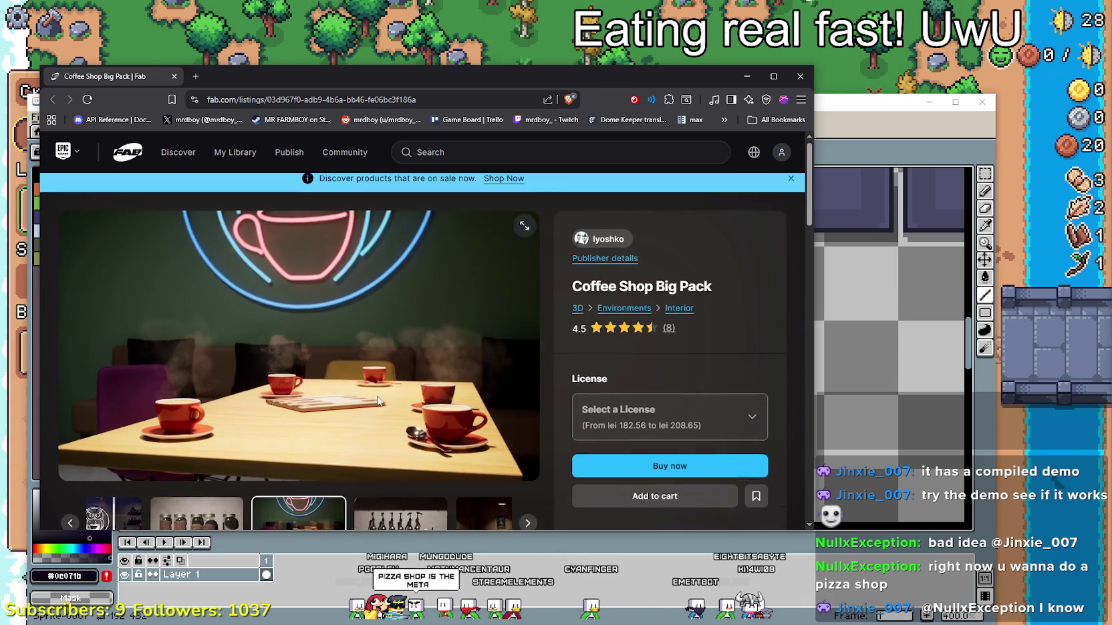
pyautogui.scroll(-2, 394, 382)
pyautogui.click(400, 378)
pyautogui.click(401, 377)
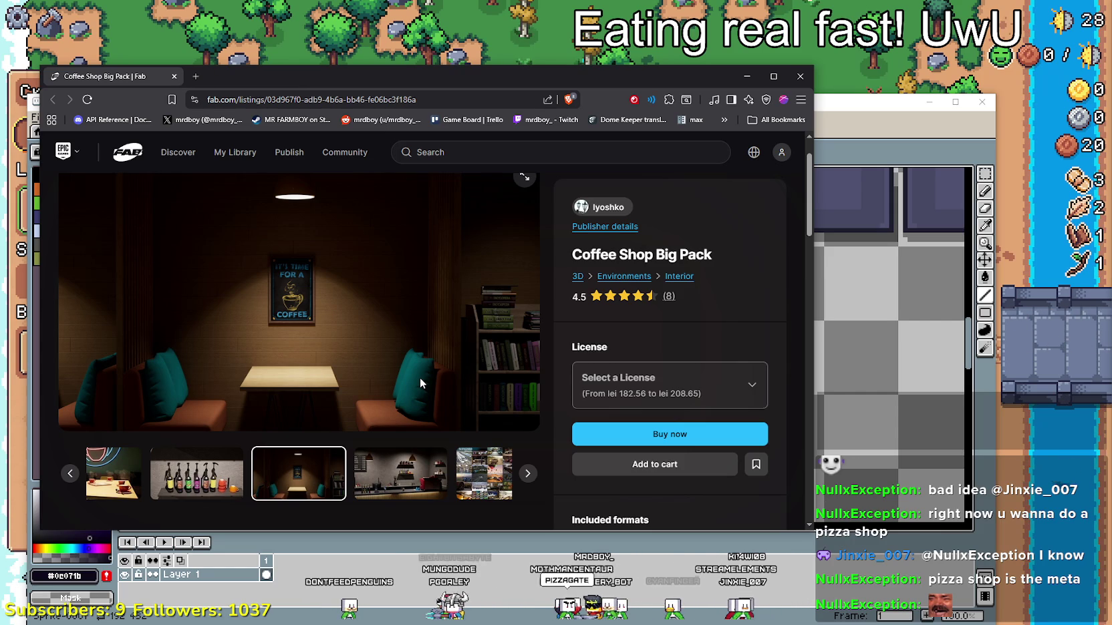
pyautogui.scroll(1, 512, 235)
pyautogui.click(445, 153)
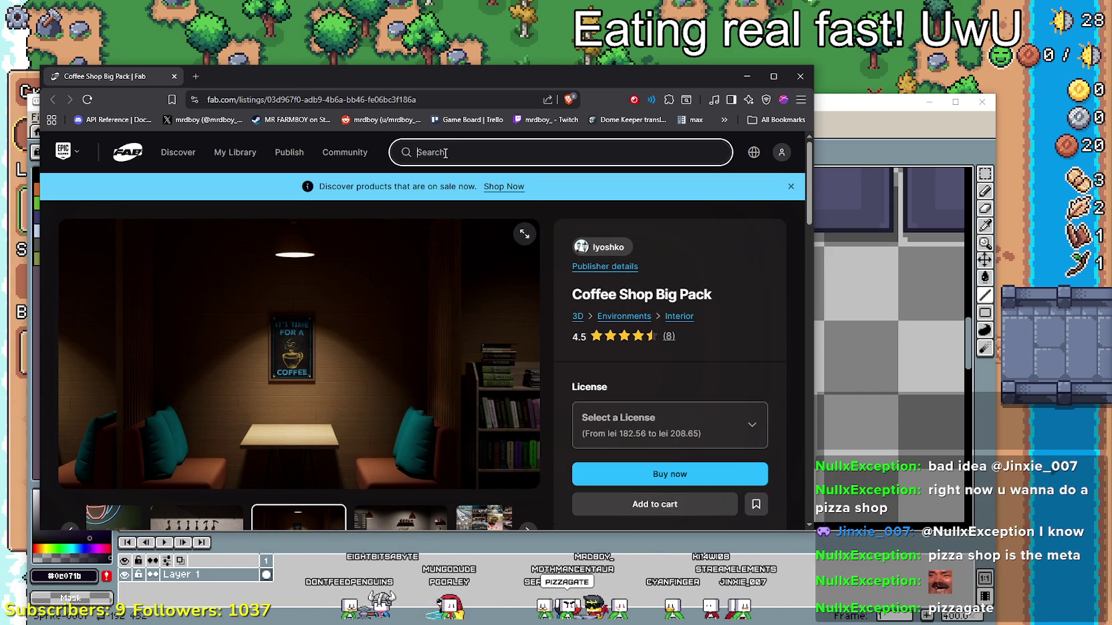
# - Search Fab for 'pizza shop' and scroll through the results
pyautogui.write('p-i')
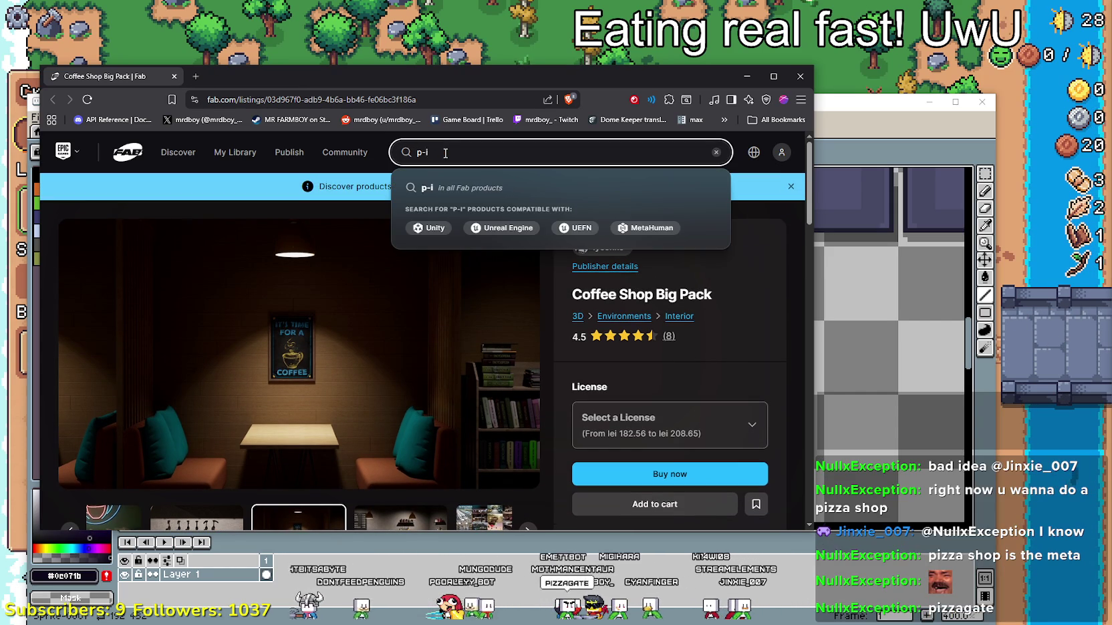
pyautogui.write('izza sho')
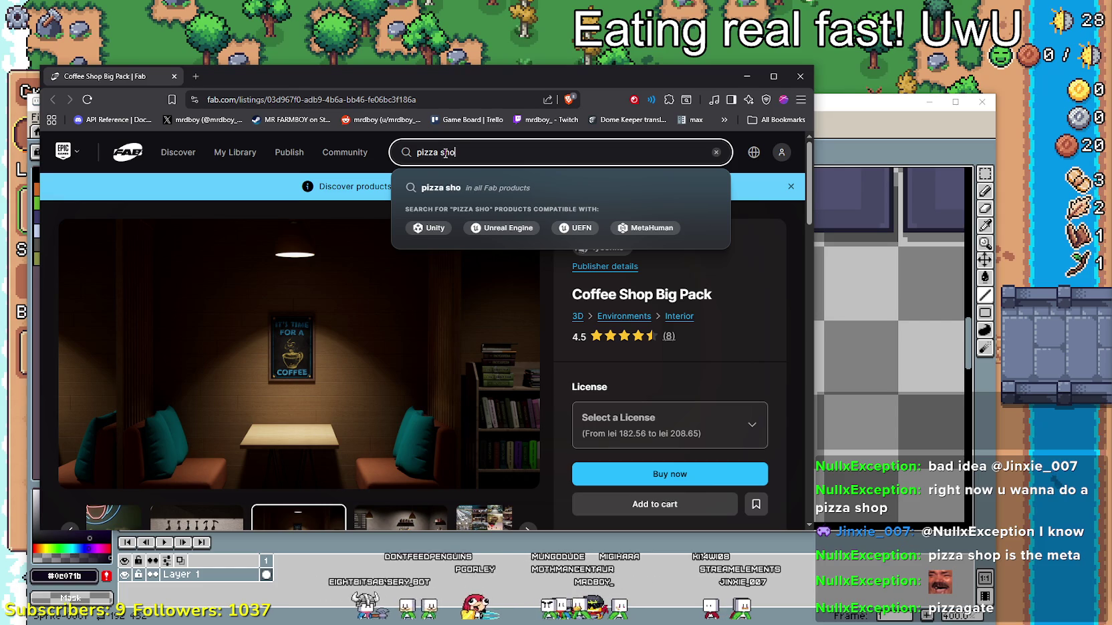
pyautogui.press('Return')
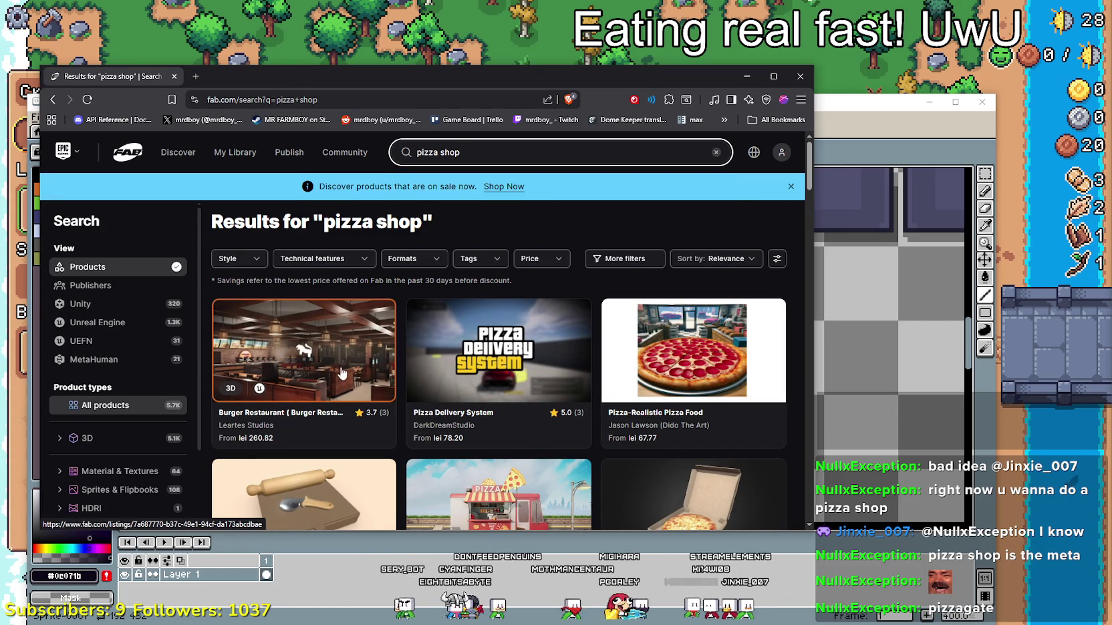
pyautogui.scroll(-2, 319, 354)
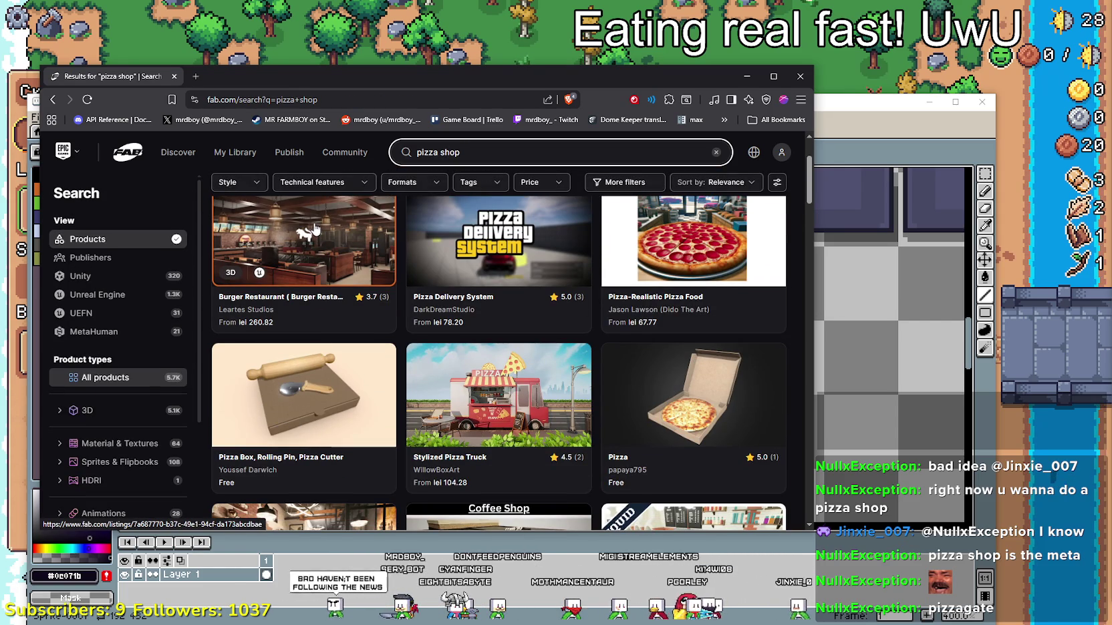
pyautogui.scroll(-2, 341, 308)
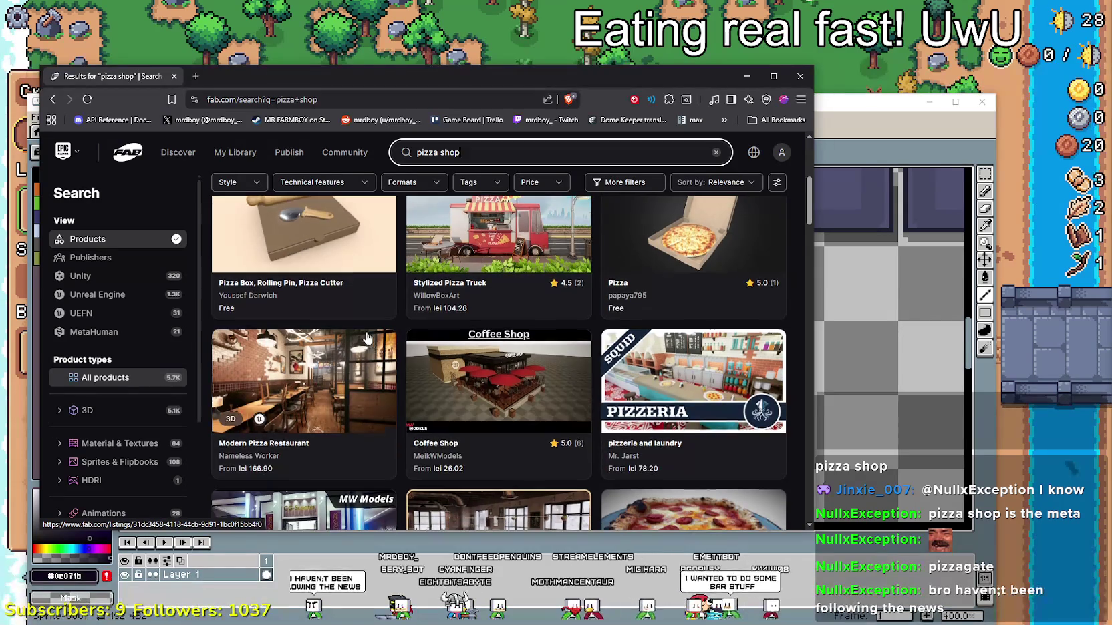
pyautogui.scroll(-2, 341, 308)
pyautogui.scroll(-3, 410, 407)
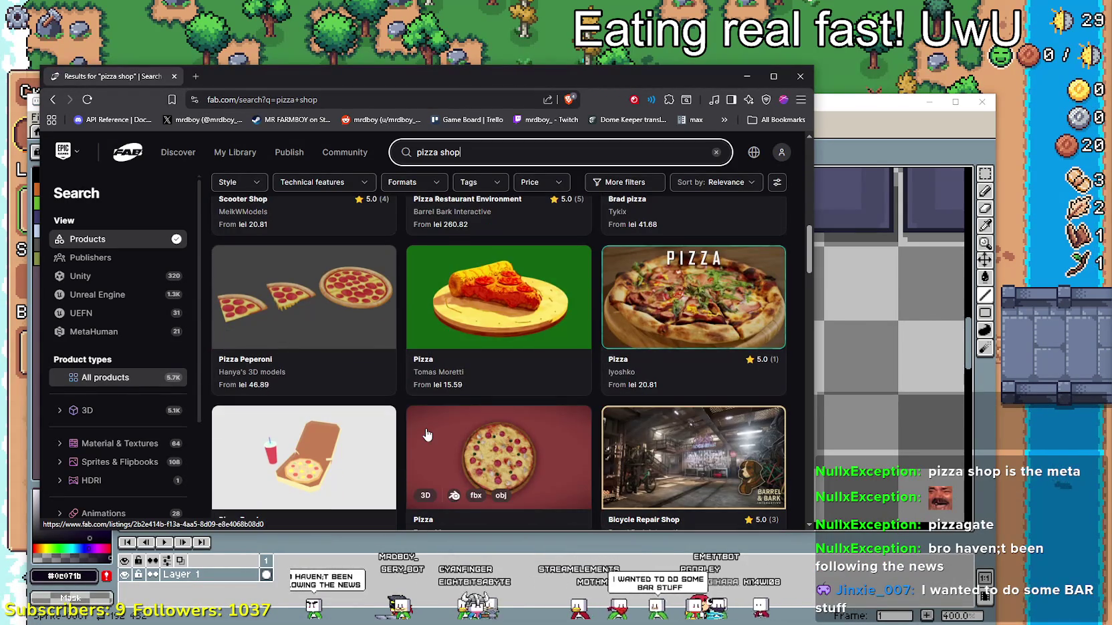
pyautogui.scroll(5, 415, 409)
pyautogui.scroll(1, 418, 411)
pyautogui.scroll(-1, 423, 415)
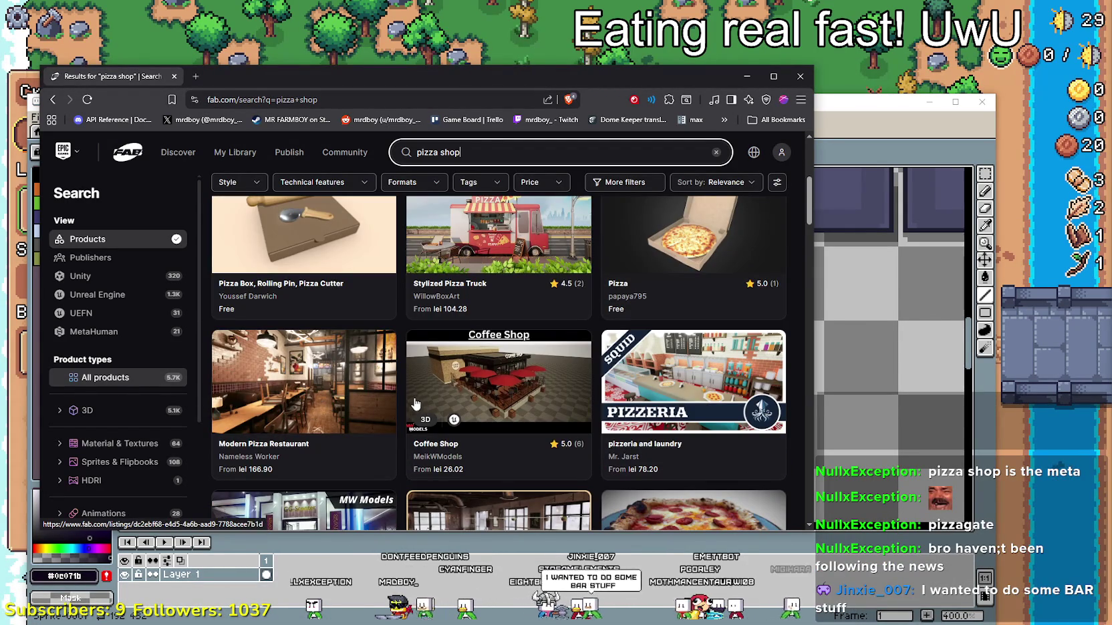
pyautogui.scroll(2, 319, 391)
pyautogui.scroll(1, 319, 390)
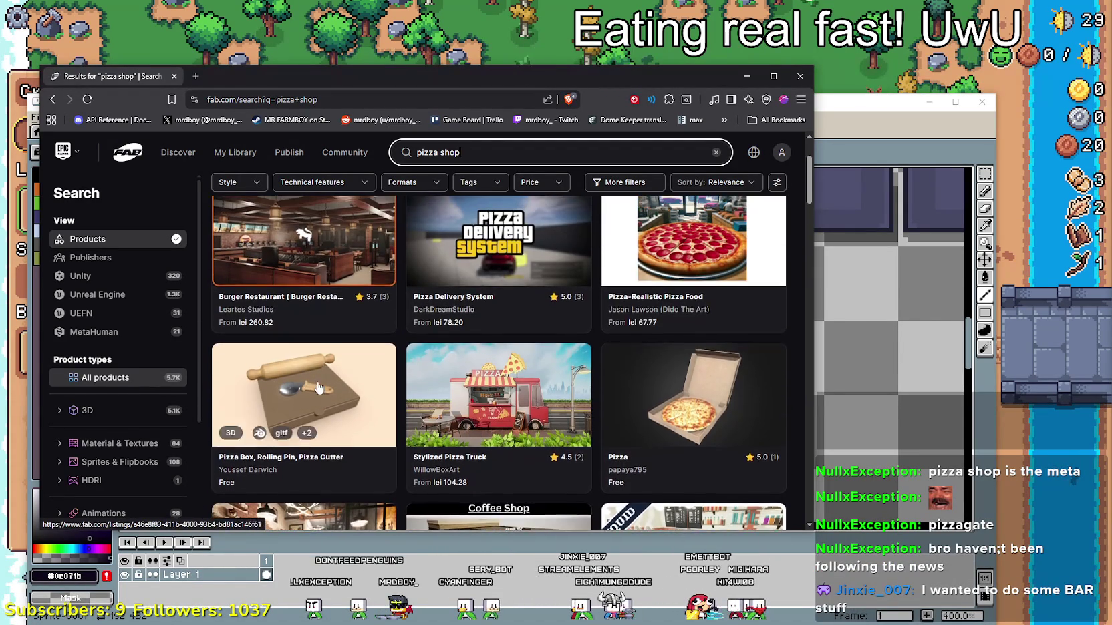
pyautogui.scroll(2, 319, 385)
# - Open the Burger Restaurant listing and look through its gallery images
pyautogui.click(328, 367)
pyautogui.scroll(-1, 556, 347)
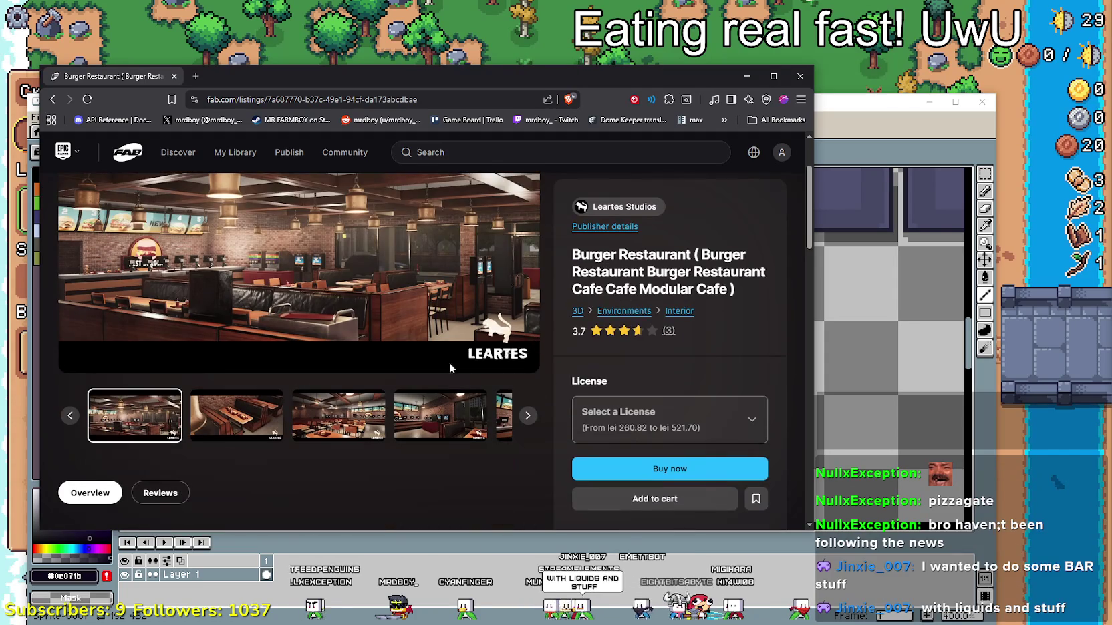
pyautogui.click(237, 416)
pyautogui.click(347, 419)
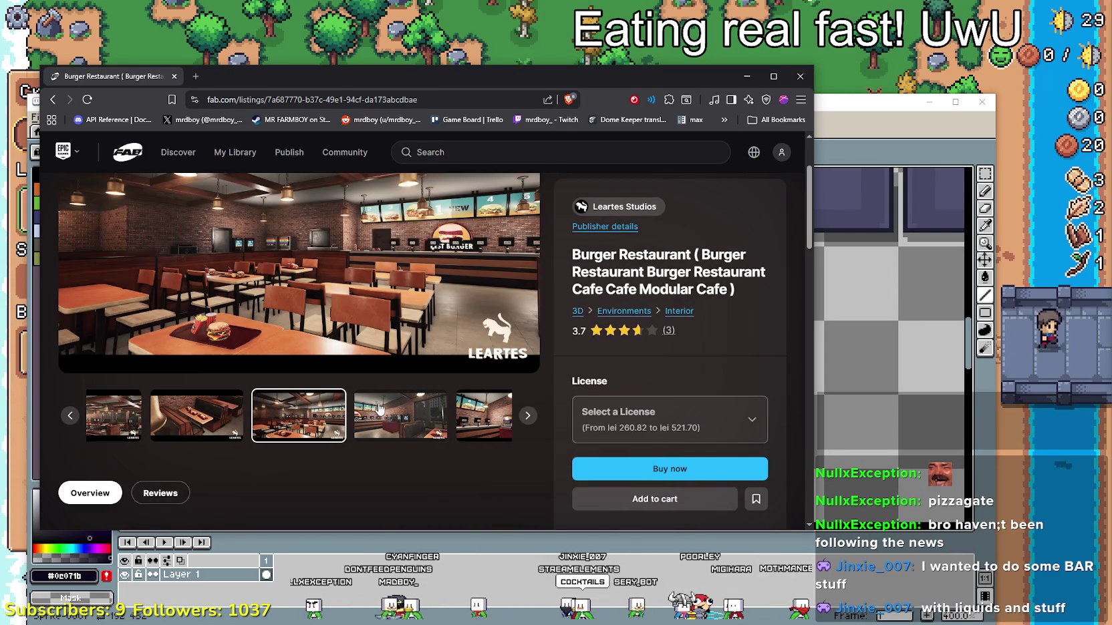
pyautogui.click(441, 415)
pyautogui.click(446, 484)
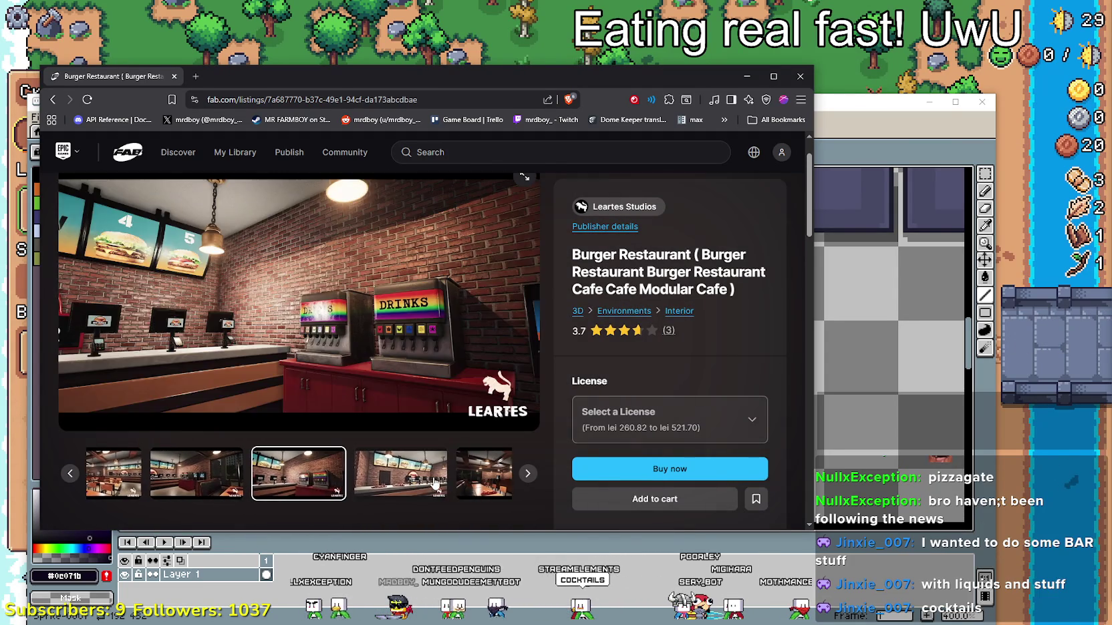
pyautogui.click(446, 485)
# - Return to the pizza shop results and open the Modern Pizza Restaurant listing
pyautogui.click(51, 100)
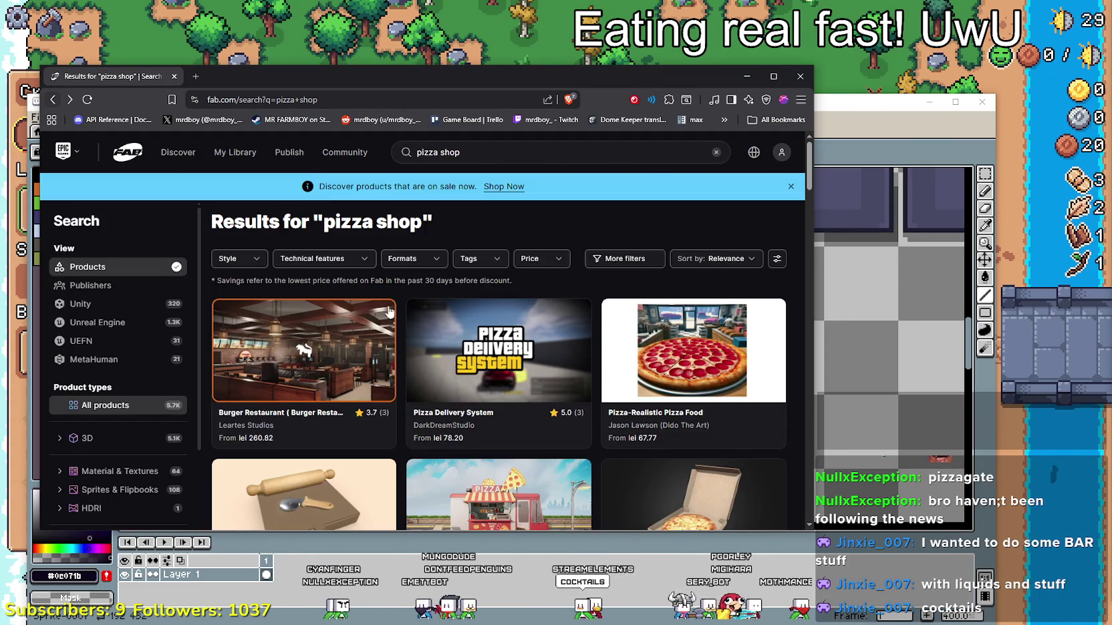
pyautogui.scroll(-3, 328, 280)
pyautogui.scroll(-3, 329, 281)
pyautogui.click(328, 280)
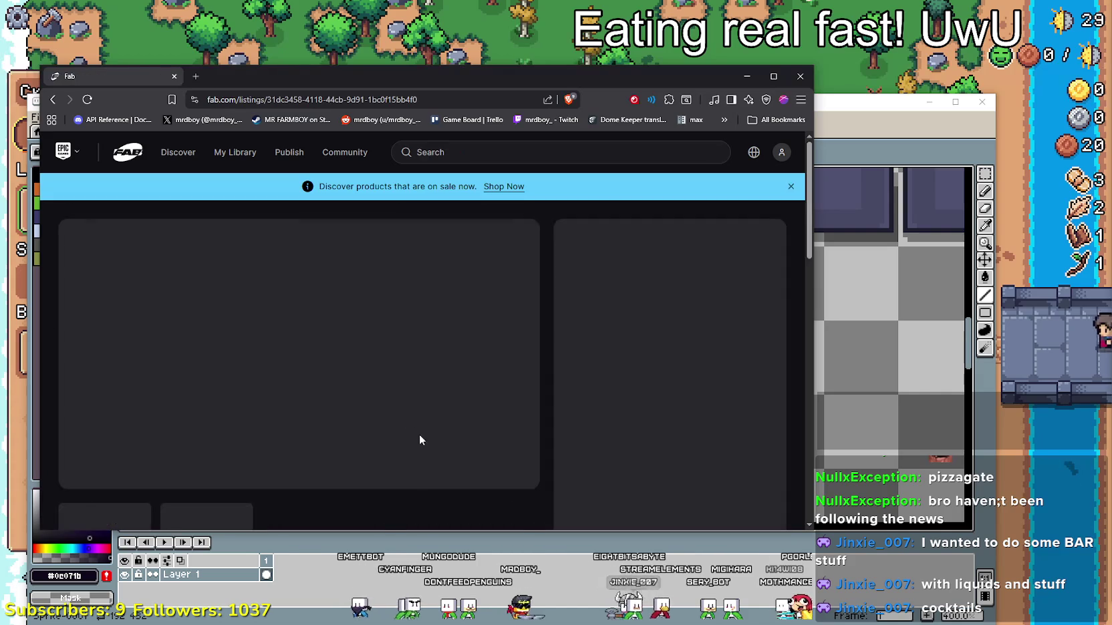
# - Show the Modern Pizza Restaurant kitchen shot with the pizza, then resume the paused music
pyautogui.click(249, 414)
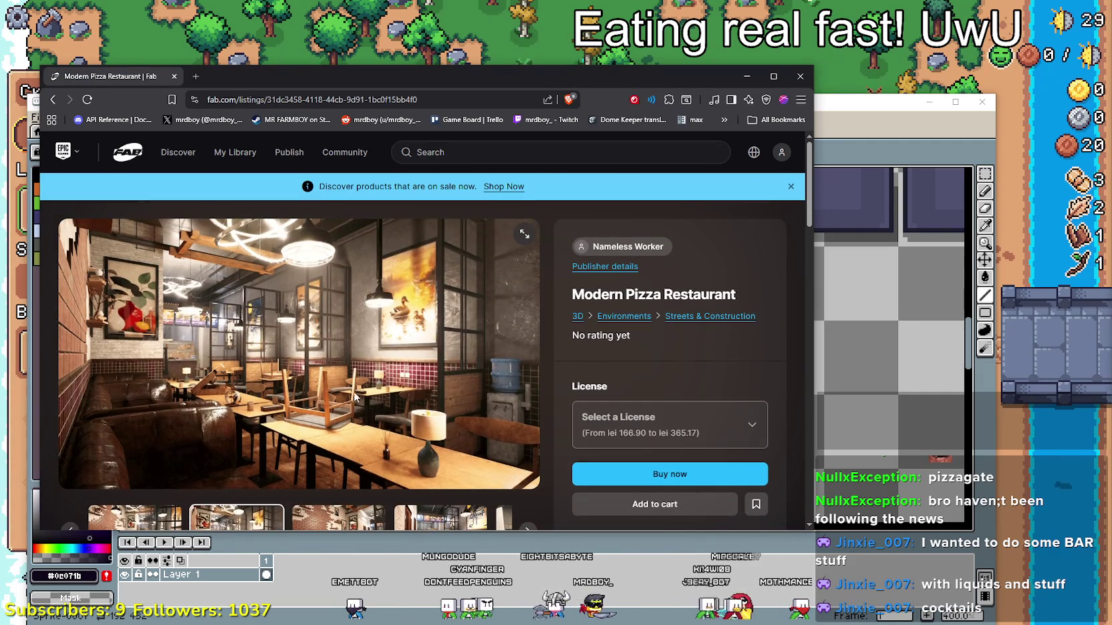
pyautogui.click(328, 413)
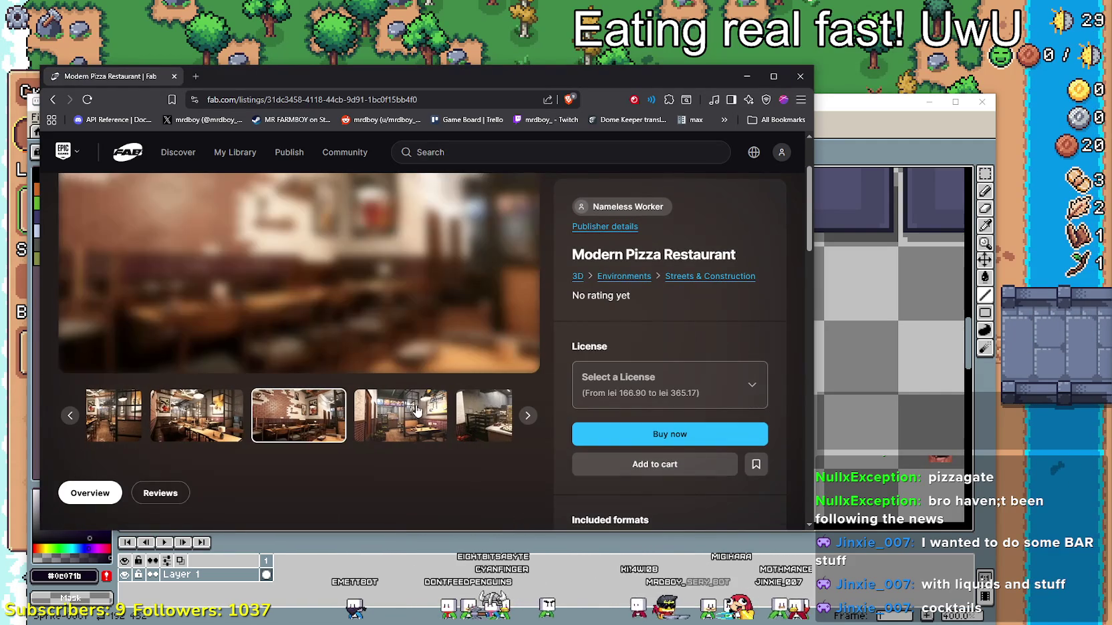
pyautogui.click(403, 415)
pyautogui.click(404, 416)
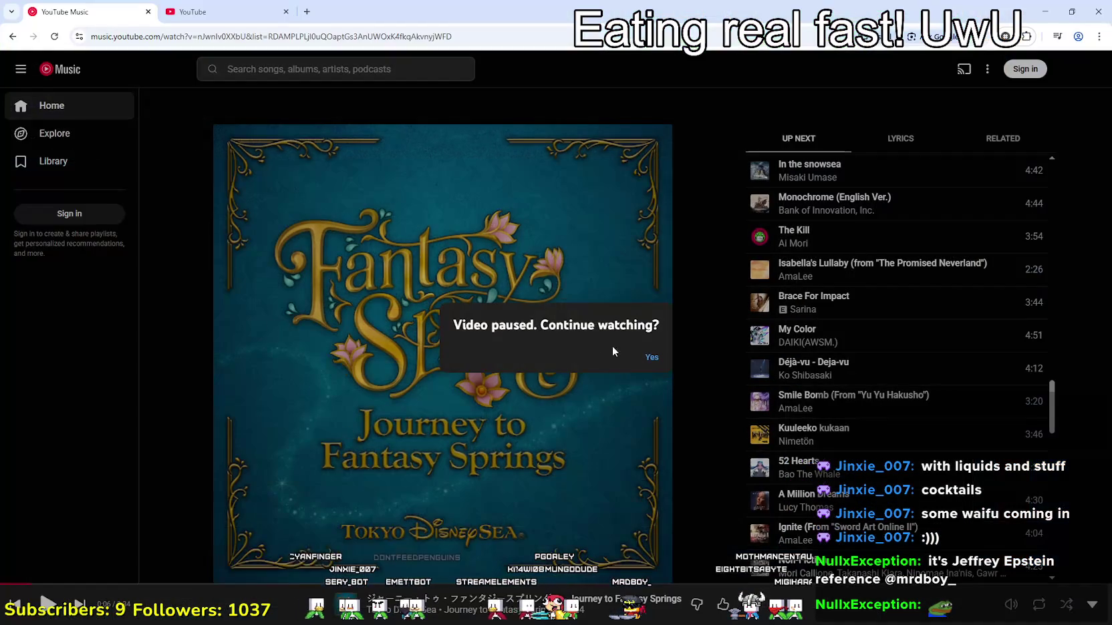
pyautogui.click(651, 357)
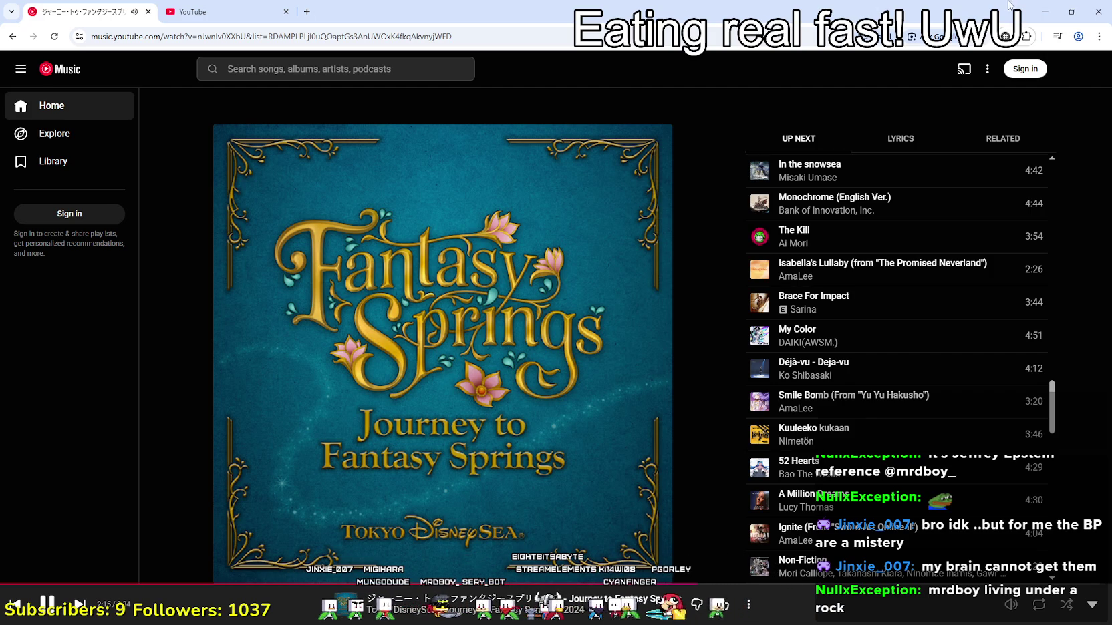
pyautogui.click(1033, 14)
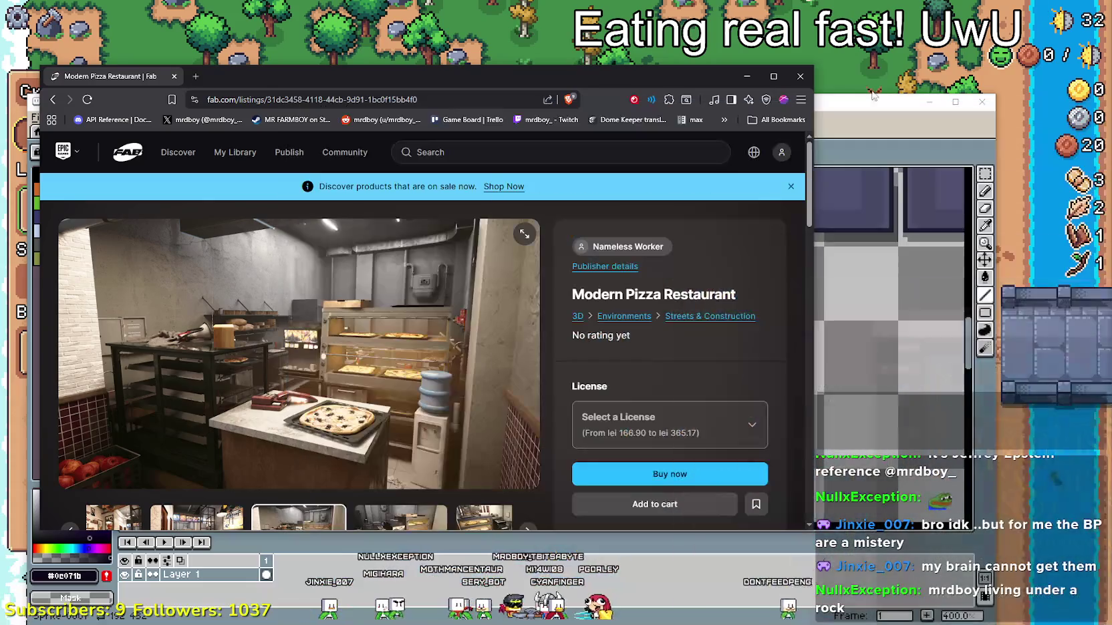
# - Close the Fab browser window to return to Aseprite
pyautogui.click(794, 80)
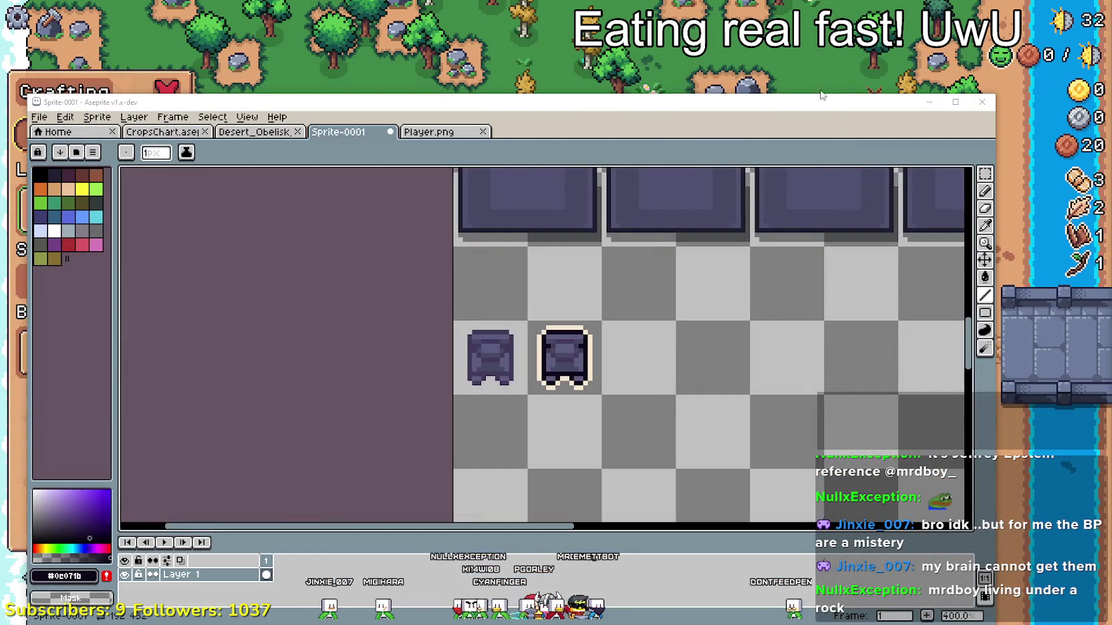
pyautogui.scroll(-2, 670, 316)
pyautogui.scroll(-2, 746, 311)
pyautogui.scroll(1, 747, 311)
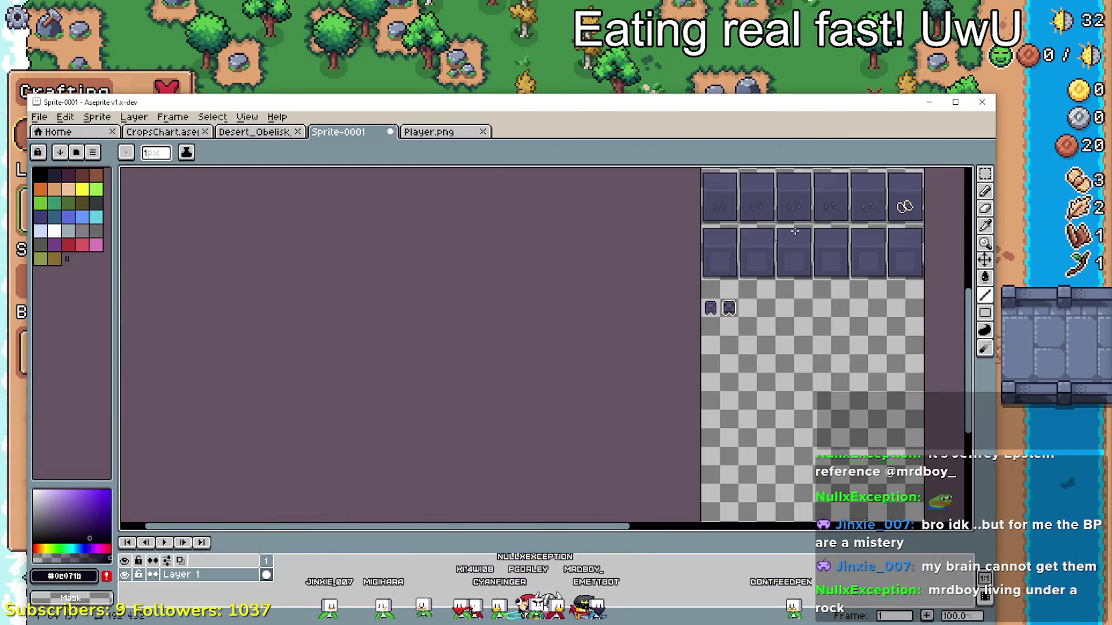
pyautogui.scroll(1, 746, 310)
# - Save the sprite as poneglyphs.aseprite in the Temple folder, then minimize Aseprite
pyautogui.click(38, 118)
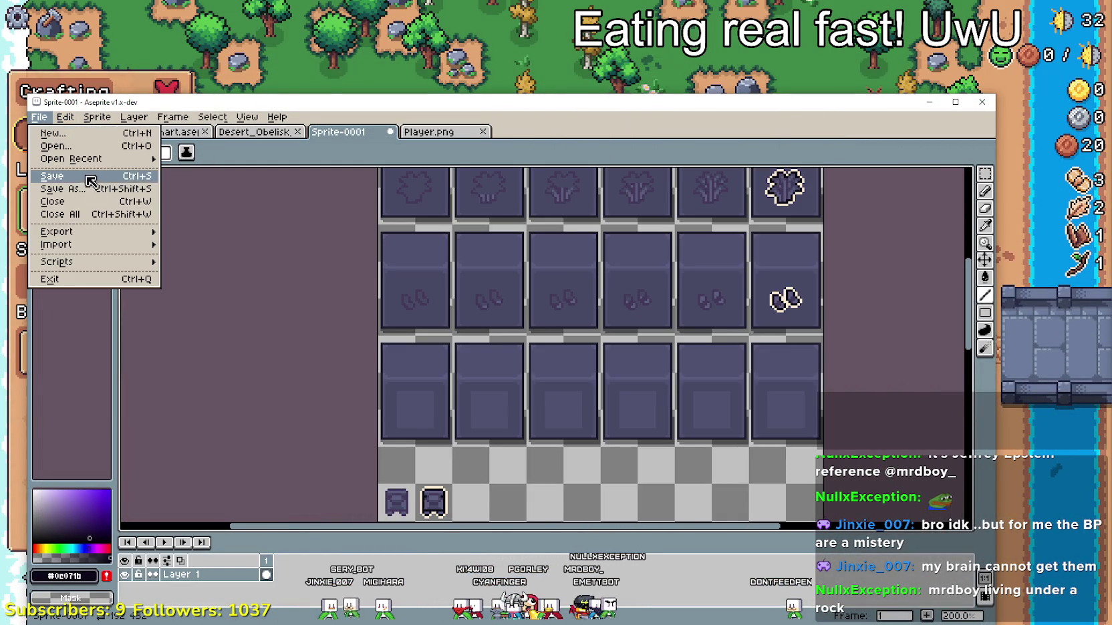
pyautogui.click(63, 187)
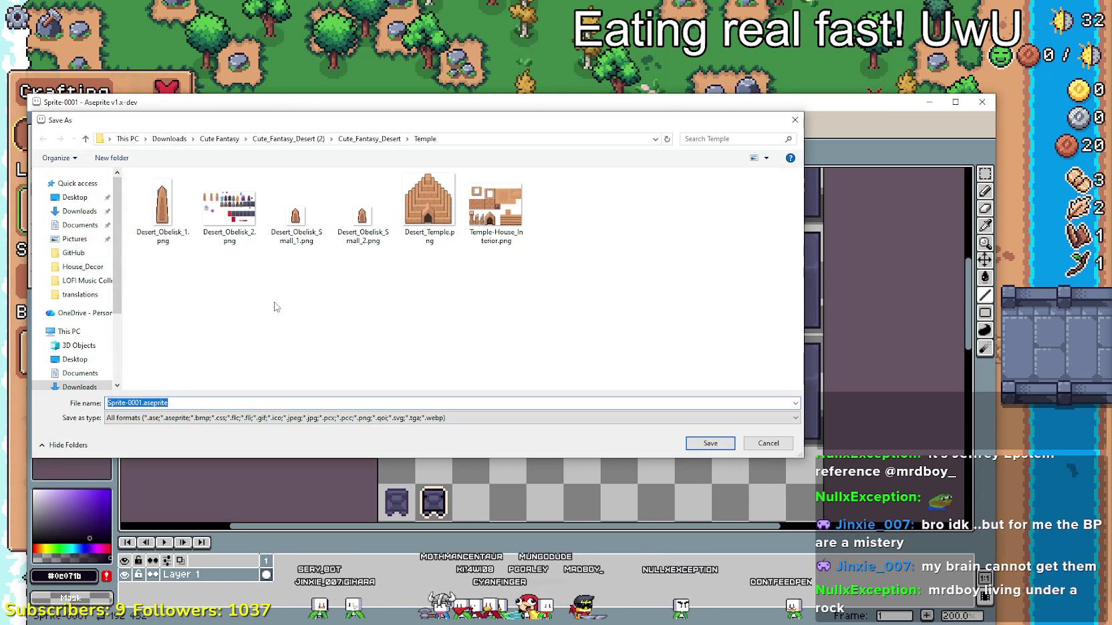
pyautogui.click(137, 402)
pyautogui.hotkey('ctrl', 'a')
pyautogui.press('BackSpace')
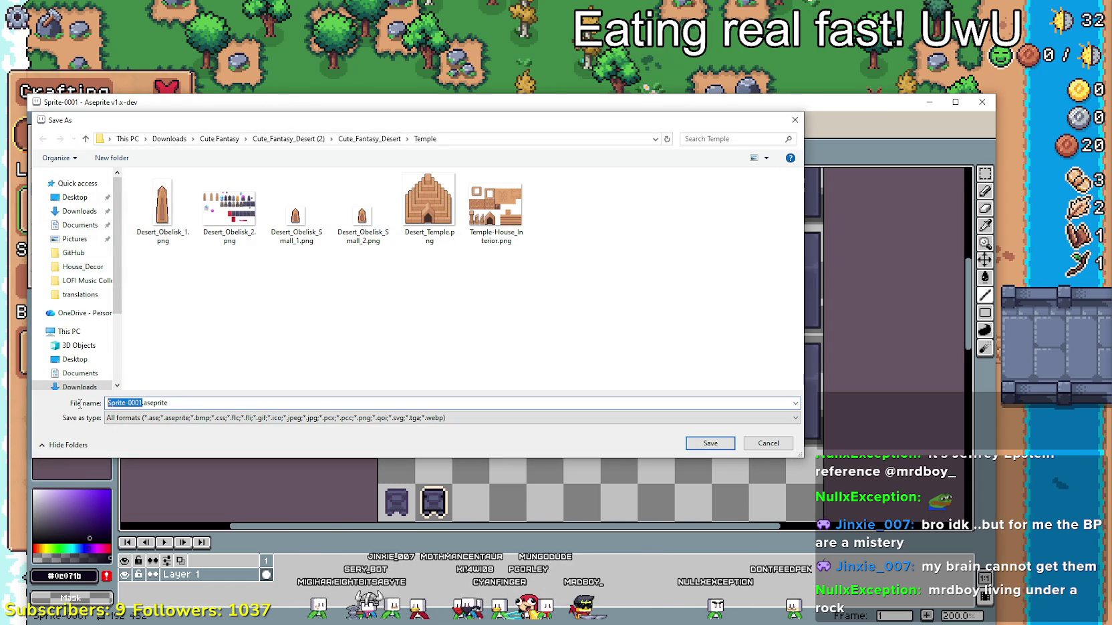
pyautogui.write('p')
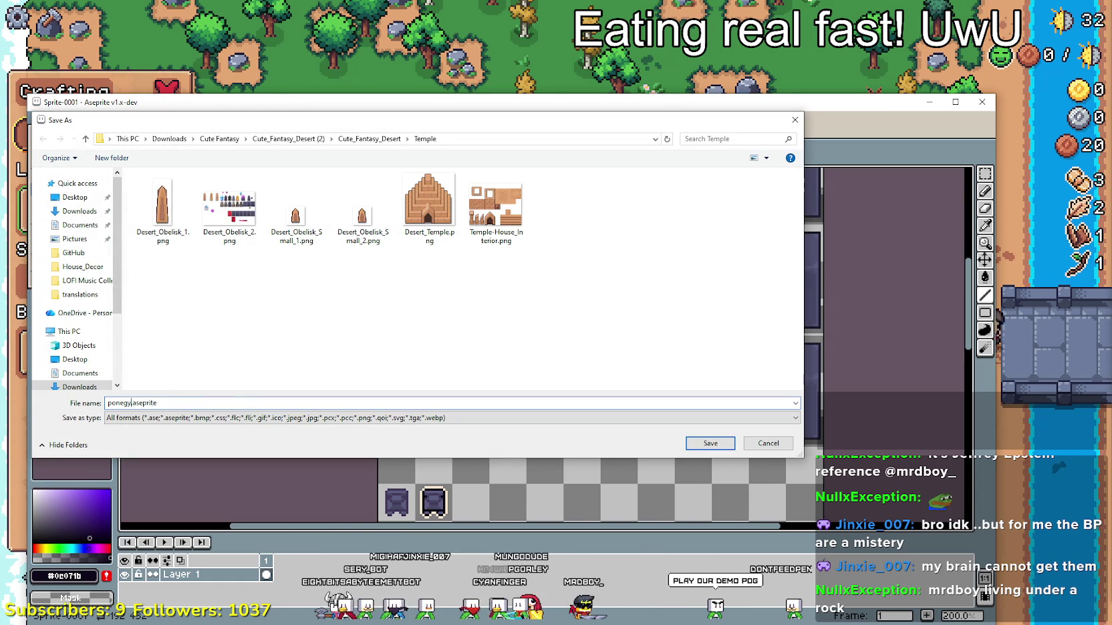
pyautogui.write('glyphs')
pyautogui.press('Return')
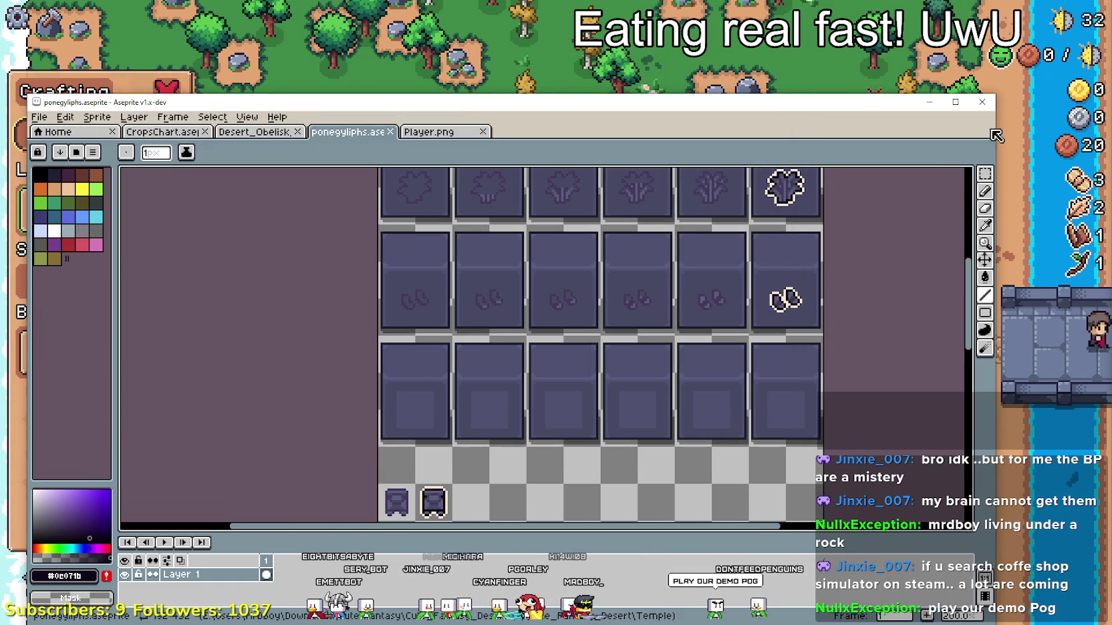
pyautogui.click(929, 102)
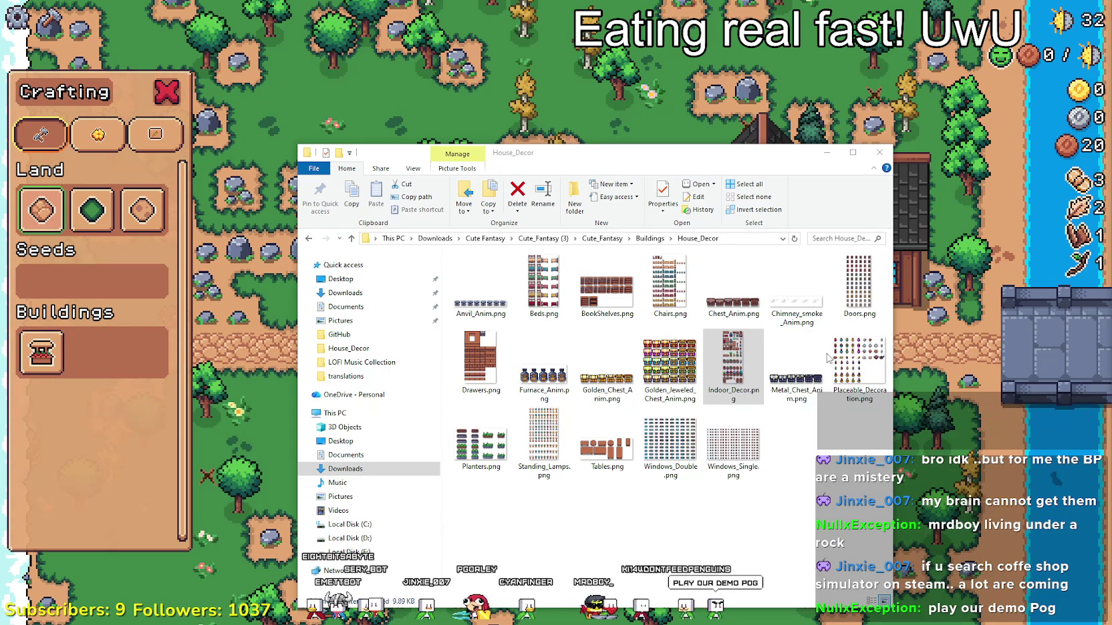
# - Hide File Explorer, quit the farming game from its pause menu, and minimize Godot
pyautogui.click(826, 152)
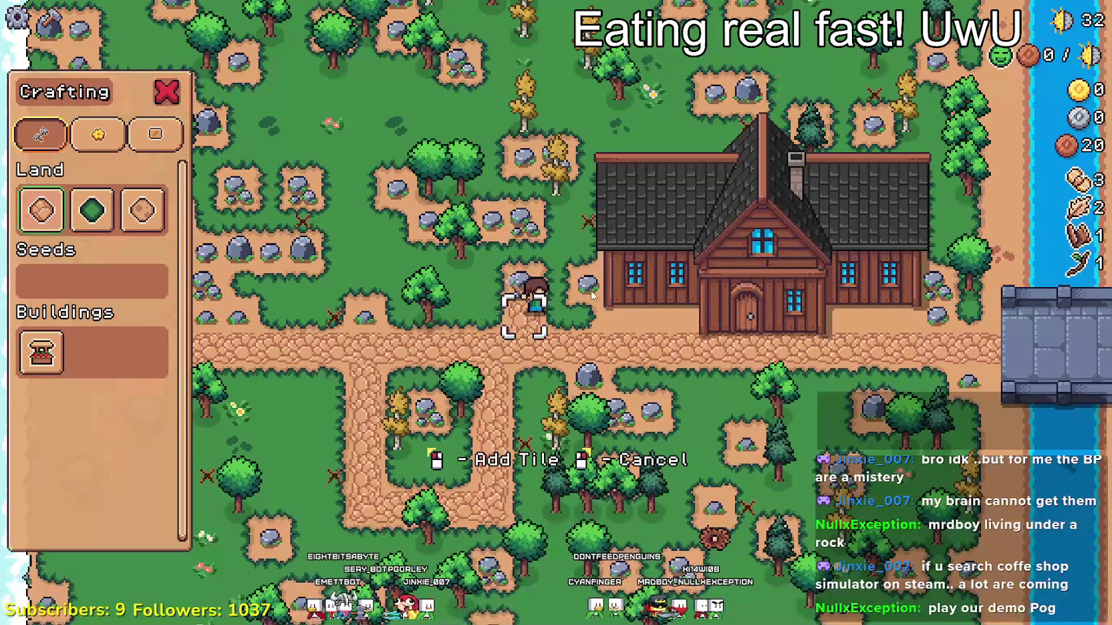
pyautogui.press('Escape')
pyautogui.click(507, 432)
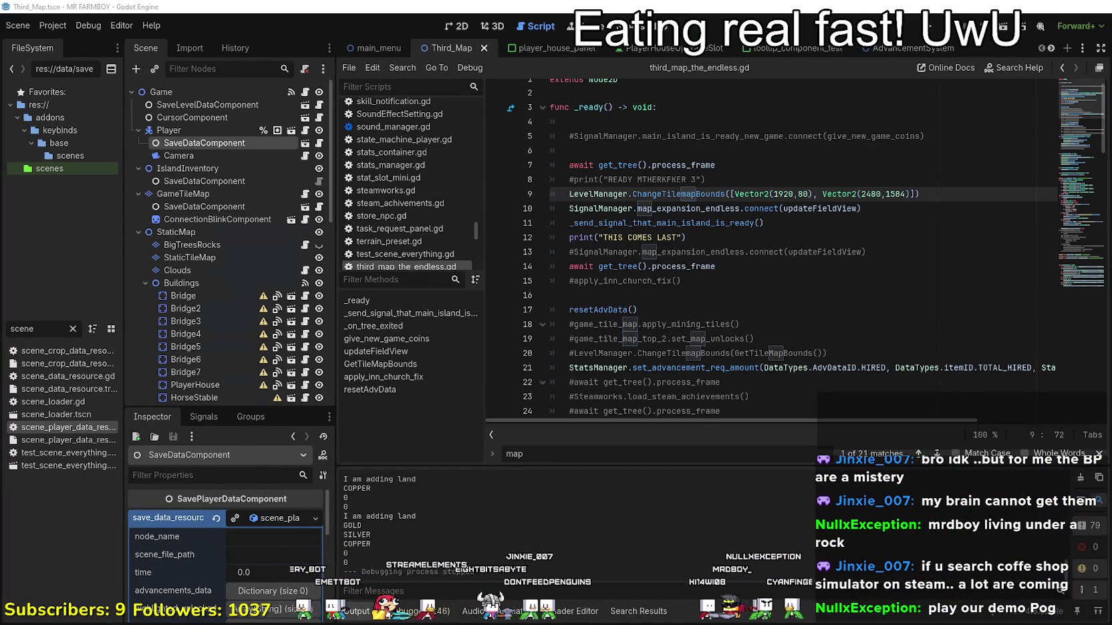
pyautogui.click(1045, 6)
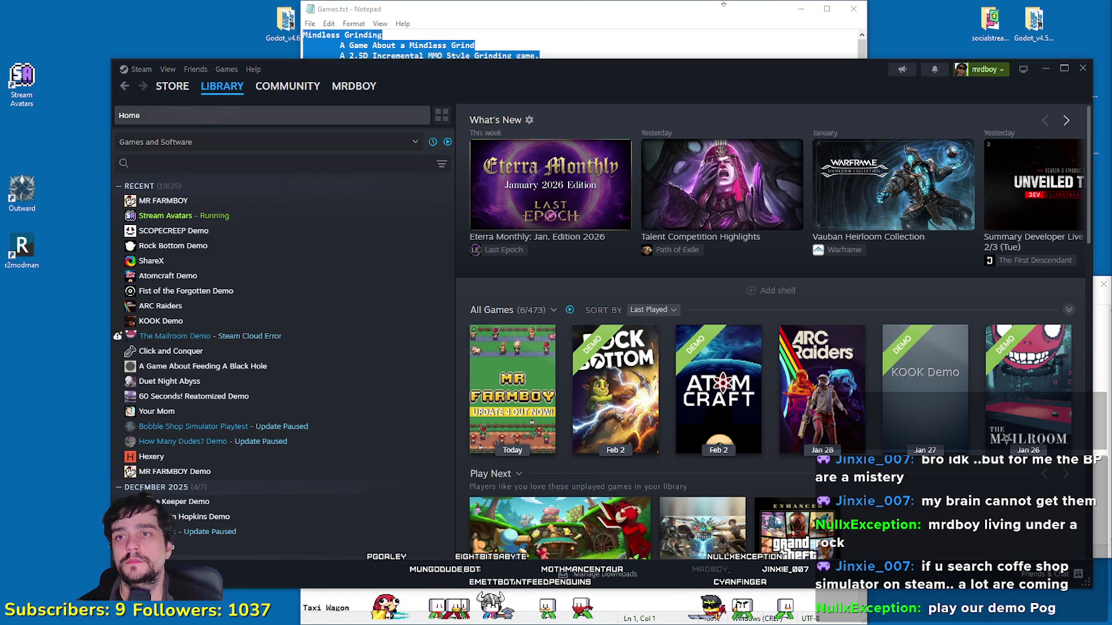
# - Hide Notepad and search the Steam store for 'Coffee shop', scrolling the results
pyautogui.click(808, 5)
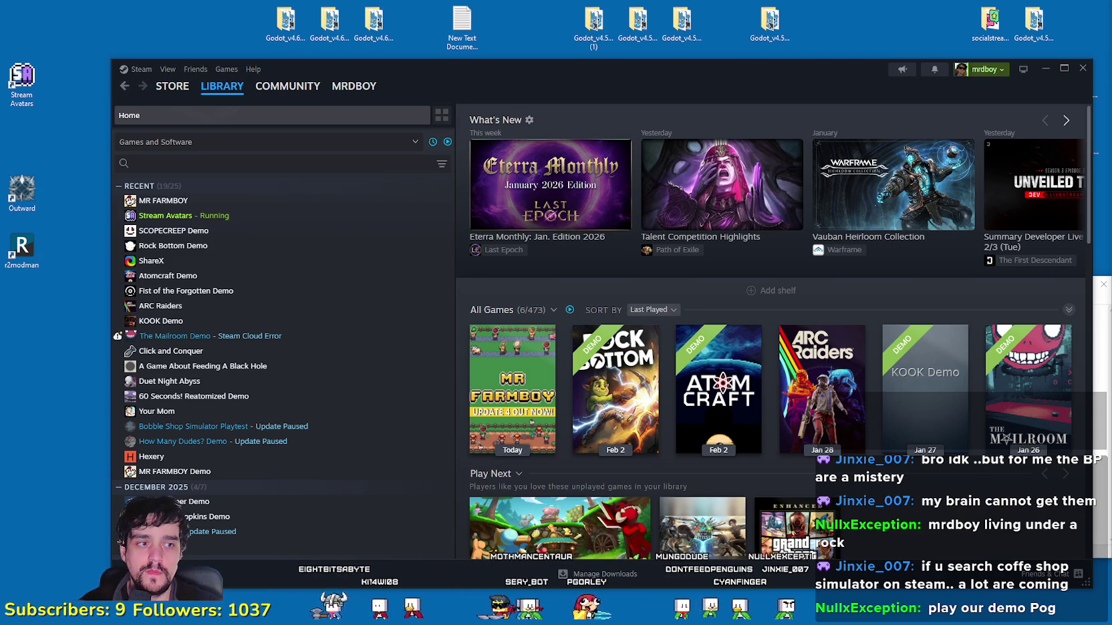
pyautogui.click(184, 89)
pyautogui.moveTo(172, 86)
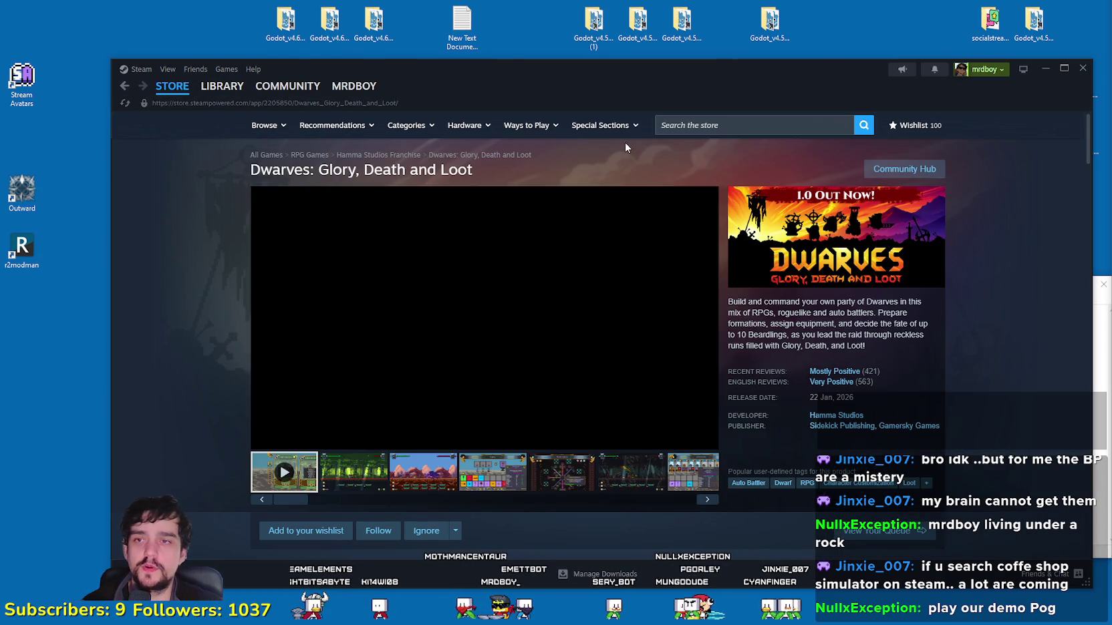
pyautogui.click(694, 127)
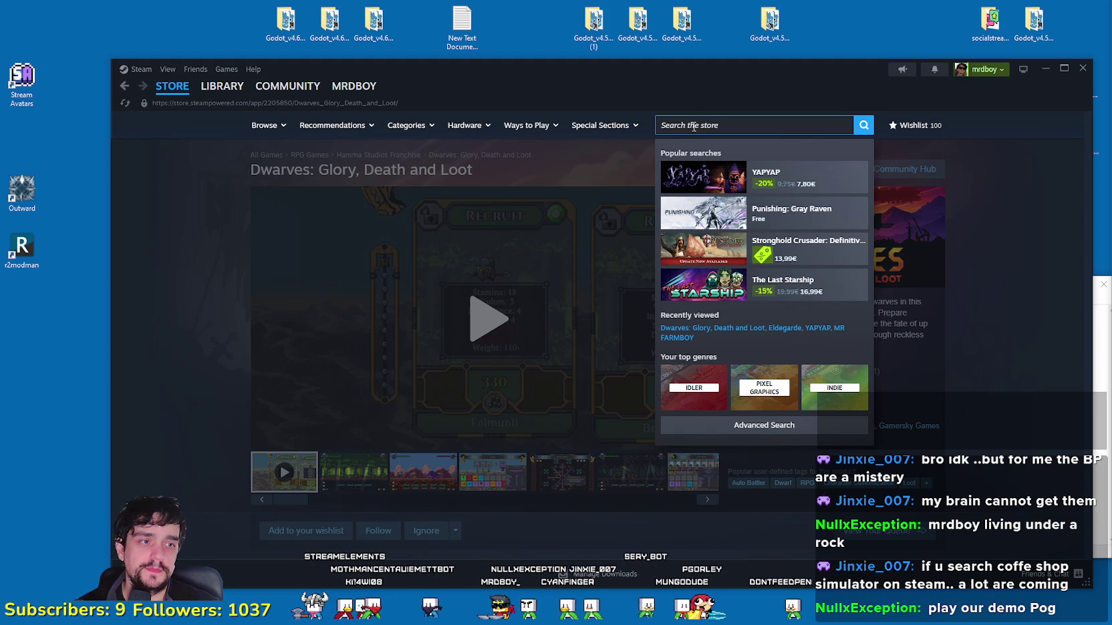
pyautogui.write('Cofe shop s')
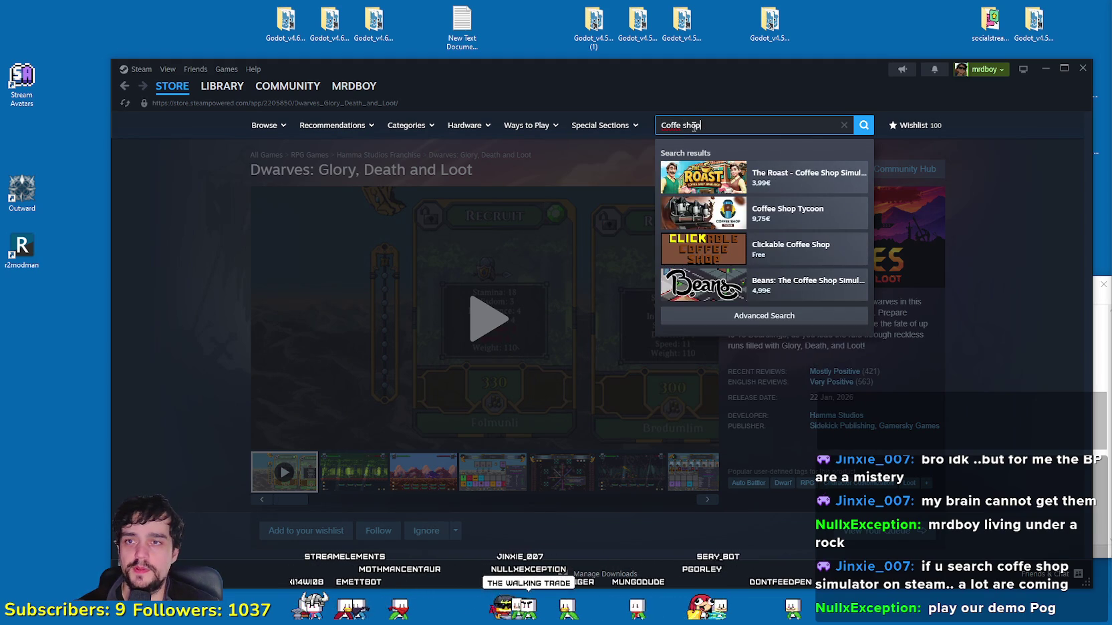
pyautogui.write('i')
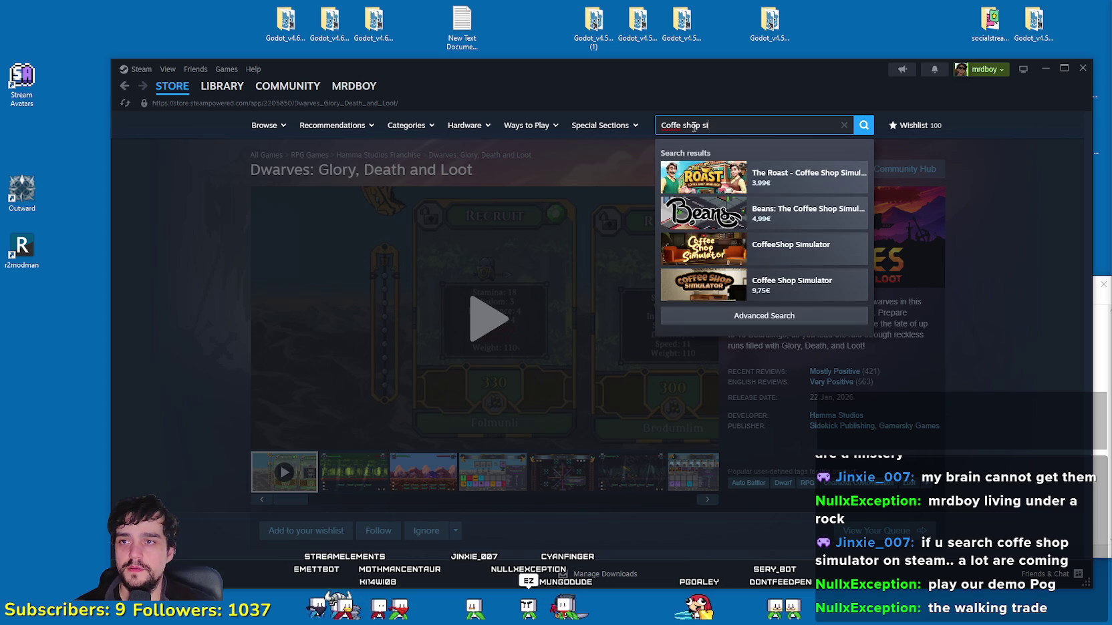
pyautogui.press('BackSpace')
pyautogui.press('BackSpace')
pyautogui.press('BackSpace')
pyautogui.press('BackSpace')
pyautogui.press('BackSpace')
pyautogui.press('BackSpace')
pyautogui.press('BackSpace')
pyautogui.press('BackSpace')
pyautogui.write('e shop')
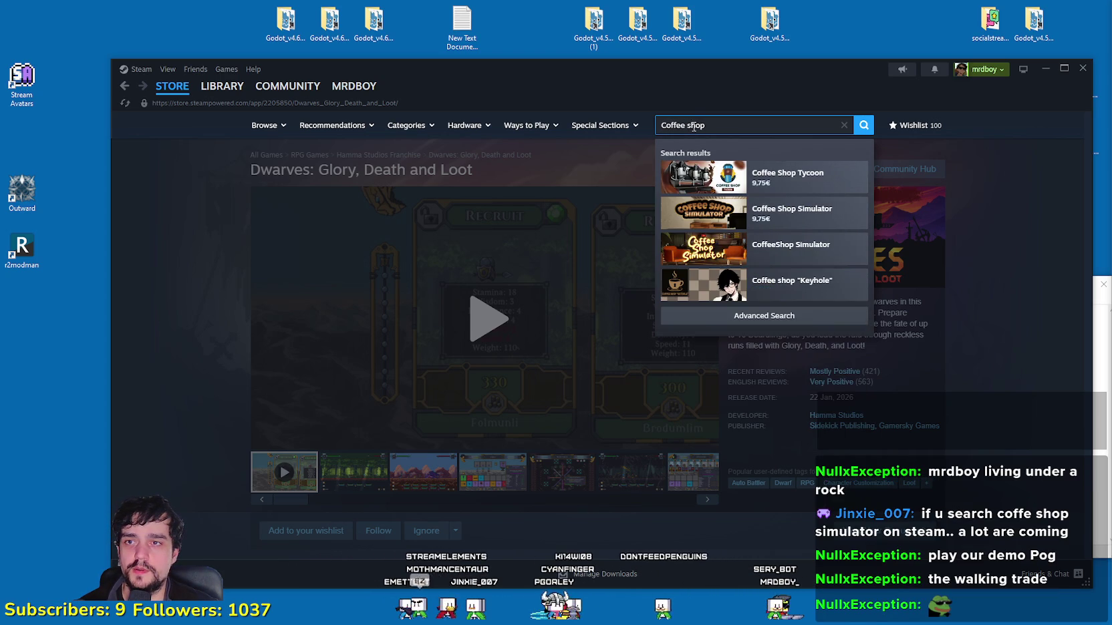
pyautogui.click(802, 316)
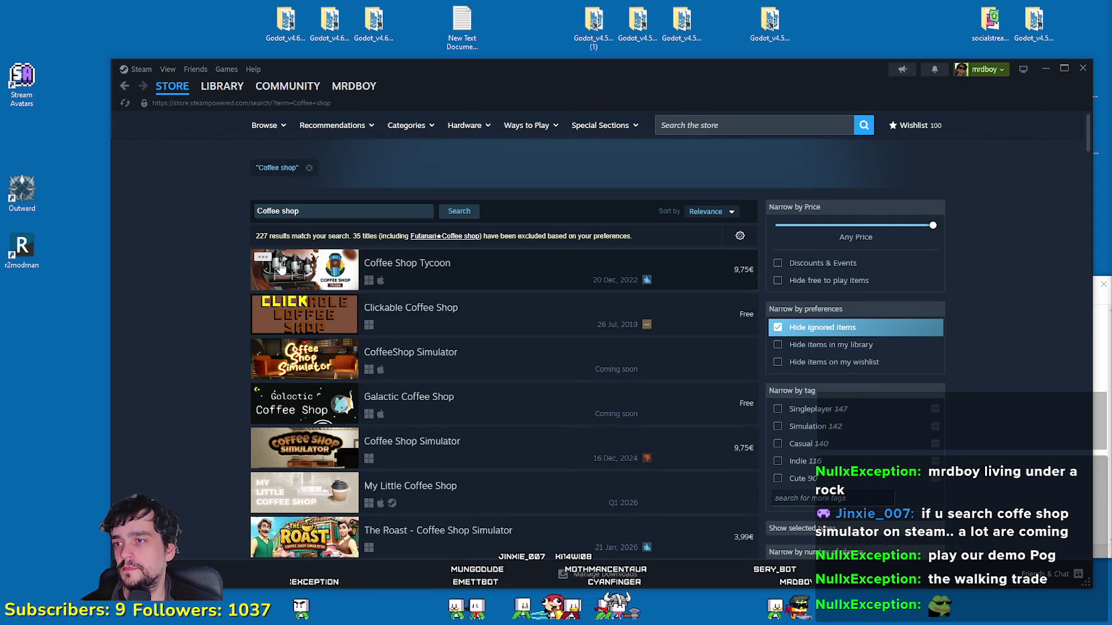
pyautogui.moveTo(406, 270)
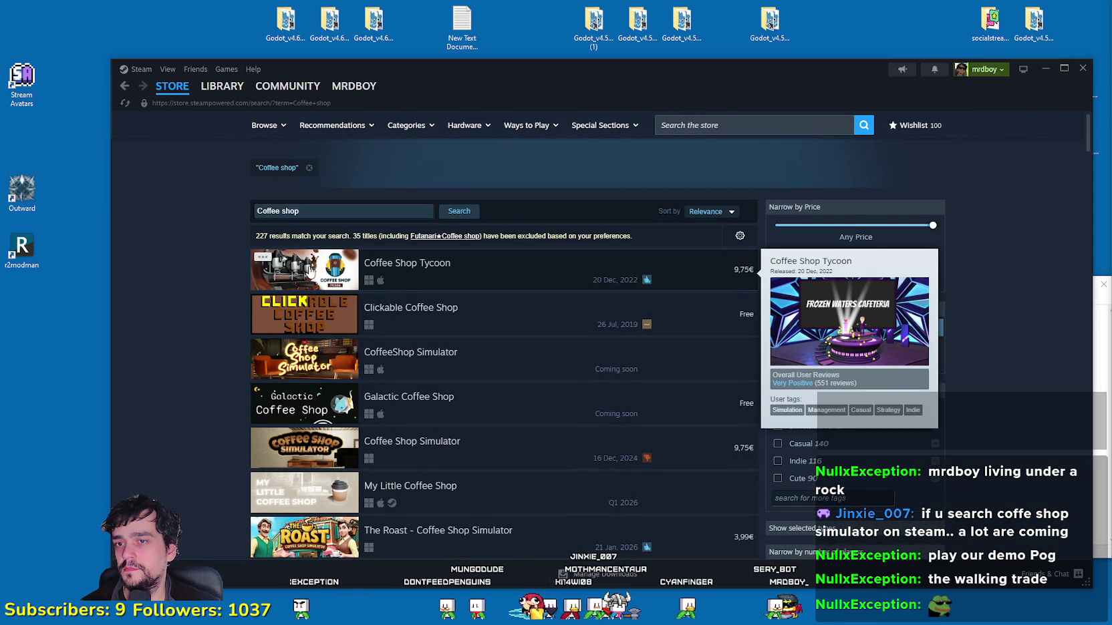
pyautogui.scroll(-1, 311, 267)
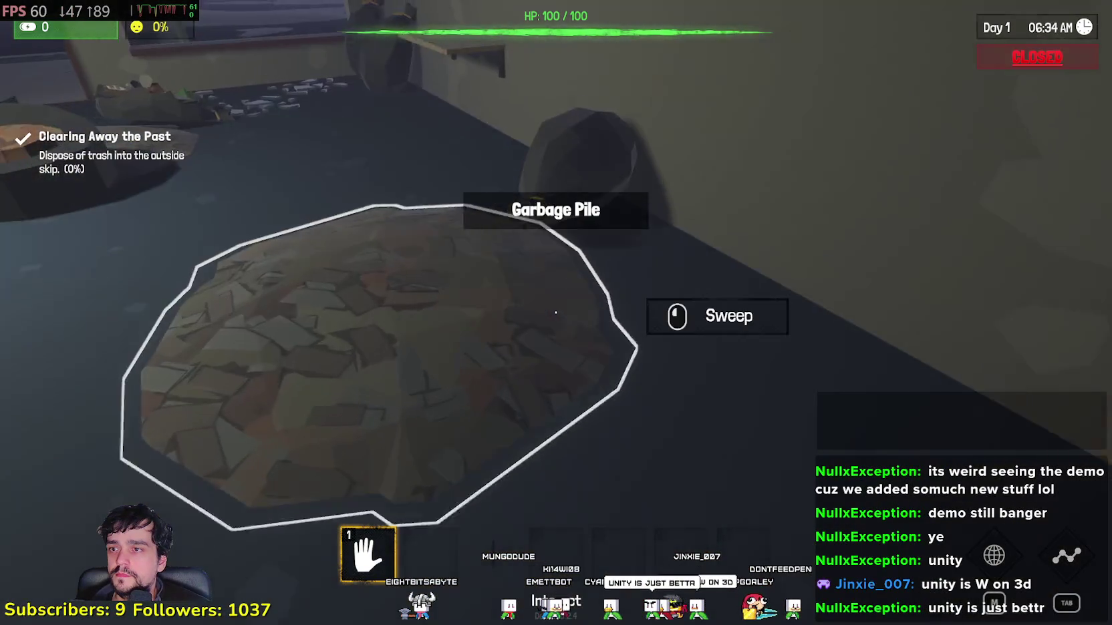
# - Sweep away the store-floor garbage pile, setting the Broken Wheel aside midway
pyautogui.click(555, 312)
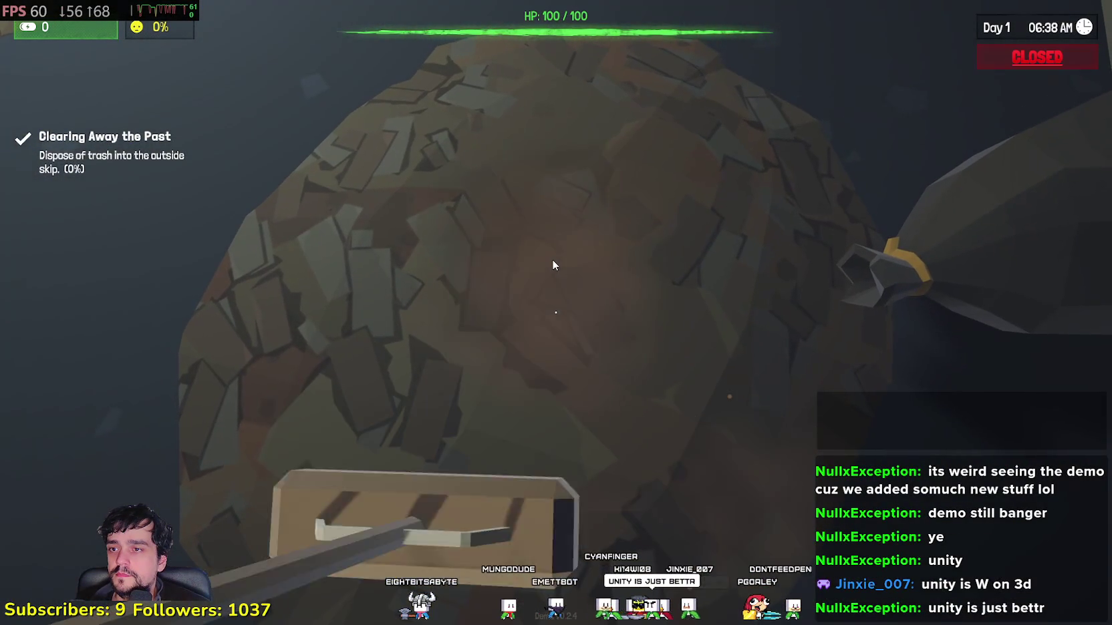
pyautogui.moveTo(553, 265); pyautogui.dragTo(576, 191)
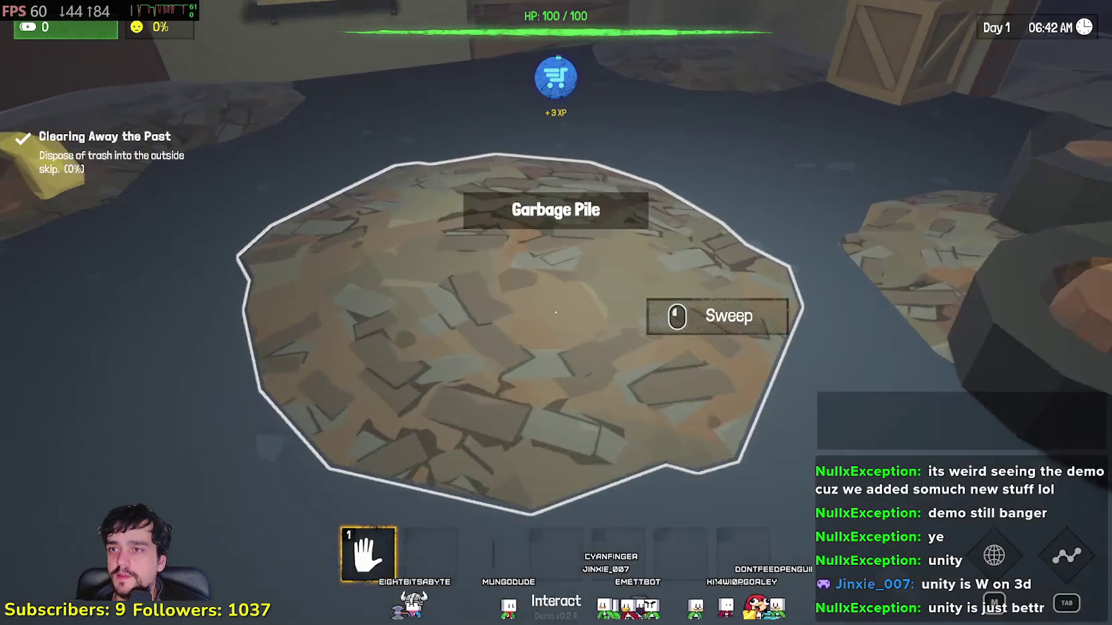
pyautogui.click(556, 312)
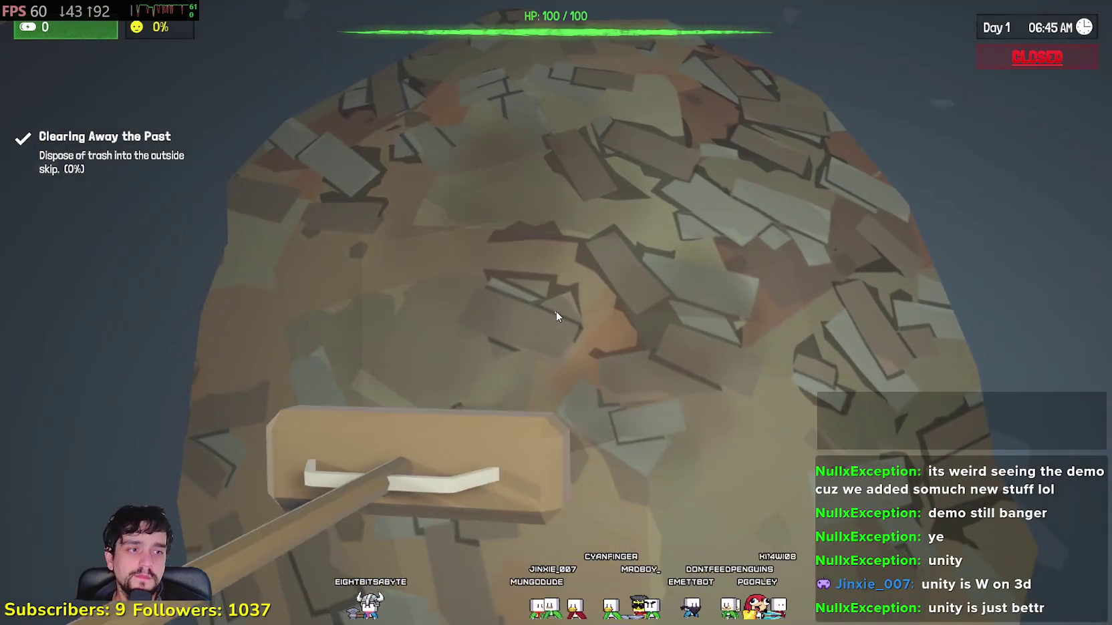
pyautogui.moveTo(556, 311); pyautogui.dragTo(462, 273)
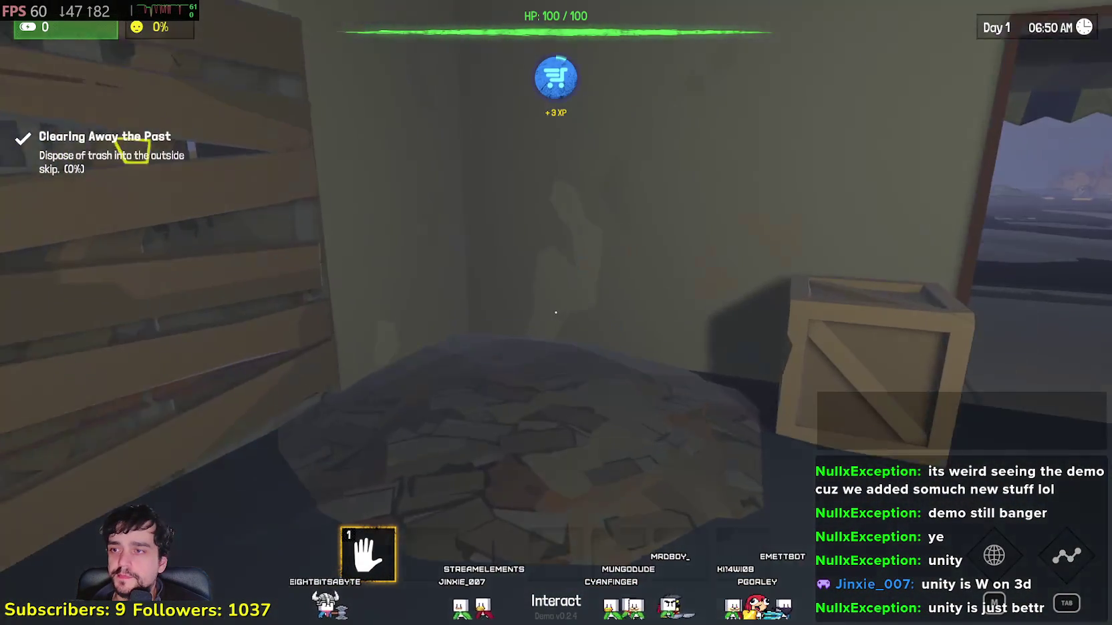
pyautogui.click(555, 312)
pyautogui.moveTo(525, 302); pyautogui.dragTo(460, 282)
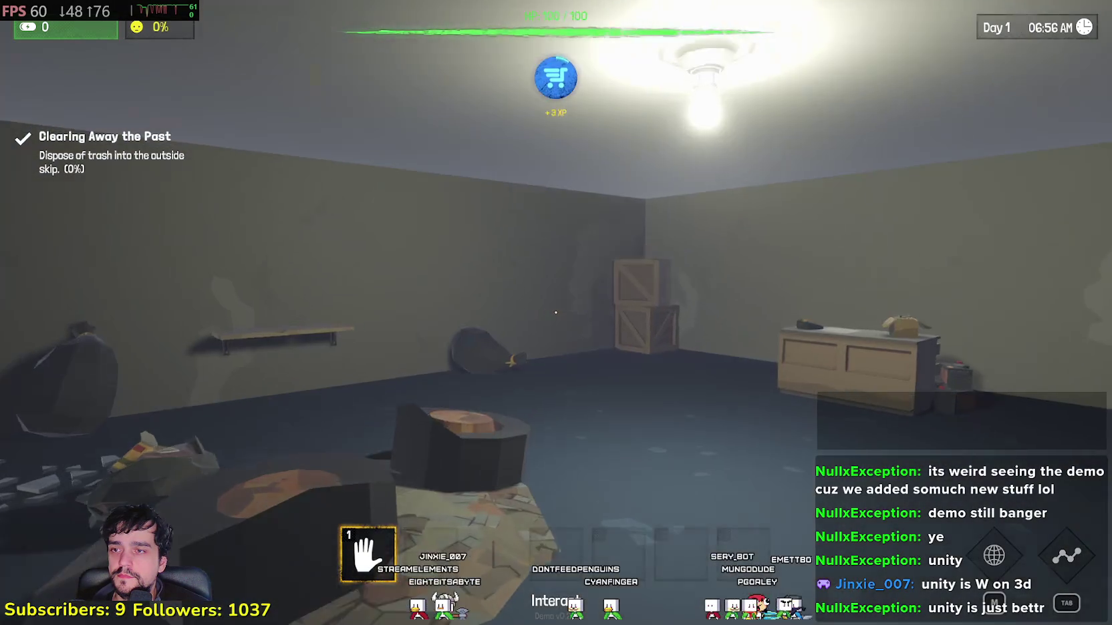
pyautogui.click(555, 312)
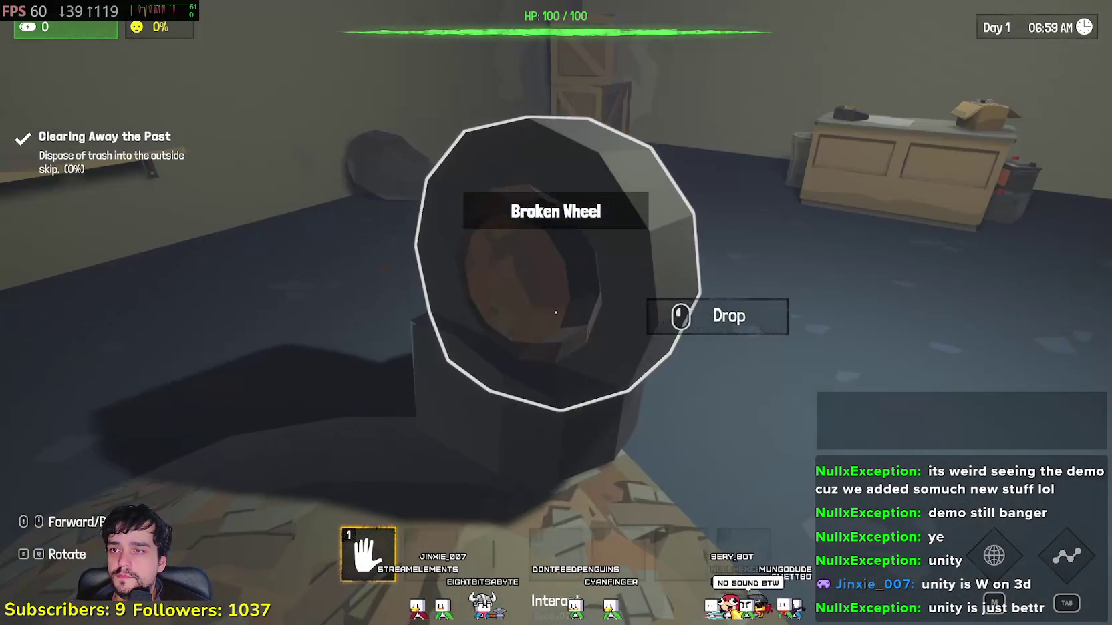
pyautogui.click(555, 312)
pyautogui.click(555, 312)
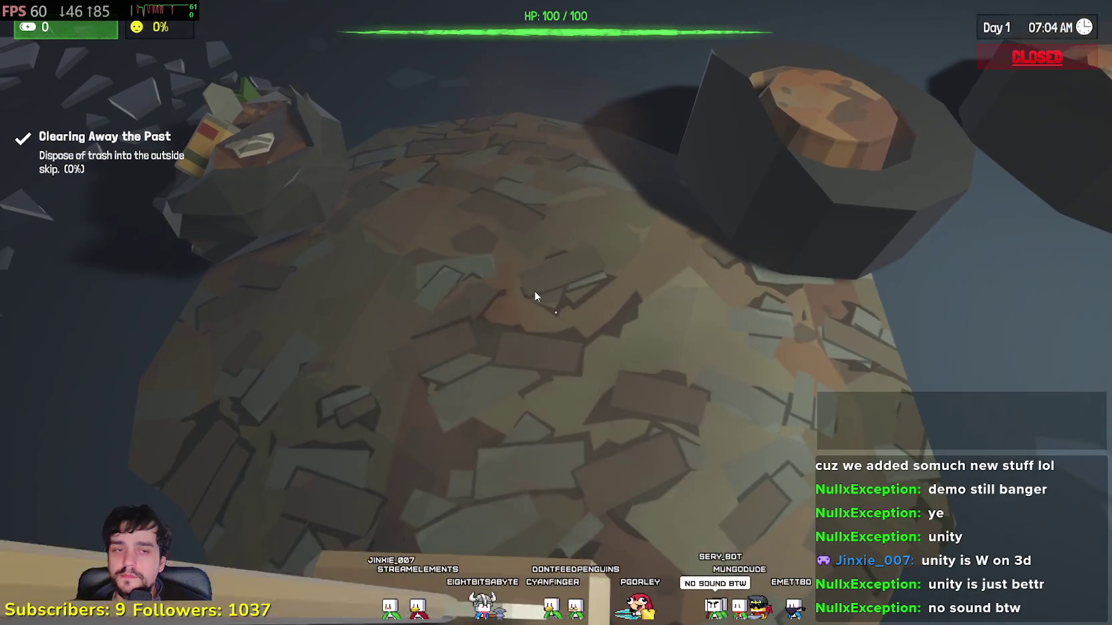
pyautogui.click(535, 292)
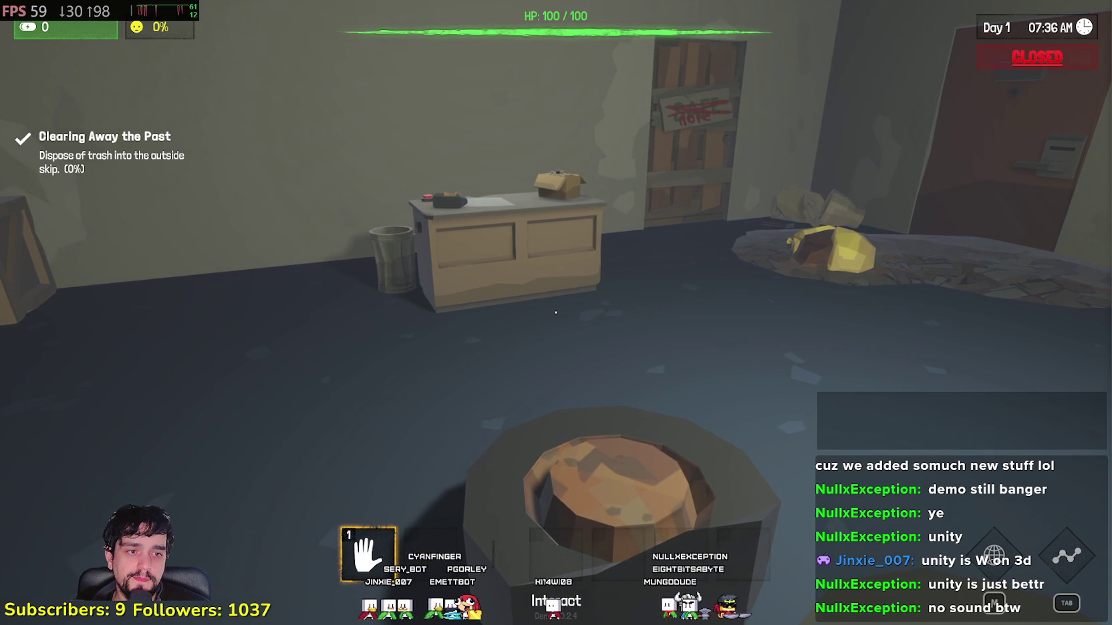
pyautogui.press('w')
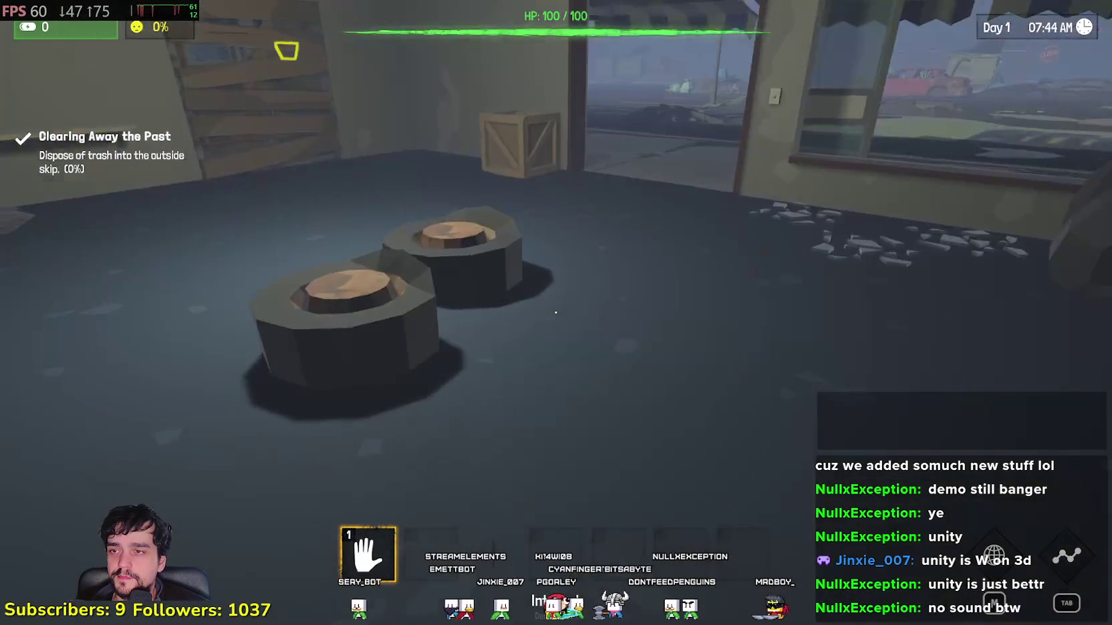
# - Pick up a Broken Wheel and carry it out through the store doorway
pyautogui.press('w')
pyautogui.click(555, 312)
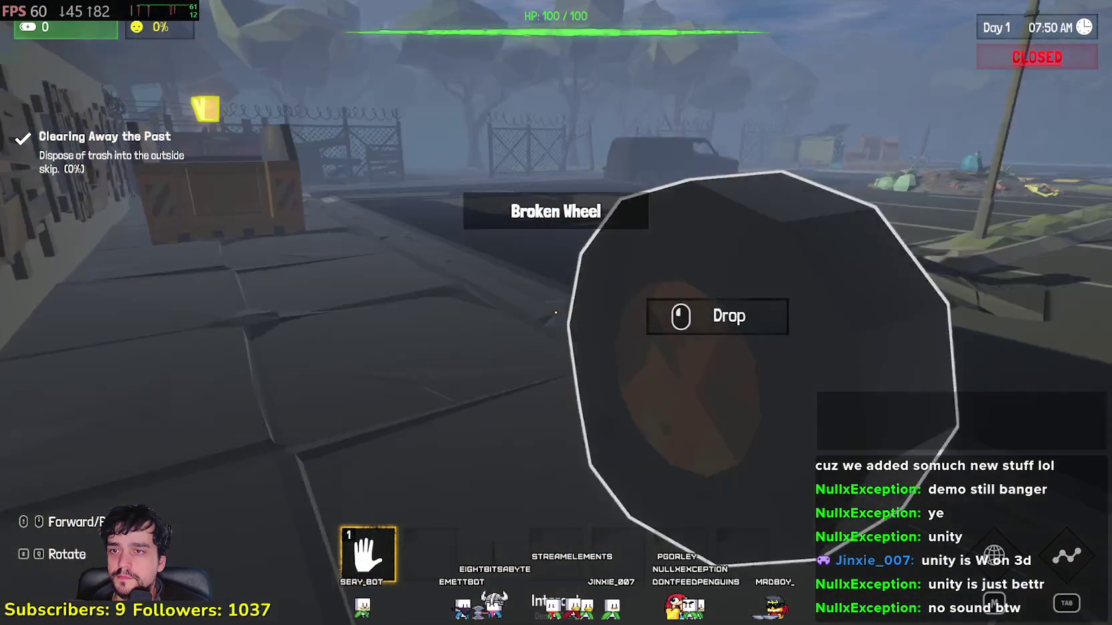
pyautogui.click(556, 312)
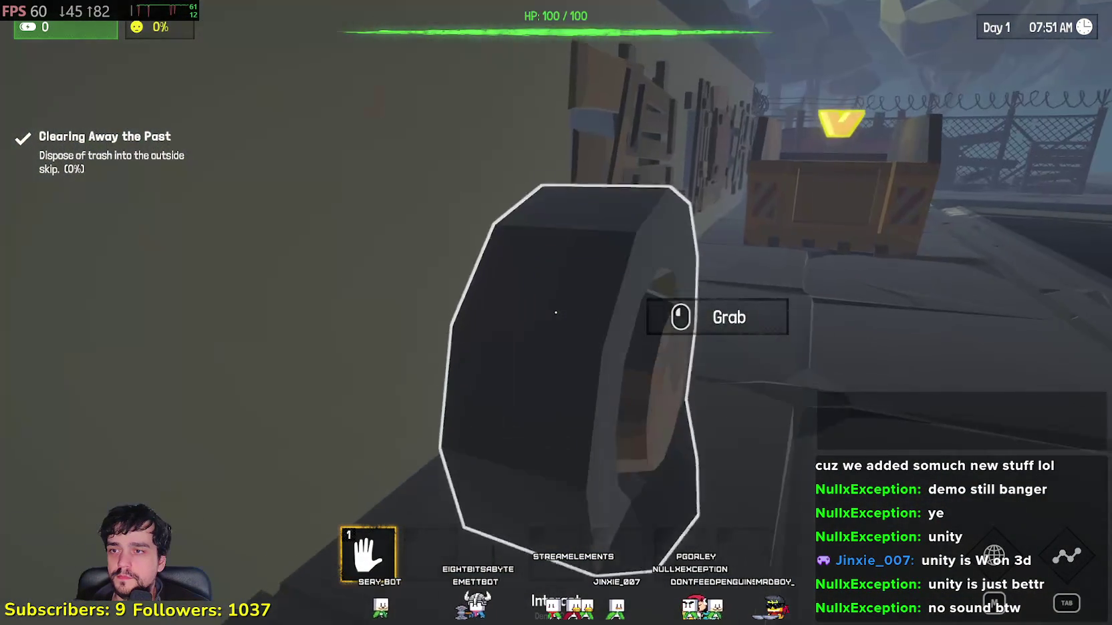
pyautogui.press('w')
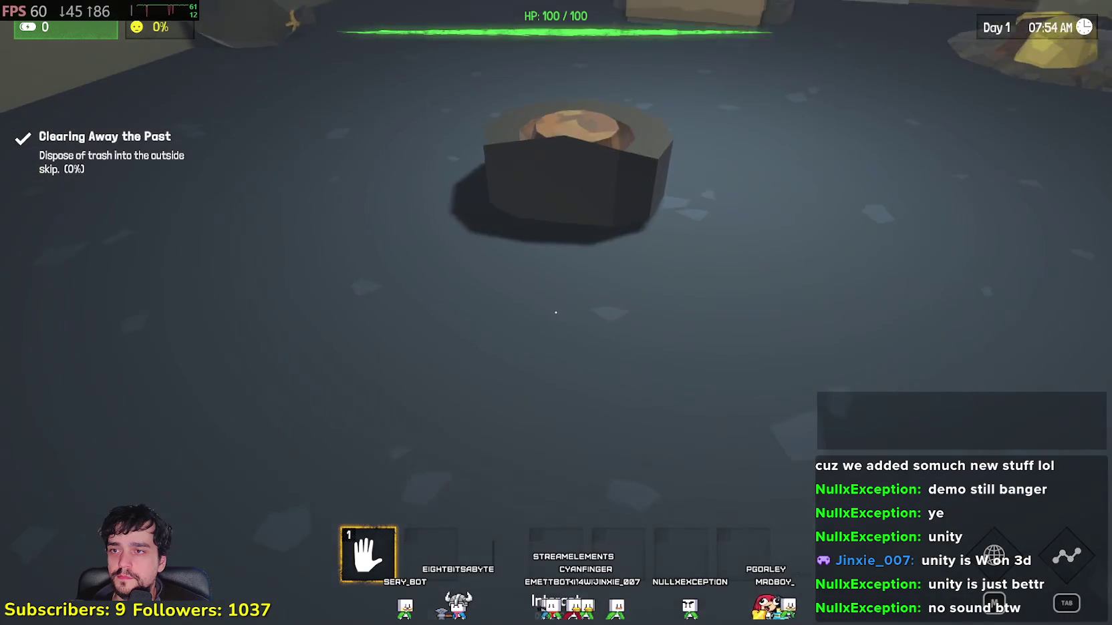
pyautogui.click(556, 312)
pyautogui.press('w')
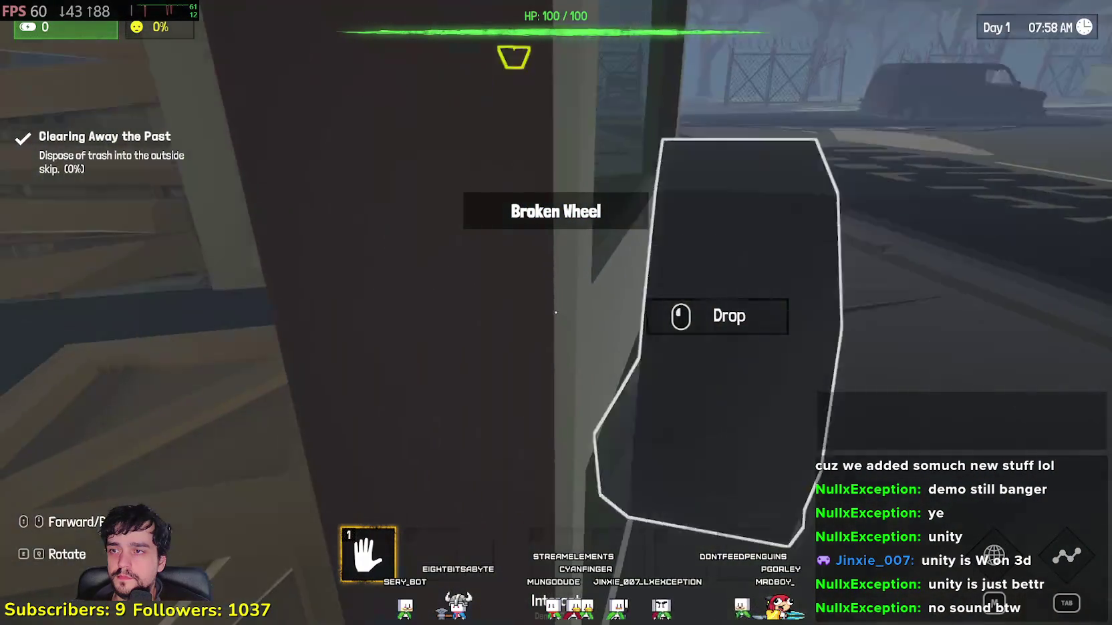
# - Throw the Broken Wheels into the outside skip, then walk back into the store
pyautogui.press('w')
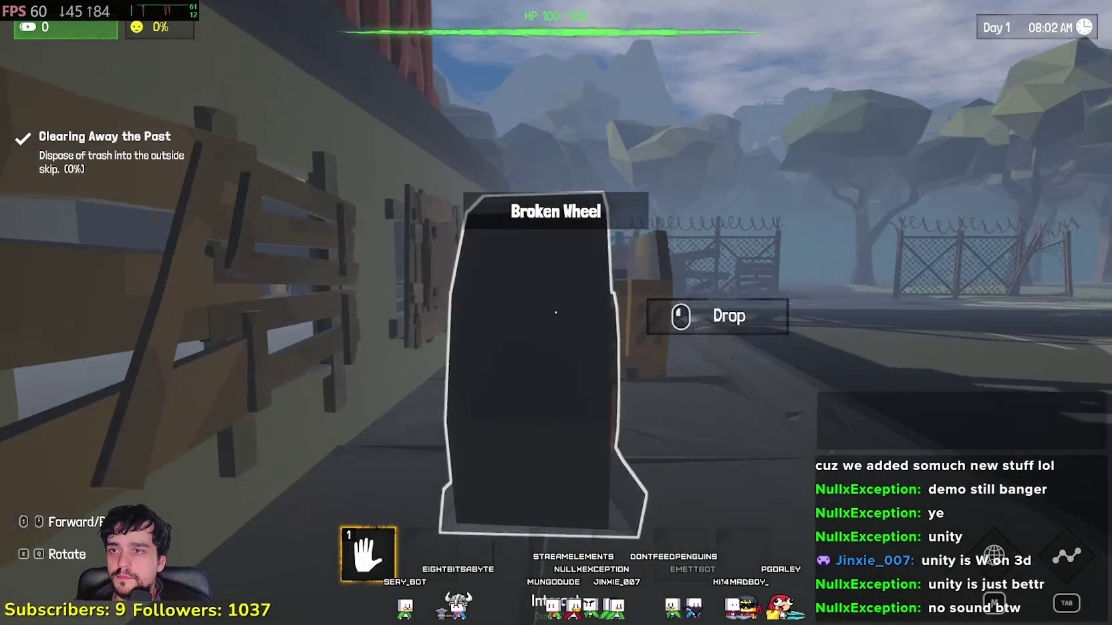
pyautogui.press('w')
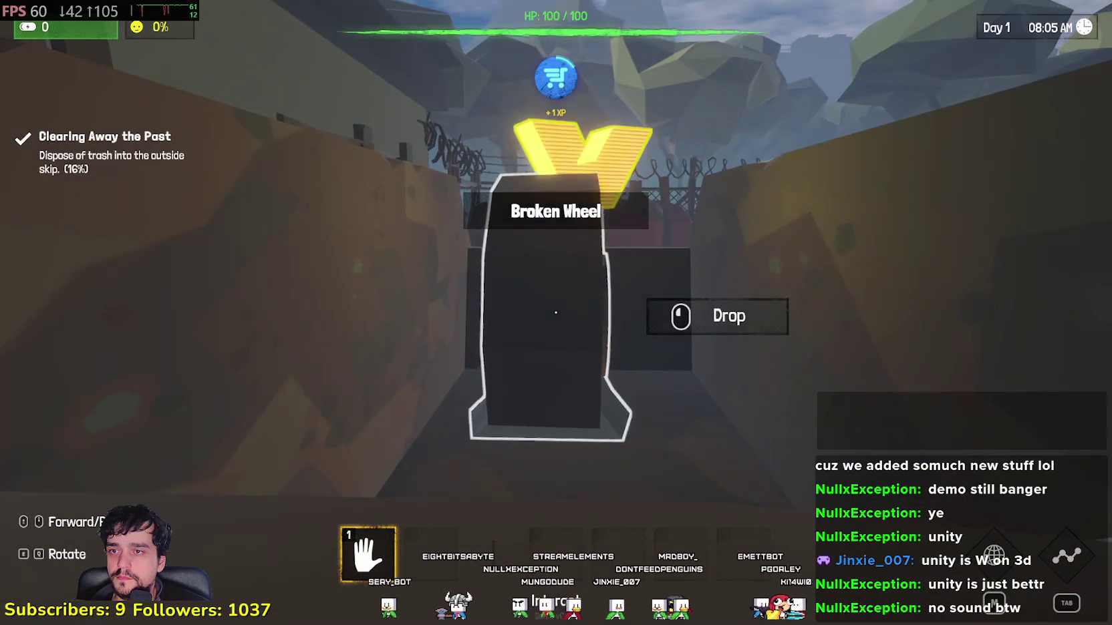
pyautogui.click(556, 312)
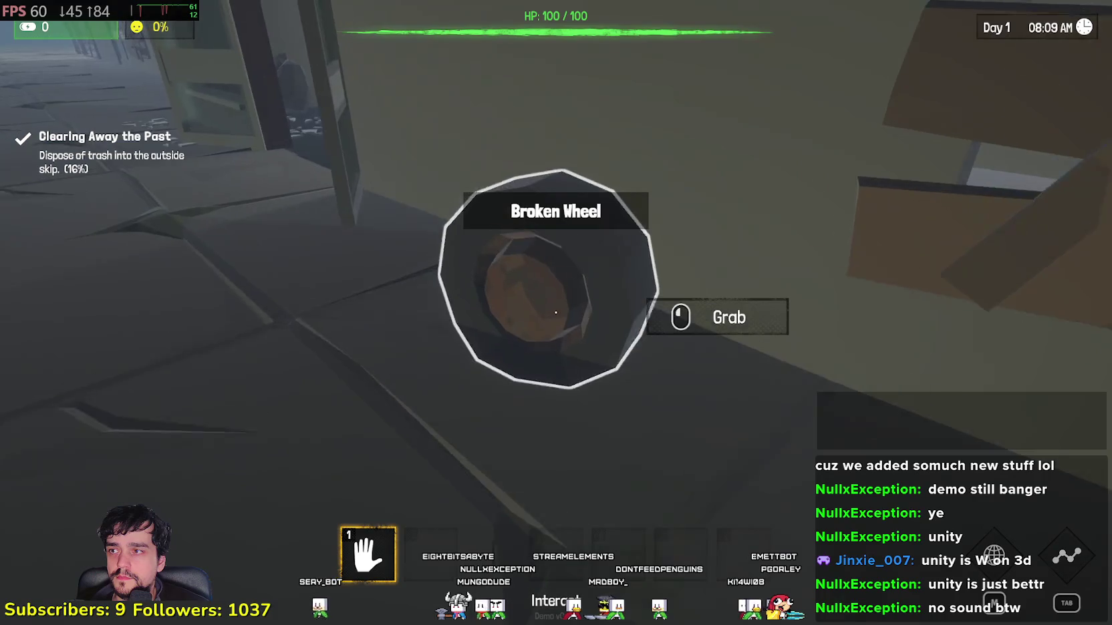
pyautogui.click(555, 312)
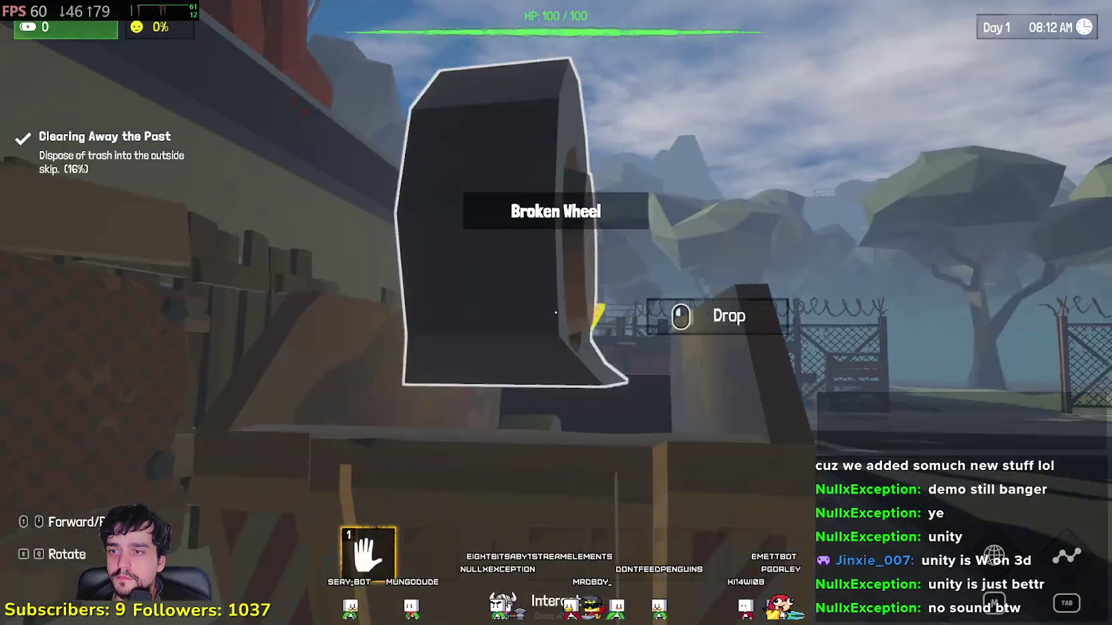
pyautogui.click(556, 312)
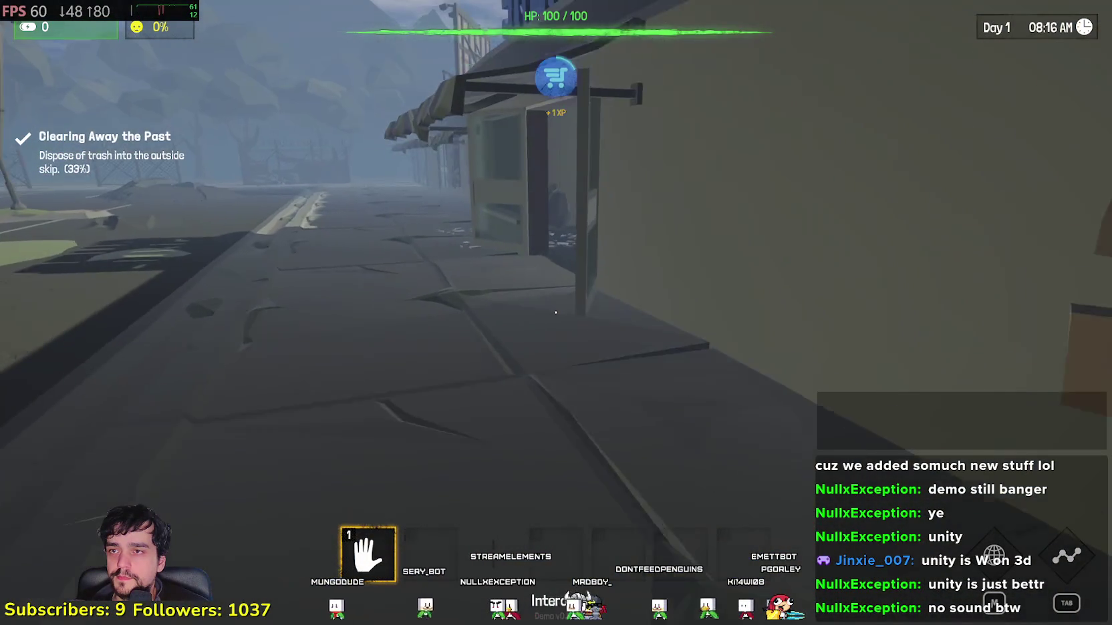
pyautogui.press('w')
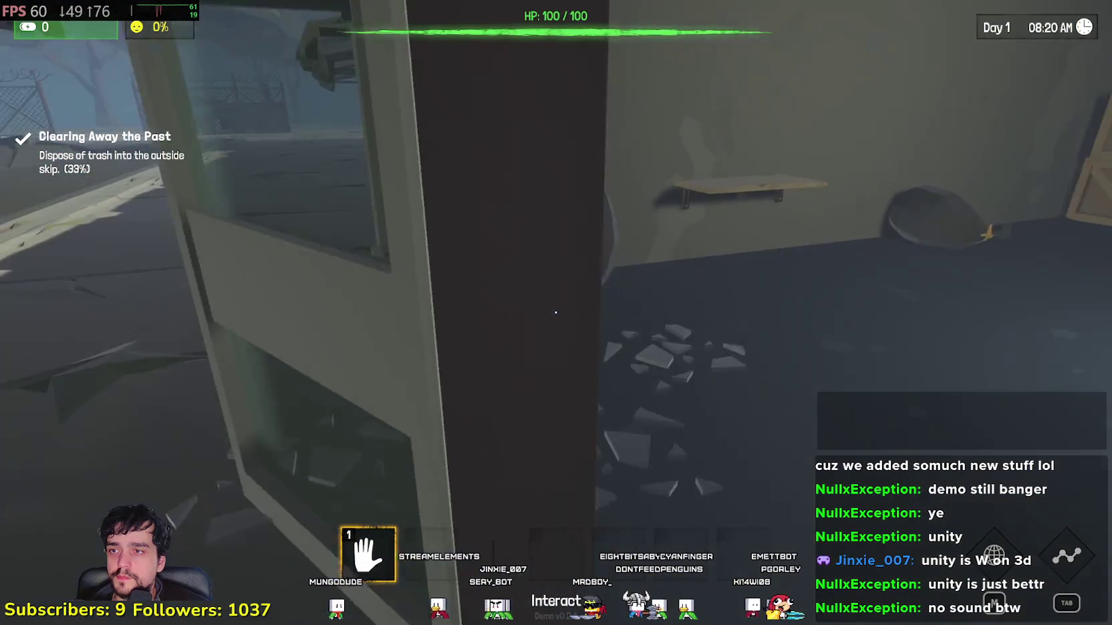
pyautogui.press('w')
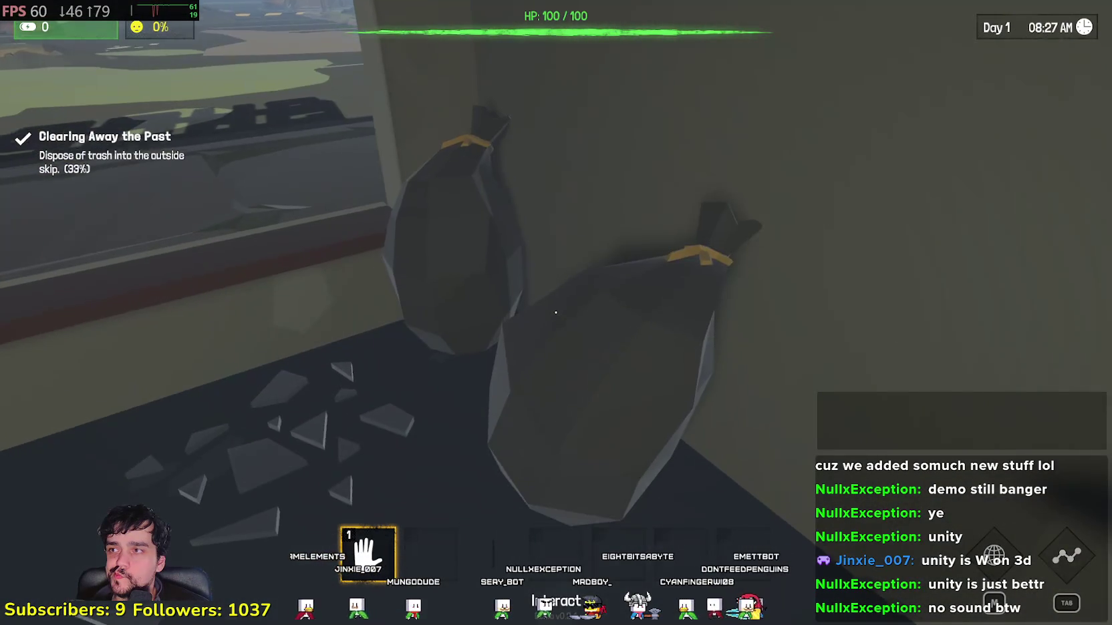
# - Carry three Trash Bags out of the store and throw them into the skip
pyautogui.click(555, 312)
pyautogui.press('w')
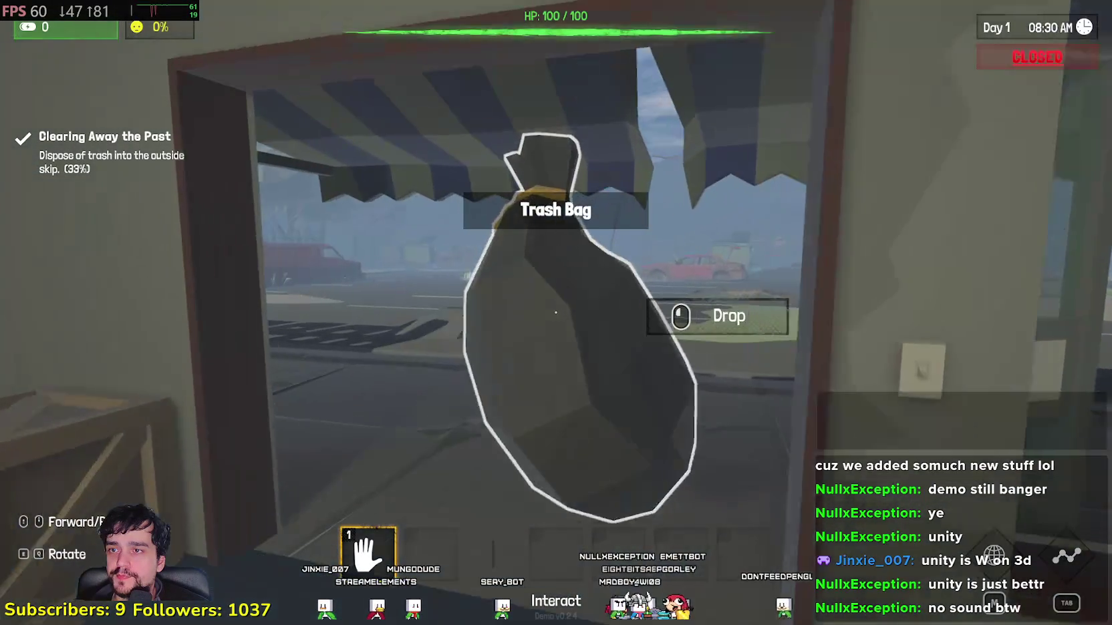
pyautogui.press('w')
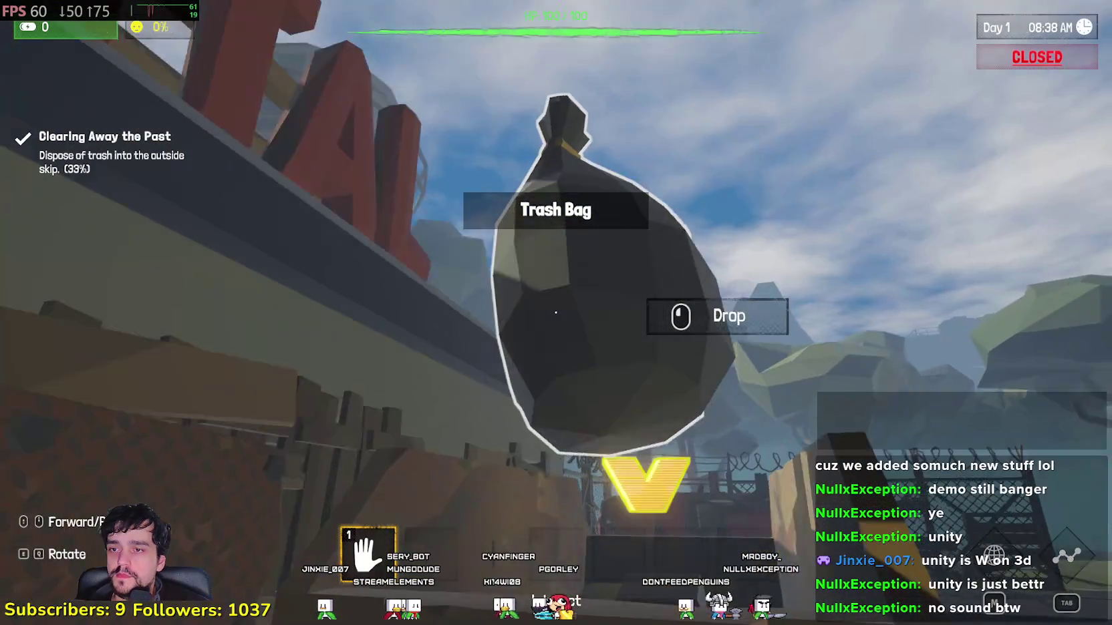
pyautogui.click(555, 312)
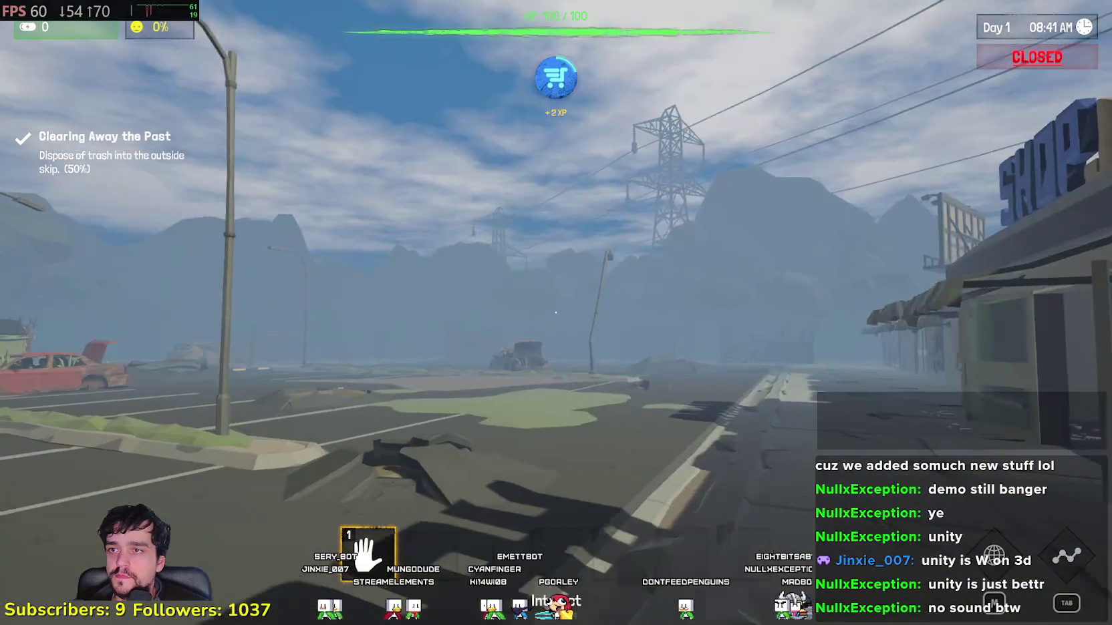
pyautogui.press('w')
pyautogui.press('w')
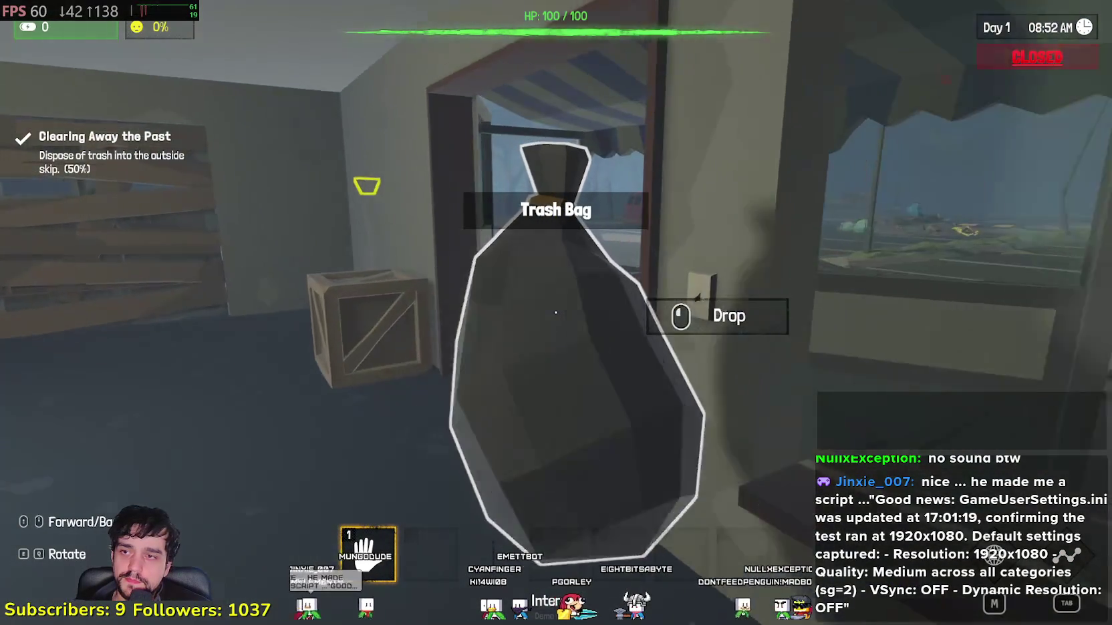
pyautogui.press('w')
pyautogui.press('w')
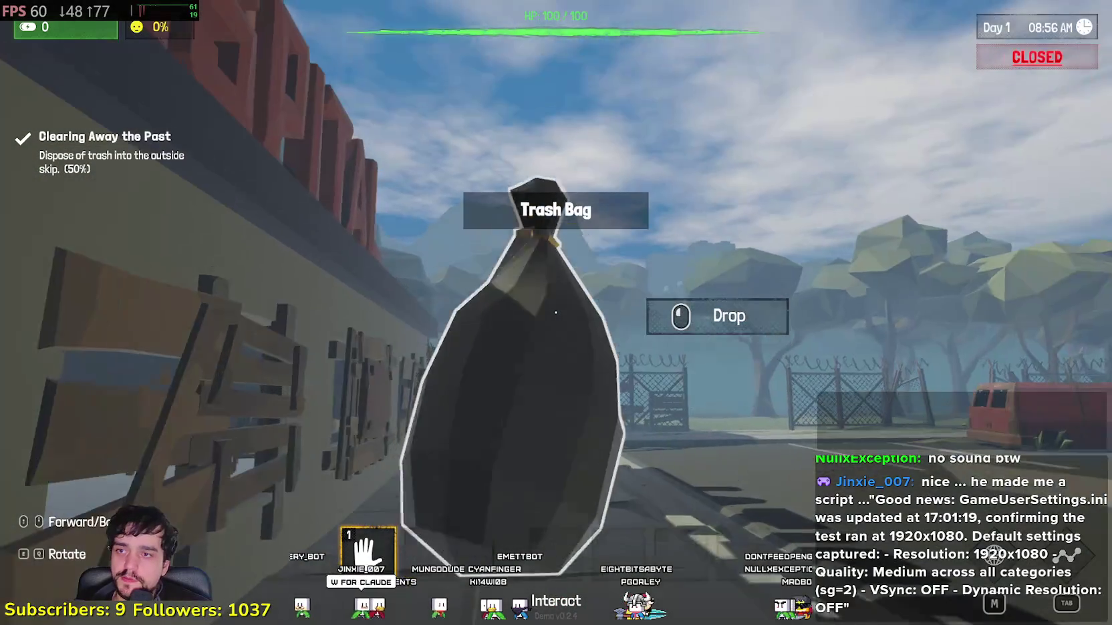
pyautogui.press('w')
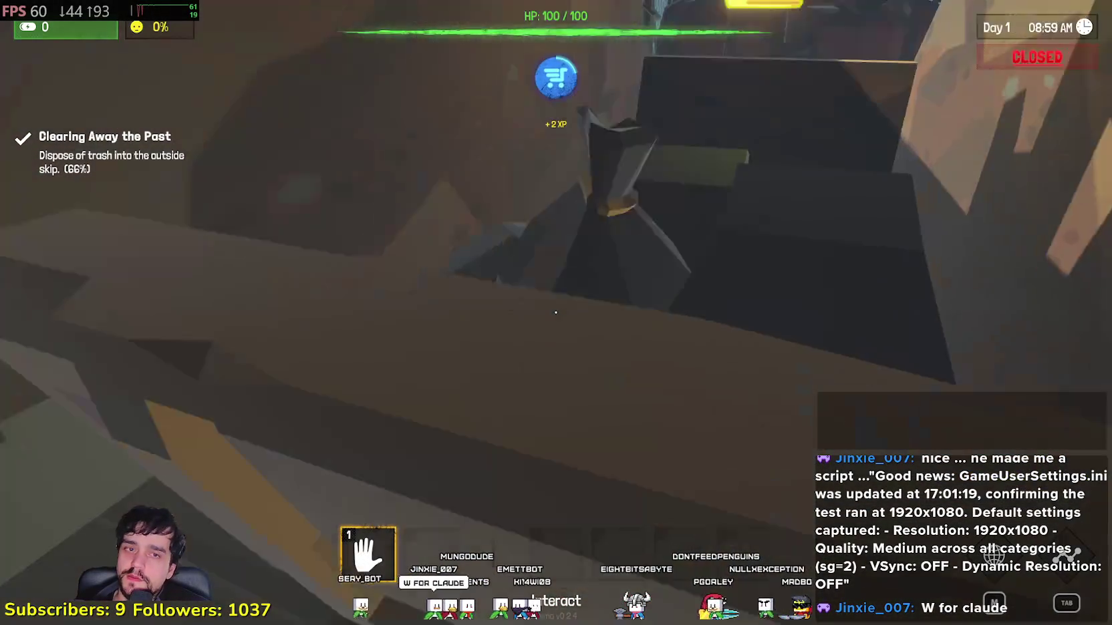
pyautogui.press('w')
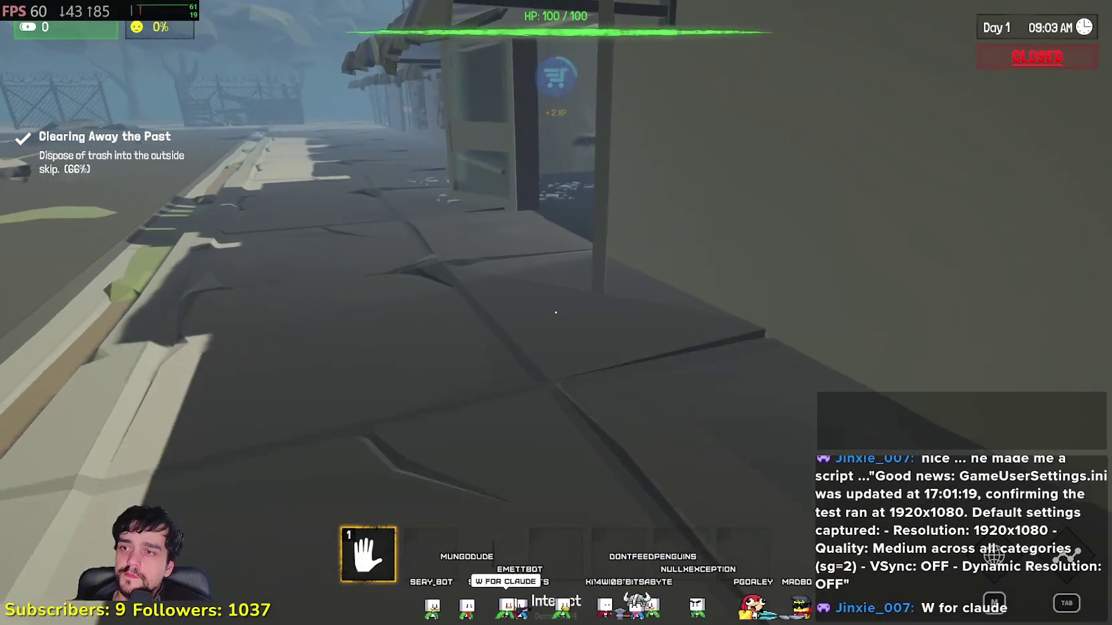
pyautogui.press('w')
pyautogui.press('w')
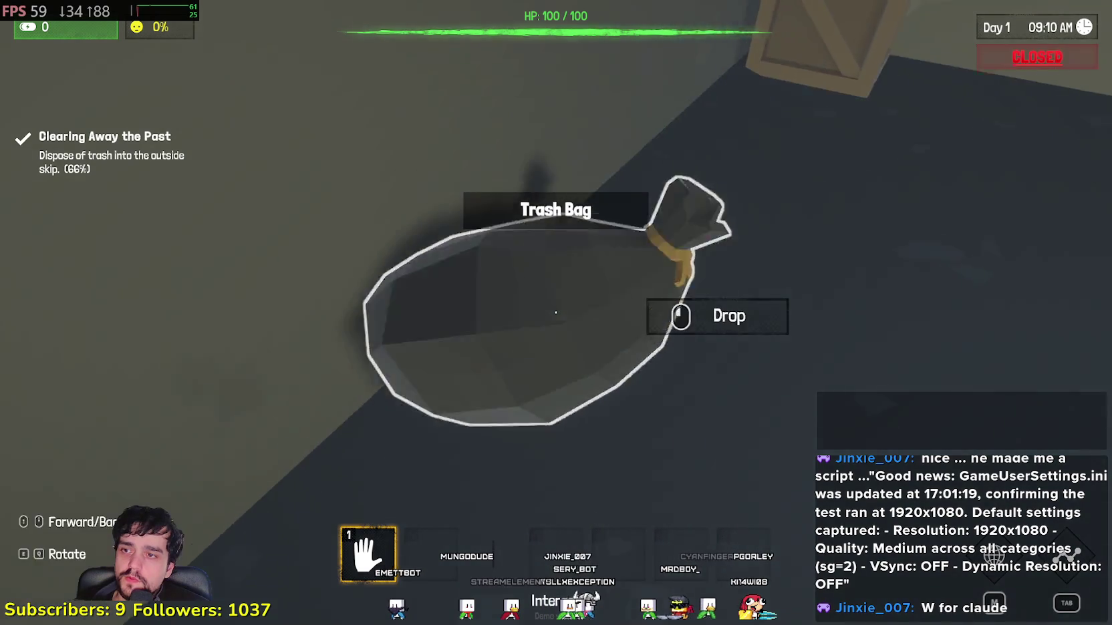
pyautogui.press('w')
pyautogui.press('w')
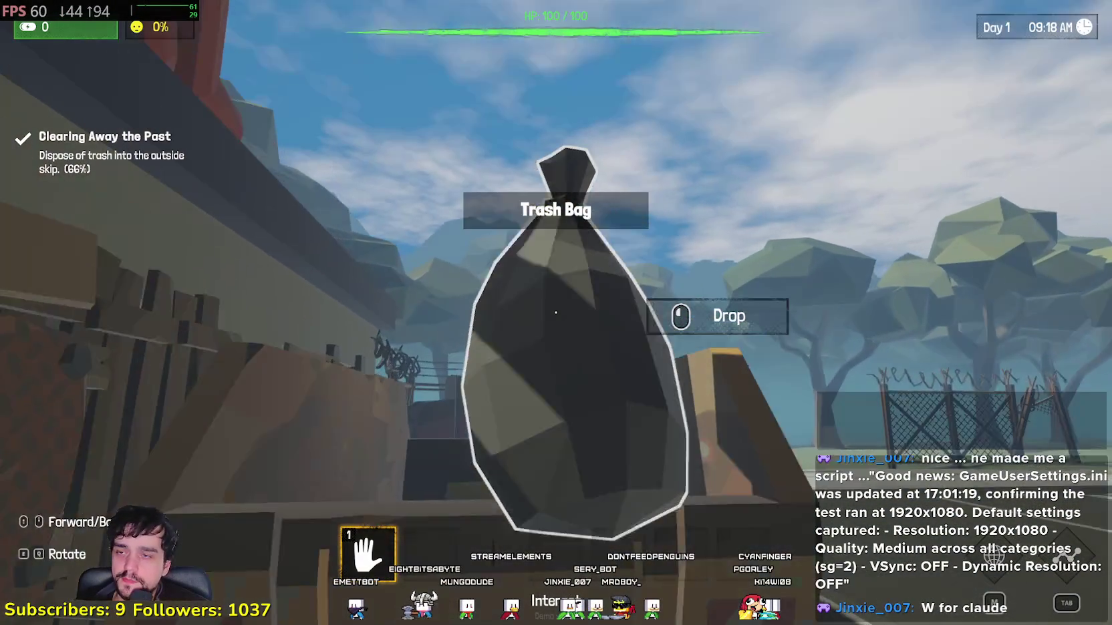
pyautogui.click(555, 312)
pyautogui.press('w')
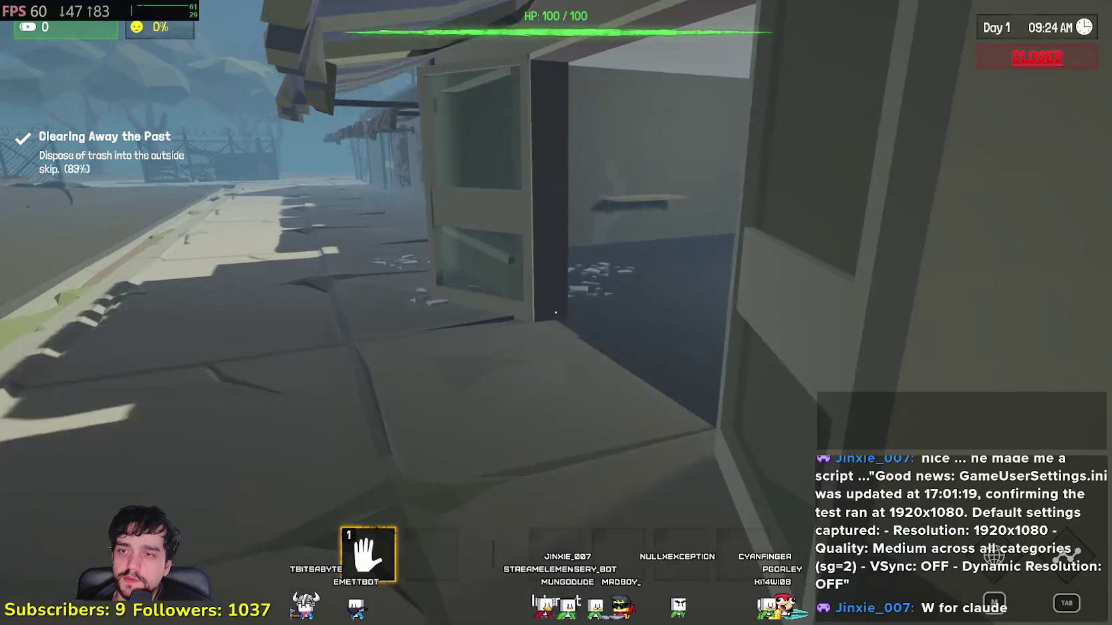
# - Sweep two garbage piles off the store room floor
pyautogui.press('w')
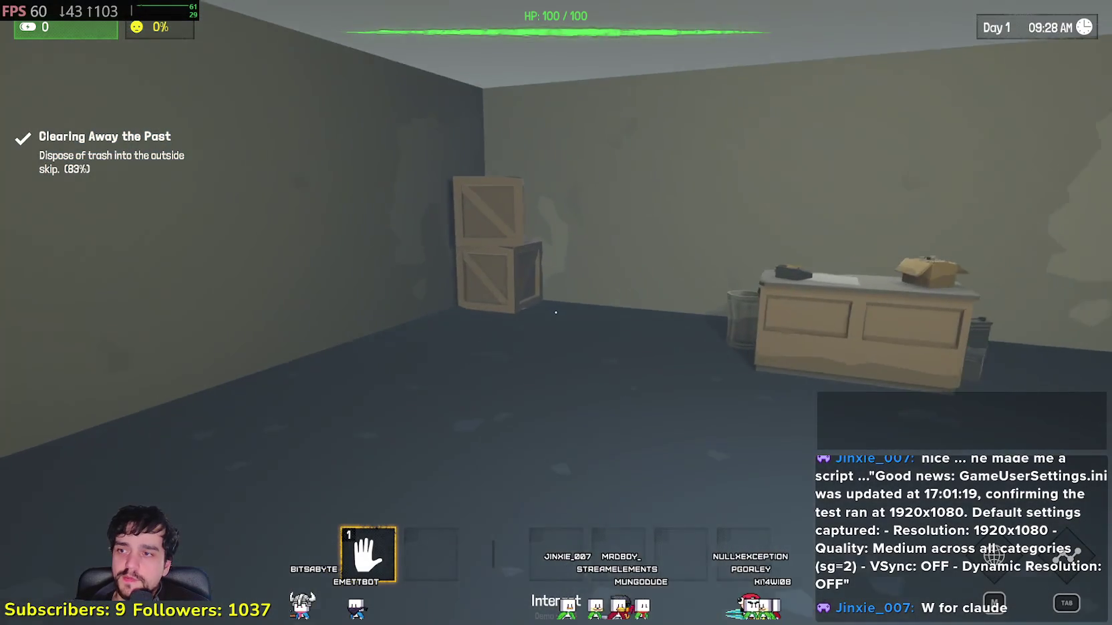
pyautogui.press('w')
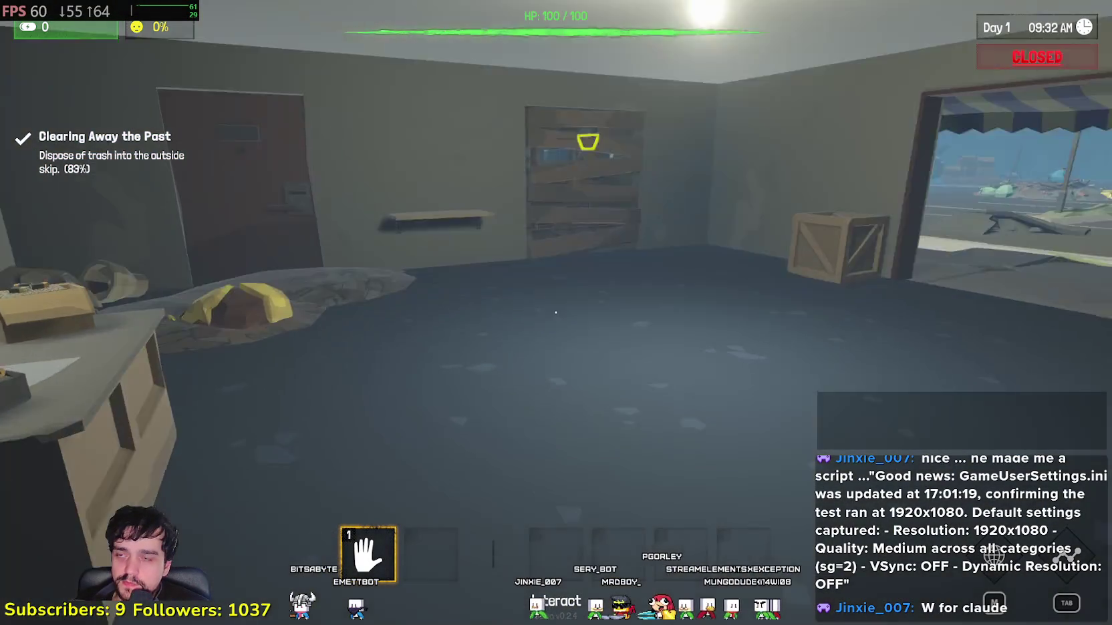
pyautogui.press('w')
pyautogui.click(555, 312)
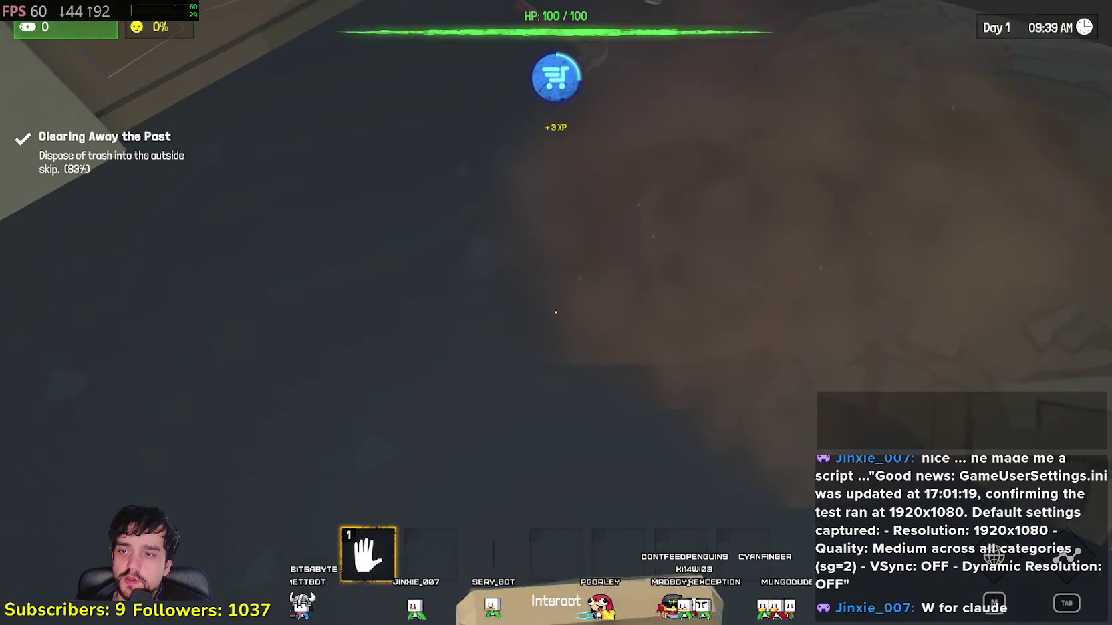
pyautogui.click(556, 312)
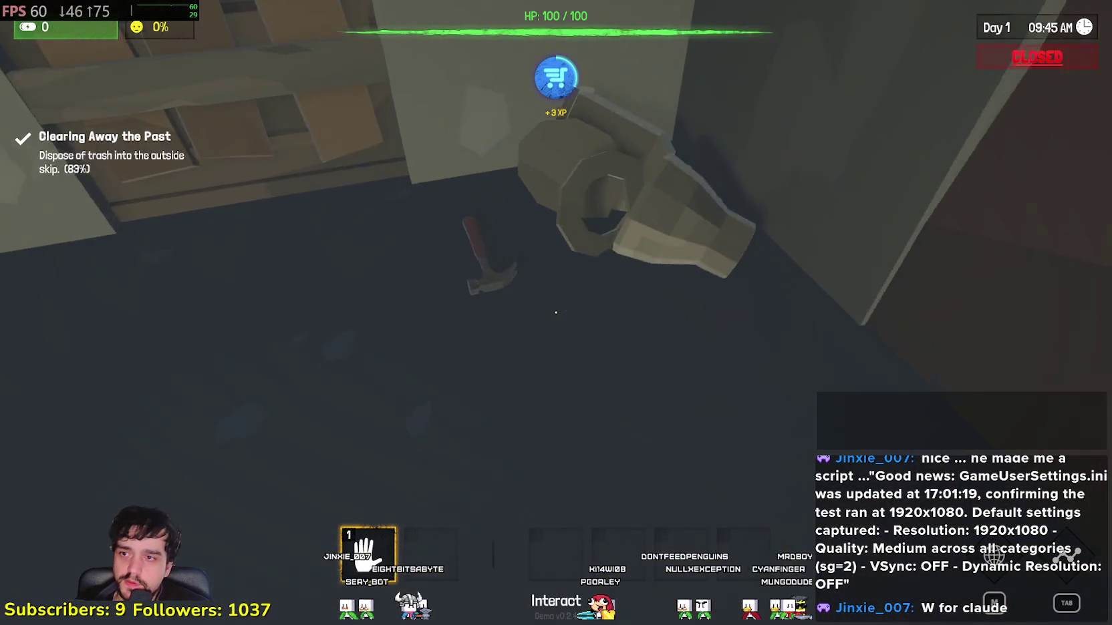
# - Carry the Smashed Toilet outside and drop it into the skip
pyautogui.click(555, 312)
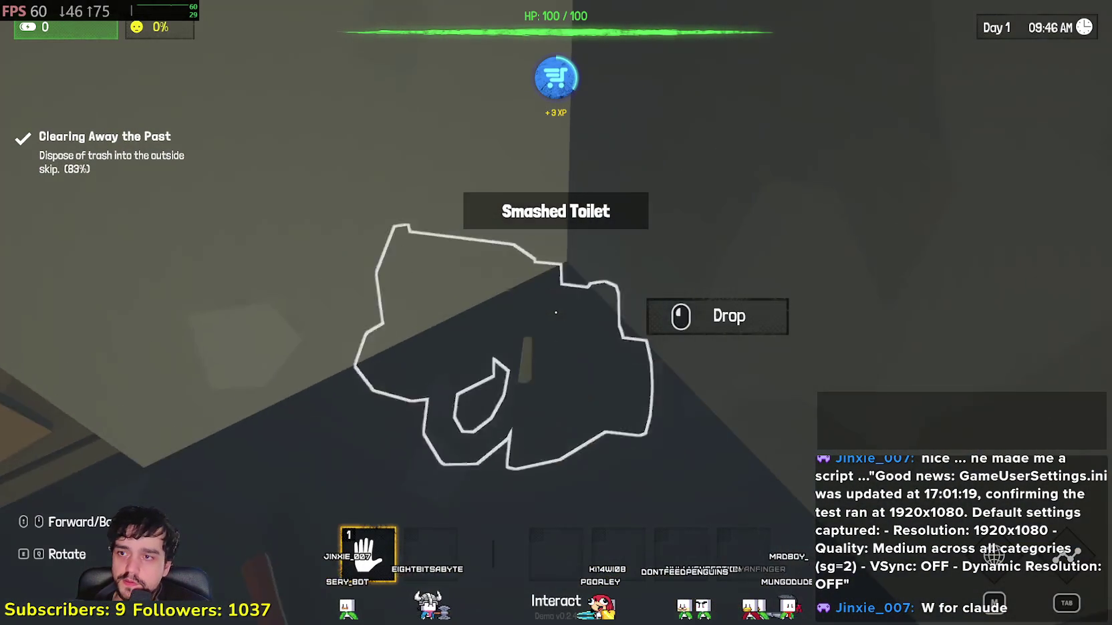
pyautogui.press('w')
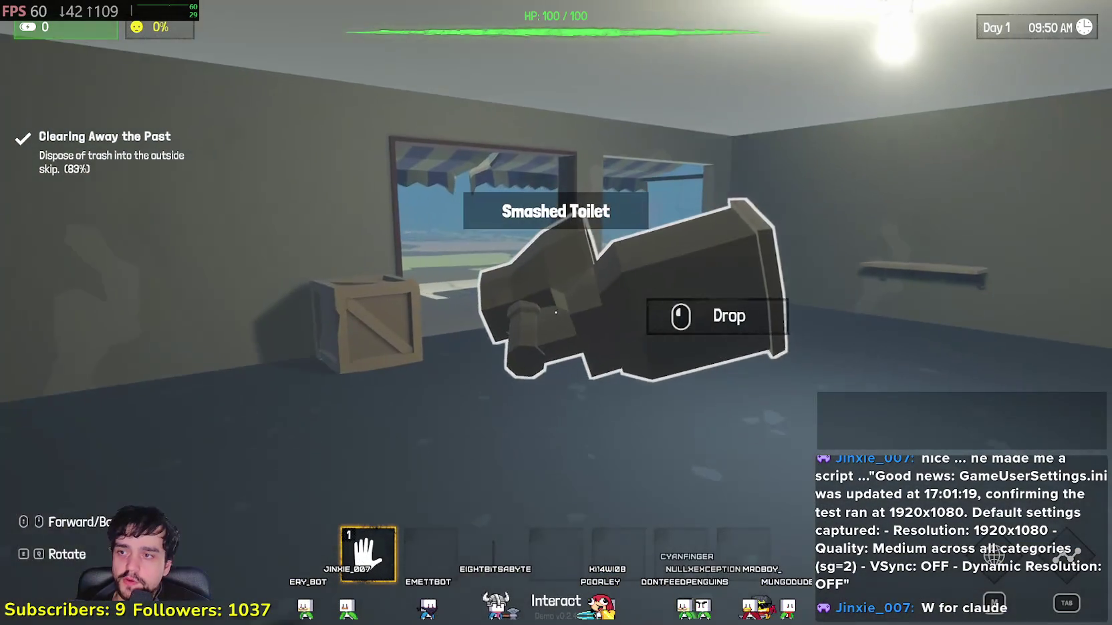
pyautogui.press('w')
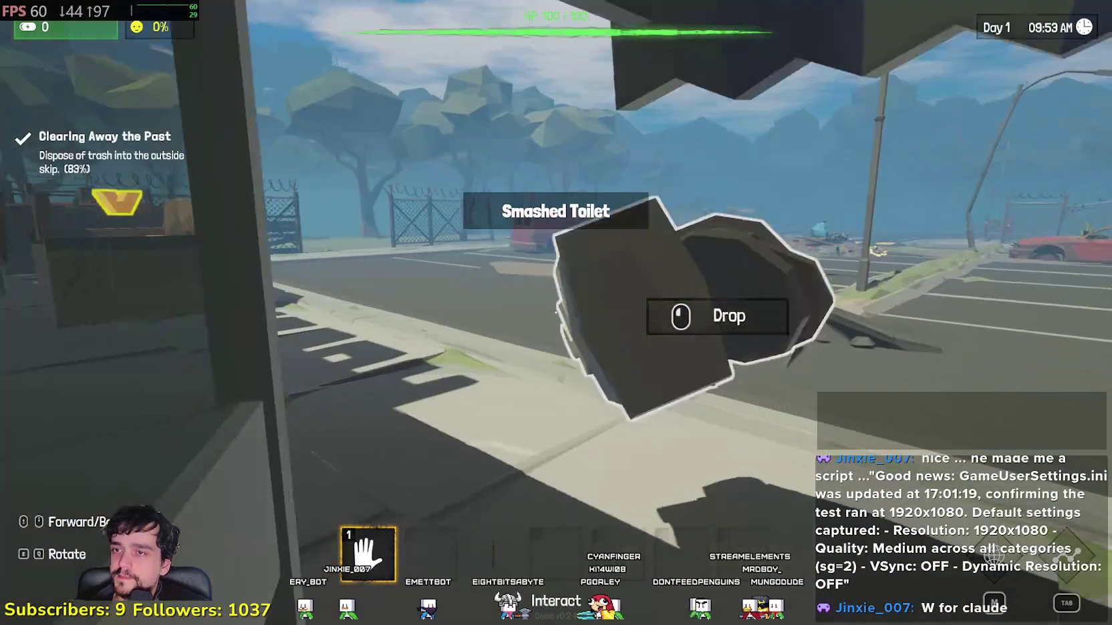
pyautogui.press('w')
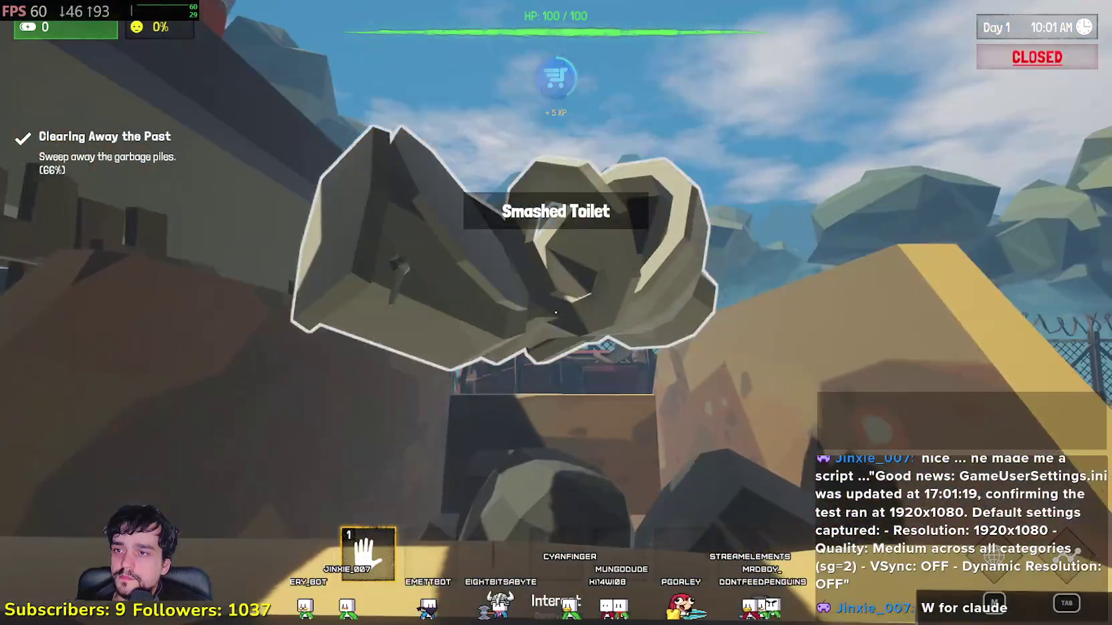
pyautogui.click(555, 312)
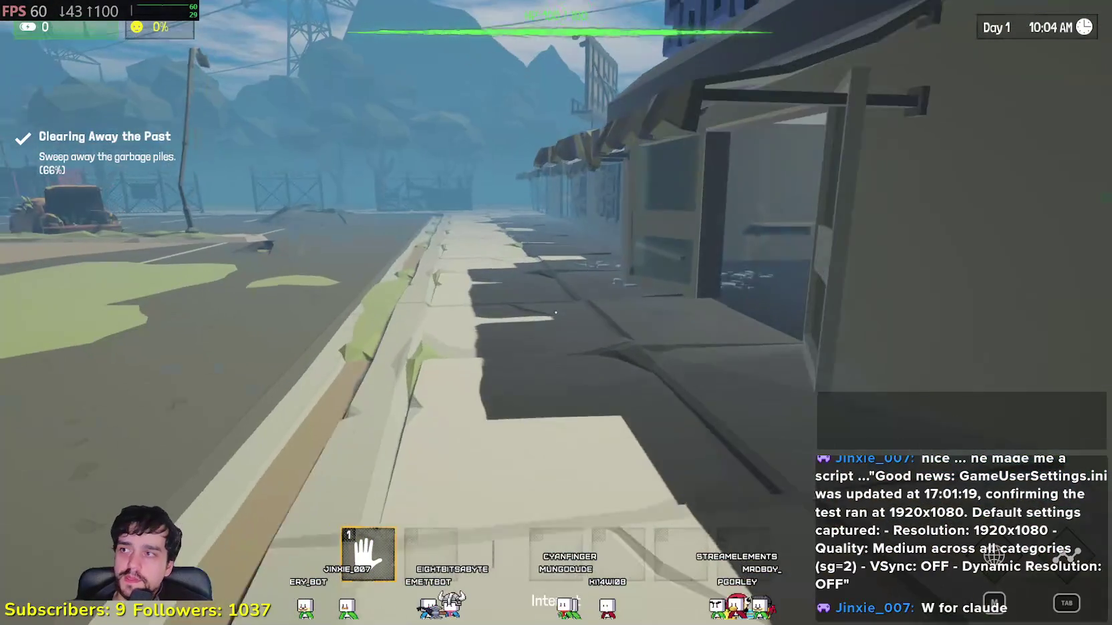
# - Walk back through the shop to the hammer in the dim back room
pyautogui.press('w')
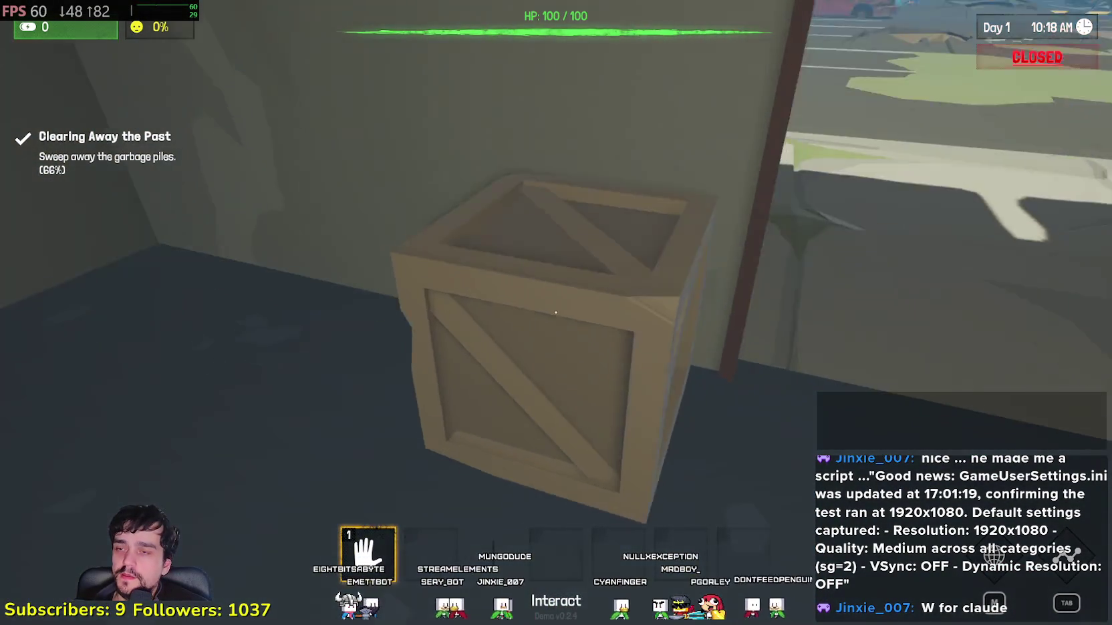
pyautogui.press('w')
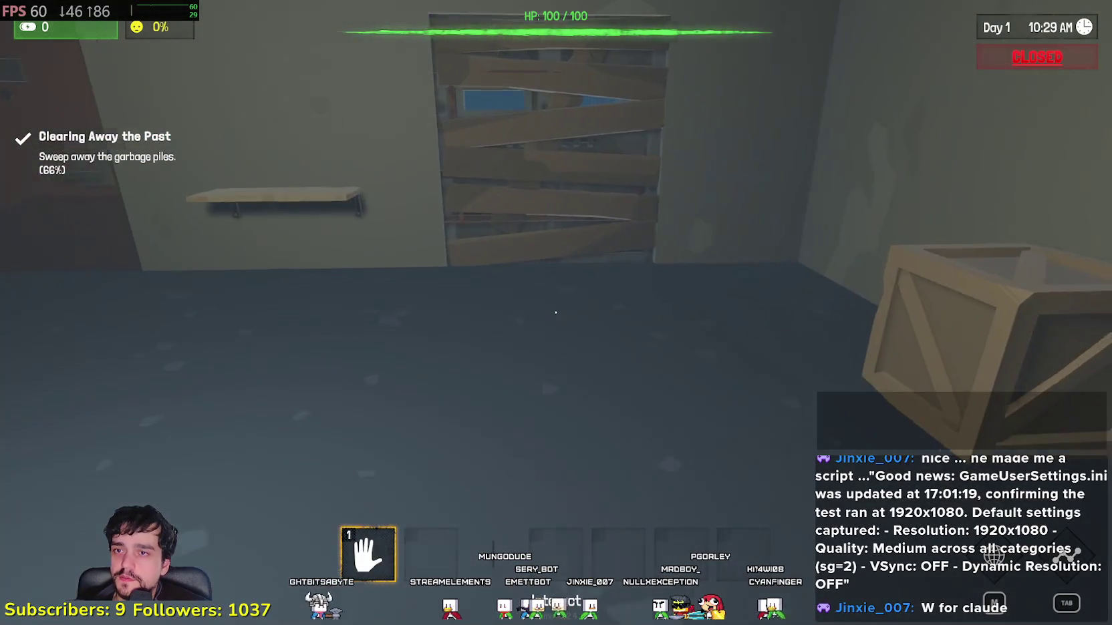
pyautogui.press('w')
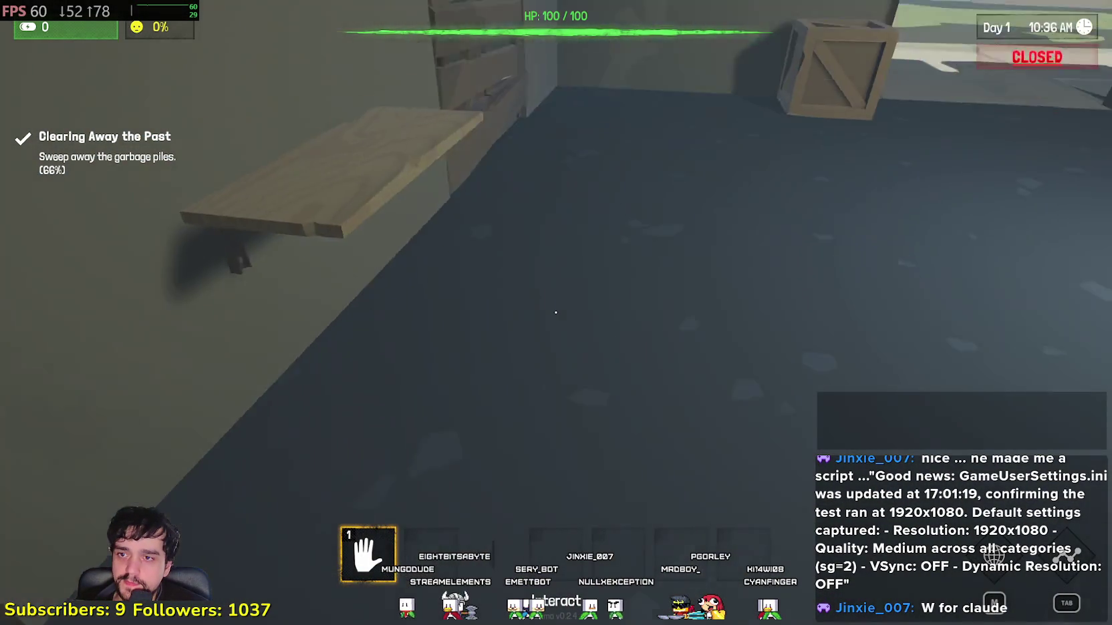
pyautogui.press('w')
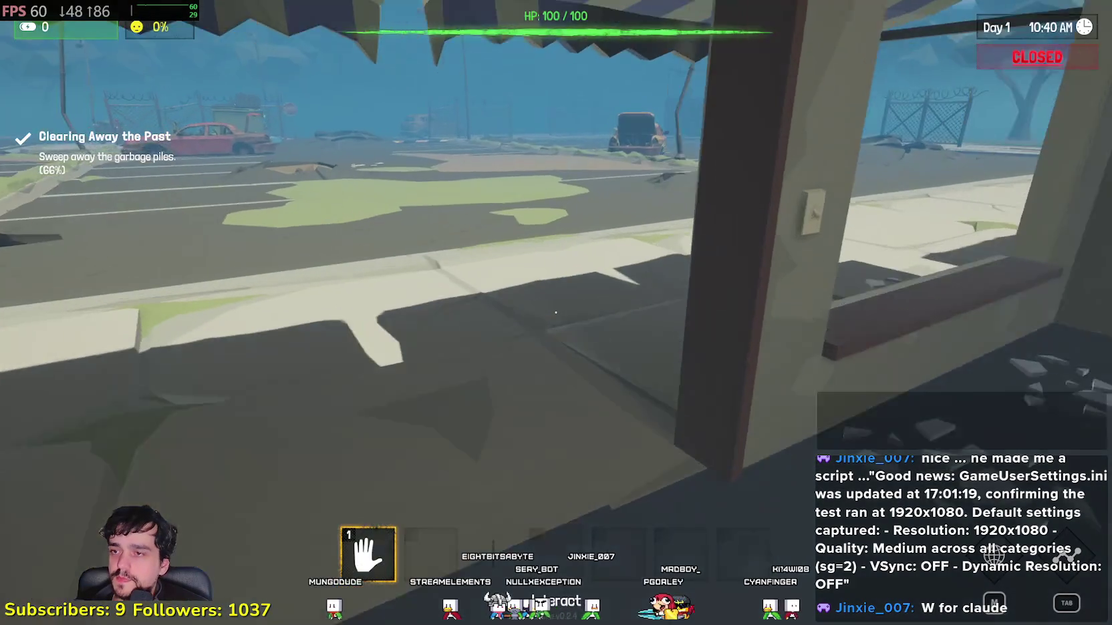
pyautogui.press('w')
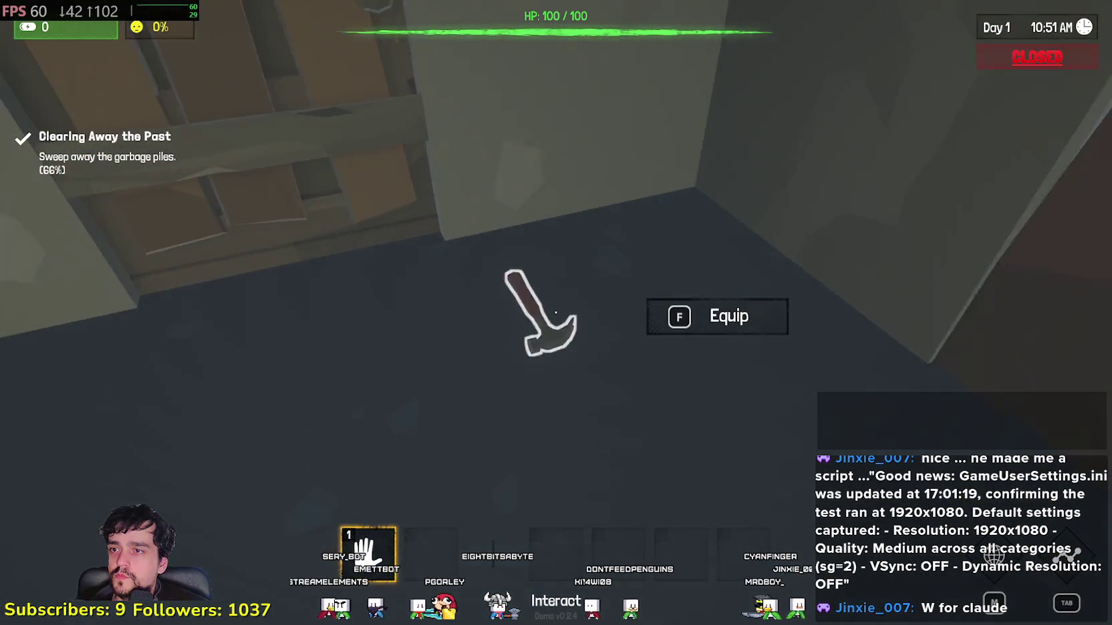
# - Equip the floor hammer, unlock the jammed door with it, and walk back outside
pyautogui.press('w')
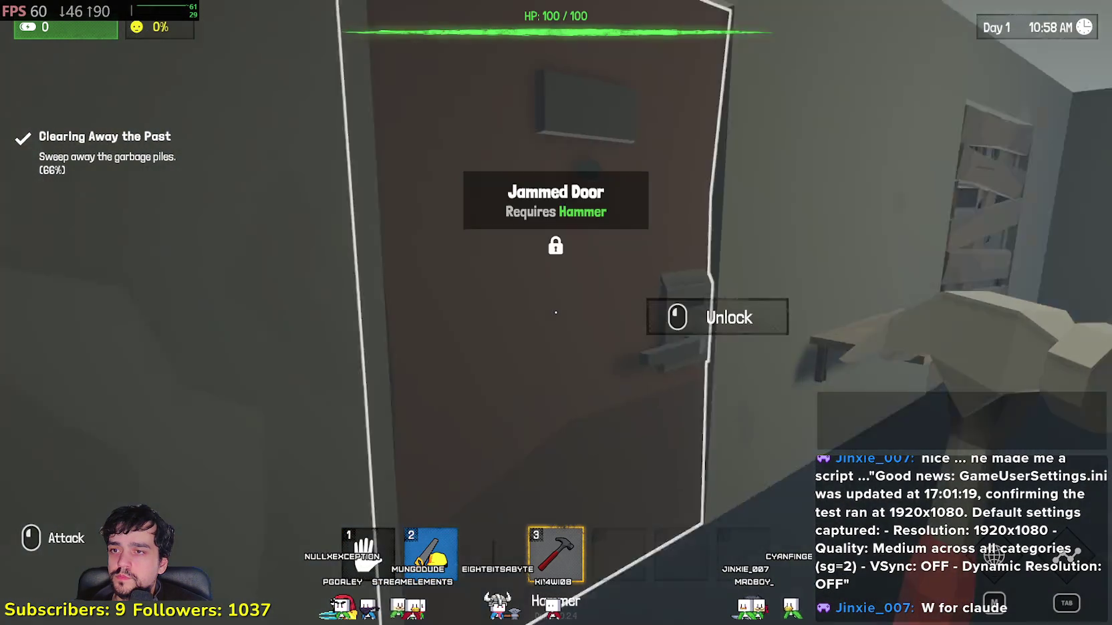
pyautogui.click(556, 313)
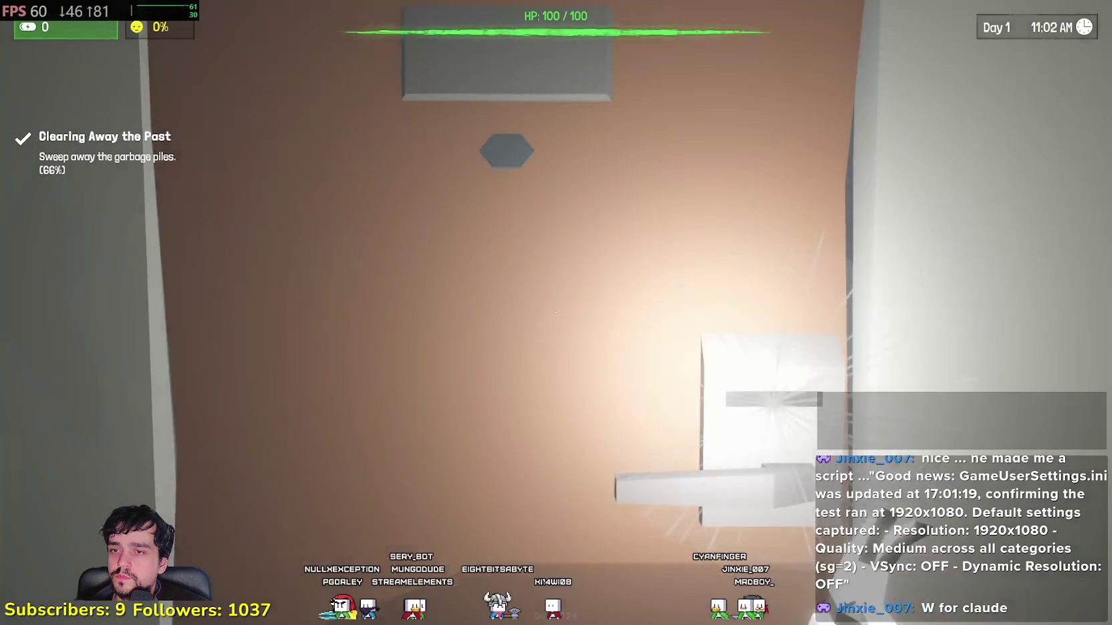
pyautogui.press('w')
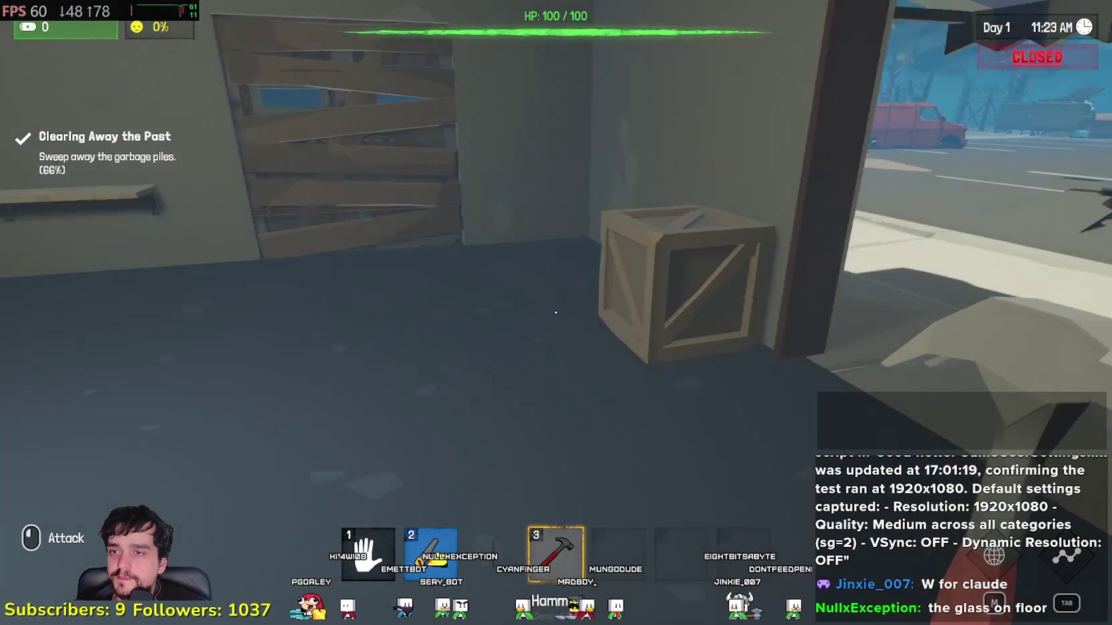
pyautogui.press('w')
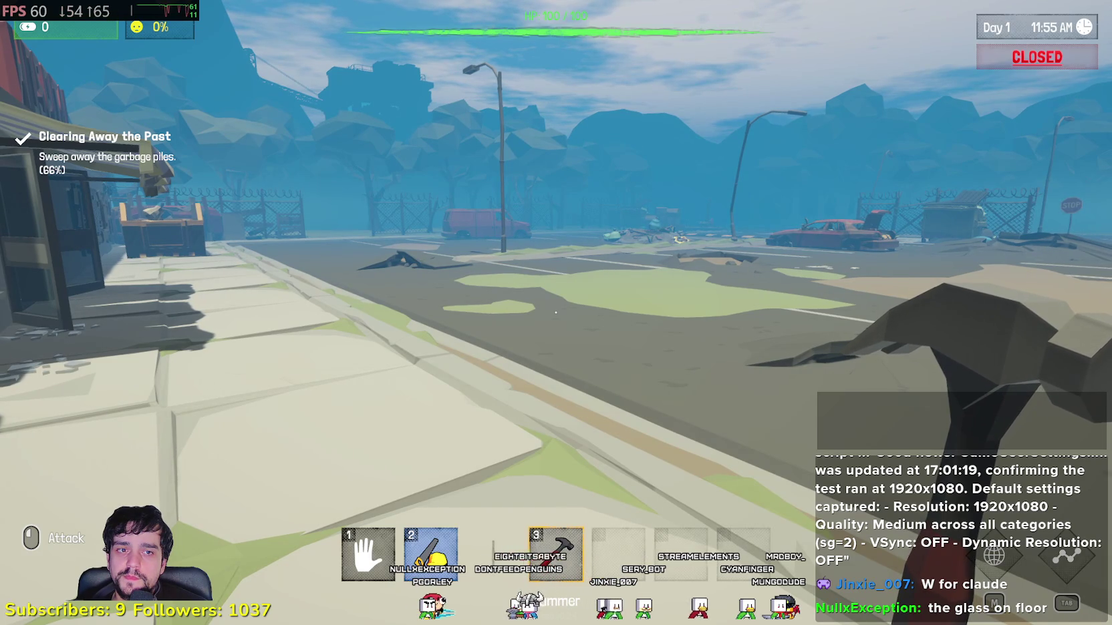
# - Switch to Task Manager and back, then swing the hammer at the roadside garbage pile
pyautogui.hotkey('ctrl', 'shift', 'Escape')
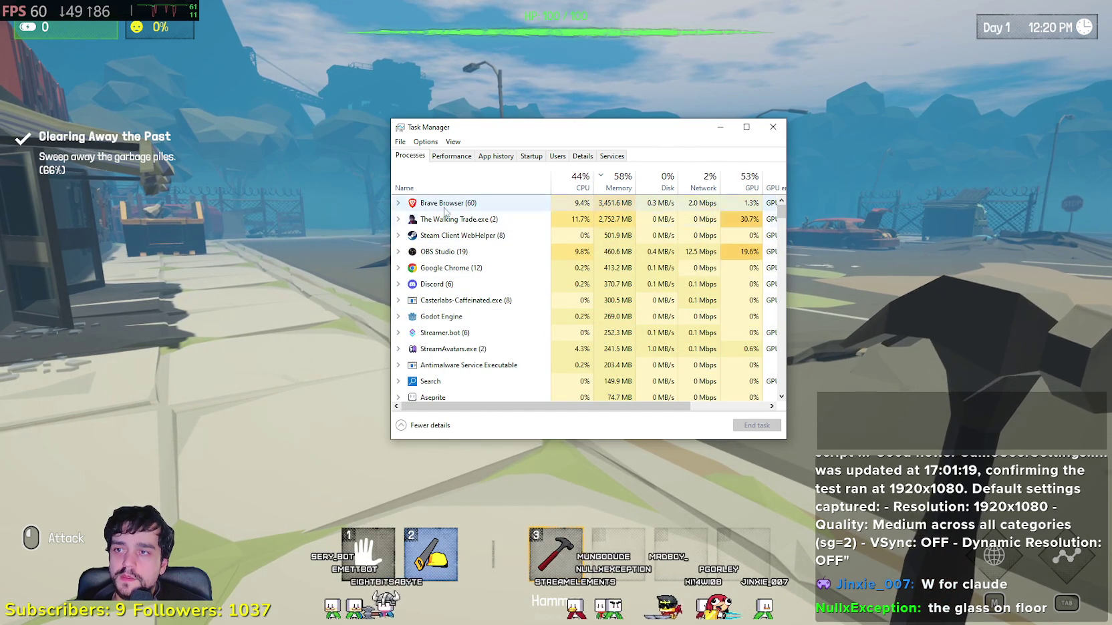
pyautogui.click(386, 225)
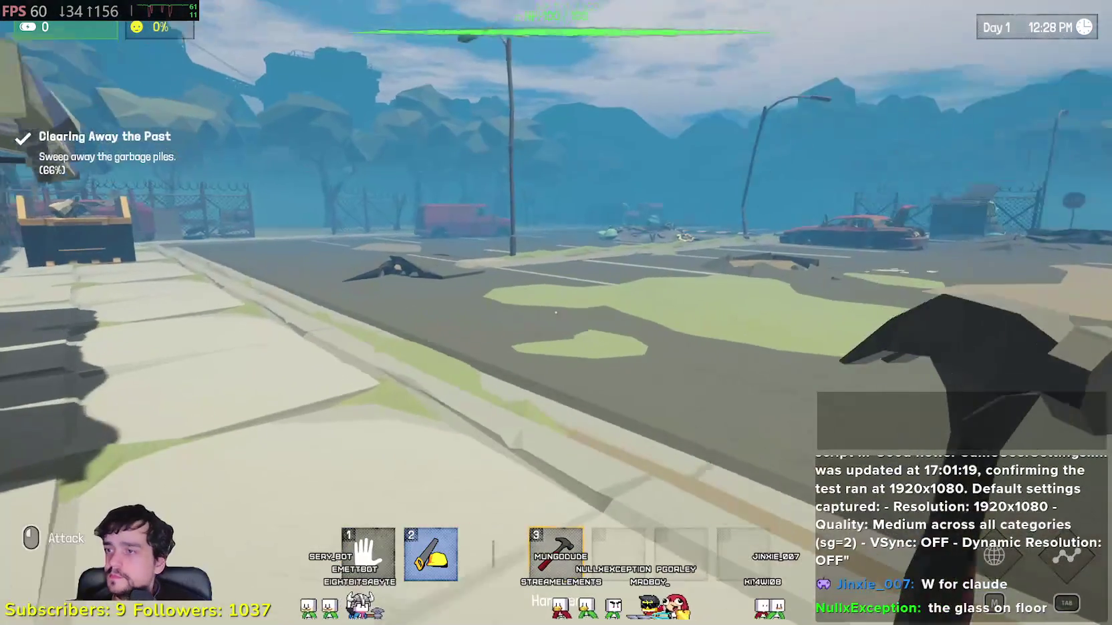
pyautogui.press('w')
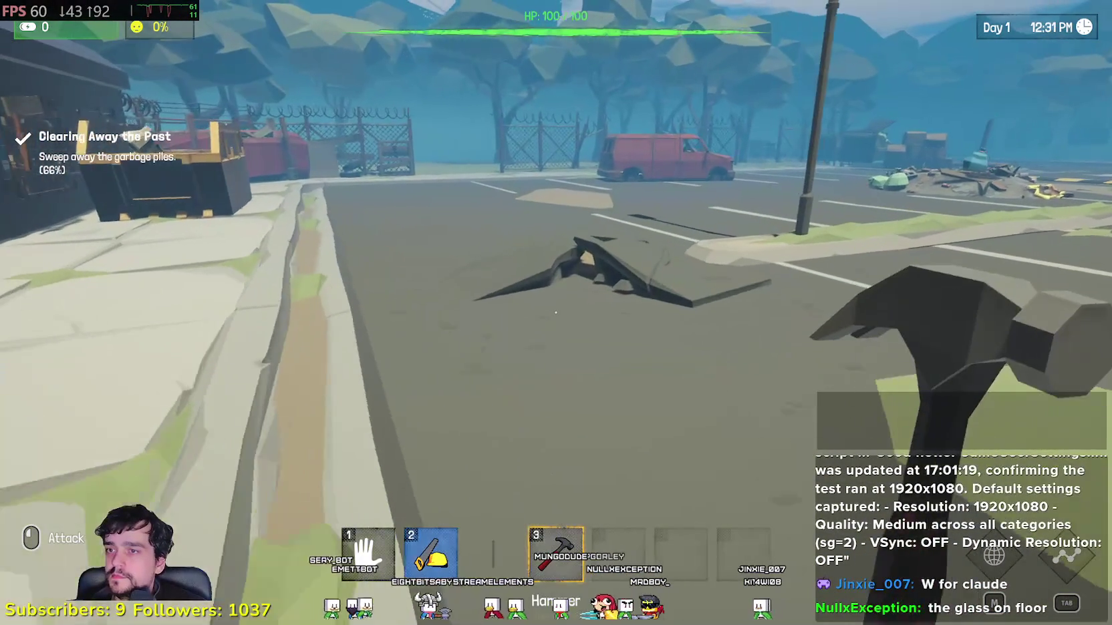
pyautogui.press('w')
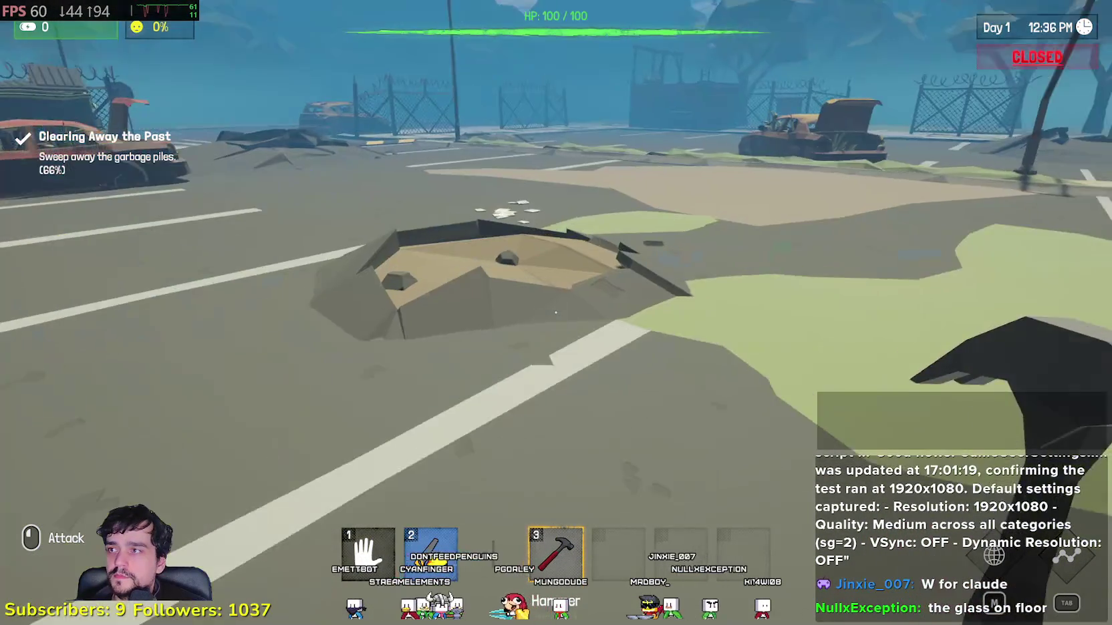
pyautogui.click(556, 312)
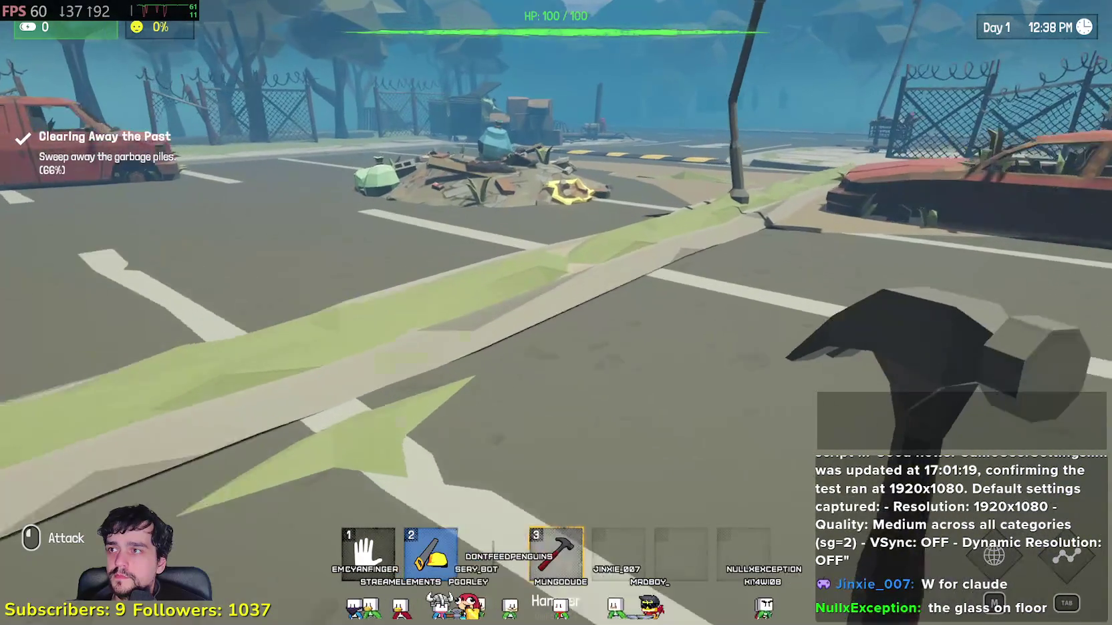
pyautogui.press('w')
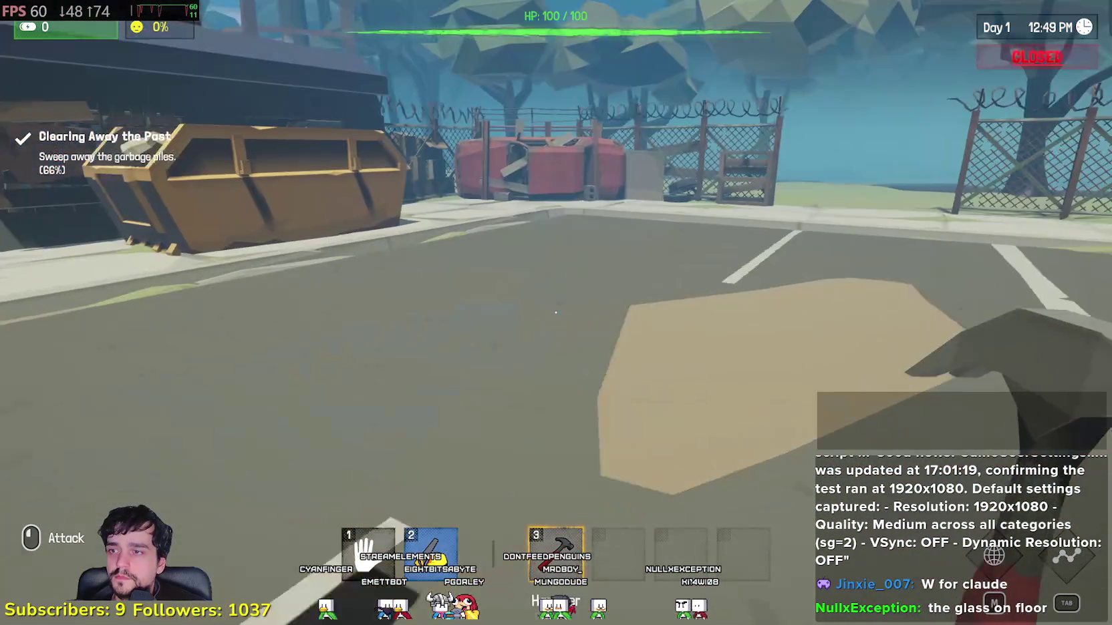
pyautogui.press('w')
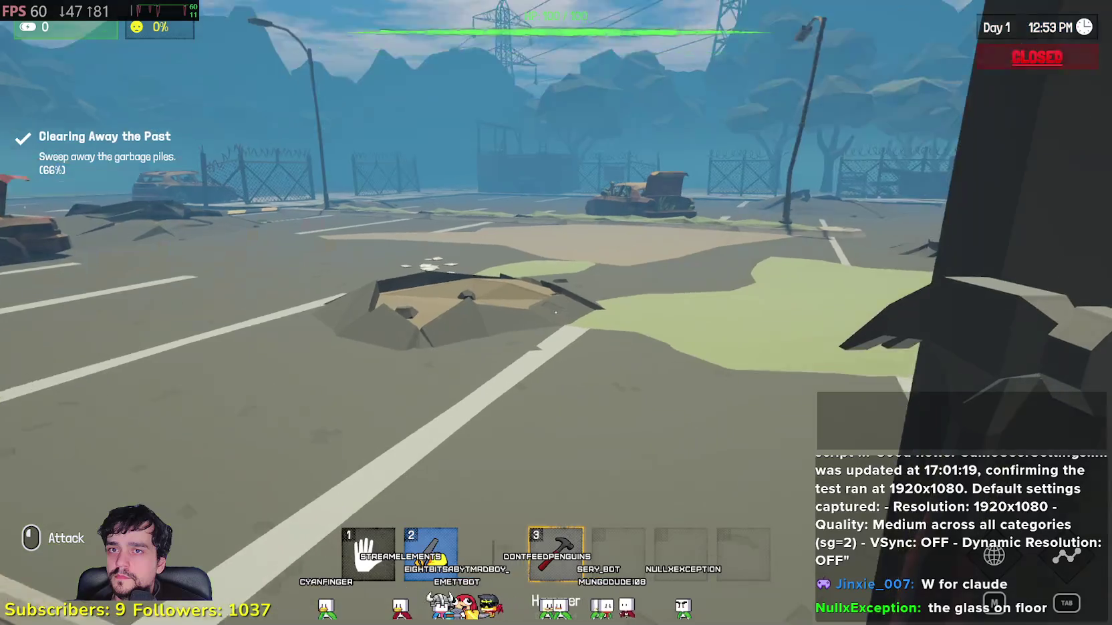
# - Walk into the dim shop interior and smash the wooden crate, dropping a wine bottle
pyautogui.press('w')
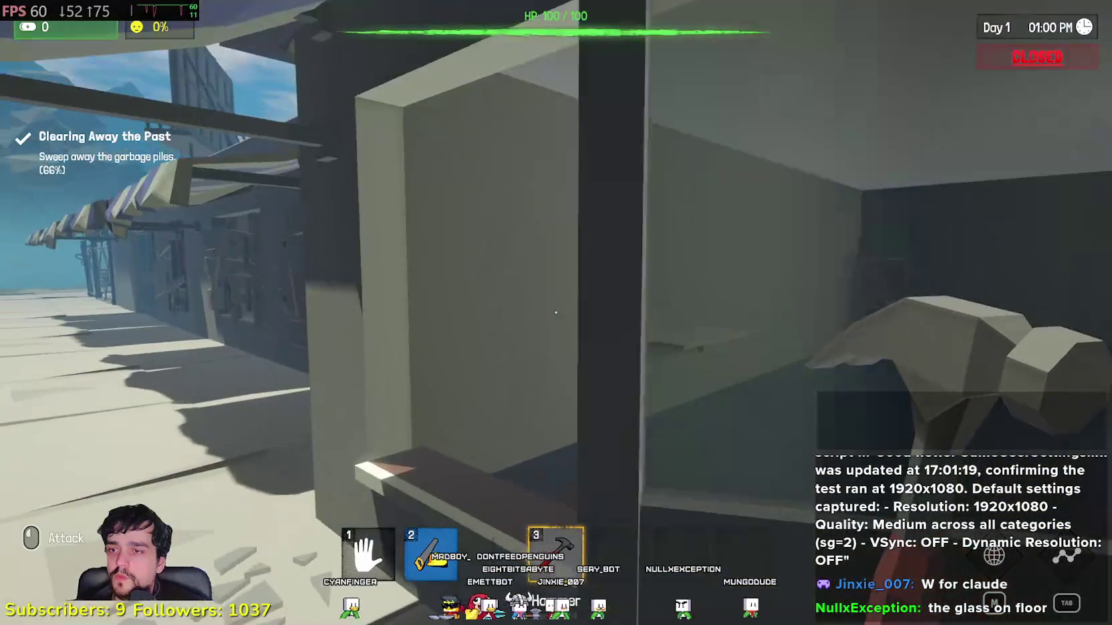
pyautogui.press('w')
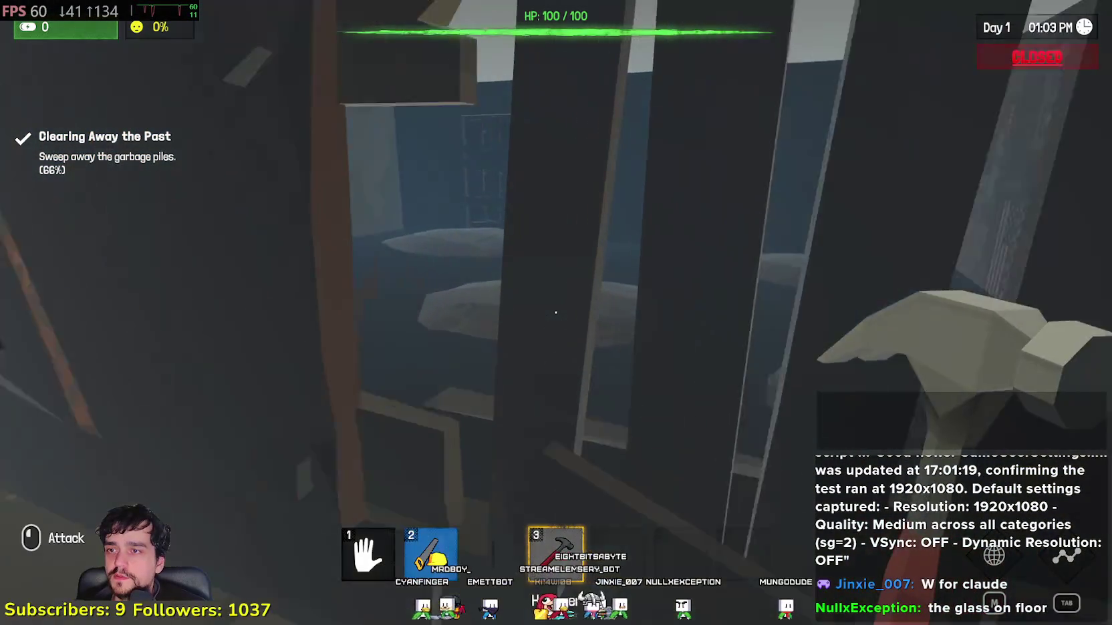
pyautogui.press('s')
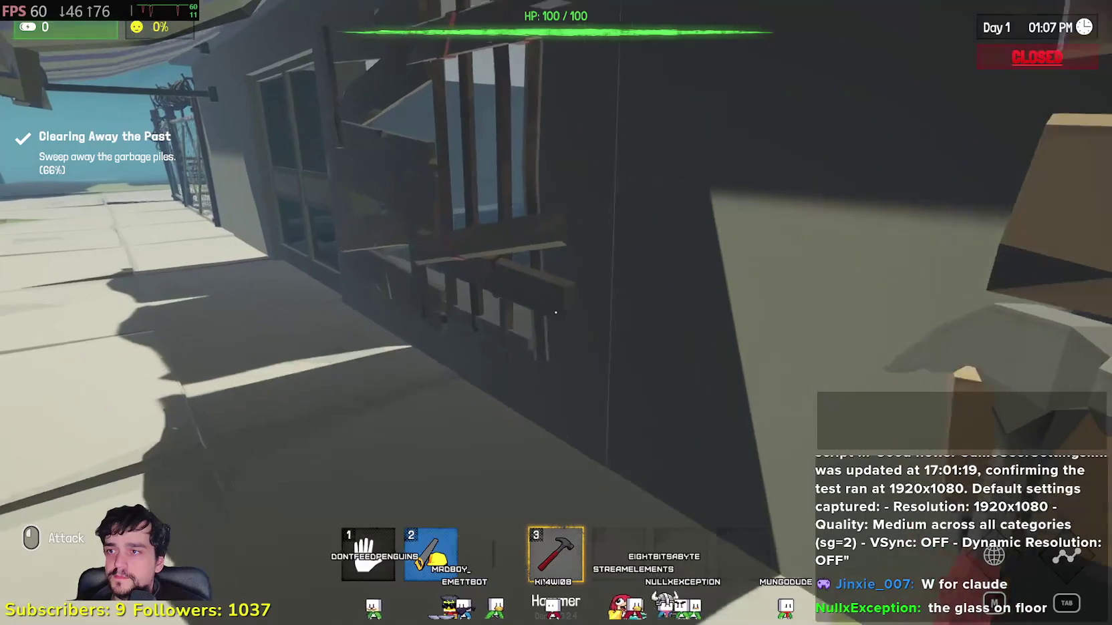
pyautogui.press('w')
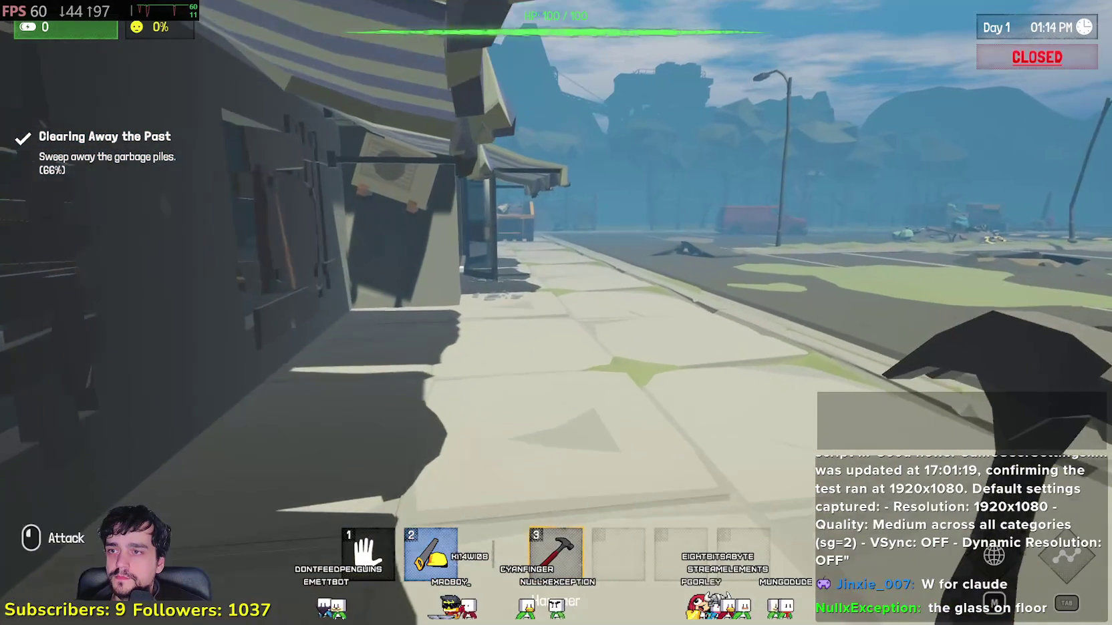
pyautogui.press('w')
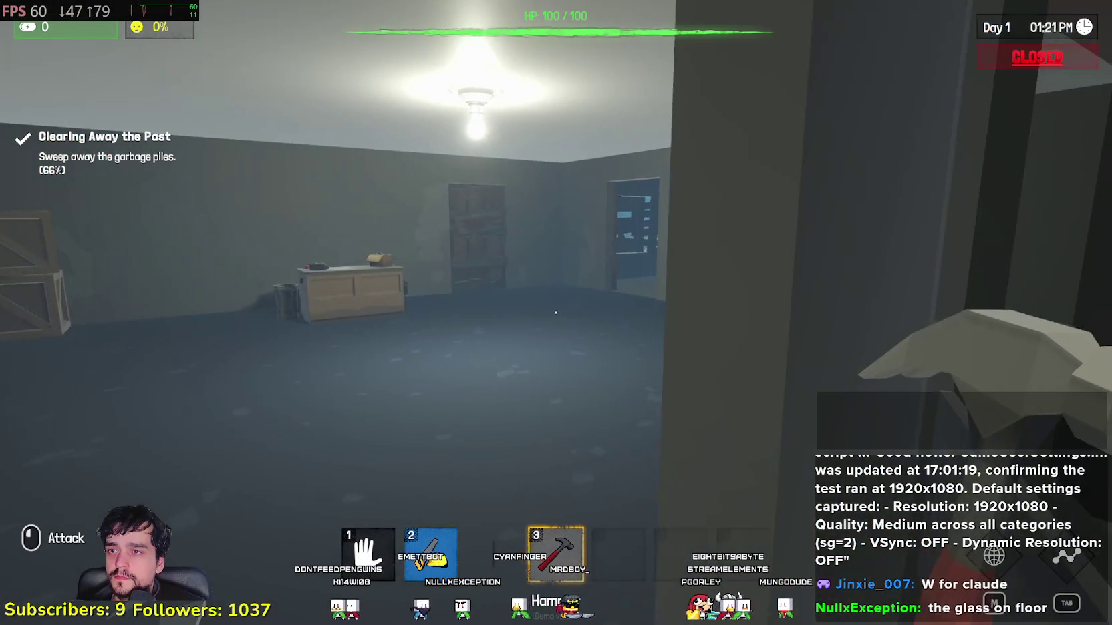
pyautogui.press('w')
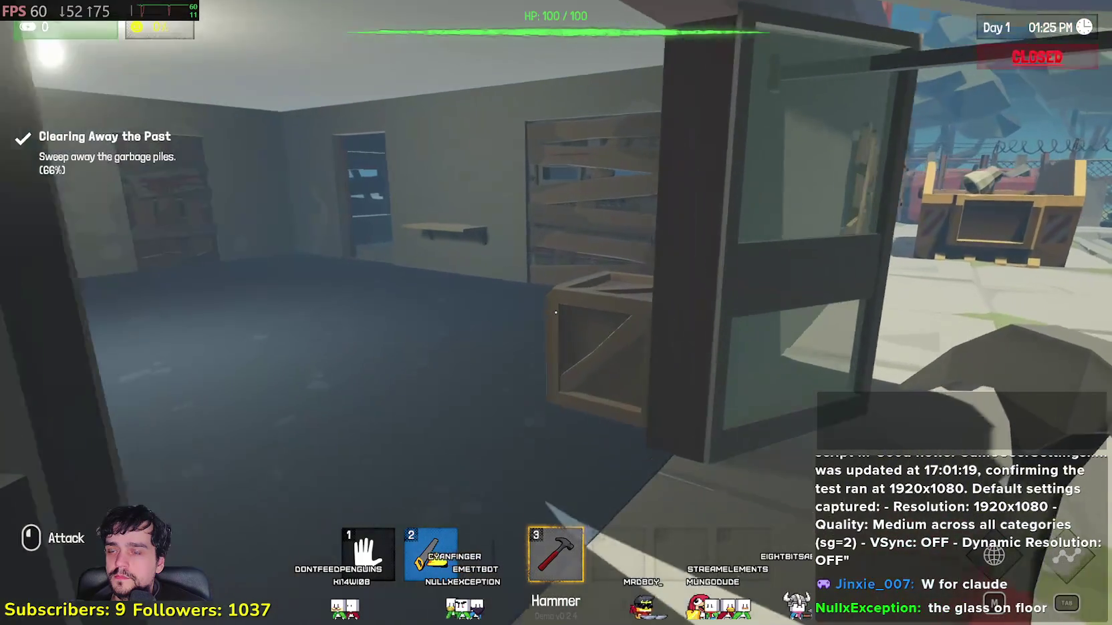
pyautogui.press('w')
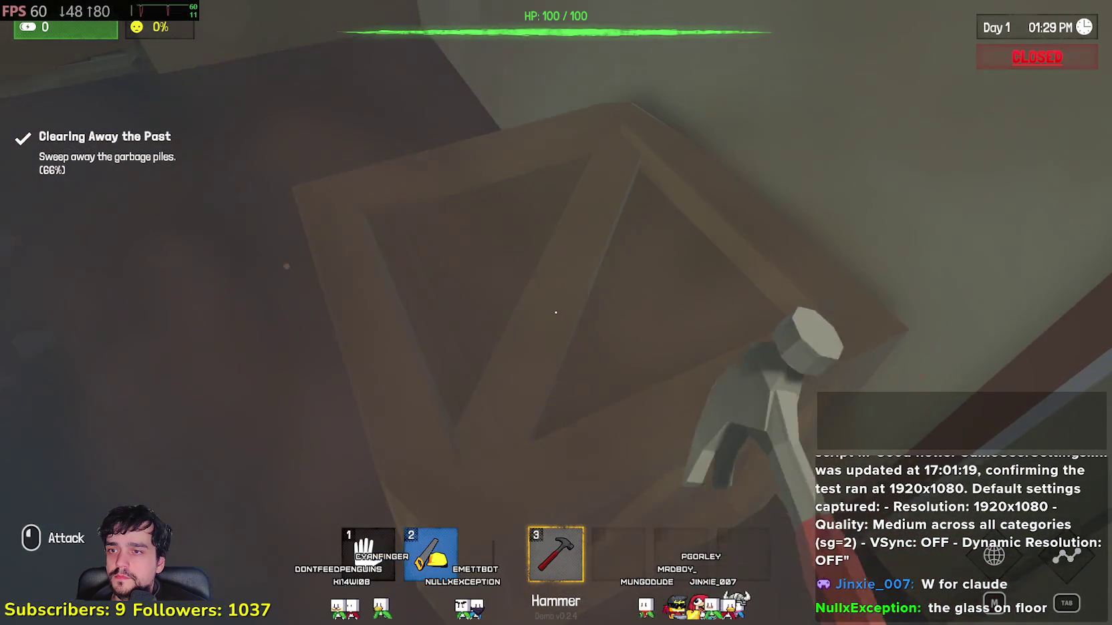
pyautogui.click(555, 312)
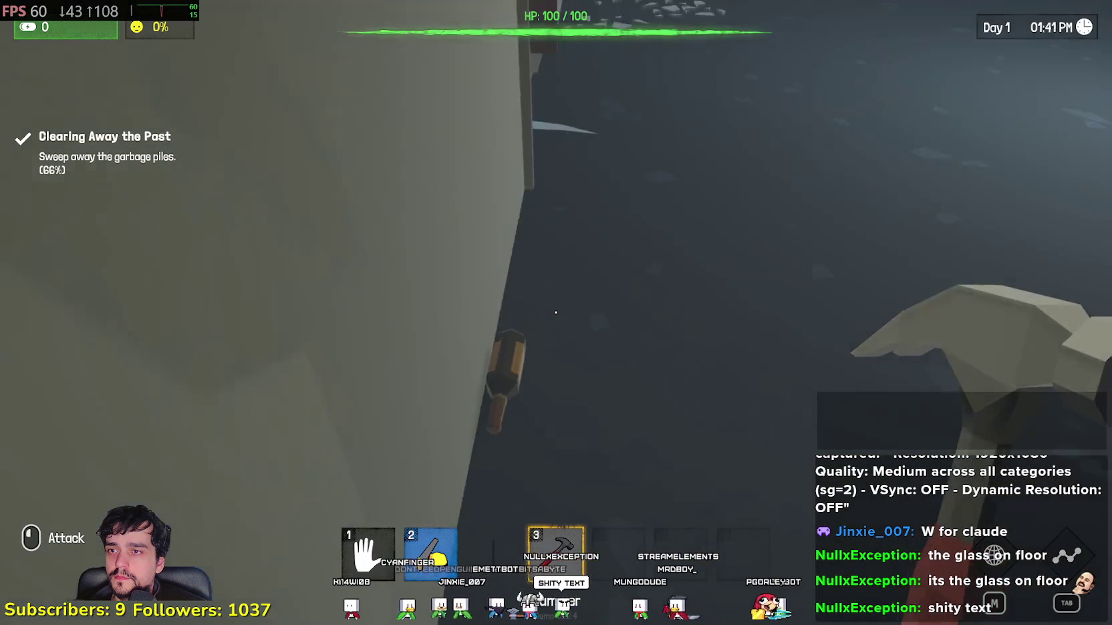
# - Collect two Tinned Fruit and several Beers in the back room, then try the boarded window
pyautogui.click(556, 312)
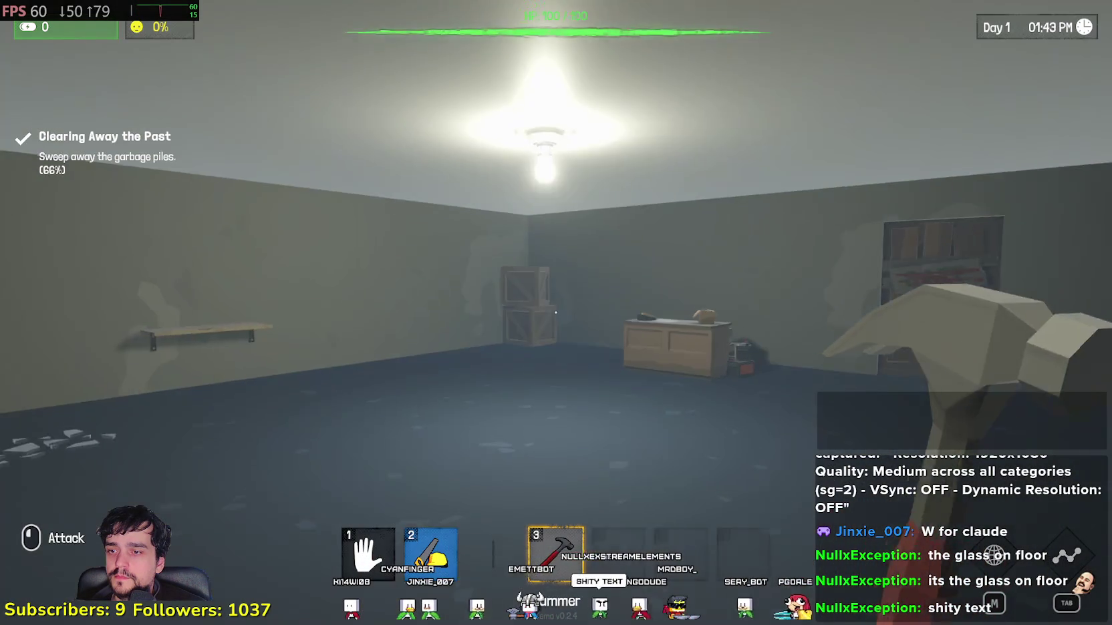
pyautogui.press('w')
pyautogui.press('s')
pyautogui.press('w')
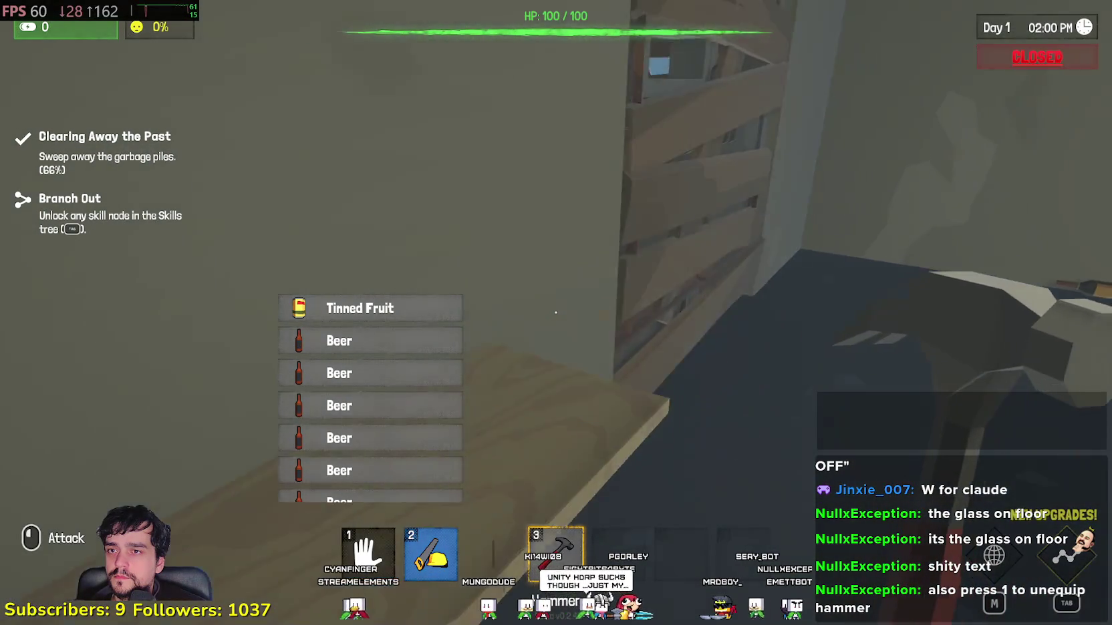
pyautogui.click(556, 312)
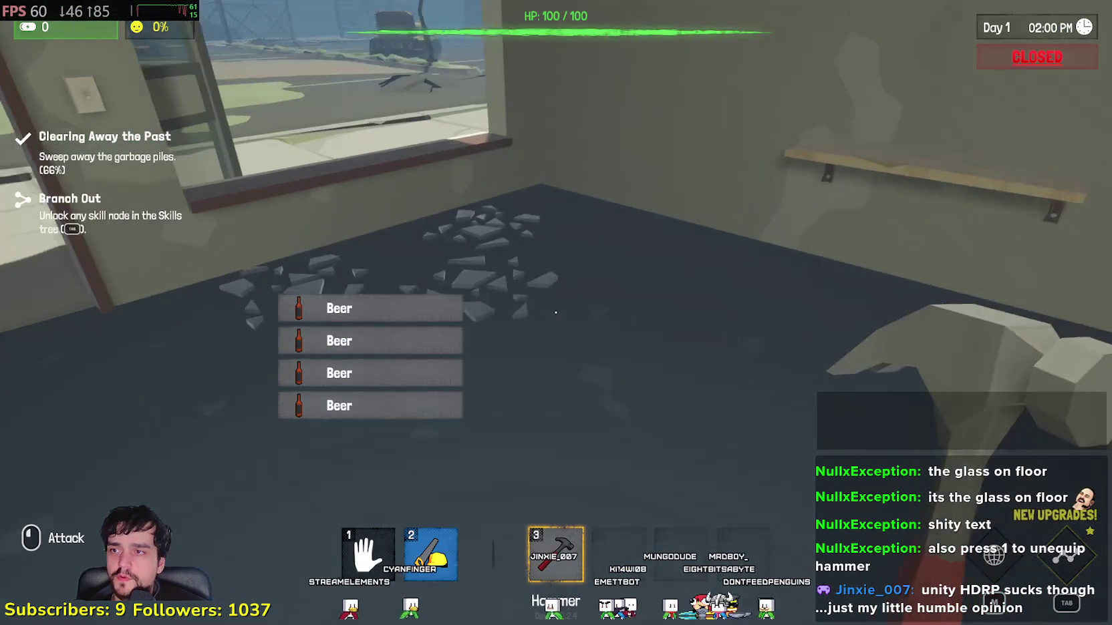
# - Put away the hammer and sweep the Smashed Glass until Clearing Away the Past completes
pyautogui.click(555, 312)
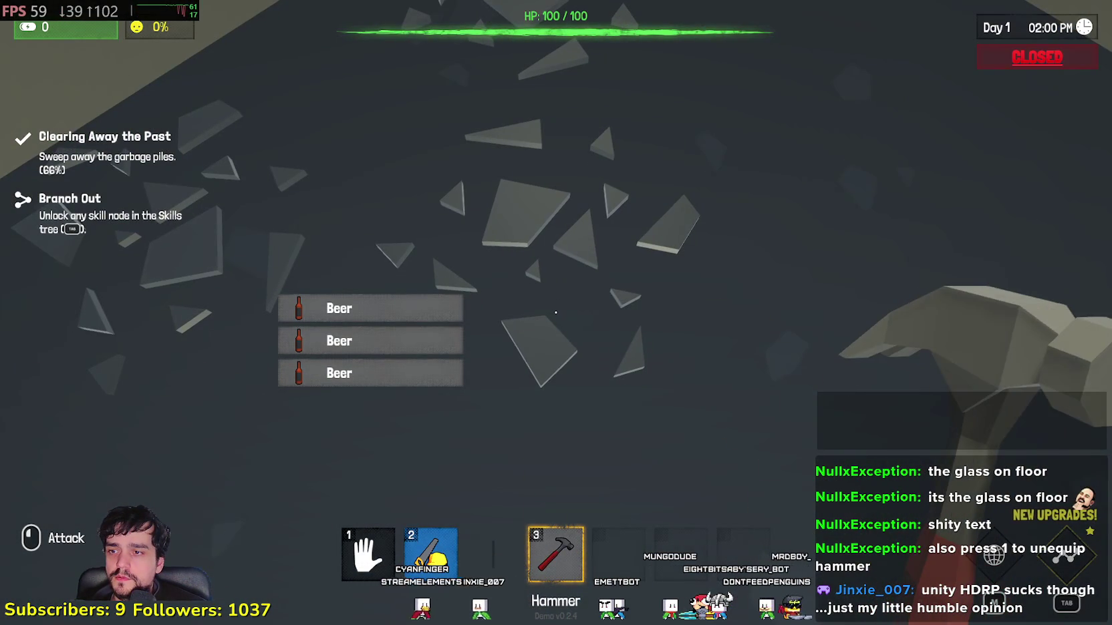
pyautogui.press('1')
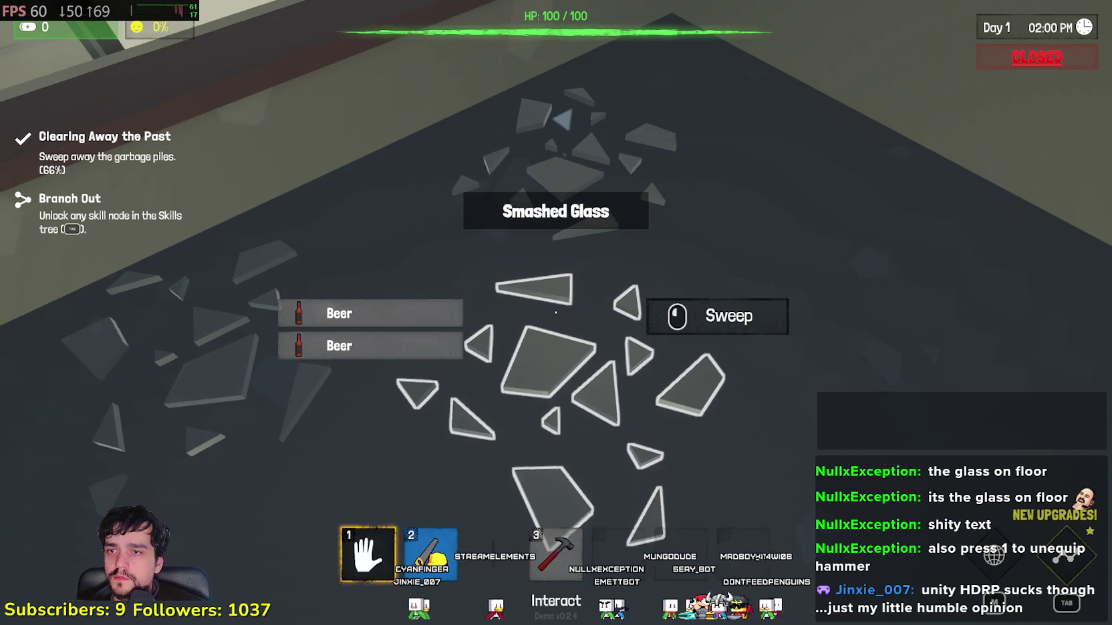
pyautogui.click(556, 312)
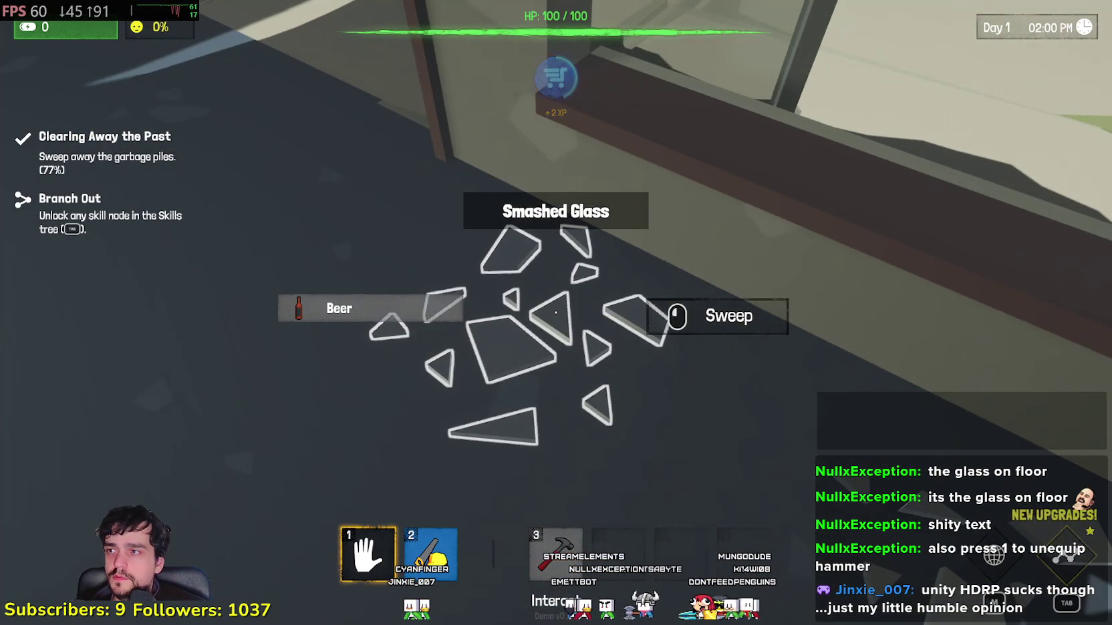
pyautogui.click(555, 312)
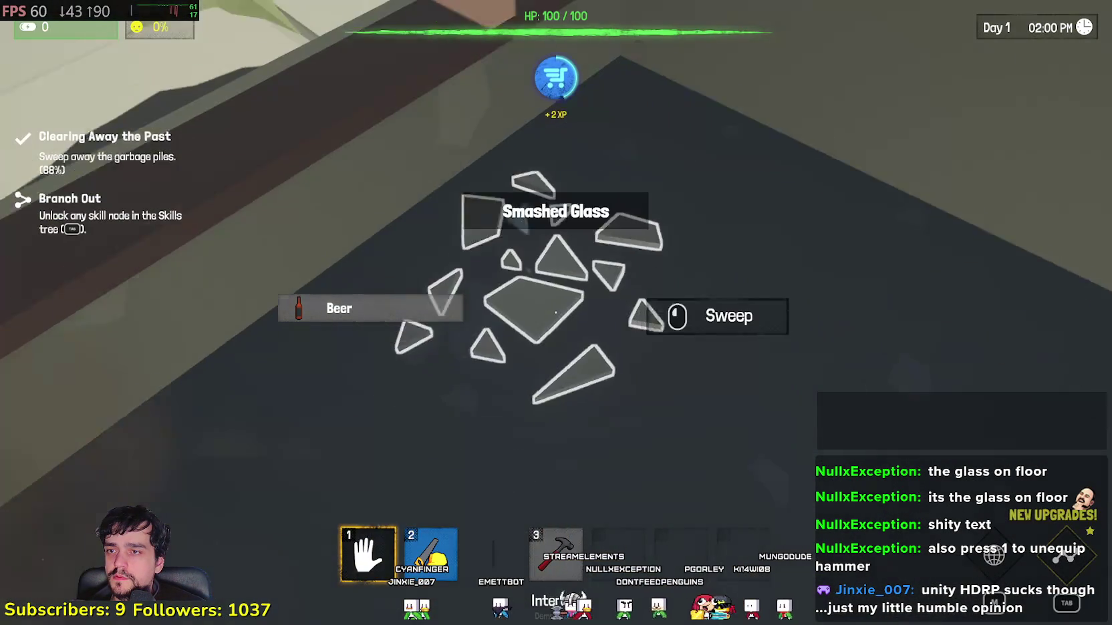
pyautogui.click(556, 312)
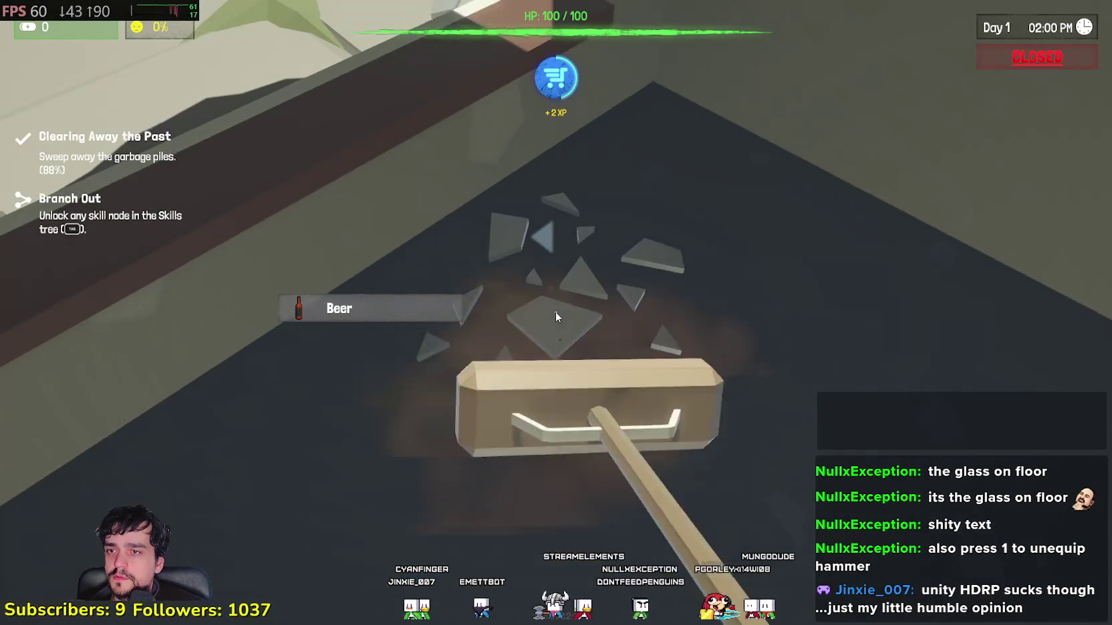
pyautogui.click(555, 312)
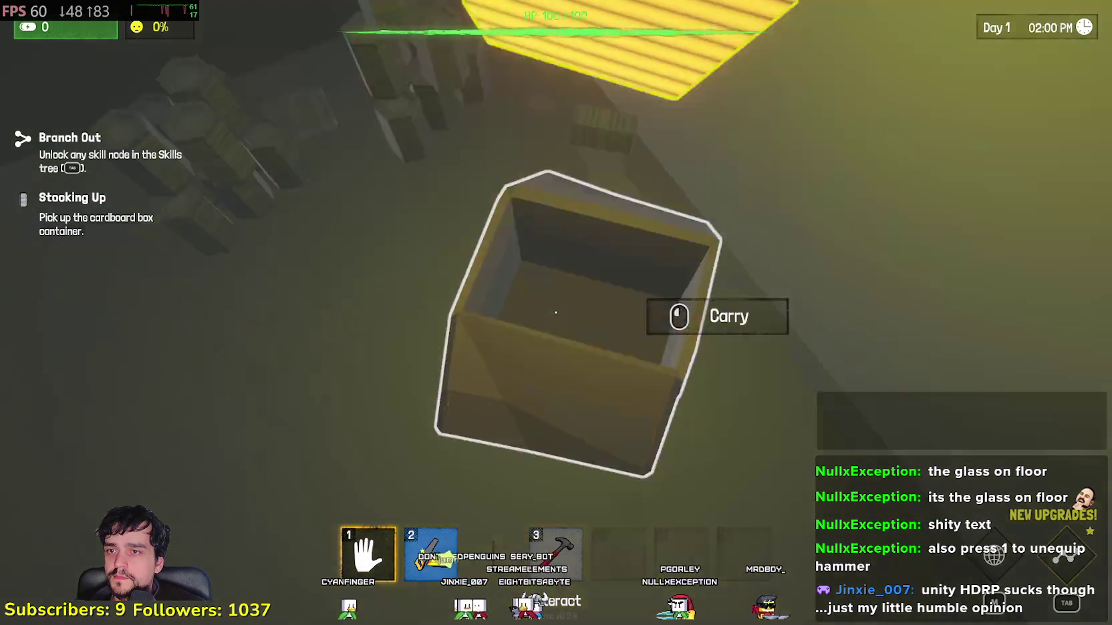
# - Carry the cardboard box and load it with the floor's bottles and cans
pyautogui.click(556, 312)
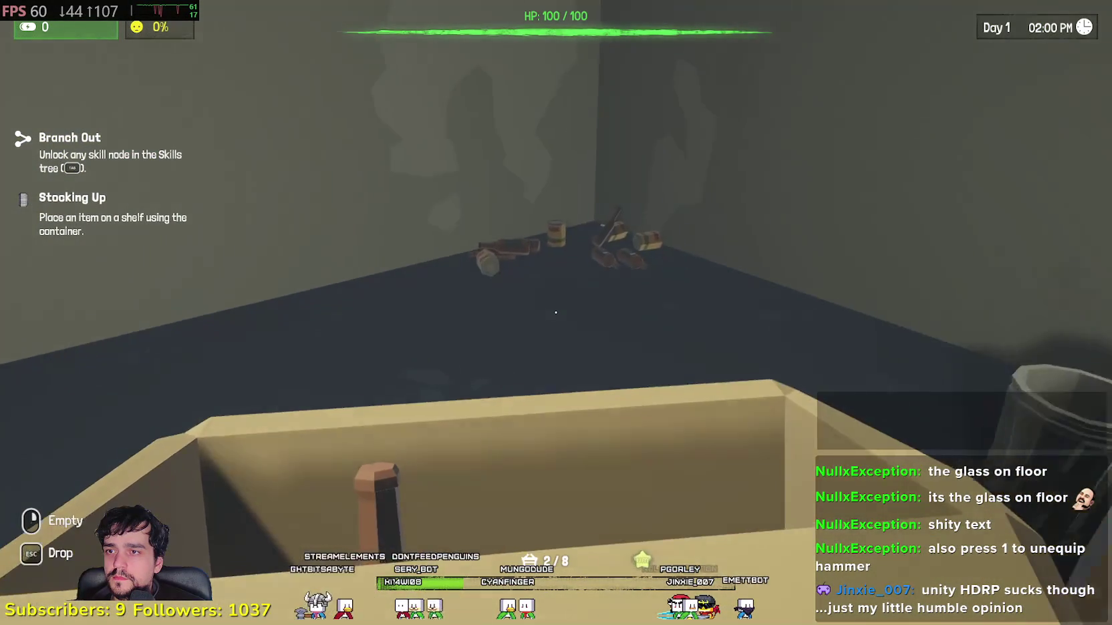
pyautogui.click(555, 312)
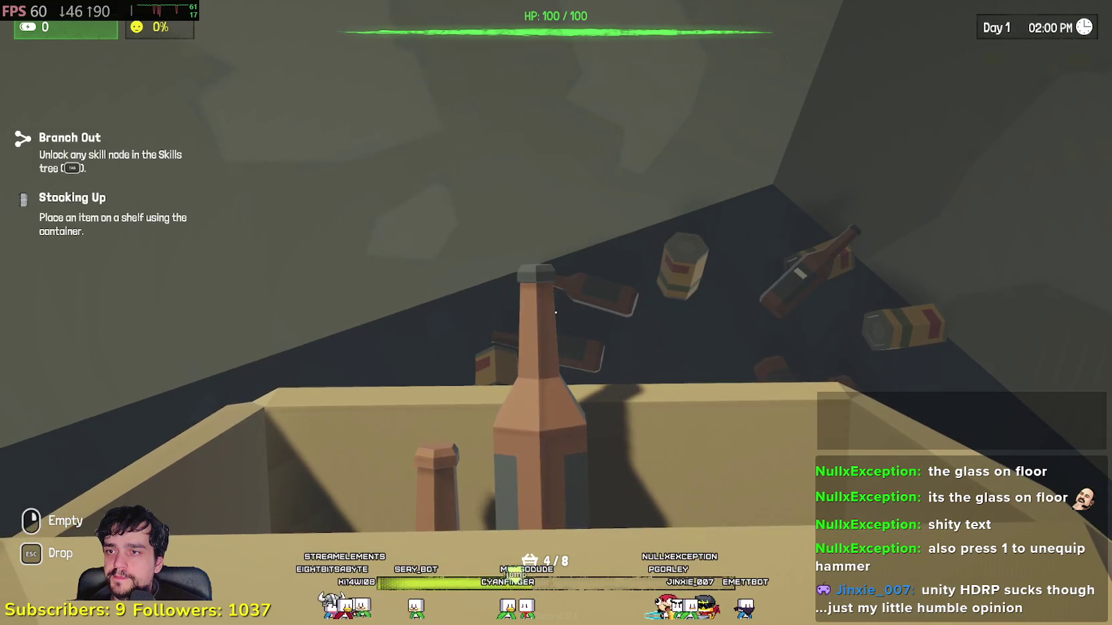
pyautogui.click(555, 312)
pyautogui.click(556, 312)
pyautogui.click(555, 312)
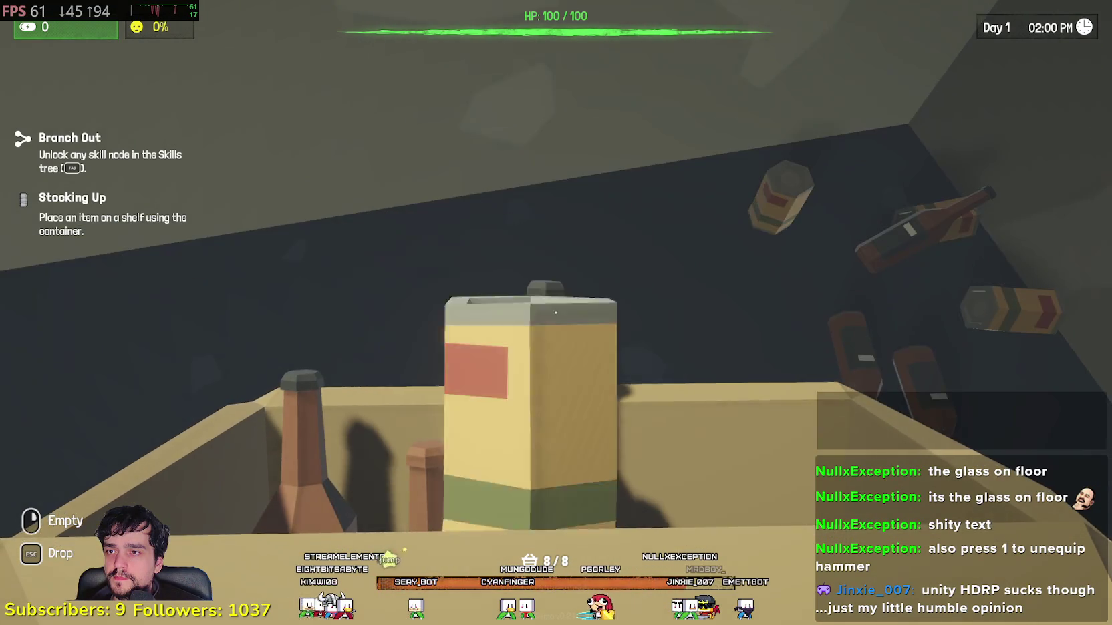
pyautogui.click(556, 312)
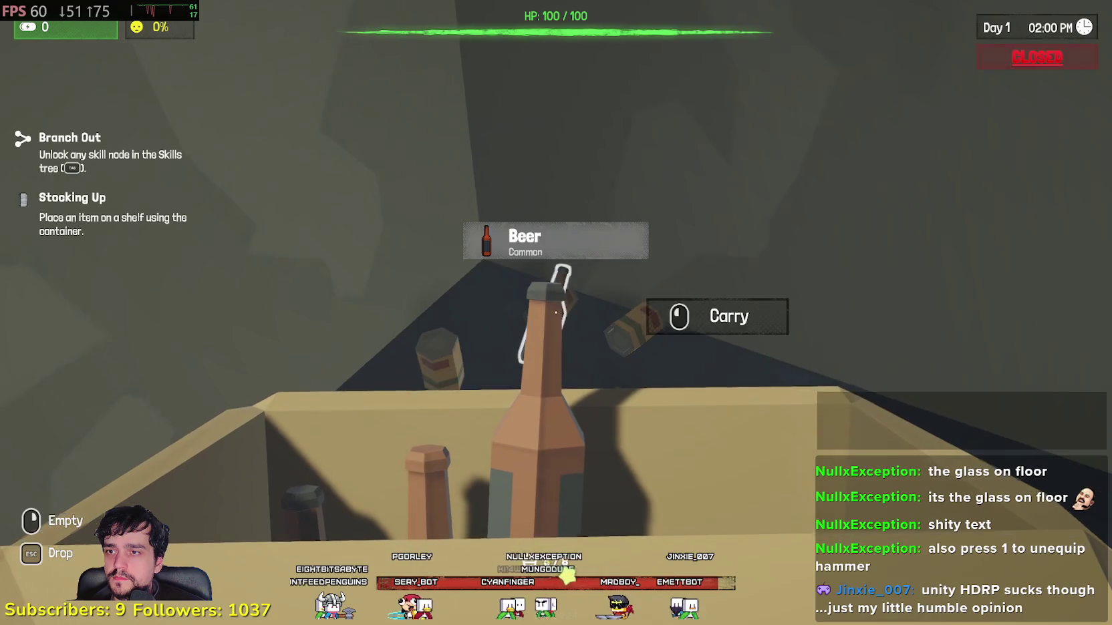
# - Stock the beers and Tinned Fruit on the wall shelf until the box reads 0/8, then drop it
pyautogui.click(556, 312)
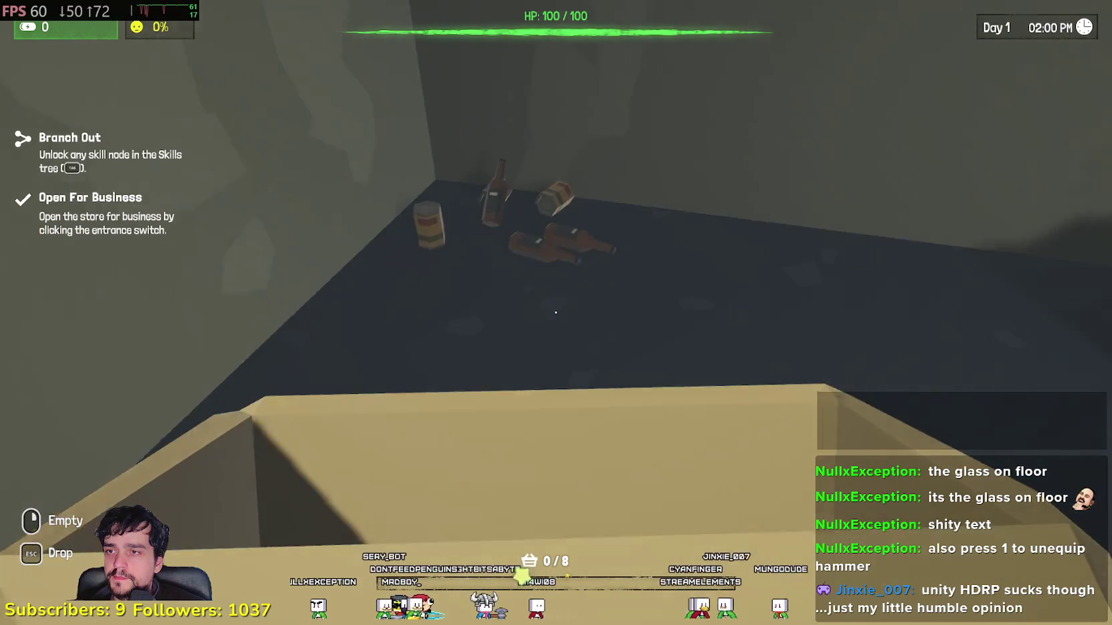
pyautogui.click(555, 312)
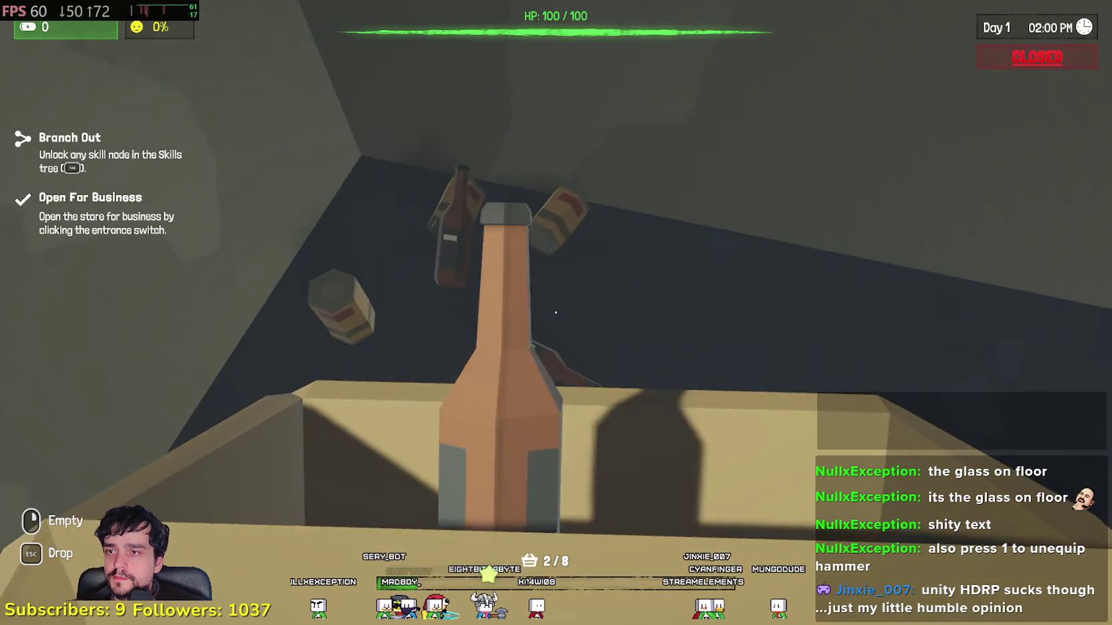
pyautogui.click(555, 312)
pyautogui.click(556, 312)
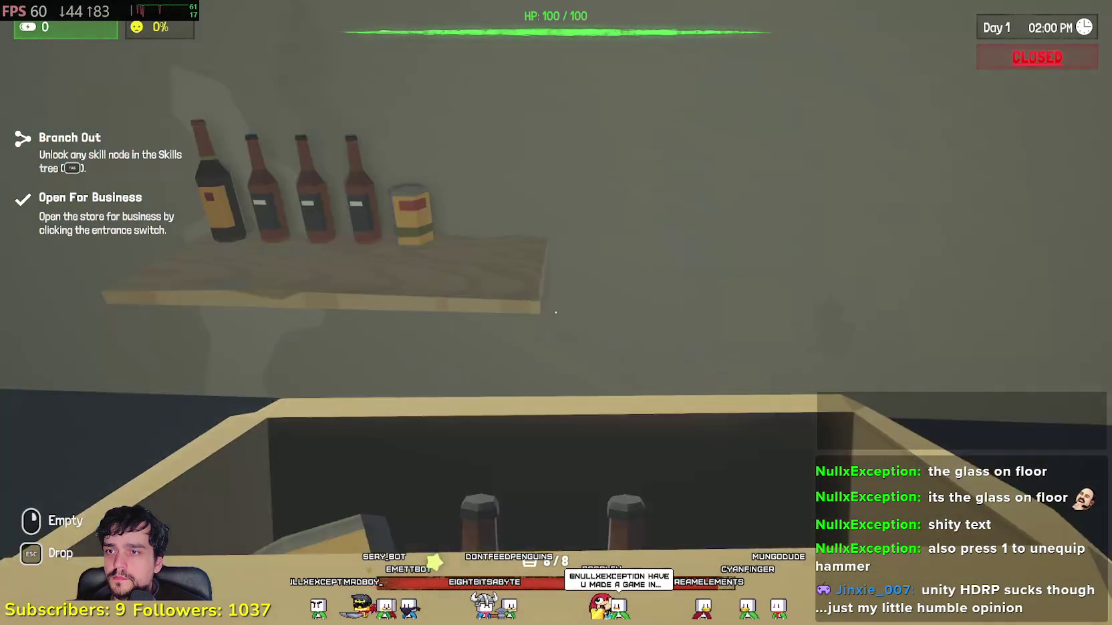
pyautogui.click(555, 312)
pyautogui.click(556, 312)
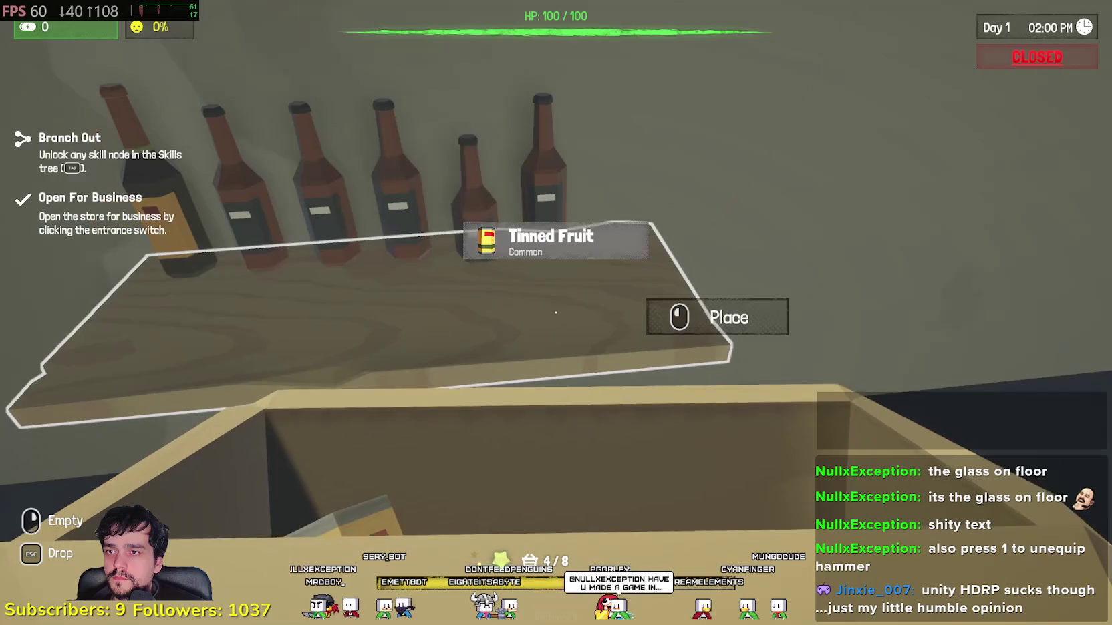
pyautogui.click(556, 312)
pyautogui.click(555, 312)
pyautogui.click(555, 312)
pyautogui.click(555, 312)
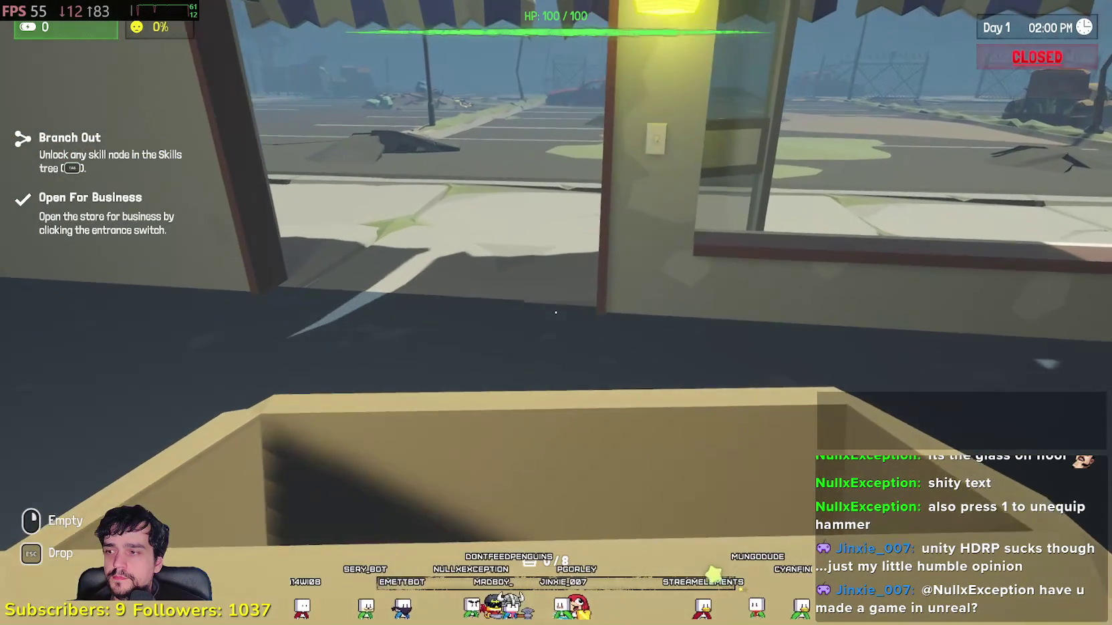
pyautogui.press('Escape')
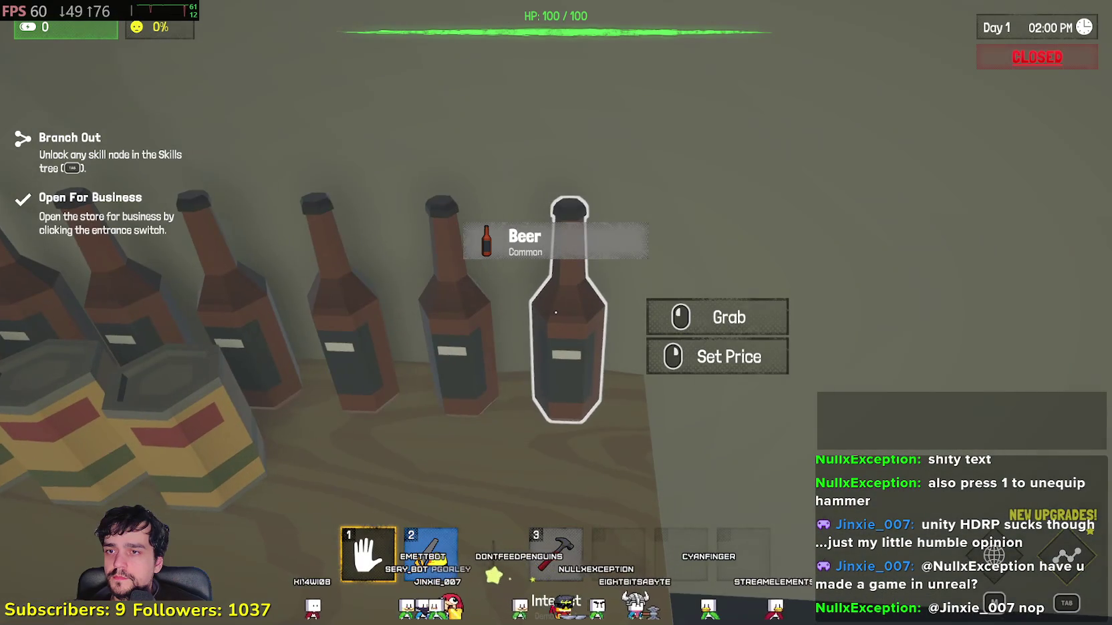
# - Keep the Beer price at 15 for all Beer and bring up the Skills tree
pyautogui.rightClick(555, 312)
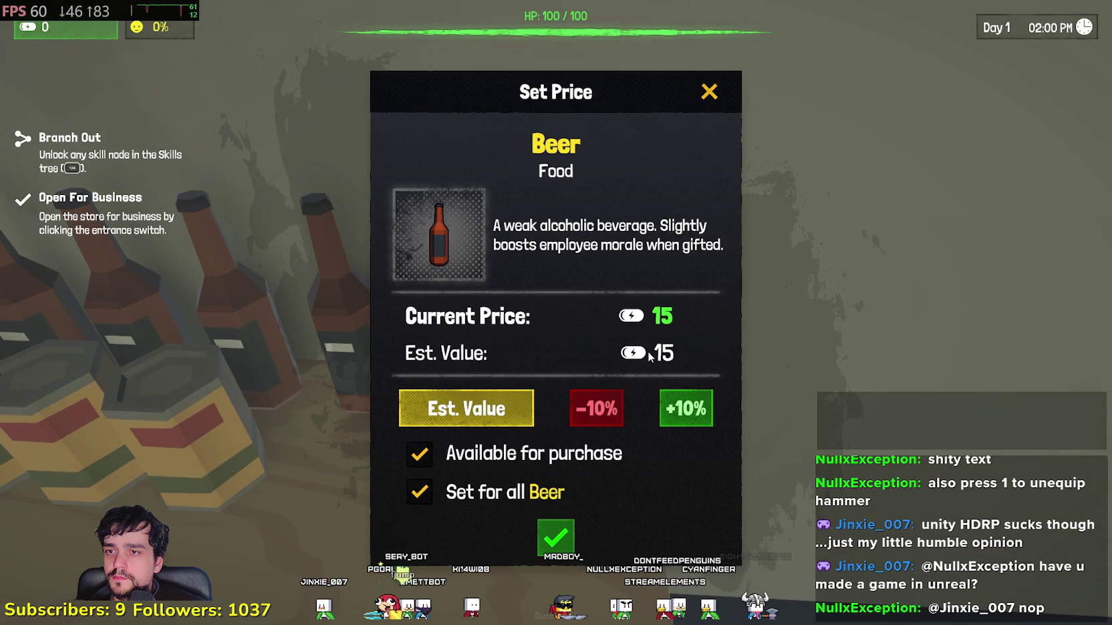
pyautogui.click(556, 538)
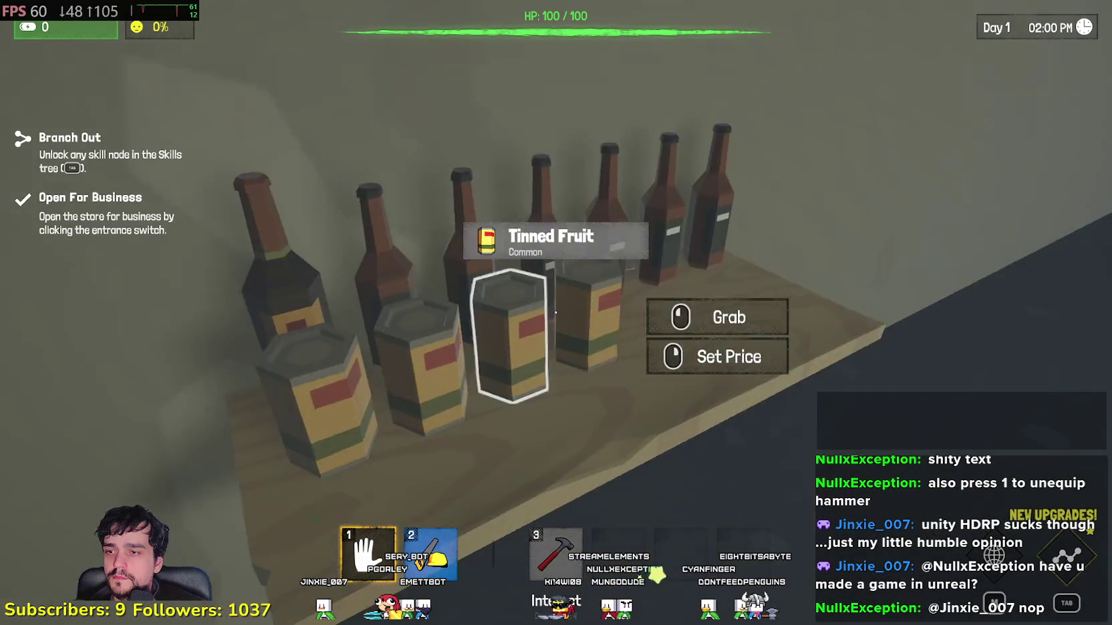
pyautogui.press('Tab')
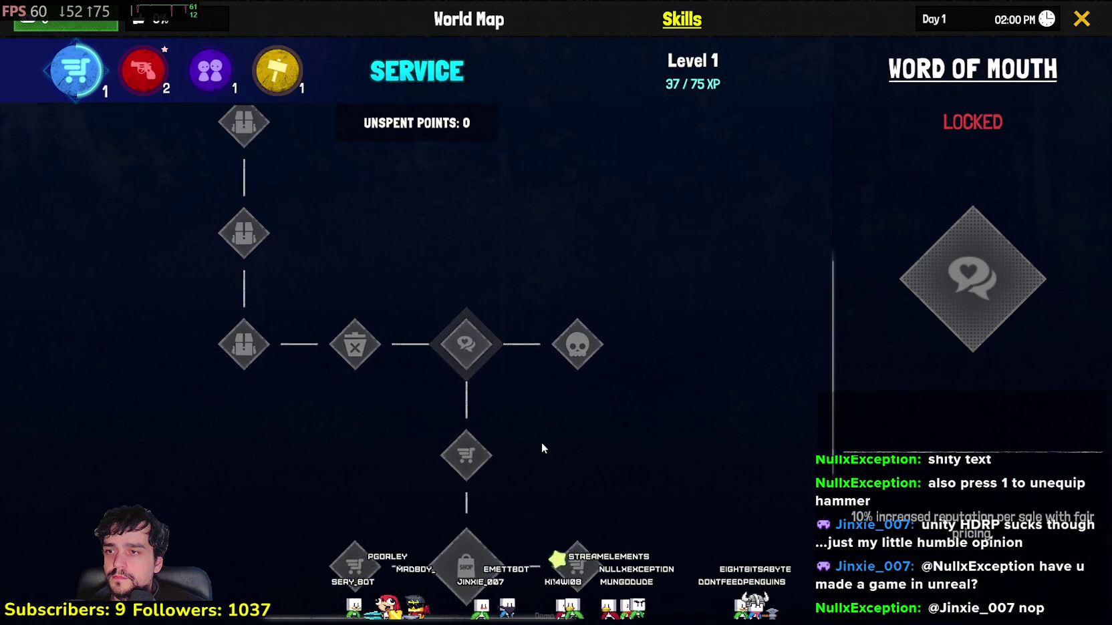
# - Browse the skill trees, inspect Survival's Bandage skill, and close the Skills tree
pyautogui.click(161, 86)
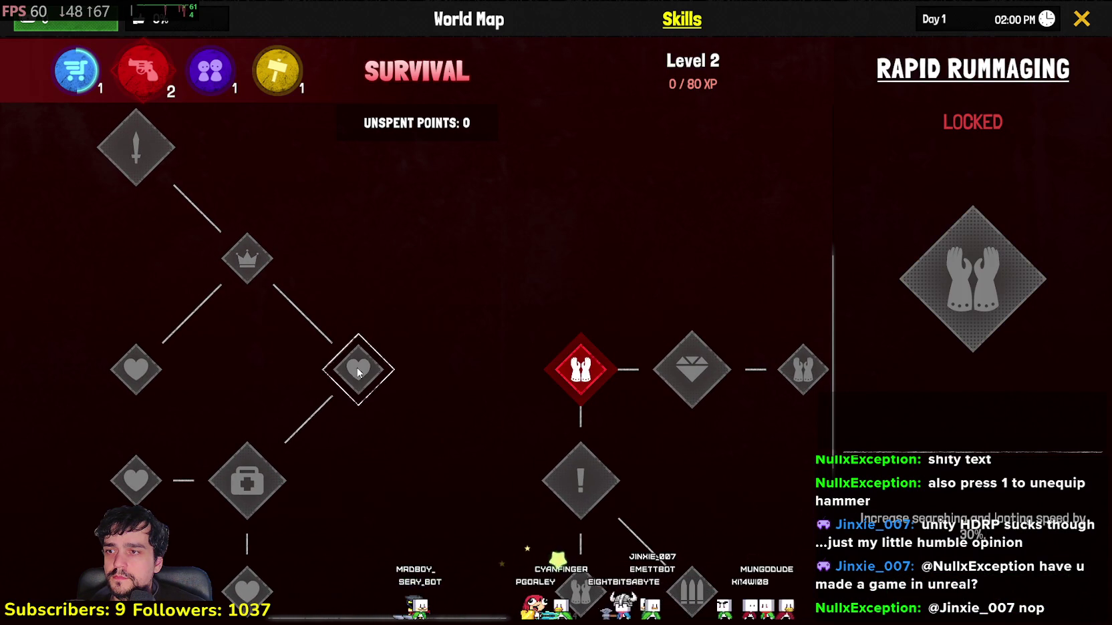
pyautogui.click(210, 71)
pyautogui.click(278, 70)
pyautogui.click(122, 79)
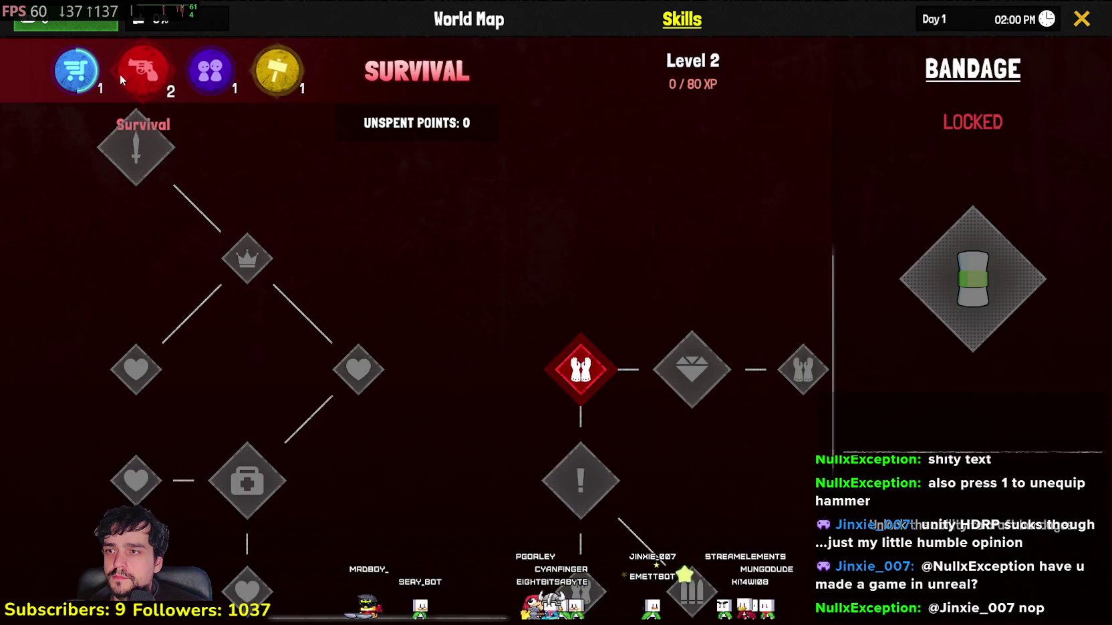
pyautogui.press('Tab')
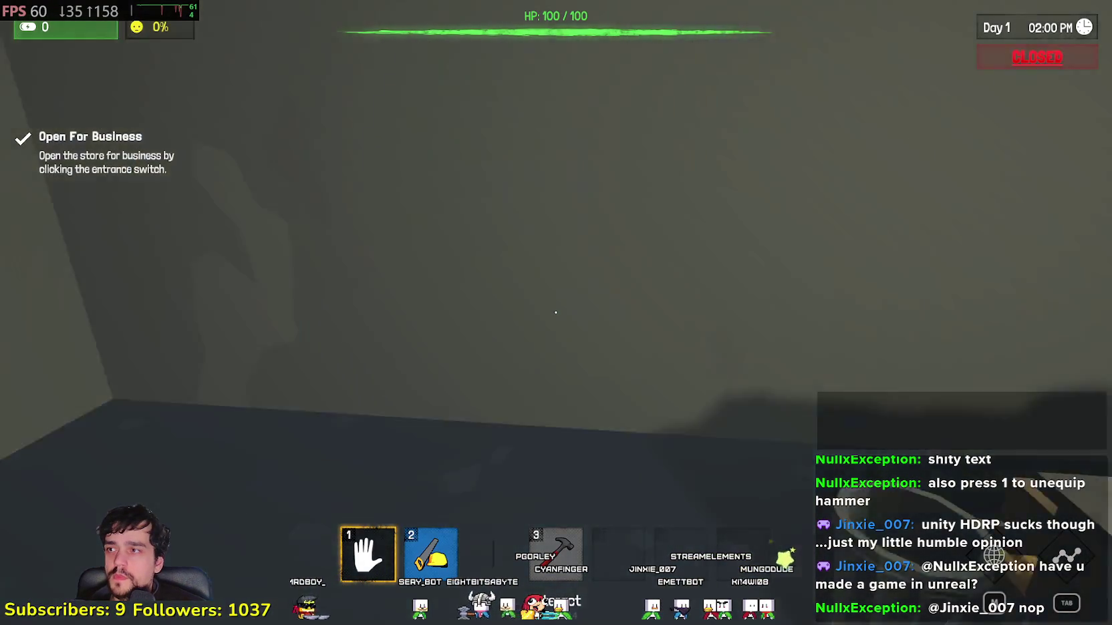
# - Open the shop at the entrance switch, follow the first customer in, and serve them at the desk
pyautogui.press('w')
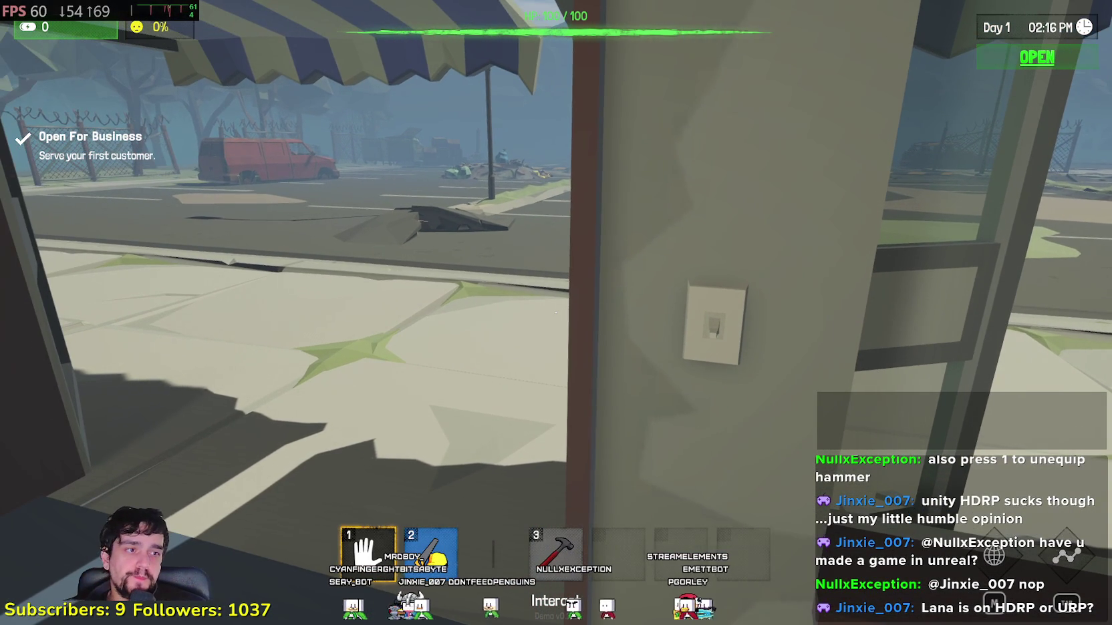
pyautogui.press('s')
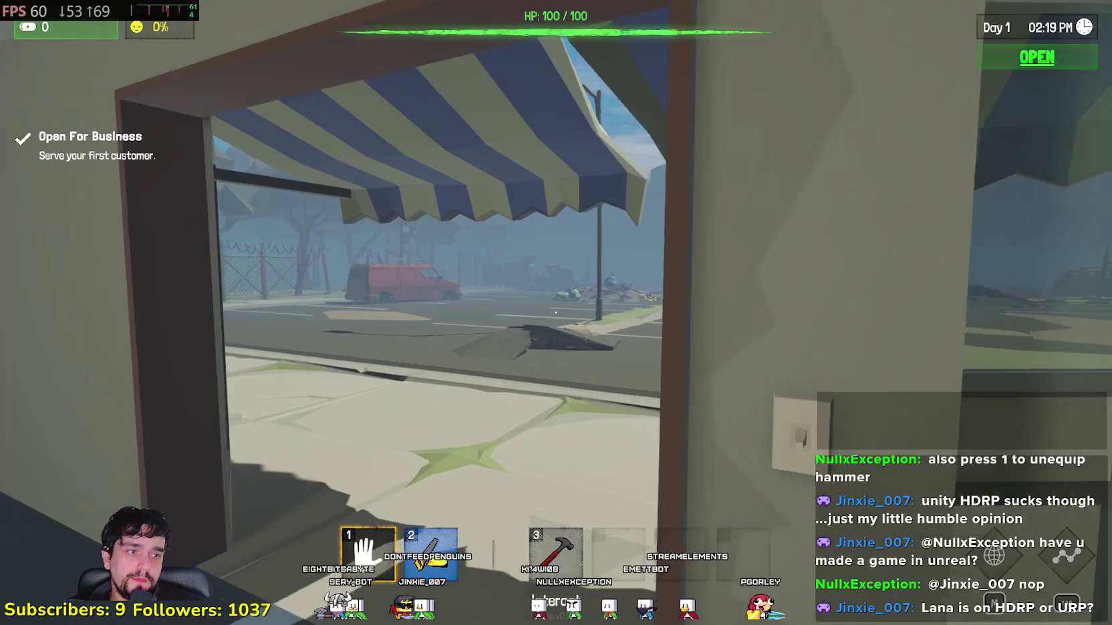
pyautogui.press('s')
pyautogui.press('w')
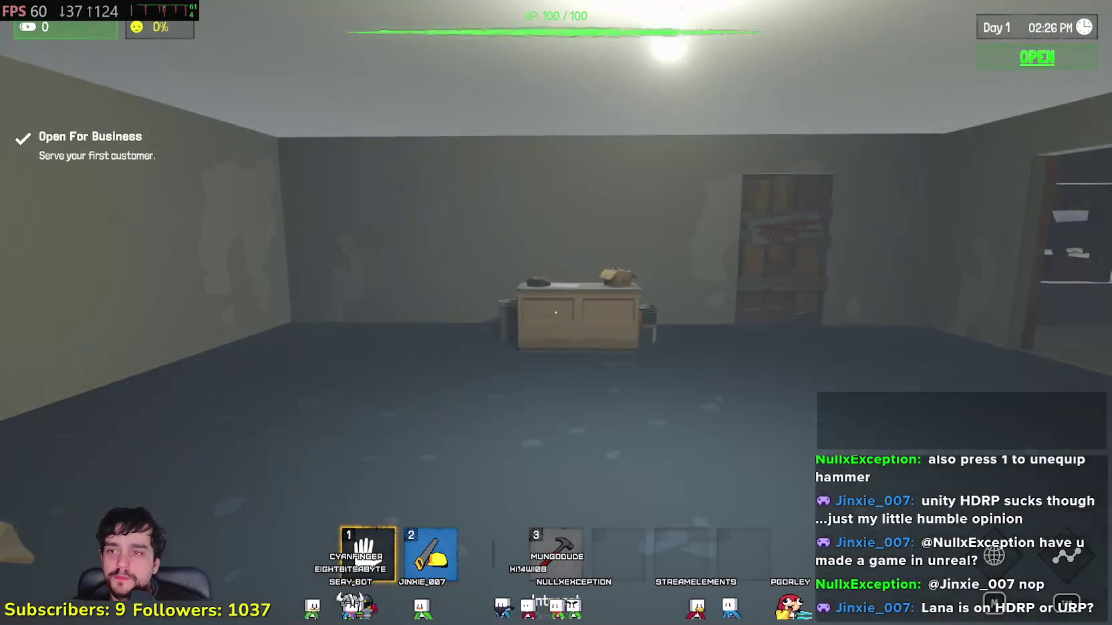
pyautogui.press('w')
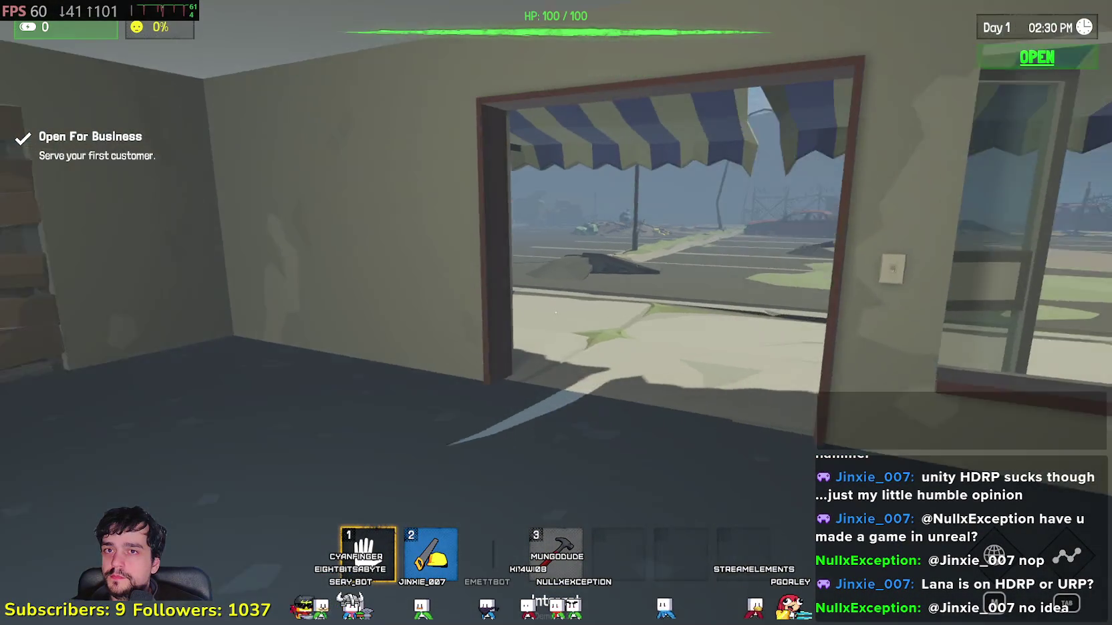
pyautogui.press('w')
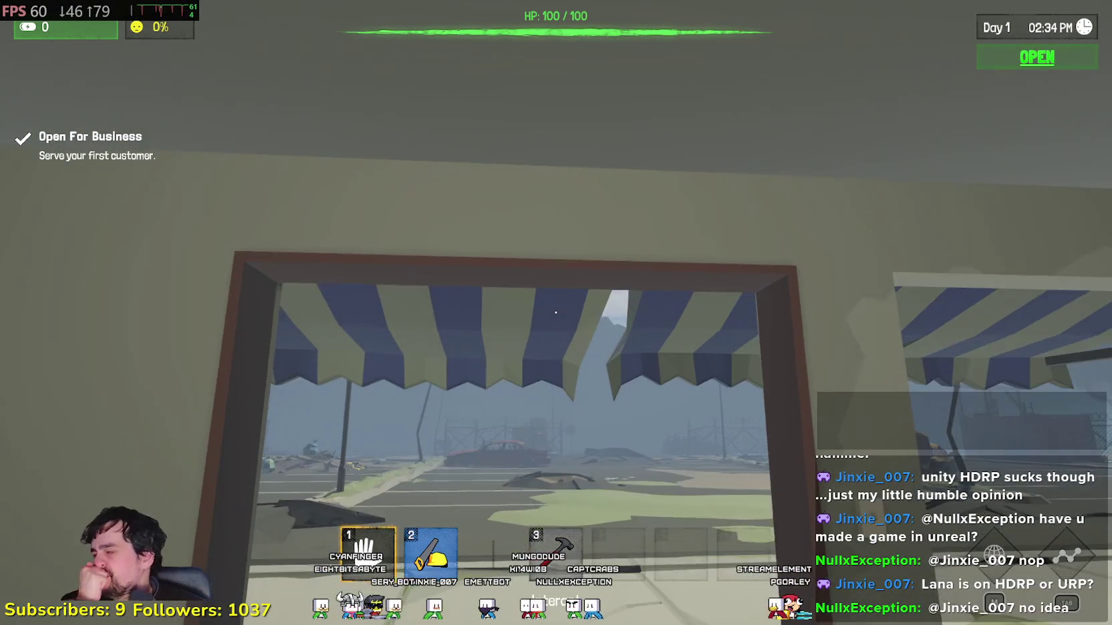
pyautogui.press('w')
pyautogui.press('w')
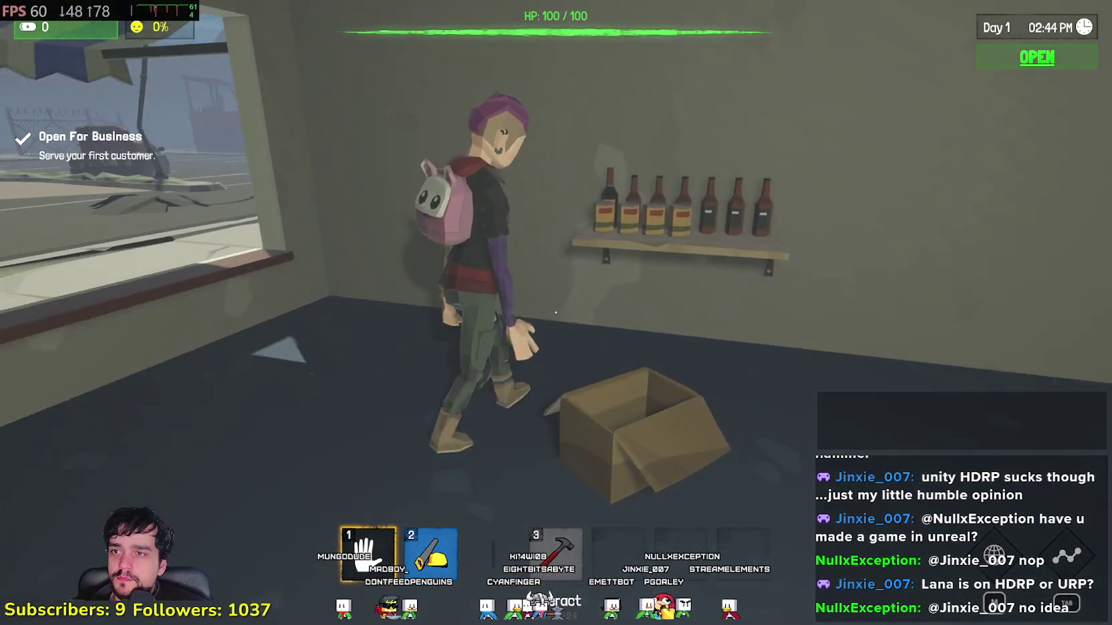
pyautogui.press('w')
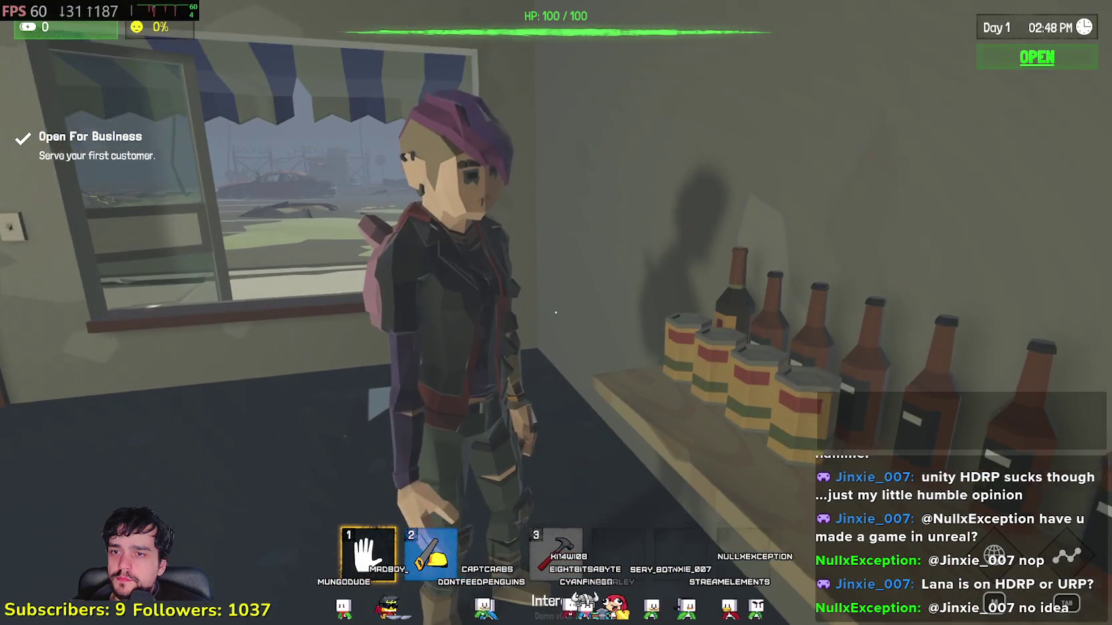
pyautogui.press('s')
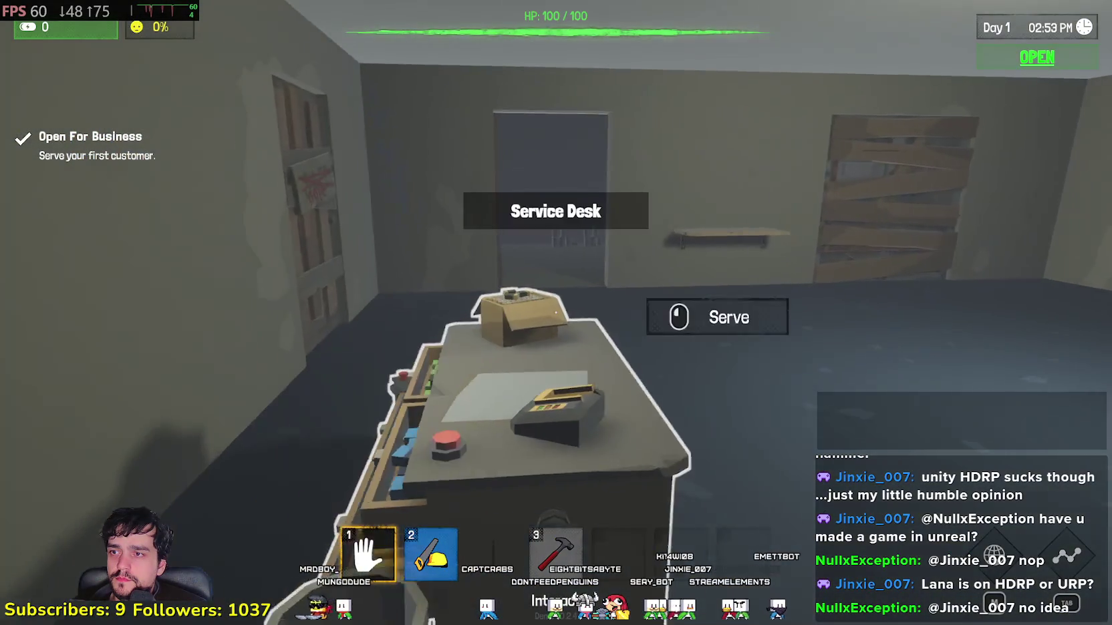
pyautogui.click(556, 312)
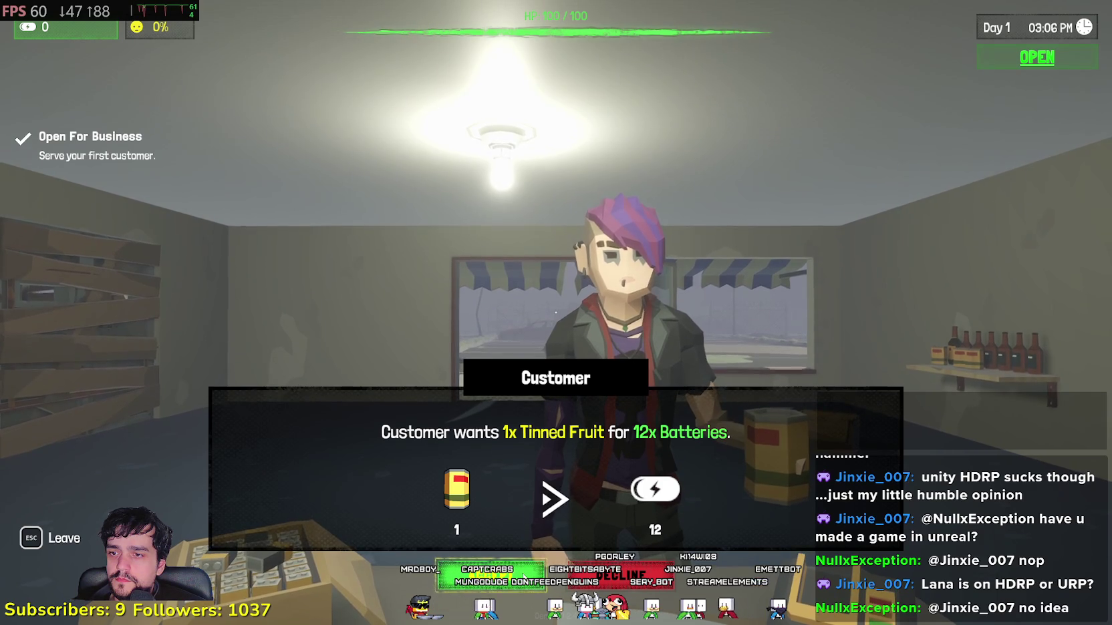
# - Accept the 12 Batteries for 1 Tinned Fruit trade, then test and store each battery
pyautogui.click(525, 575)
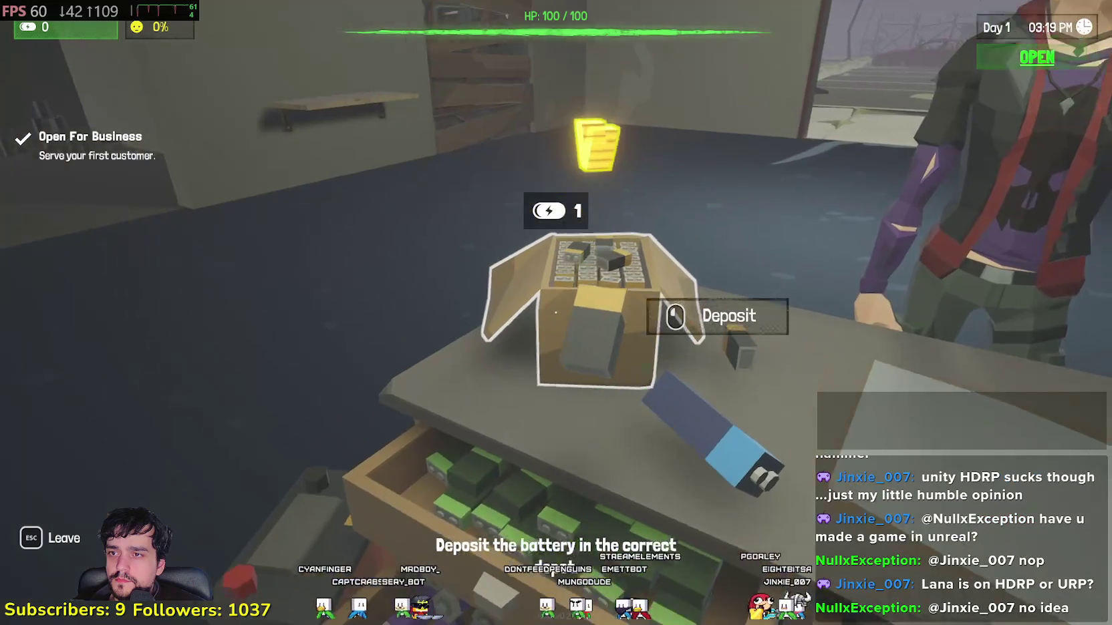
pyautogui.click(556, 312)
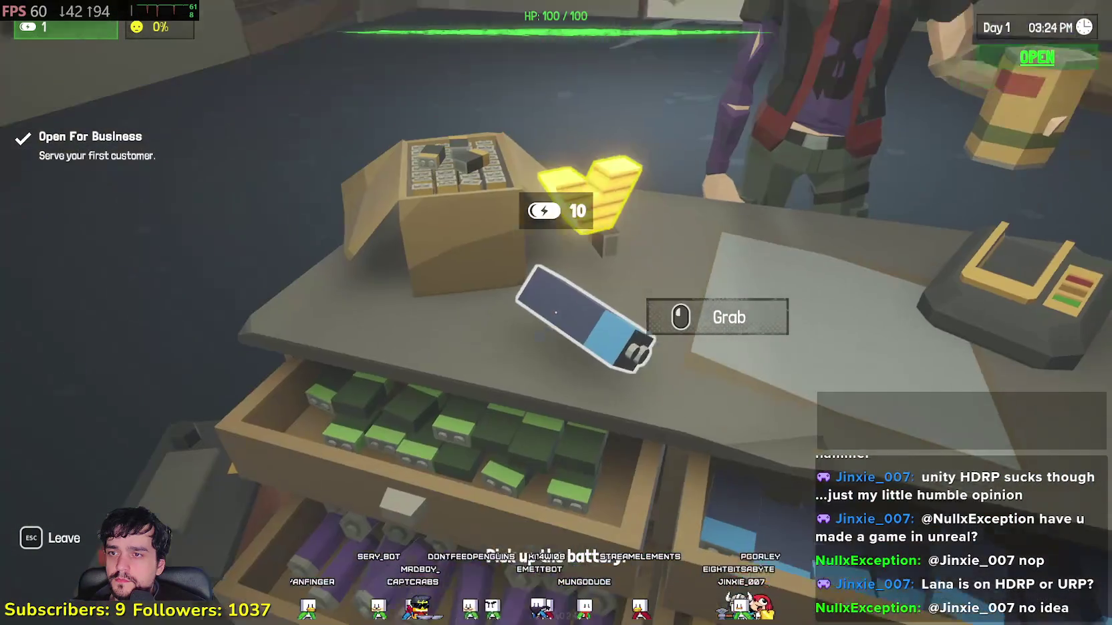
pyautogui.click(556, 312)
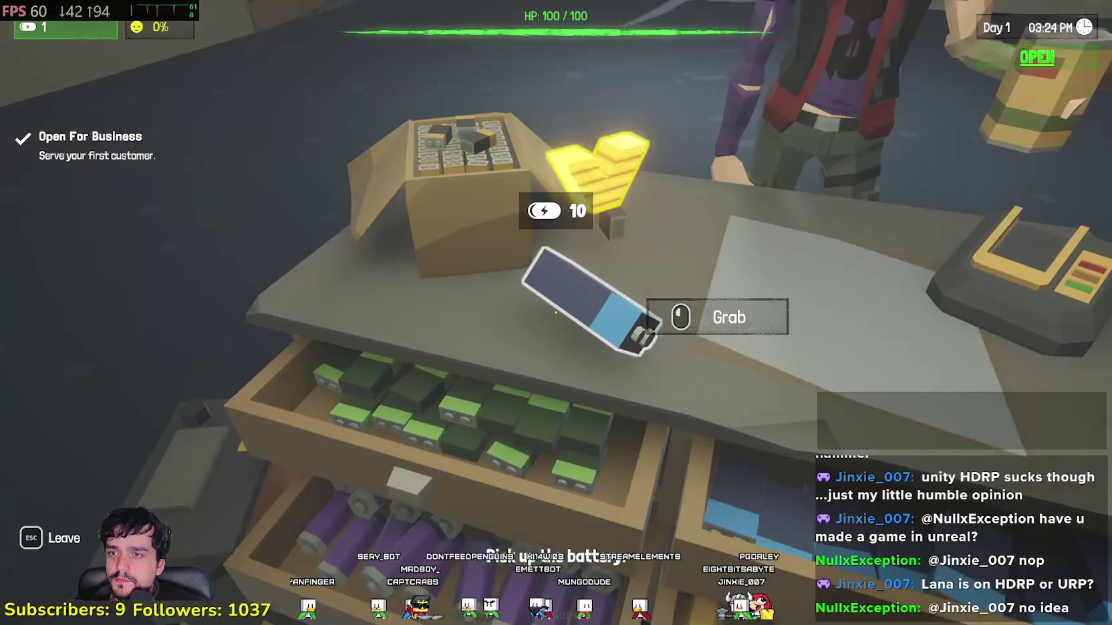
pyautogui.click(556, 312)
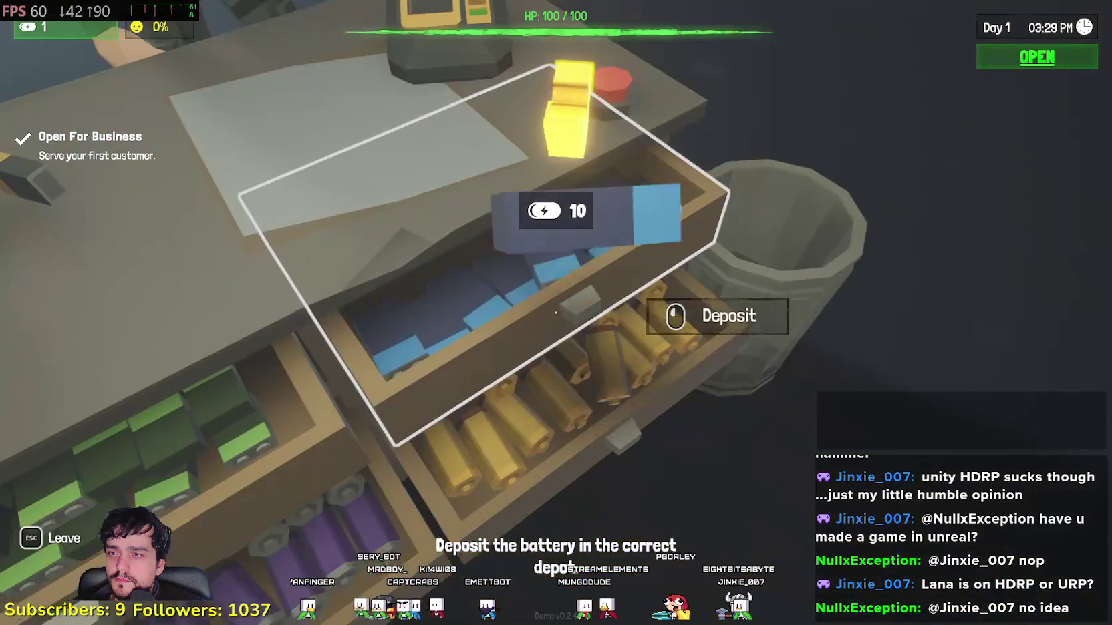
pyautogui.click(556, 312)
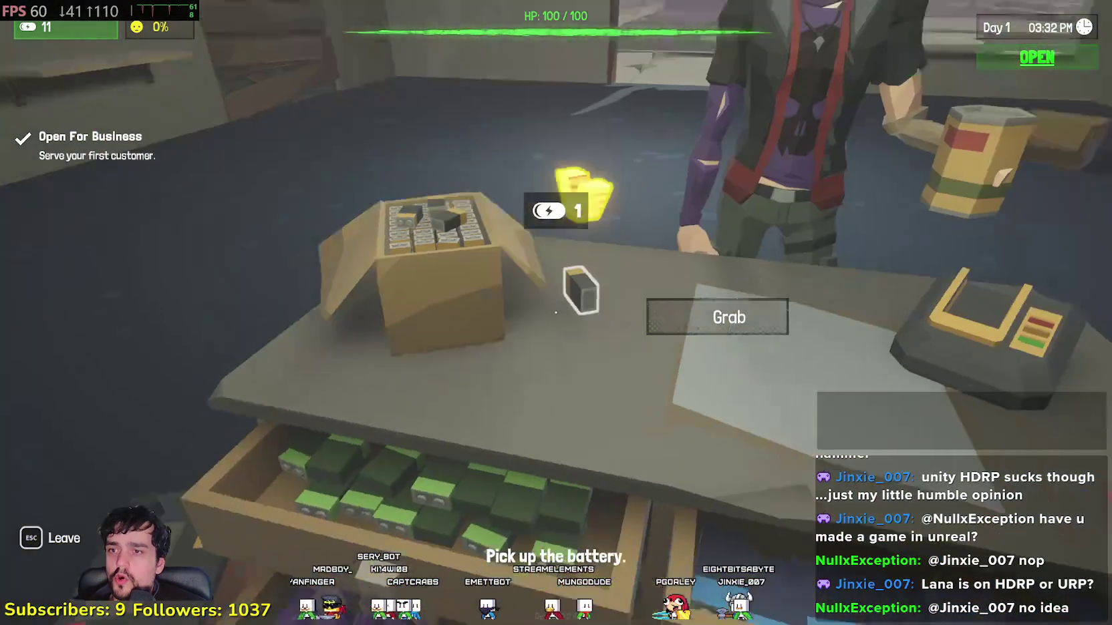
pyautogui.click(556, 312)
pyautogui.click(556, 312)
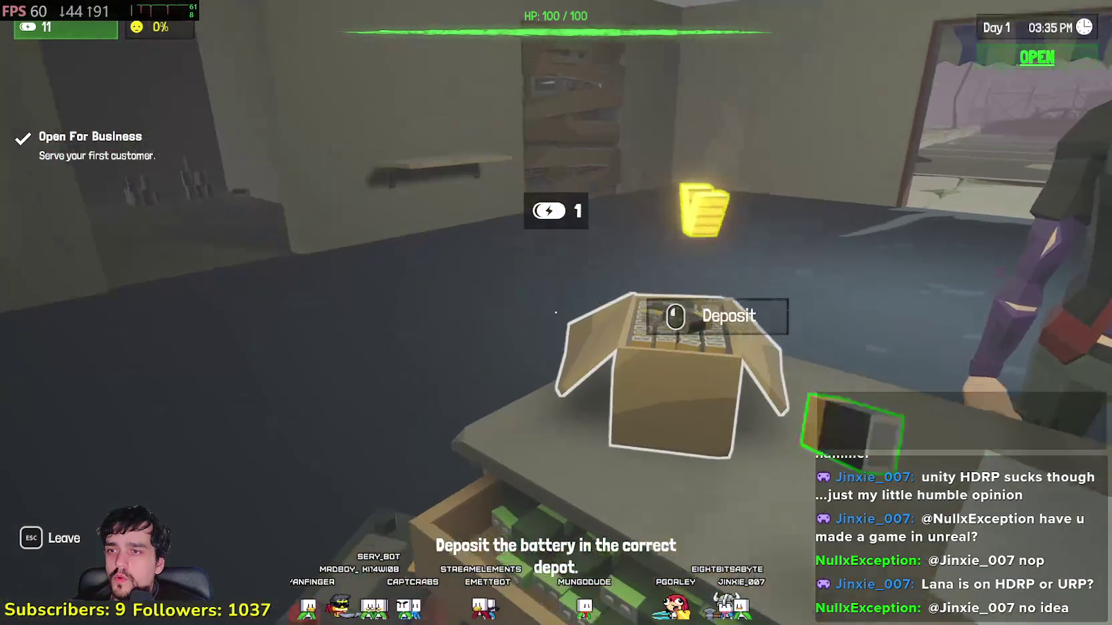
pyautogui.click(556, 312)
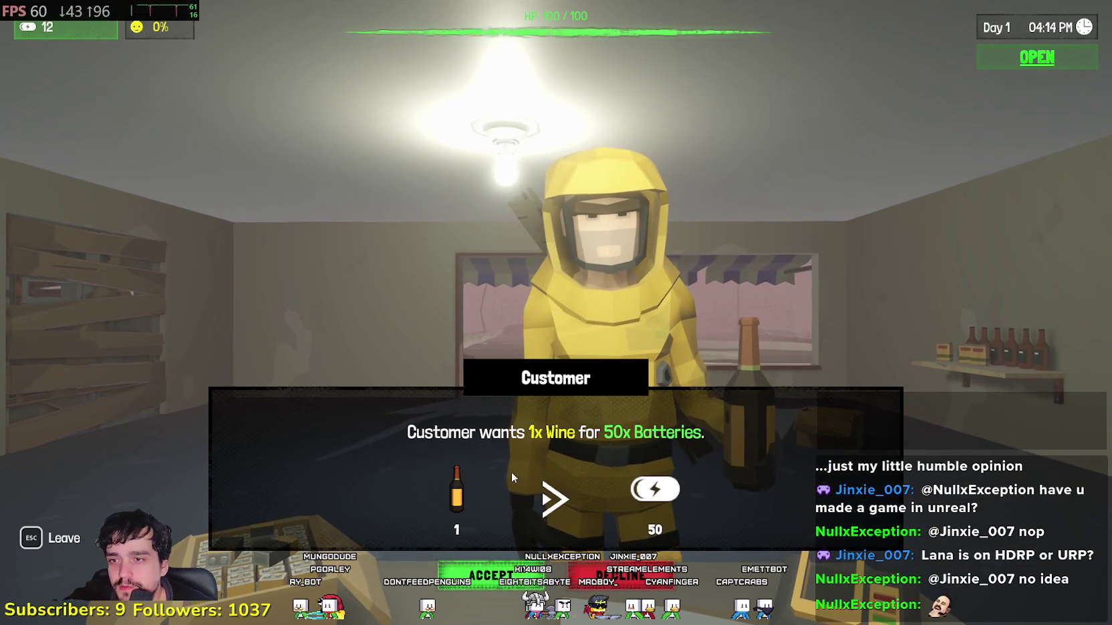
# - Sell the Wine for 50 batteries, testing the customer's battery and stocking it in its drawer
pyautogui.click(491, 575)
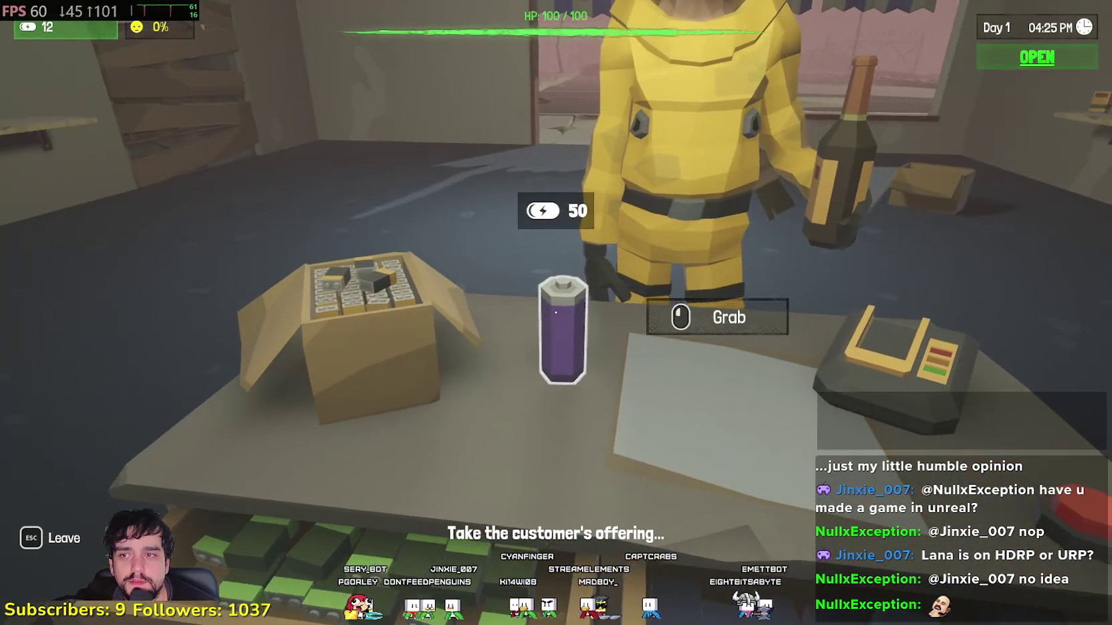
pyautogui.click(555, 312)
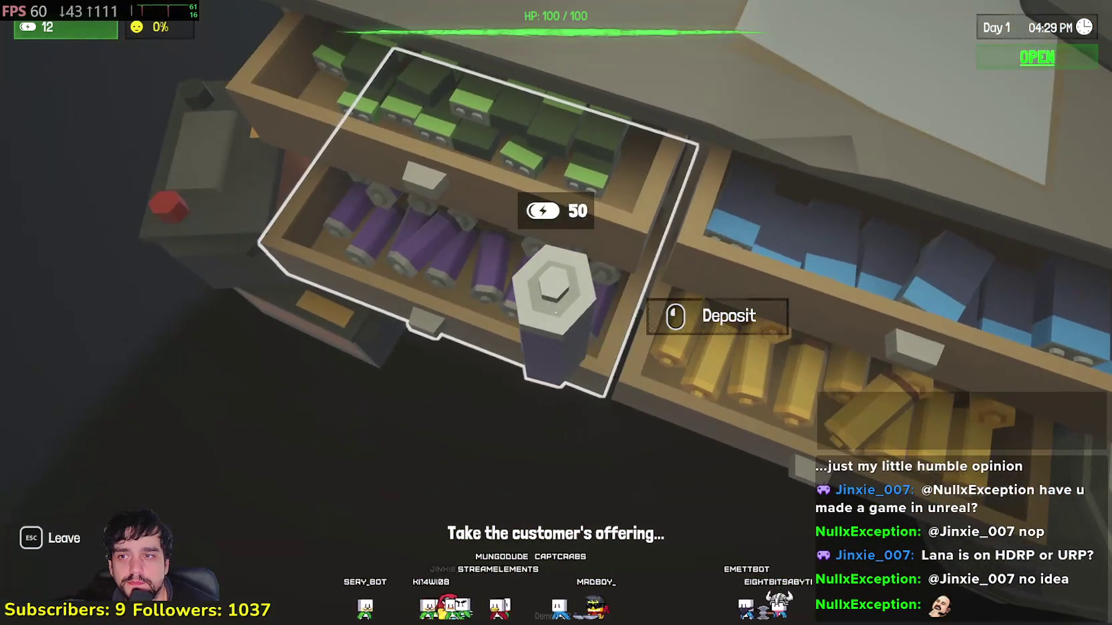
pyautogui.click(556, 312)
pyautogui.click(556, 312)
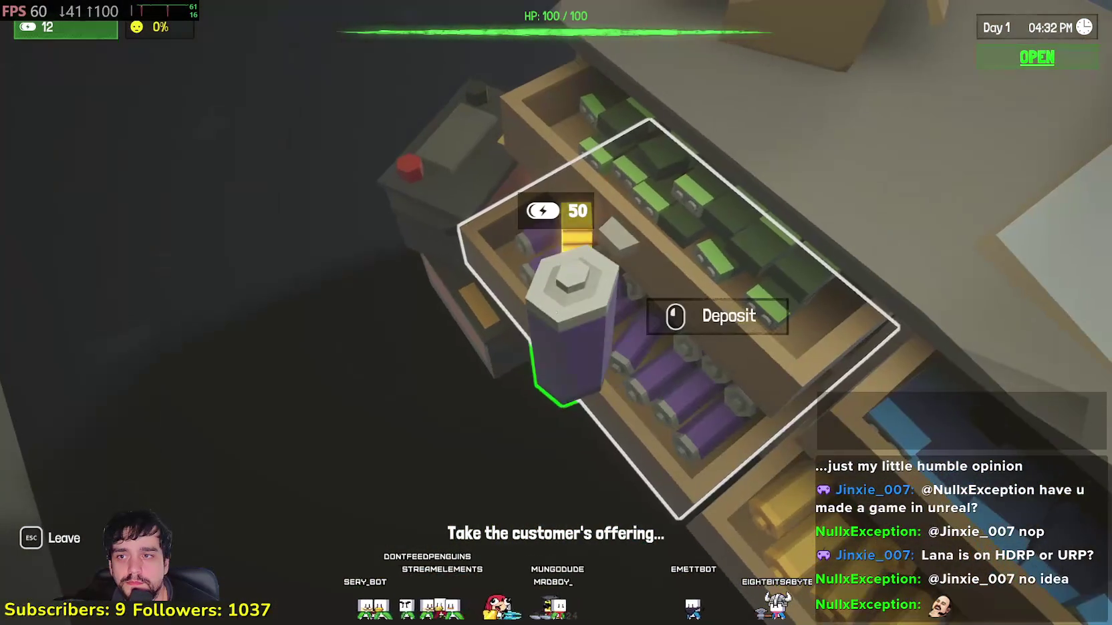
pyautogui.click(556, 312)
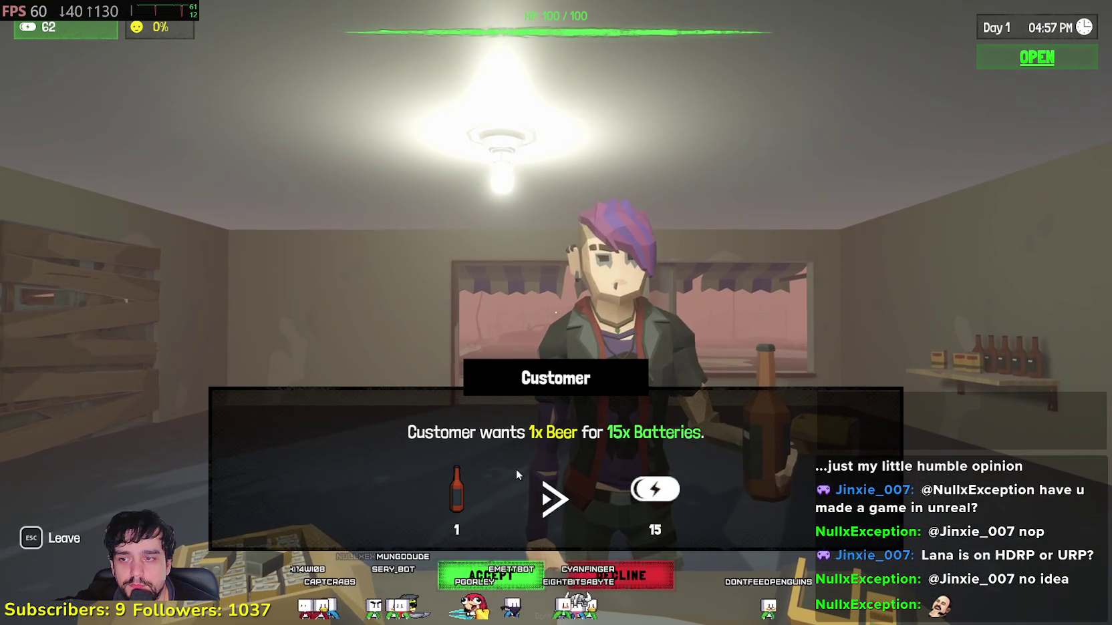
# - Sell a Beer for 15 batteries, stocking the 10-charge and 5-charge batteries to reach 77
pyautogui.click(493, 569)
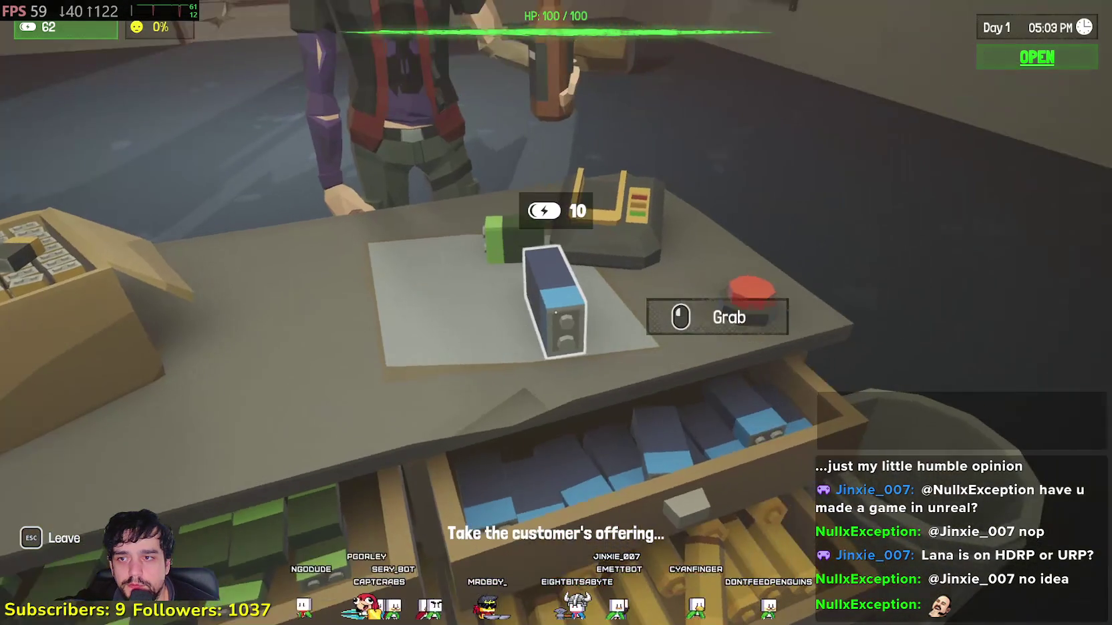
pyautogui.click(556, 313)
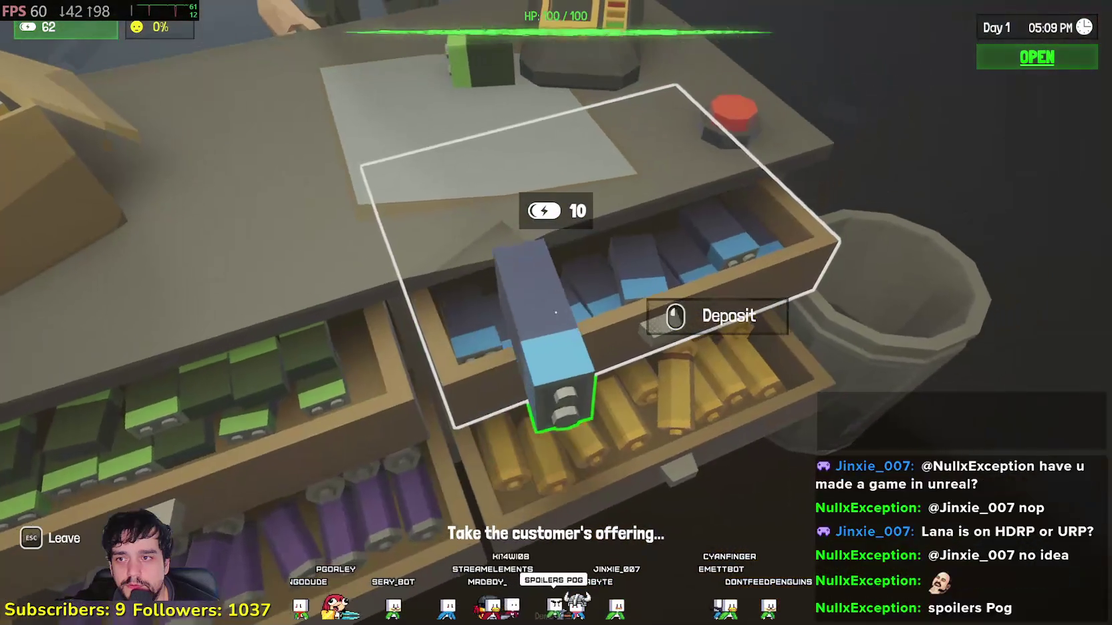
pyautogui.click(556, 313)
pyautogui.click(556, 312)
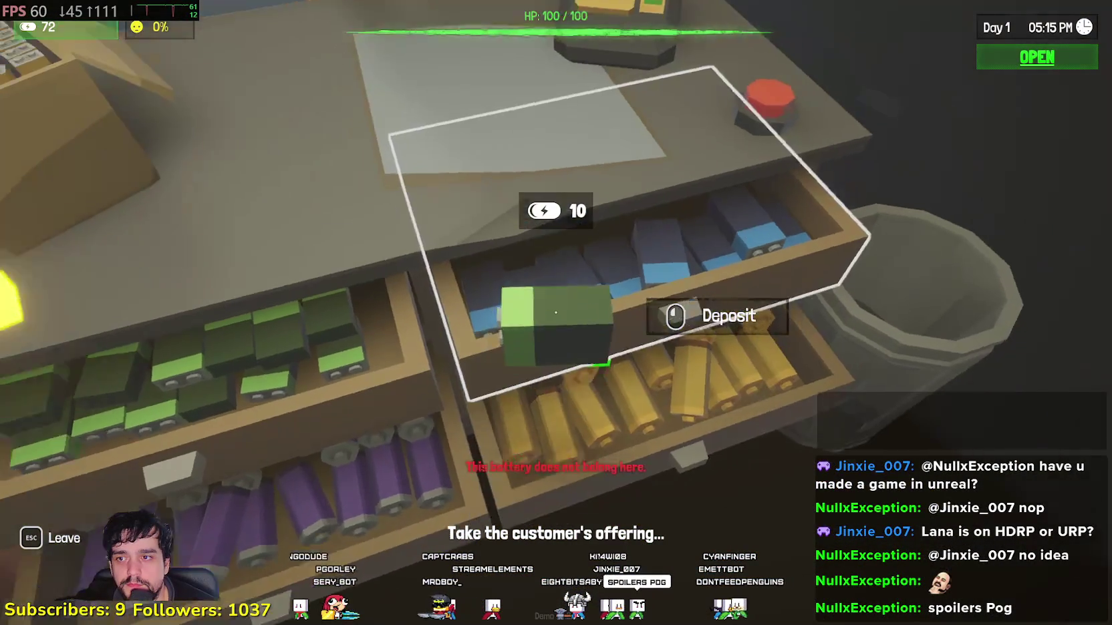
pyautogui.click(556, 312)
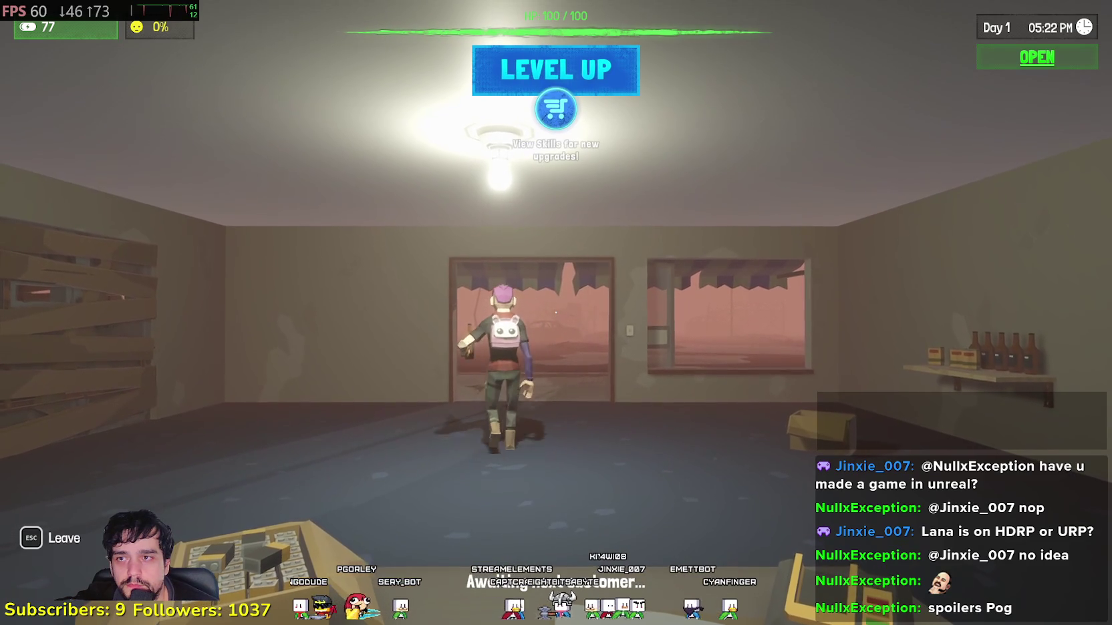
# - Spend the skill point on the Word of Mouth Service skill in the Skills tree
pyautogui.press('Tab')
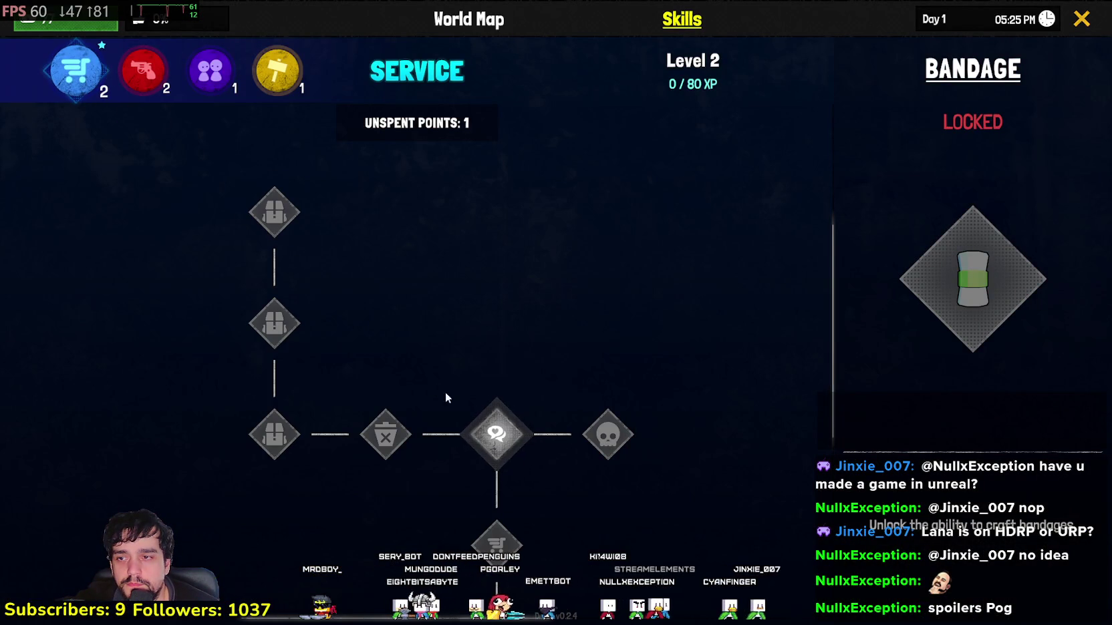
pyautogui.click(485, 441)
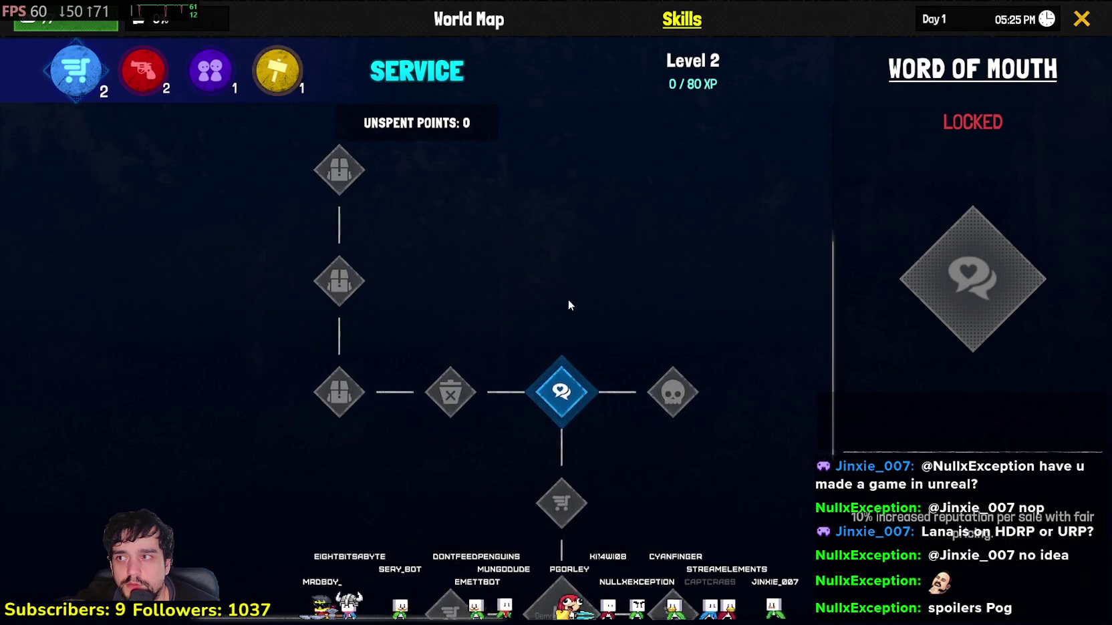
pyautogui.press('Tab')
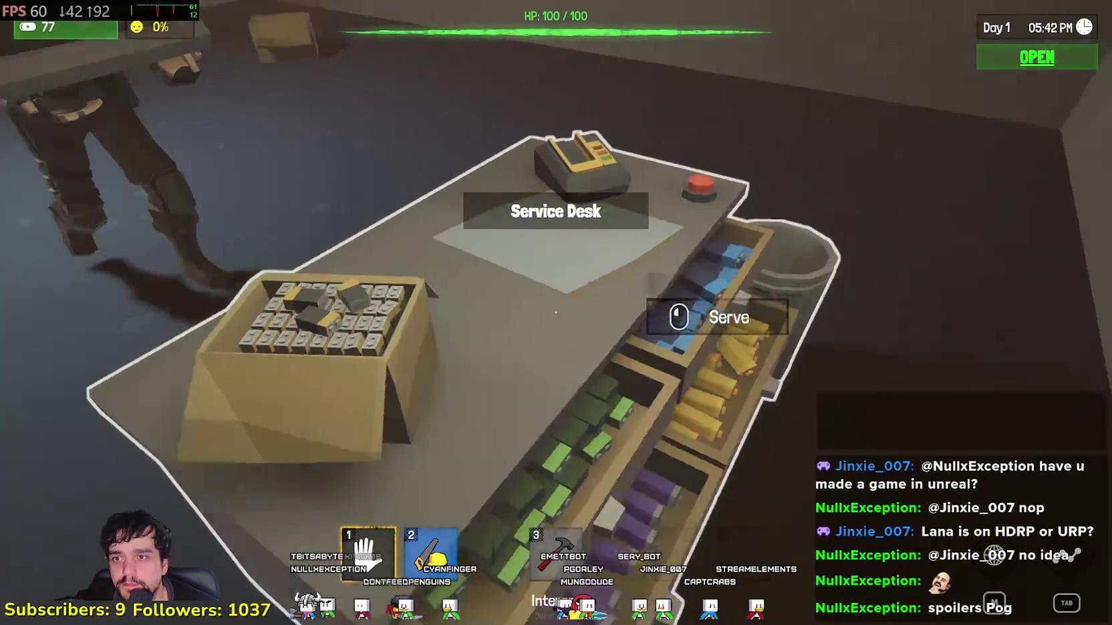
# - Serve the next customer and accept their Metal Pipe offer for 9 batteries
pyautogui.click(556, 312)
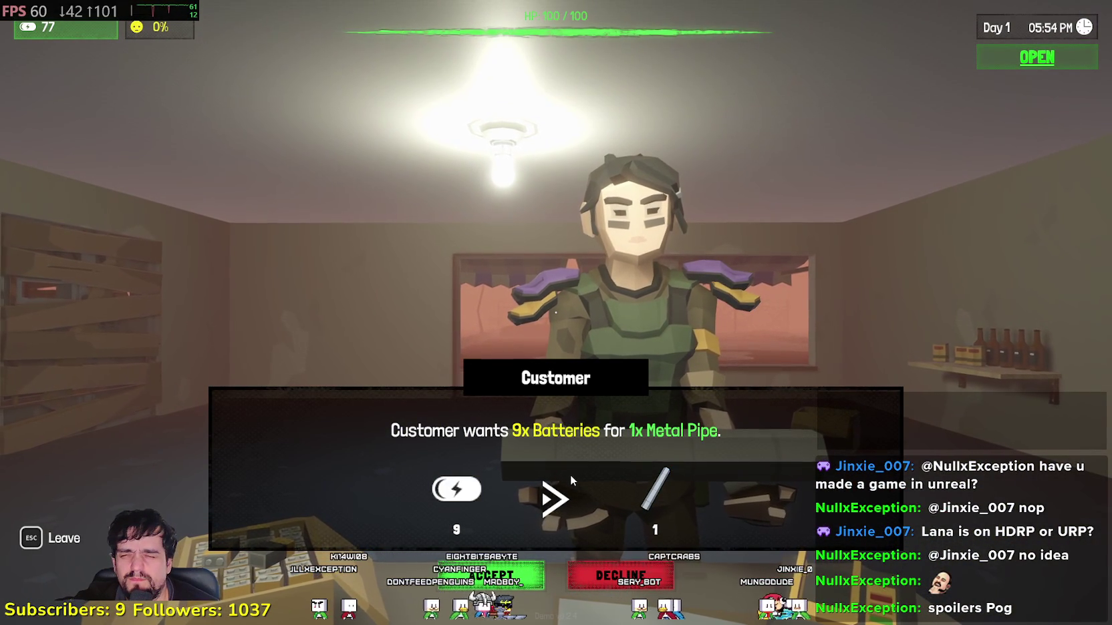
pyautogui.click(491, 574)
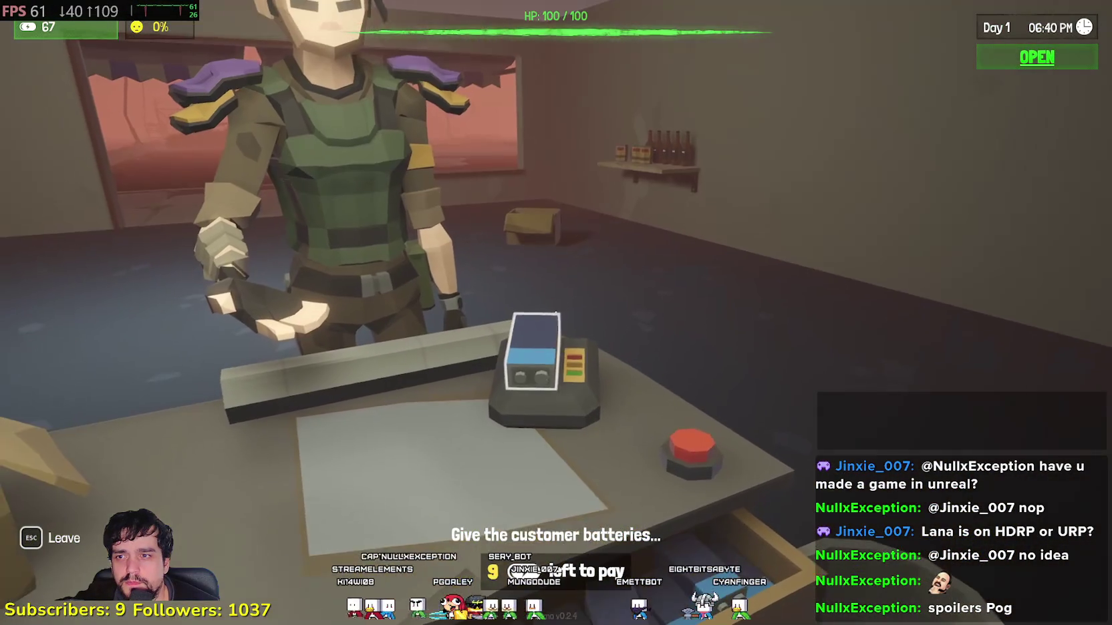
pyautogui.click(556, 313)
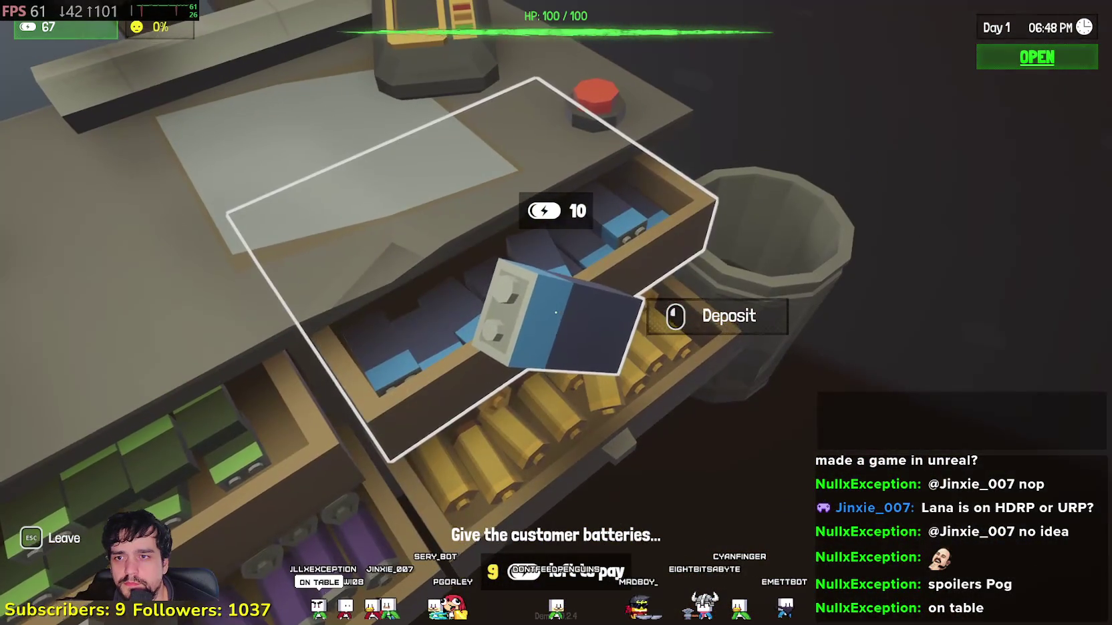
pyautogui.click(556, 312)
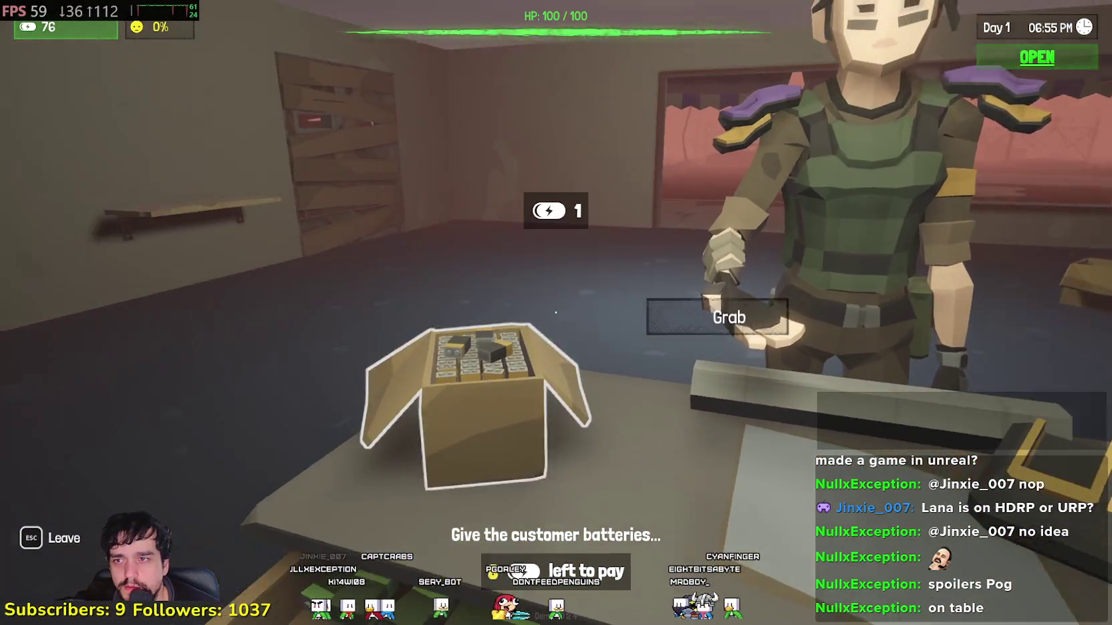
# - Pay the customer nine batteries from the box, leaving 68 in stock
pyautogui.click(556, 313)
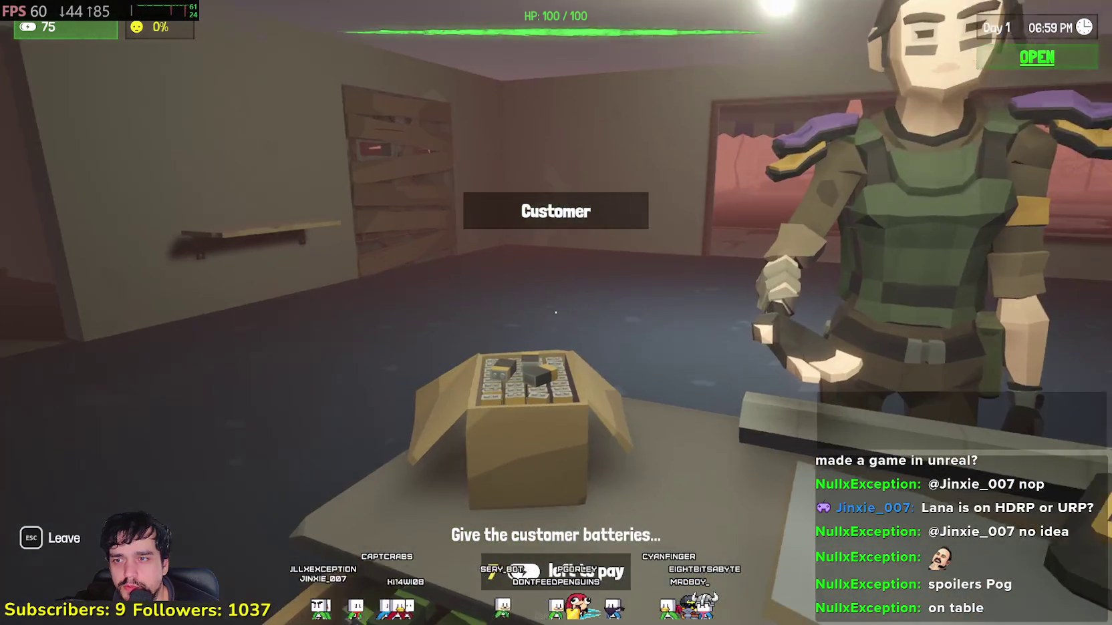
pyautogui.click(556, 313)
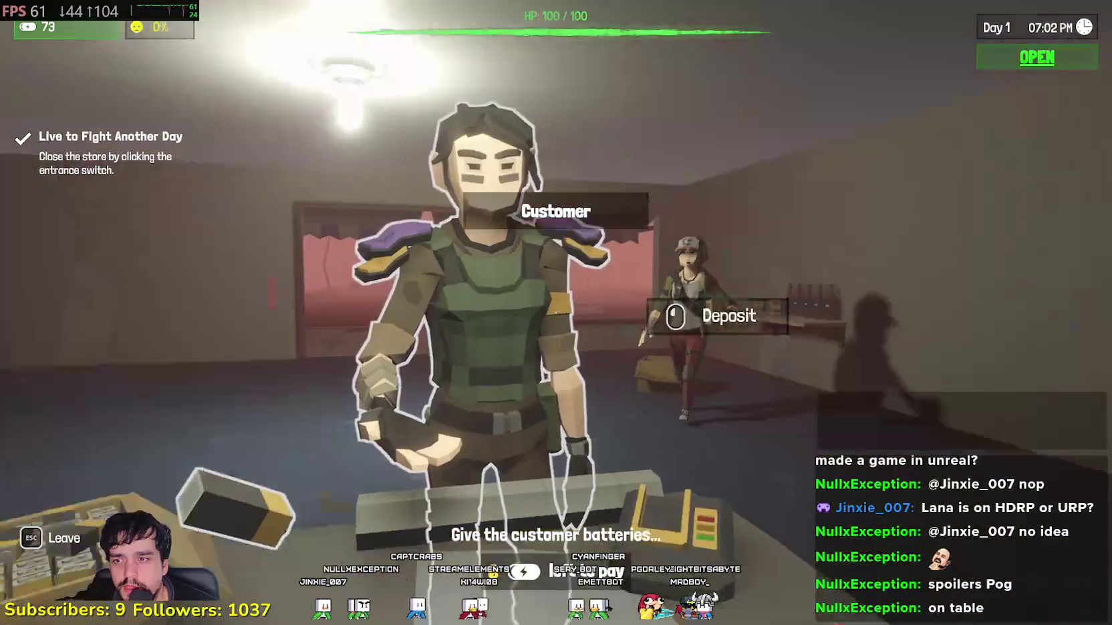
pyautogui.click(556, 313)
pyautogui.click(555, 312)
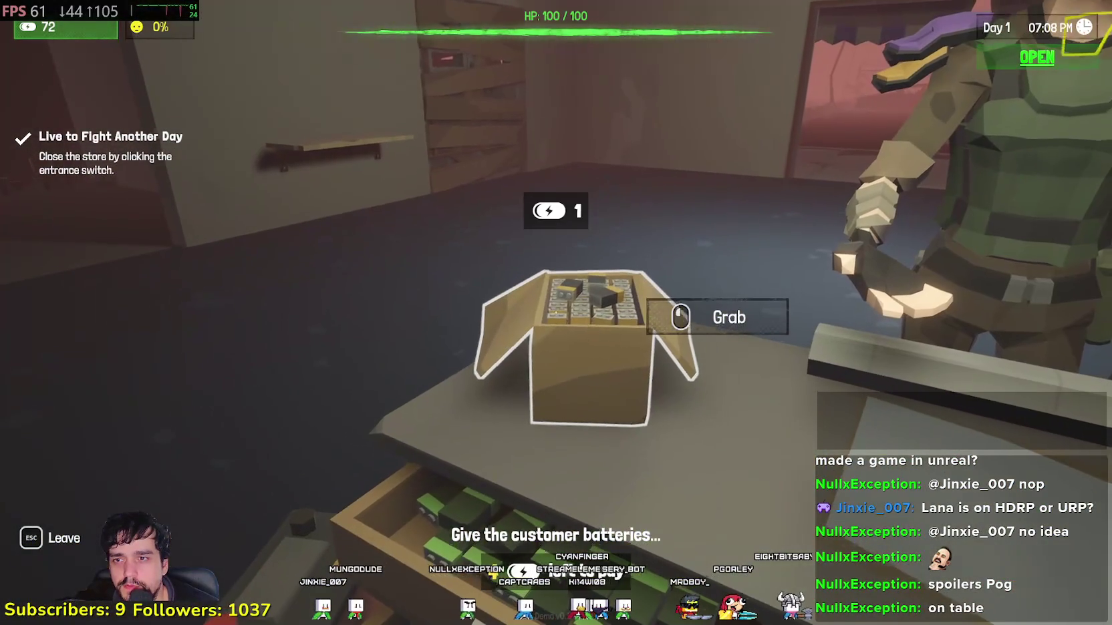
pyautogui.click(556, 312)
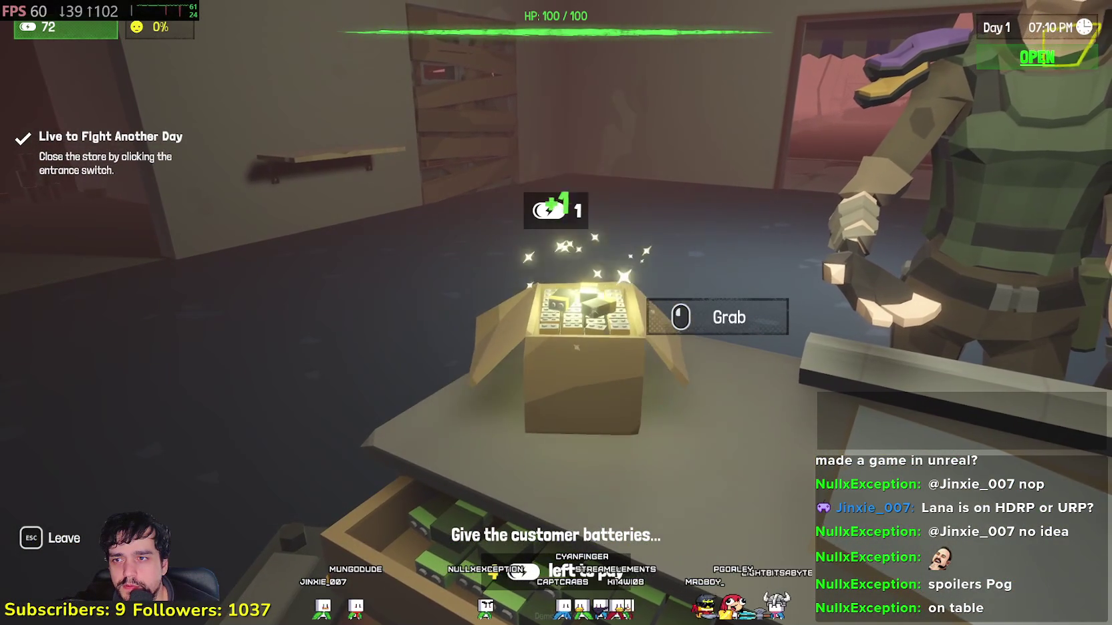
pyautogui.click(556, 313)
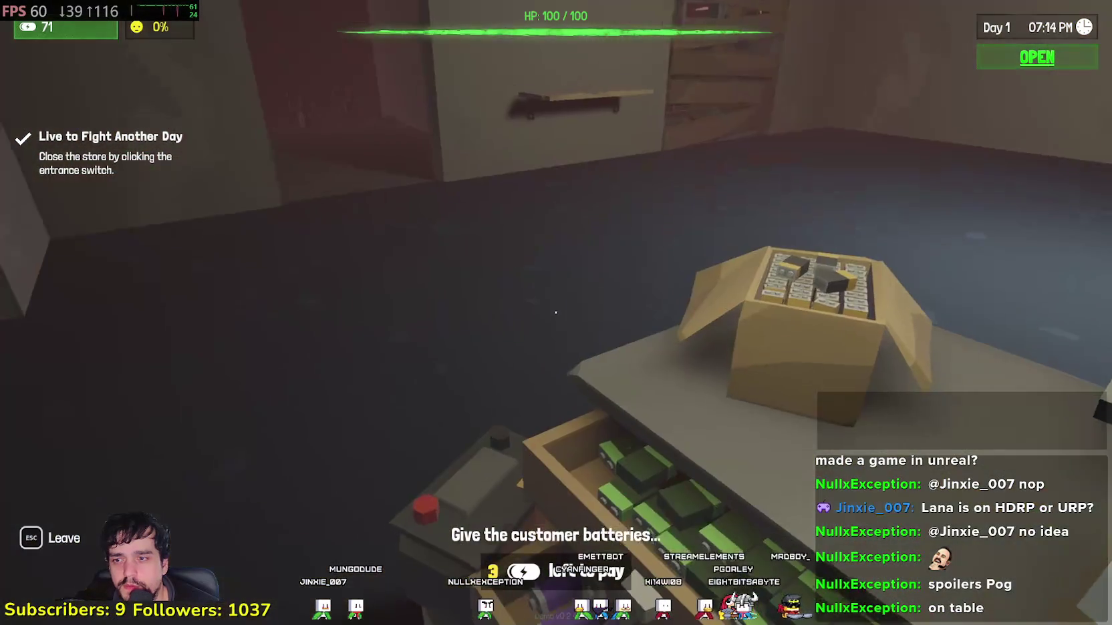
pyautogui.click(556, 313)
pyautogui.click(556, 312)
pyautogui.click(556, 312)
pyautogui.click(556, 313)
pyautogui.click(556, 313)
pyautogui.click(556, 313)
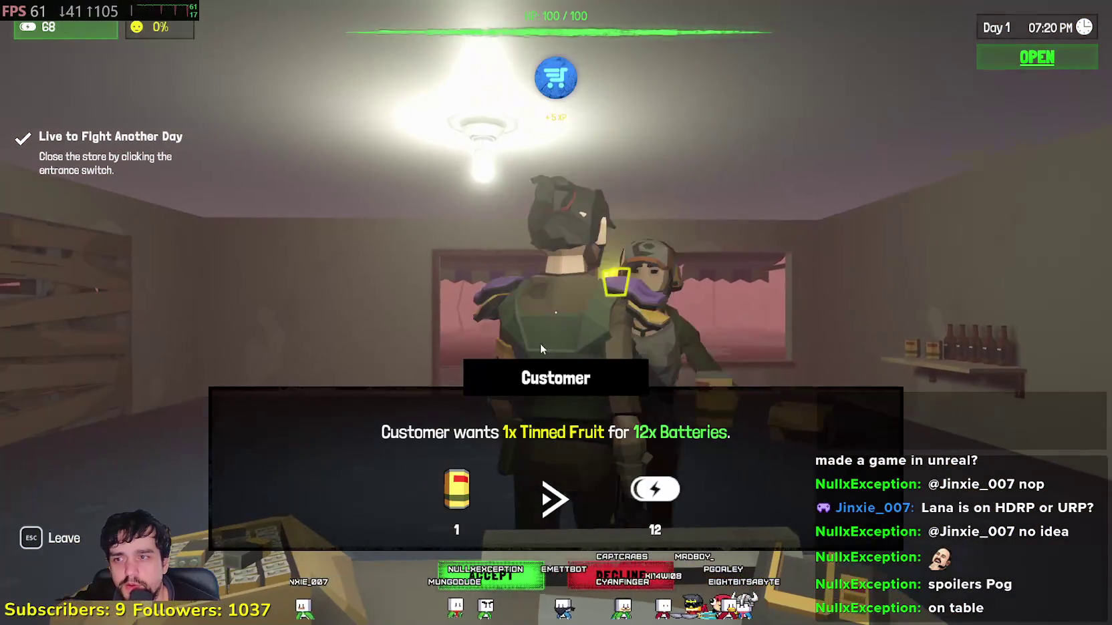
# - Accept the Tinned Fruit for 12 batteries trade and bin the uncharged battery received
pyautogui.click(491, 576)
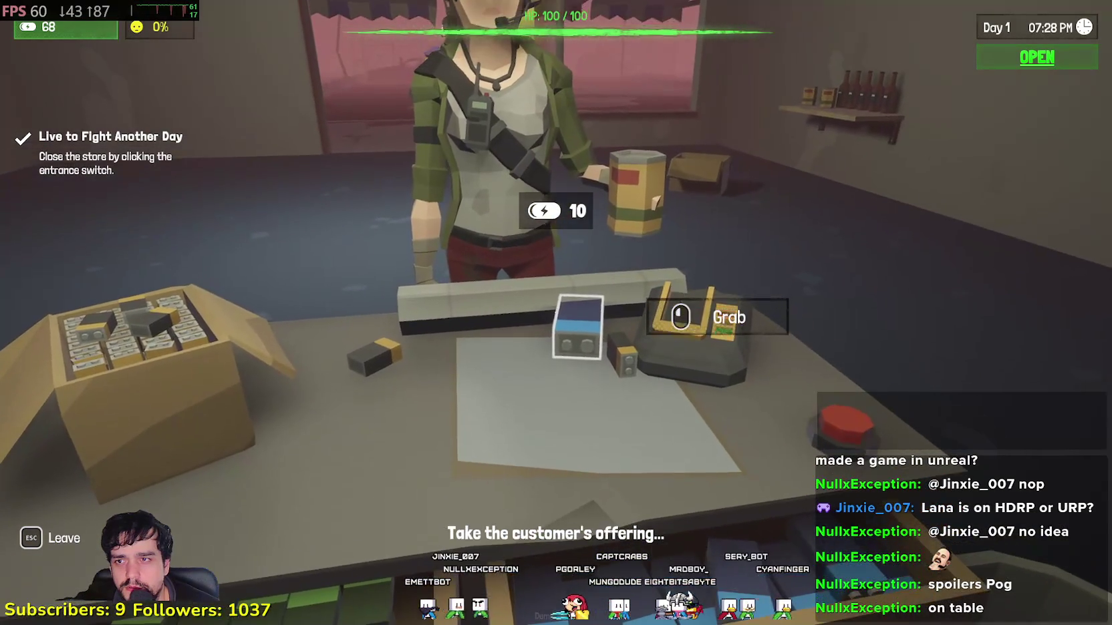
pyautogui.click(556, 312)
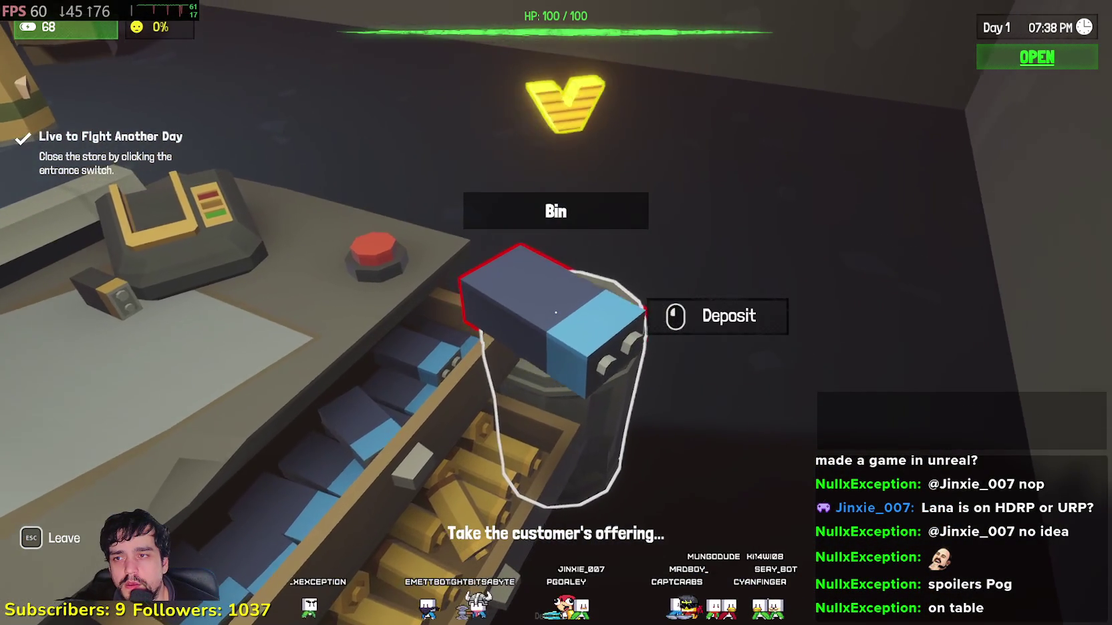
pyautogui.click(556, 312)
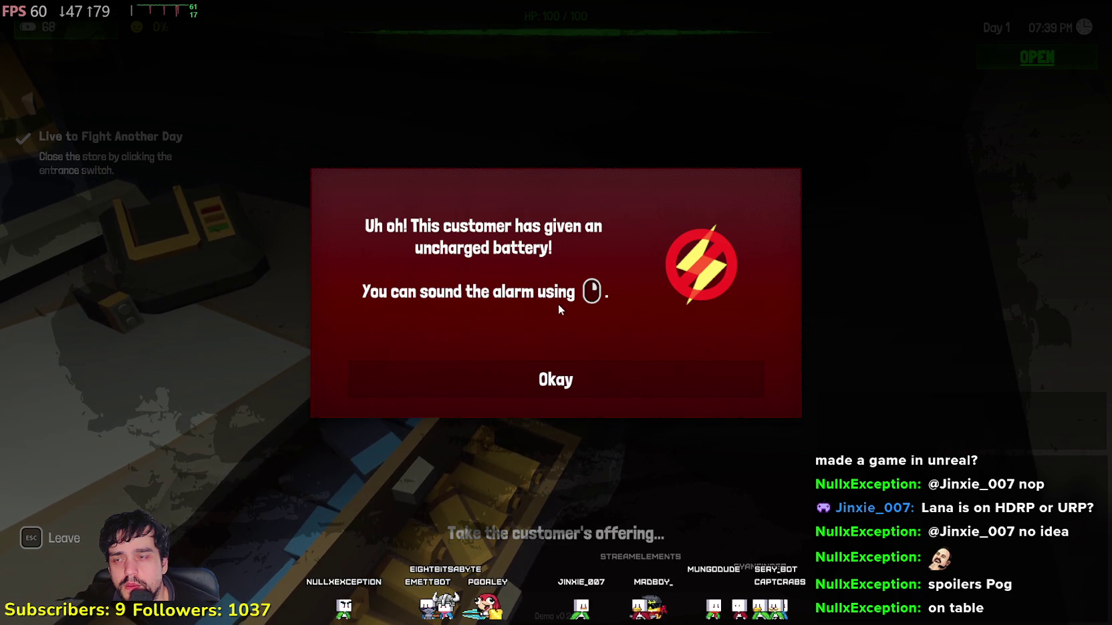
pyautogui.click(549, 370)
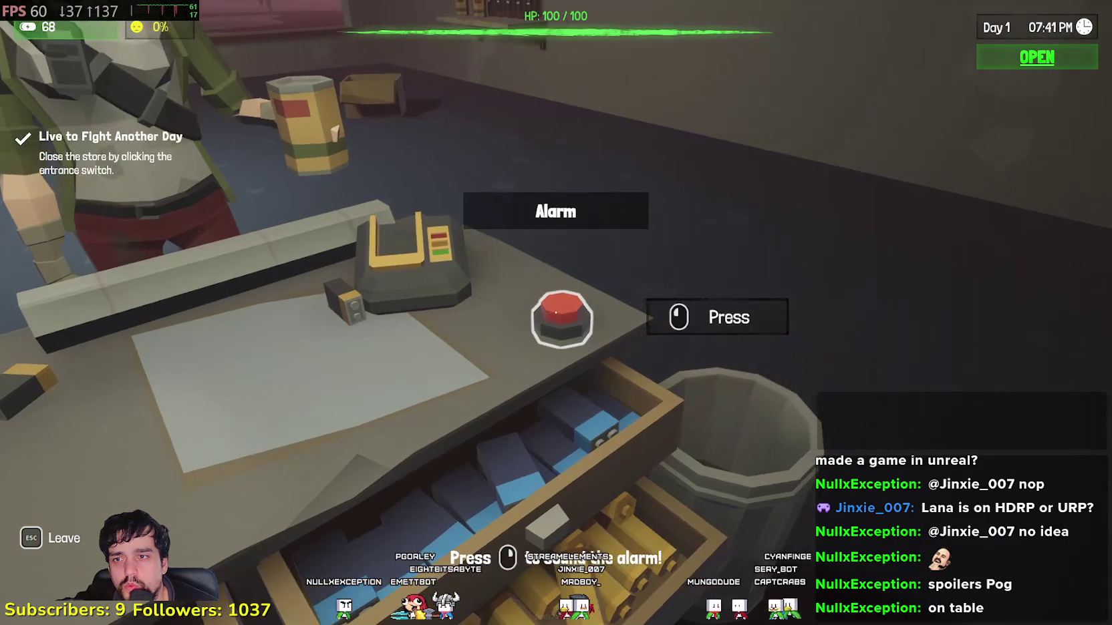
# - Sound the alarm on the cheating customer, then stock the remaining batteries, reaching 70
pyautogui.click(556, 317)
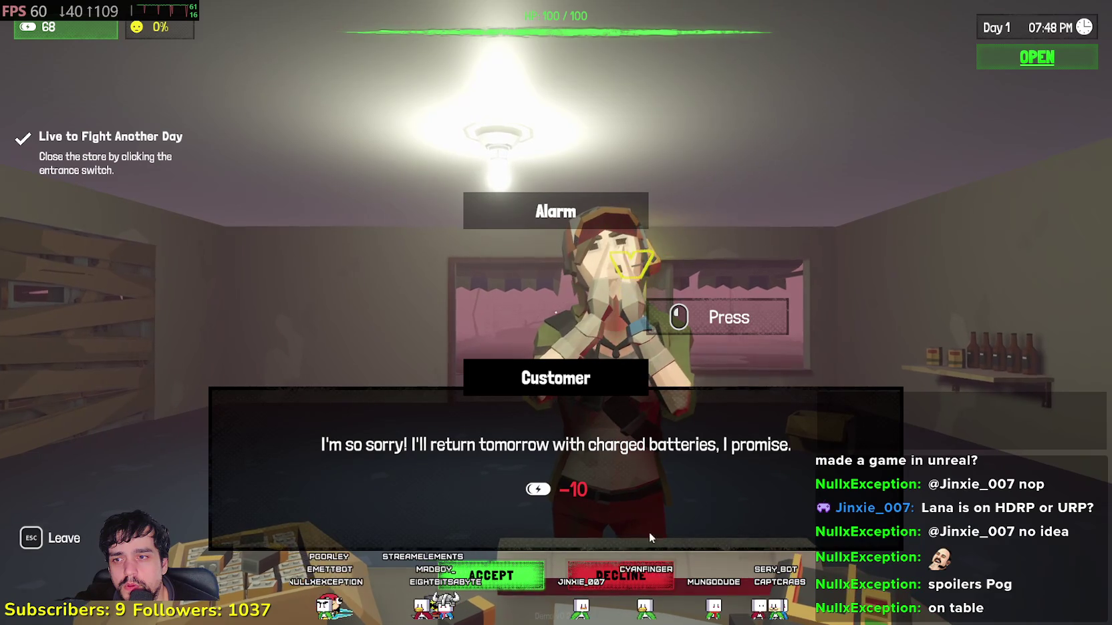
pyautogui.click(505, 571)
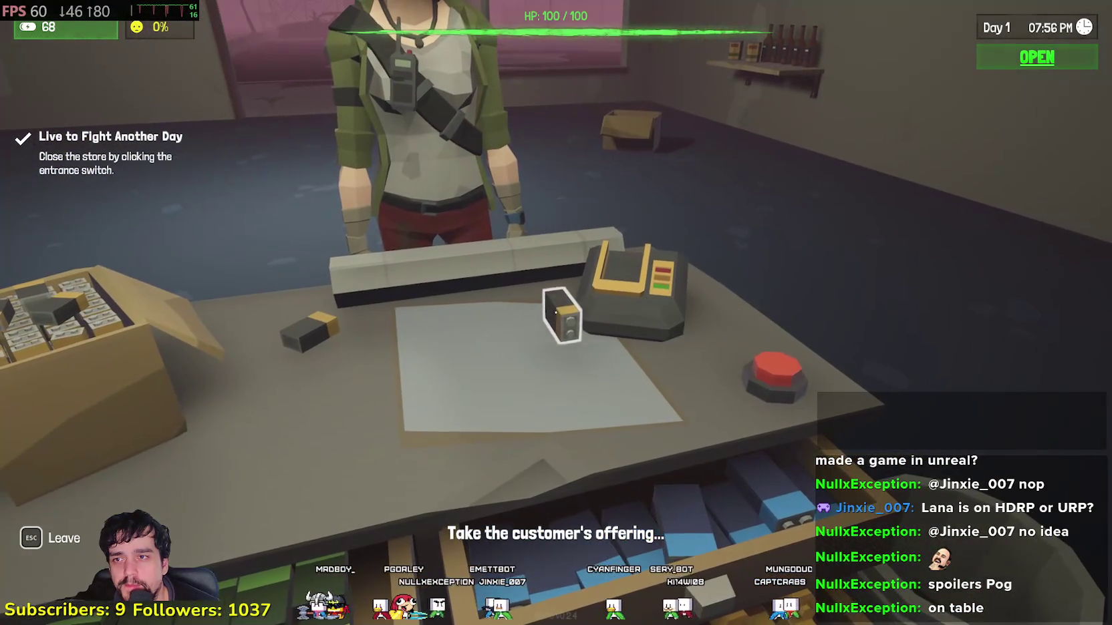
pyautogui.click(561, 314)
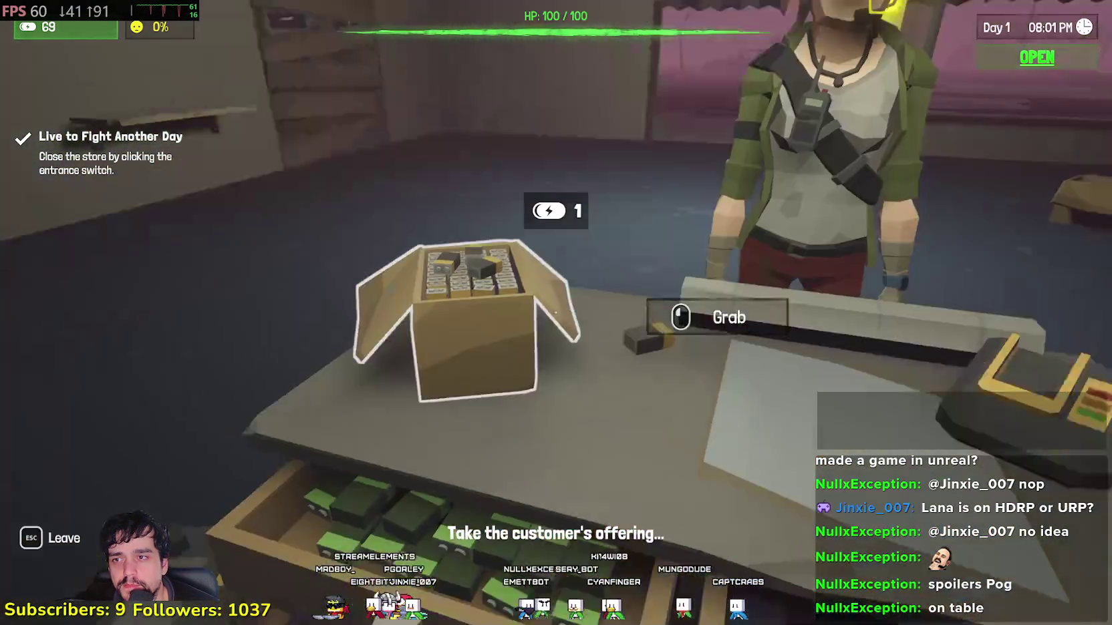
pyautogui.click(556, 313)
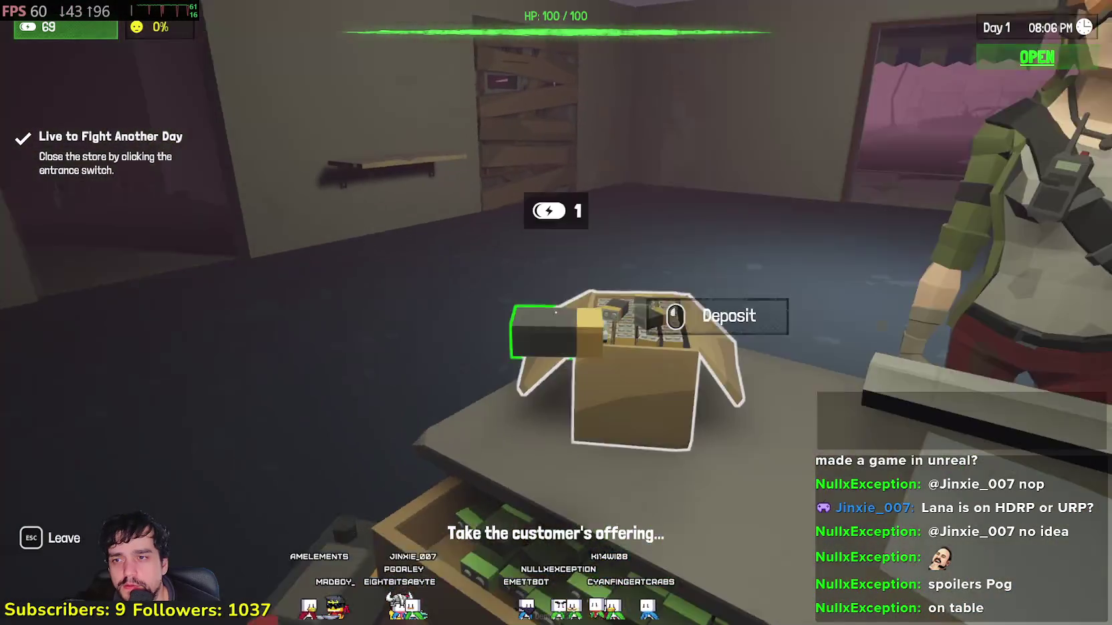
pyautogui.click(555, 313)
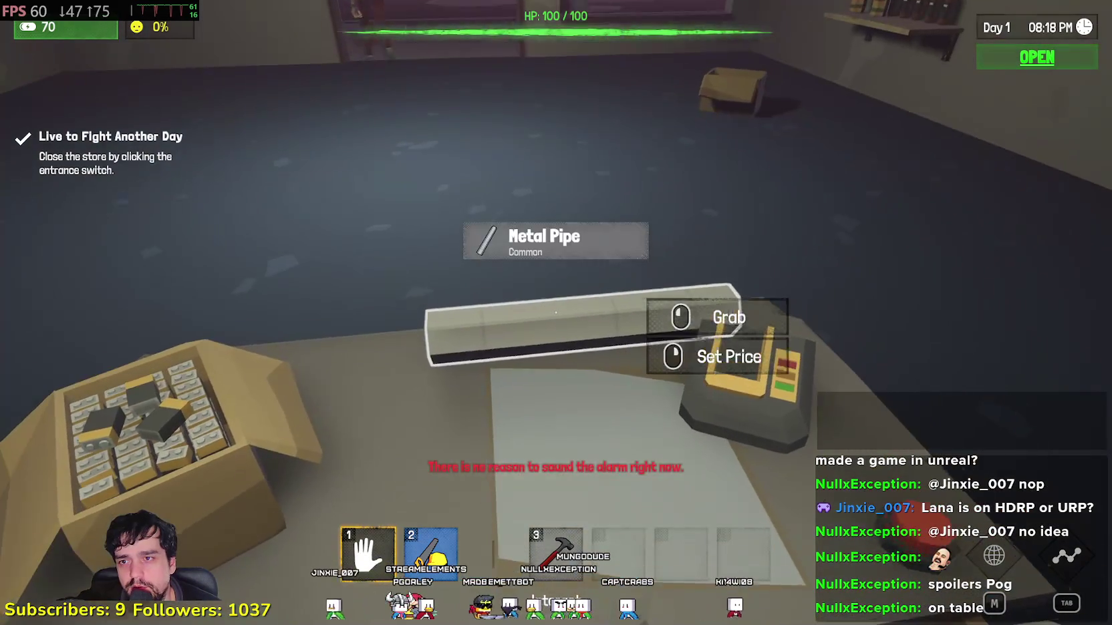
pyautogui.click(556, 313)
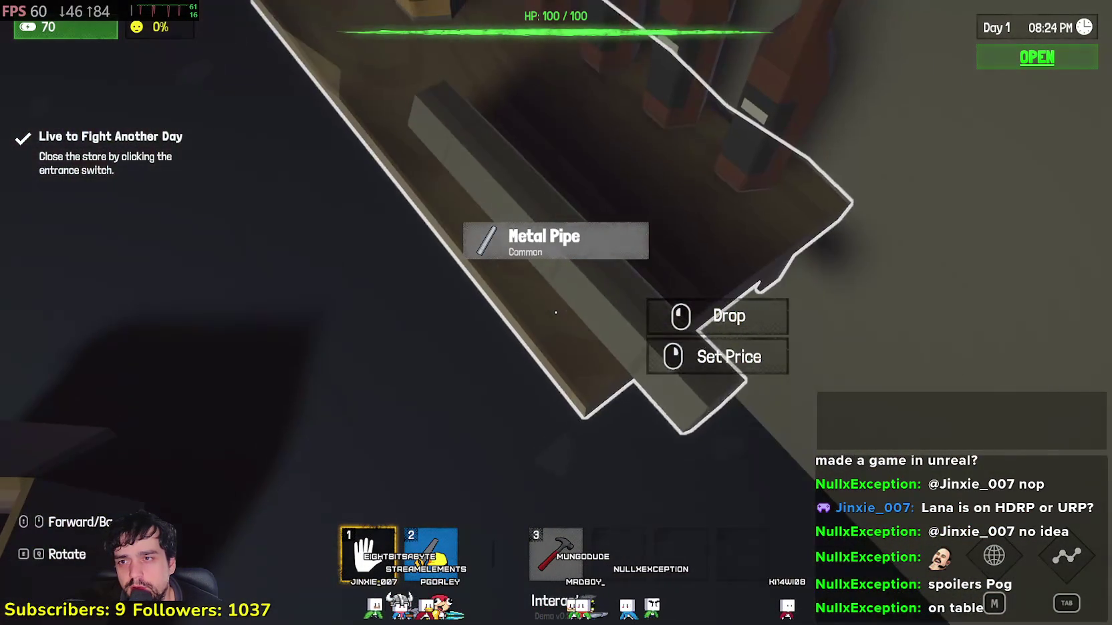
# - Place the Metal Pipe on the bottle shelf and confirm its price is 10
pyautogui.click(555, 313)
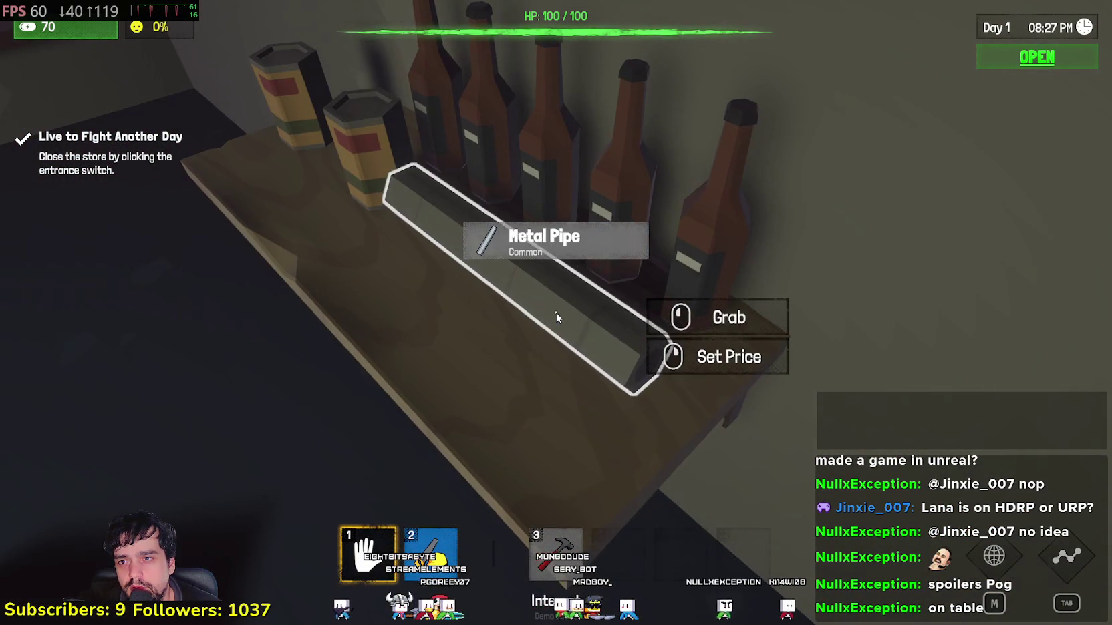
pyautogui.rightClick(555, 313)
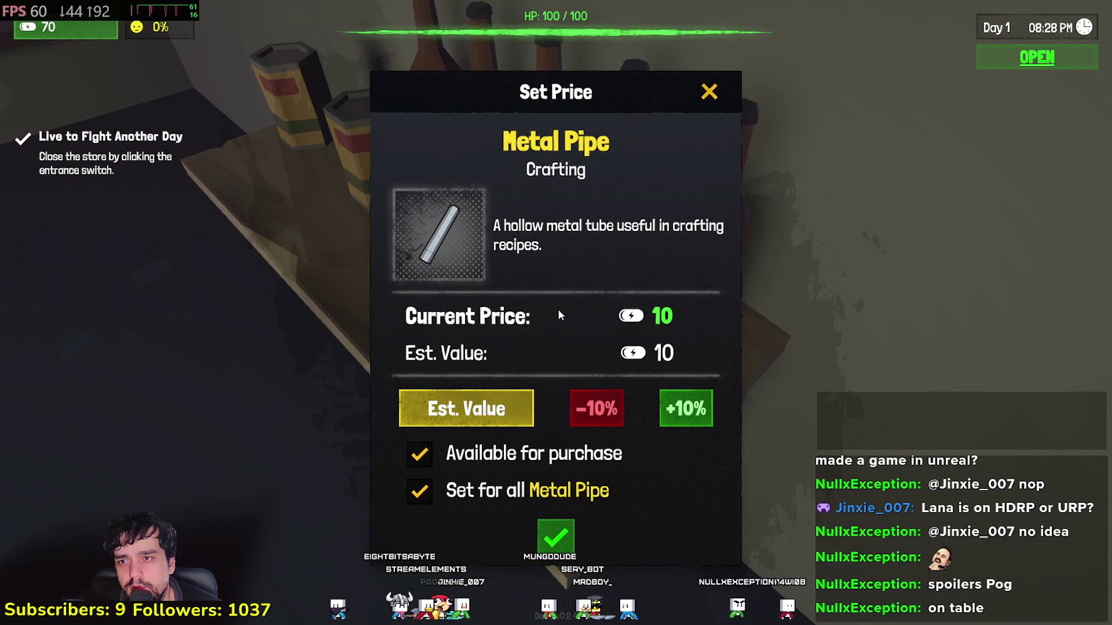
pyautogui.click(712, 95)
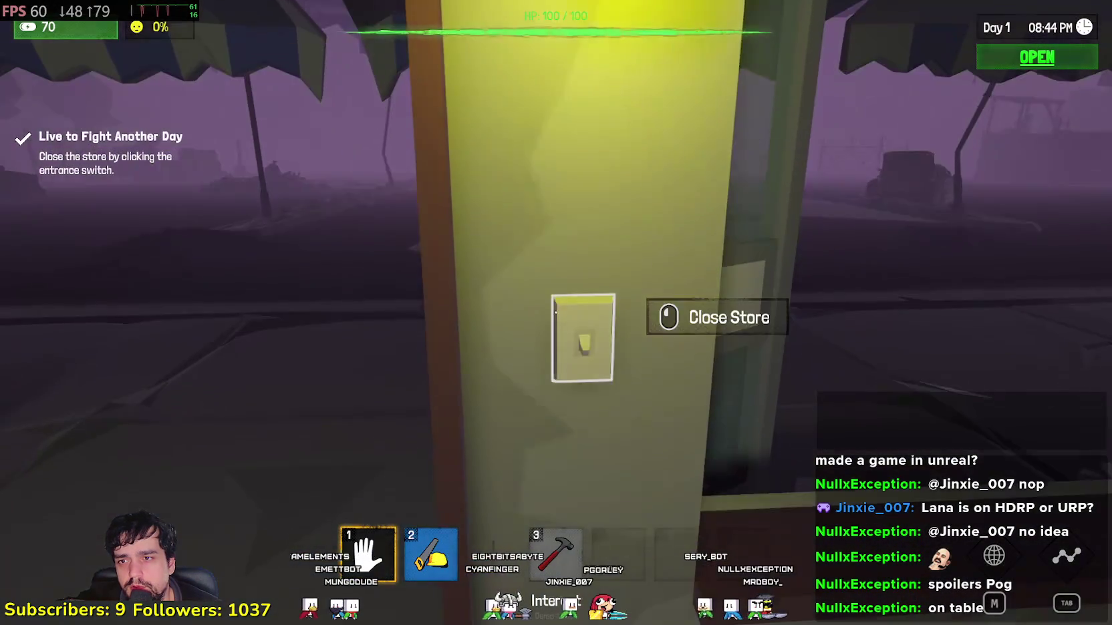
pyautogui.click(563, 308)
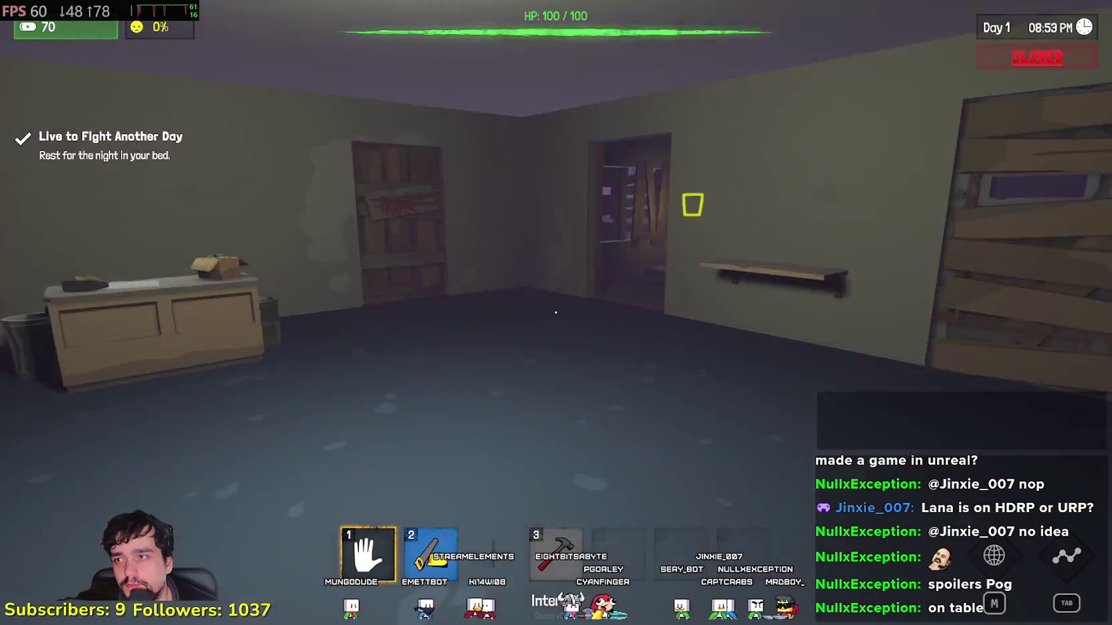
# - Walk to the back-room mattress and sleep until the morning of Day 2
pyautogui.press('w')
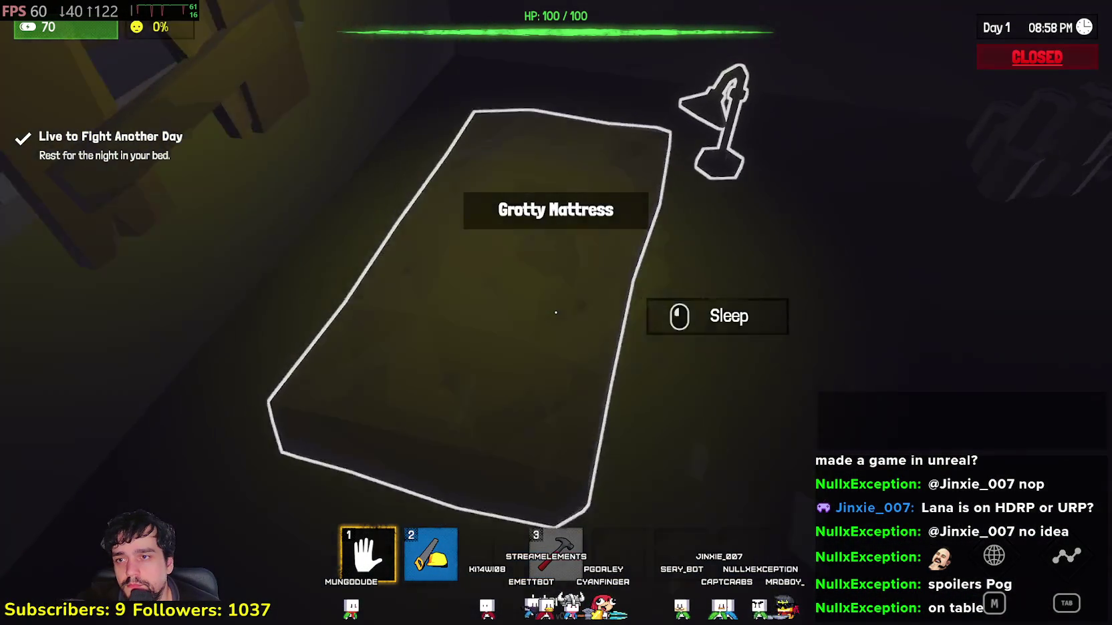
pyautogui.click(554, 318)
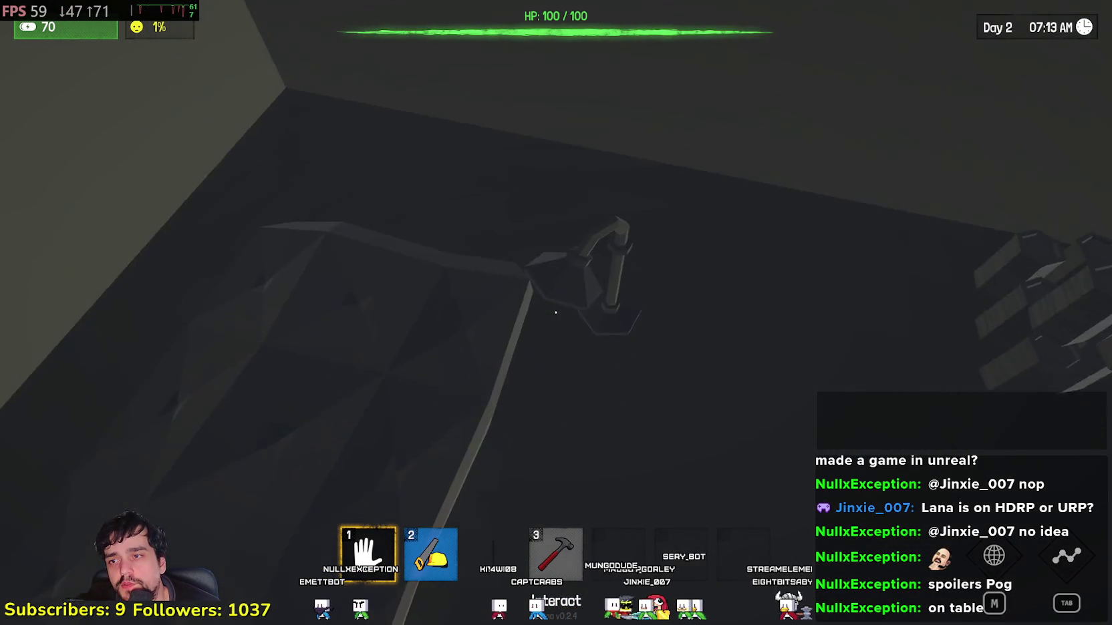
pyautogui.press('v')
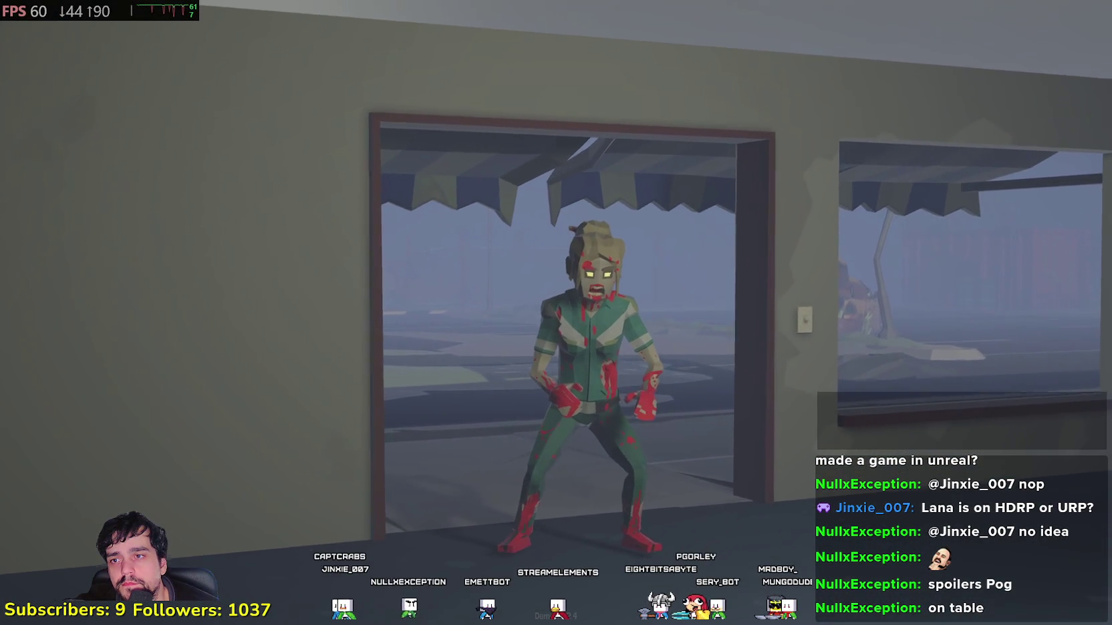
# - Kill the zombie with the hammer, then switch to bare hands and search its corpse
pyautogui.press('3')
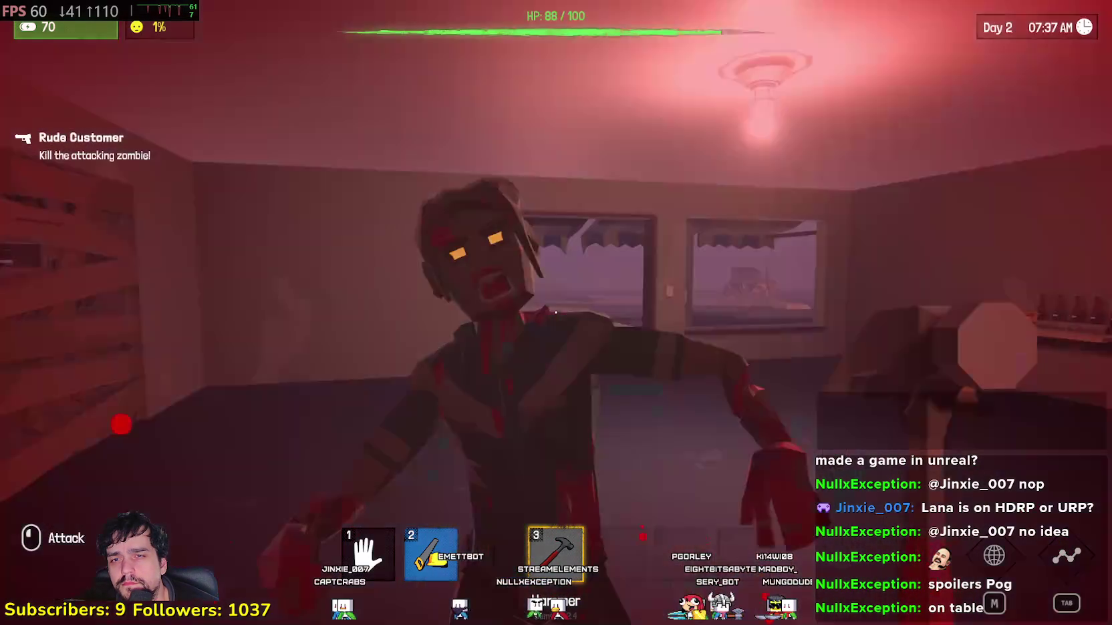
pyautogui.click(555, 312)
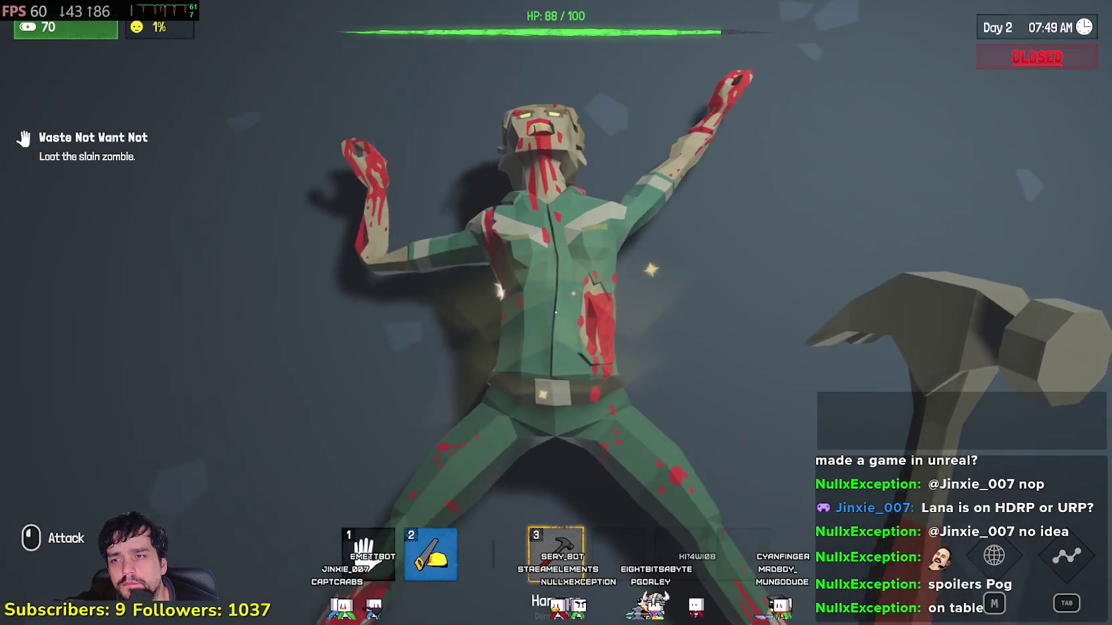
pyautogui.click(555, 312)
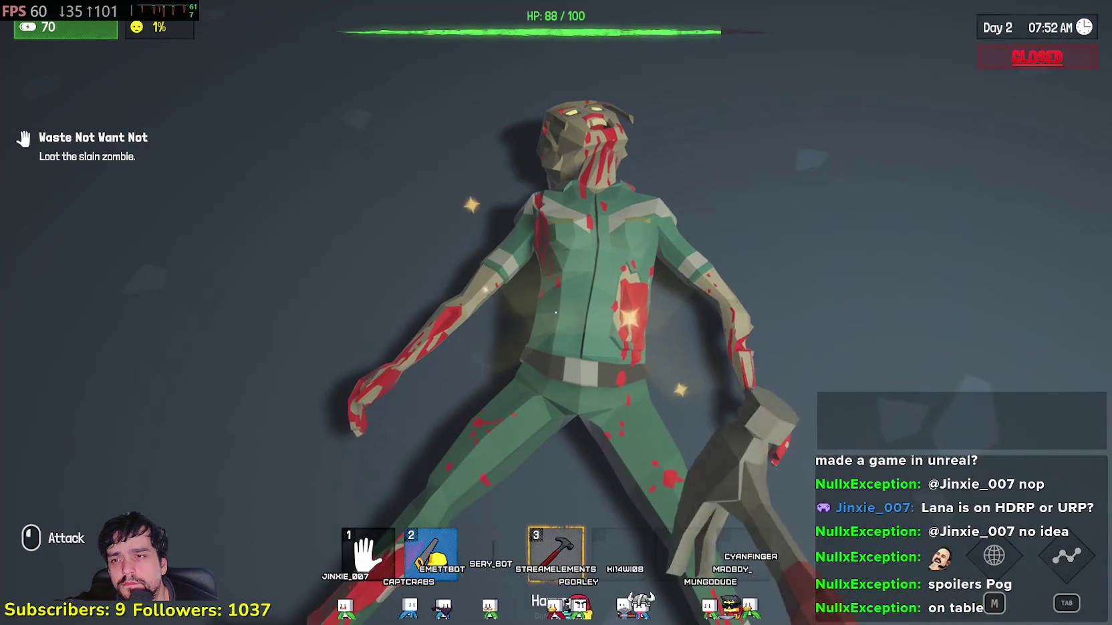
pyautogui.click(555, 312)
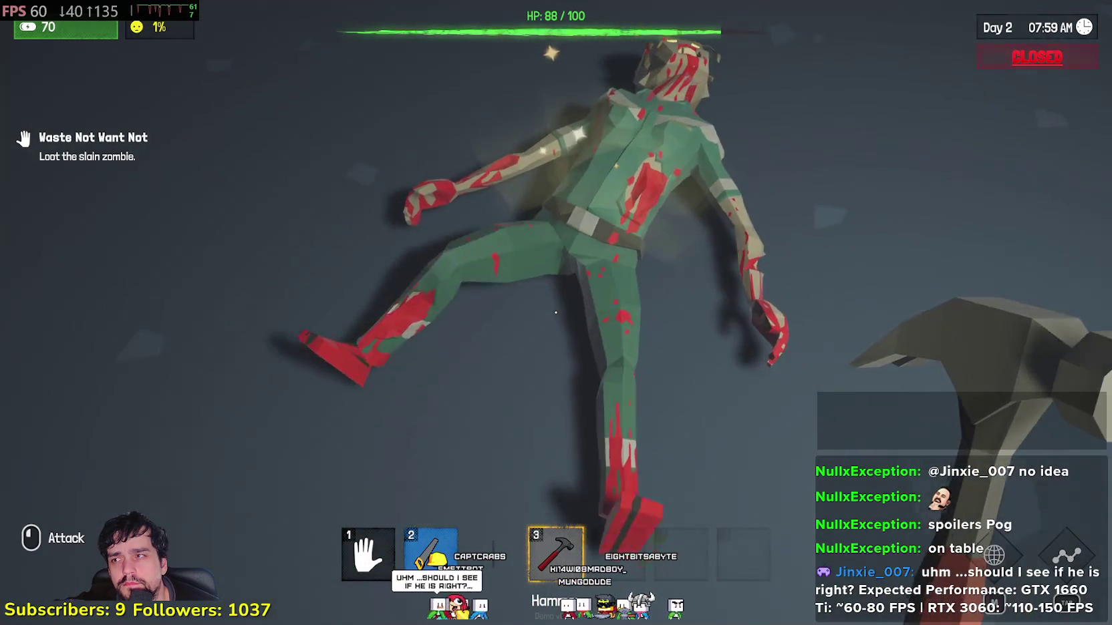
pyautogui.click(555, 312)
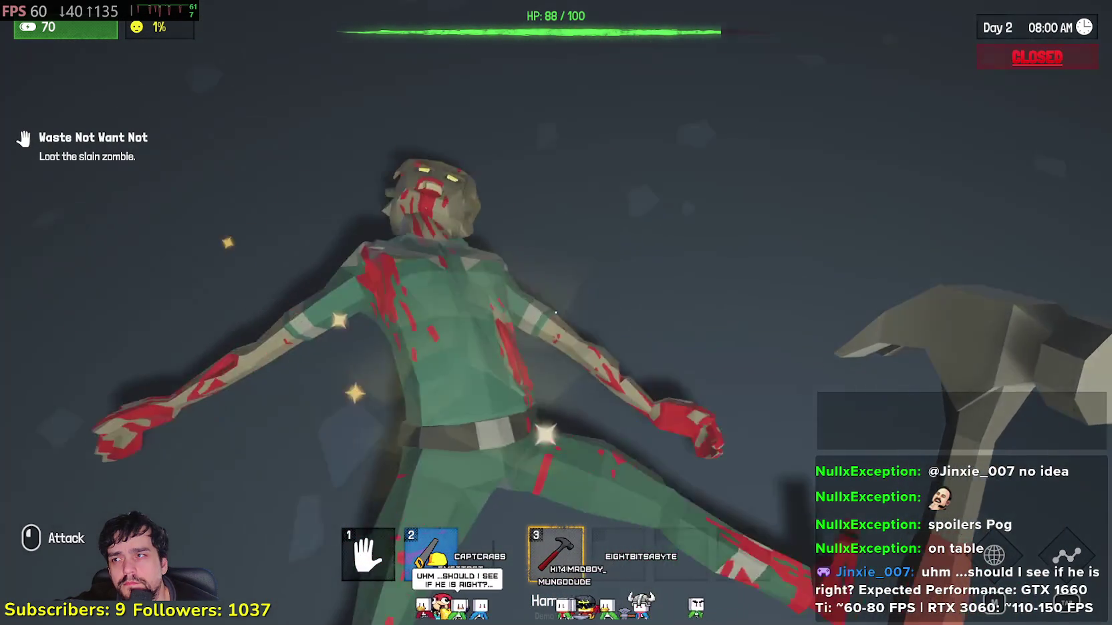
pyautogui.press('v')
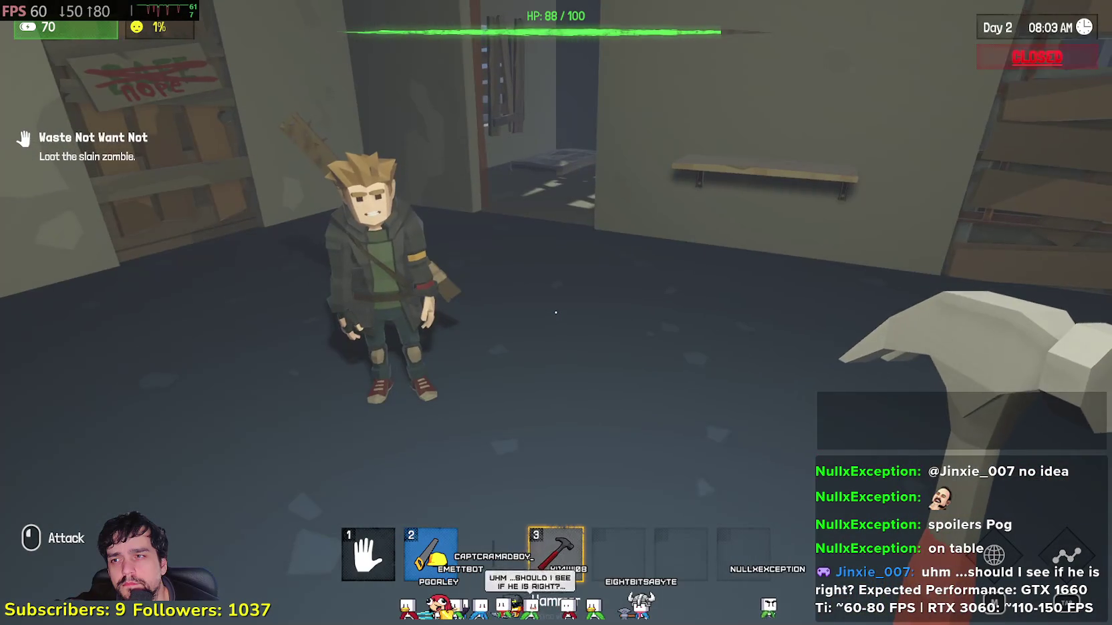
pyautogui.press('v')
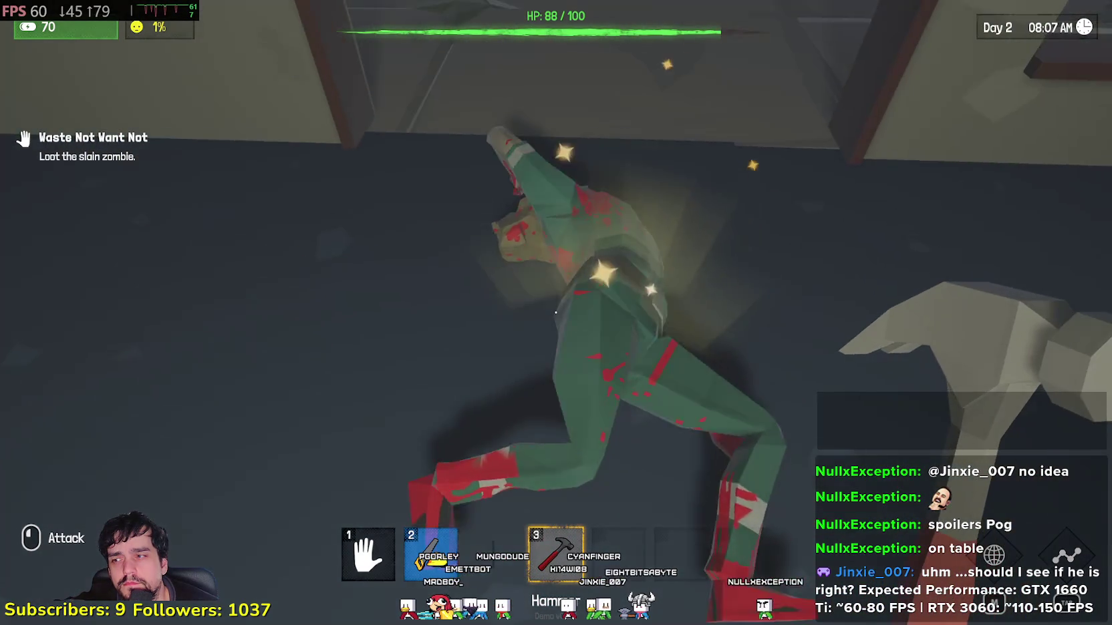
pyautogui.click(556, 312)
pyautogui.press('1')
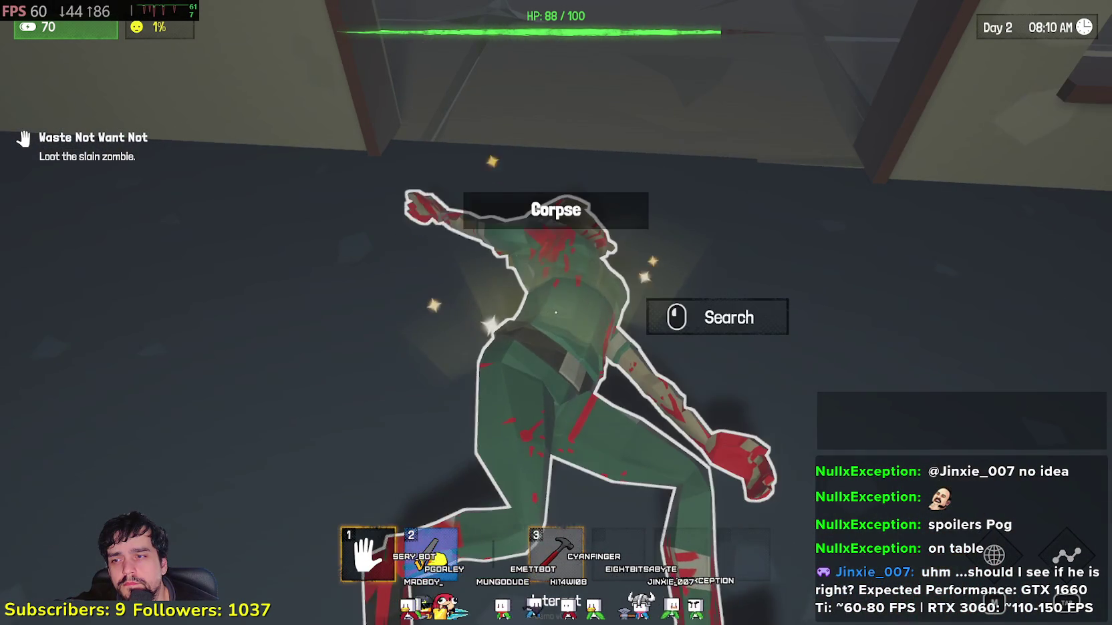
pyautogui.click(555, 312)
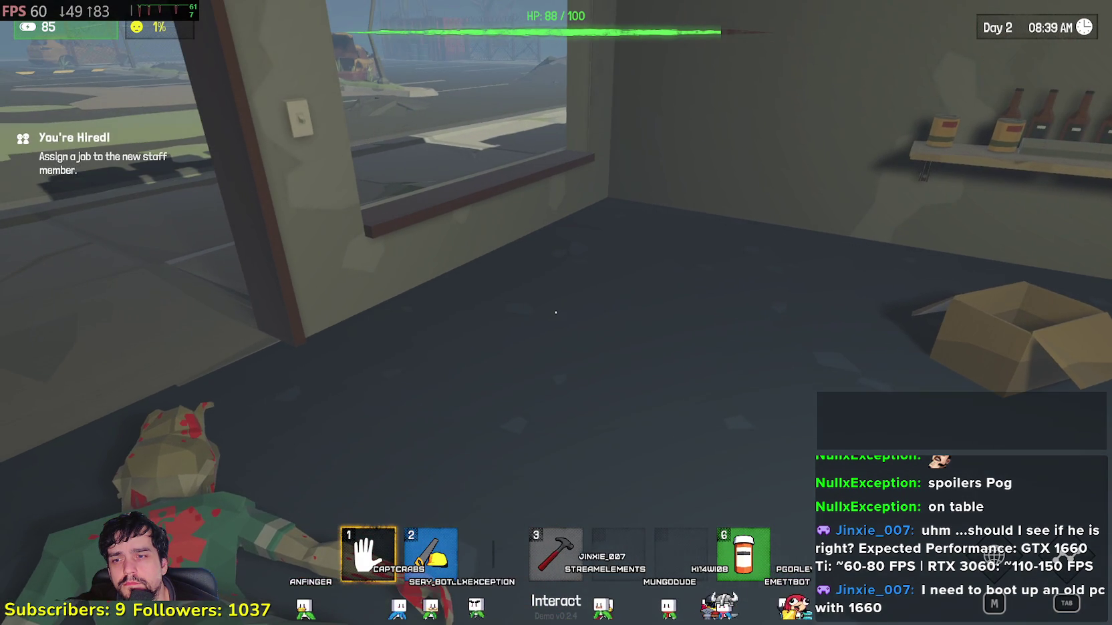
# - Take the Painkillers to restore full health and carry the corpse out through the window
pyautogui.press('6')
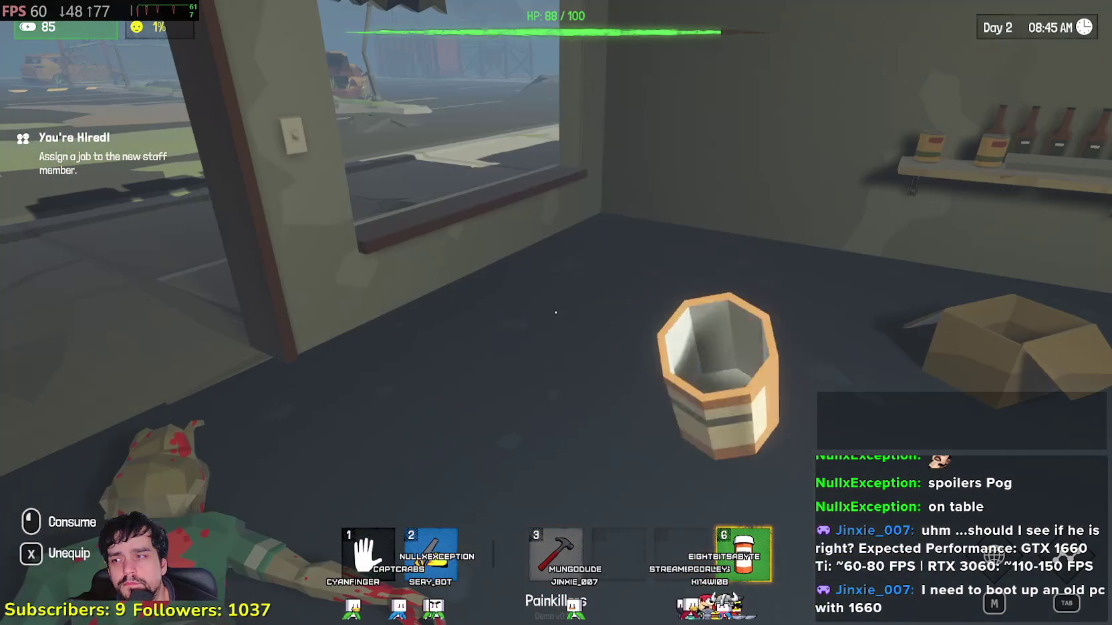
pyautogui.click(556, 312)
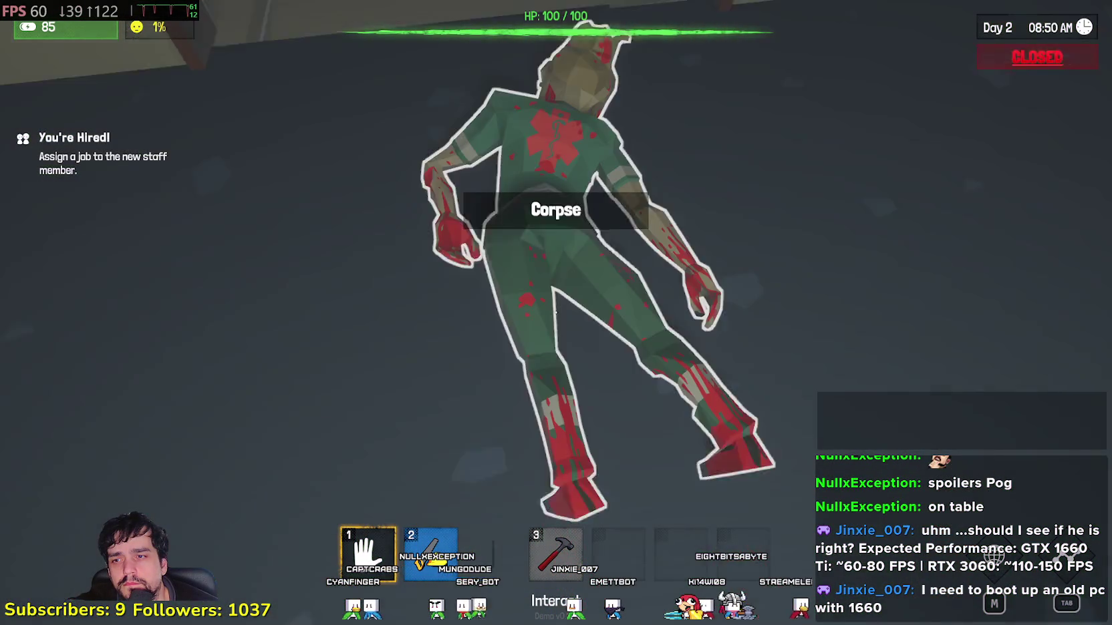
pyautogui.click(556, 312)
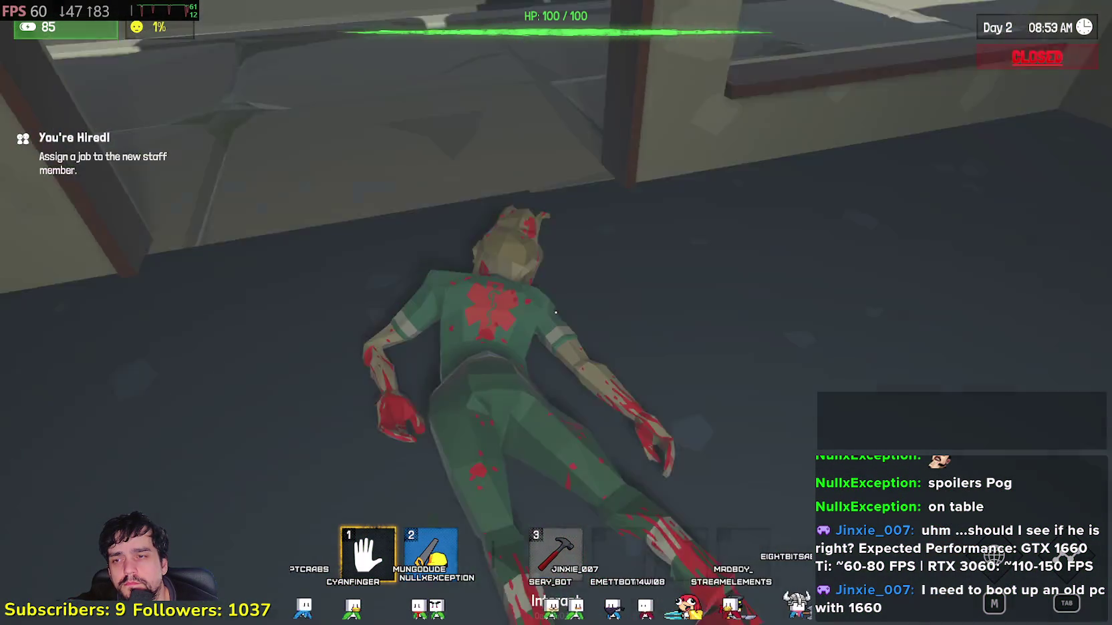
pyautogui.press('w')
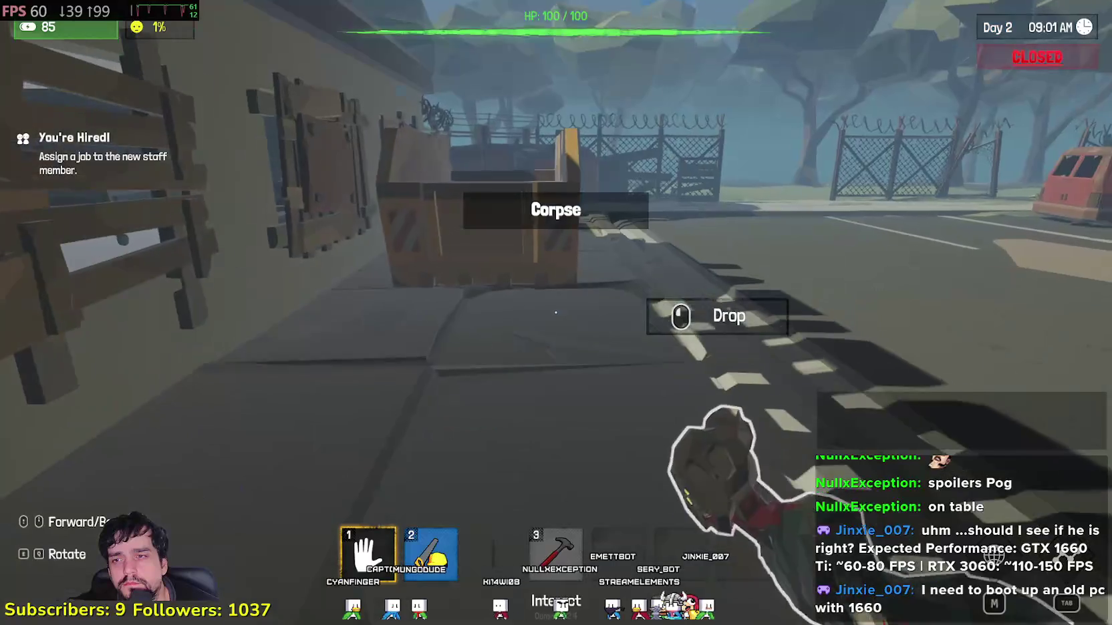
pyautogui.press('w')
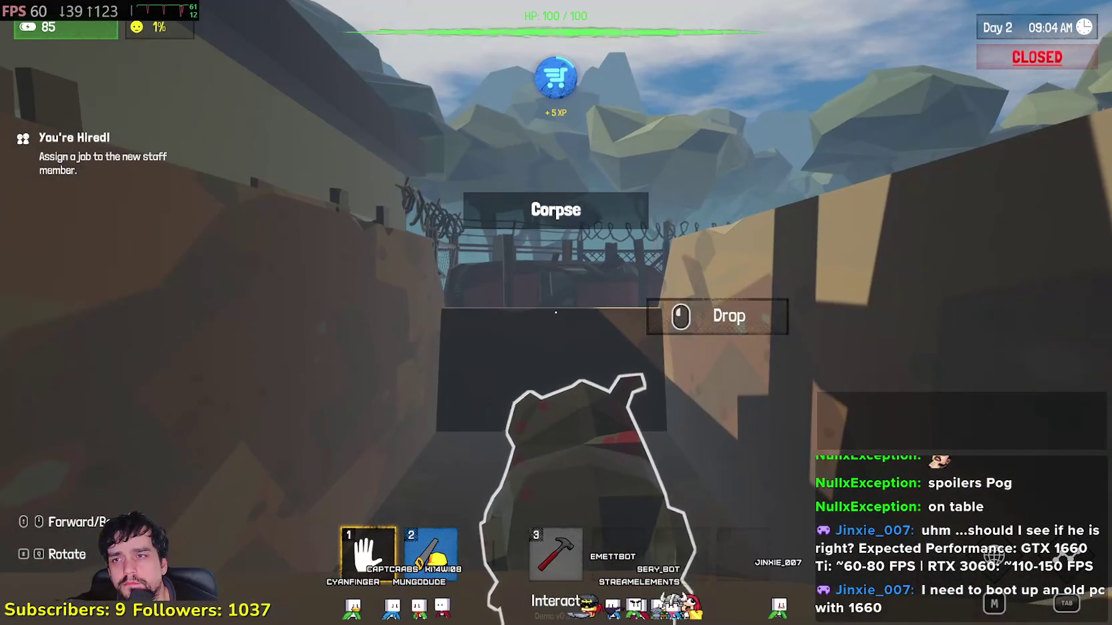
# - Dump the zombie corpse onto the ledge over the wall outside the shop
pyautogui.click(556, 312)
pyautogui.click(556, 312)
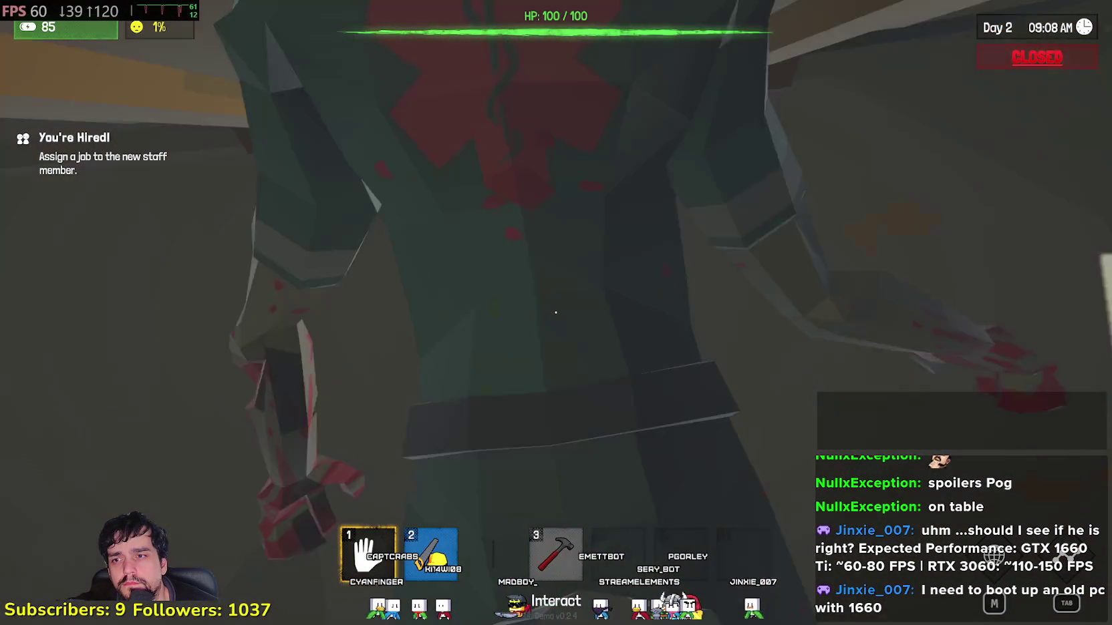
pyautogui.click(555, 312)
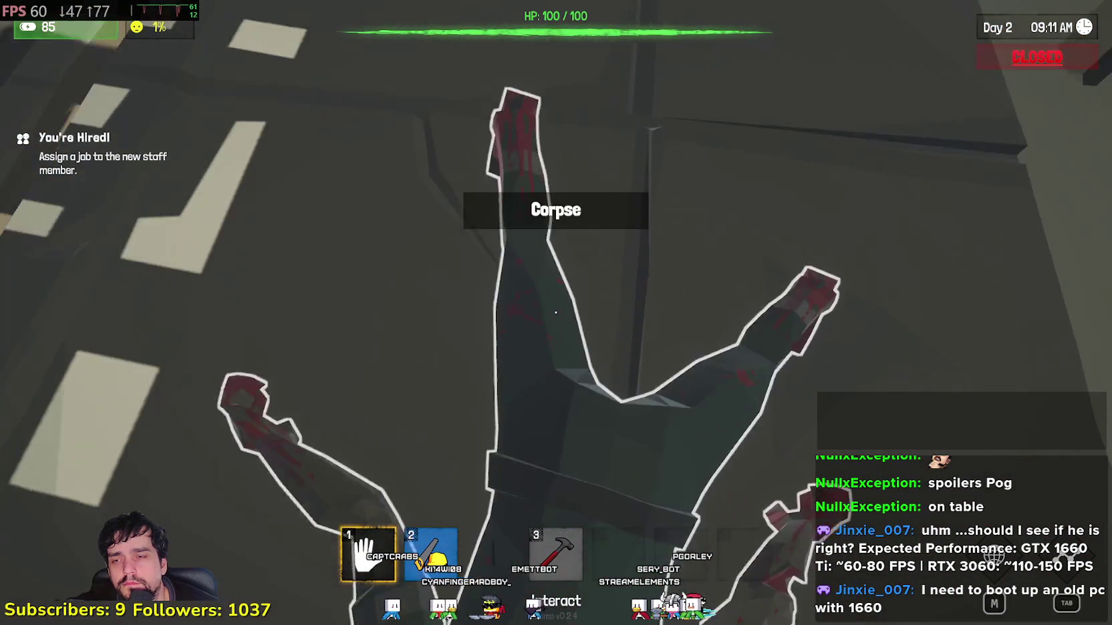
pyautogui.click(556, 312)
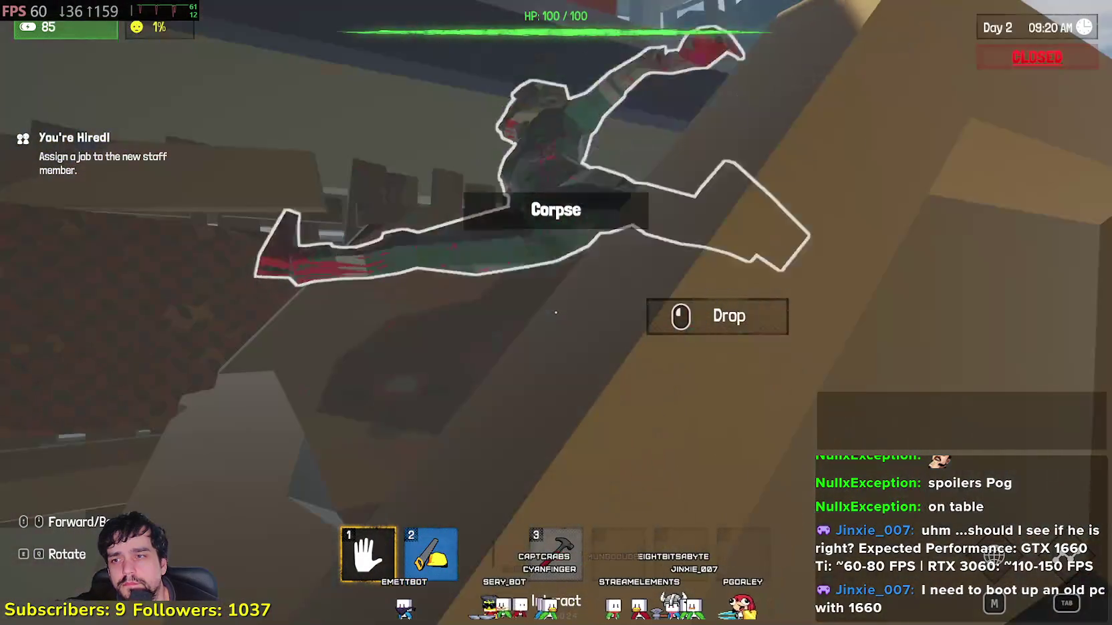
pyautogui.click(556, 312)
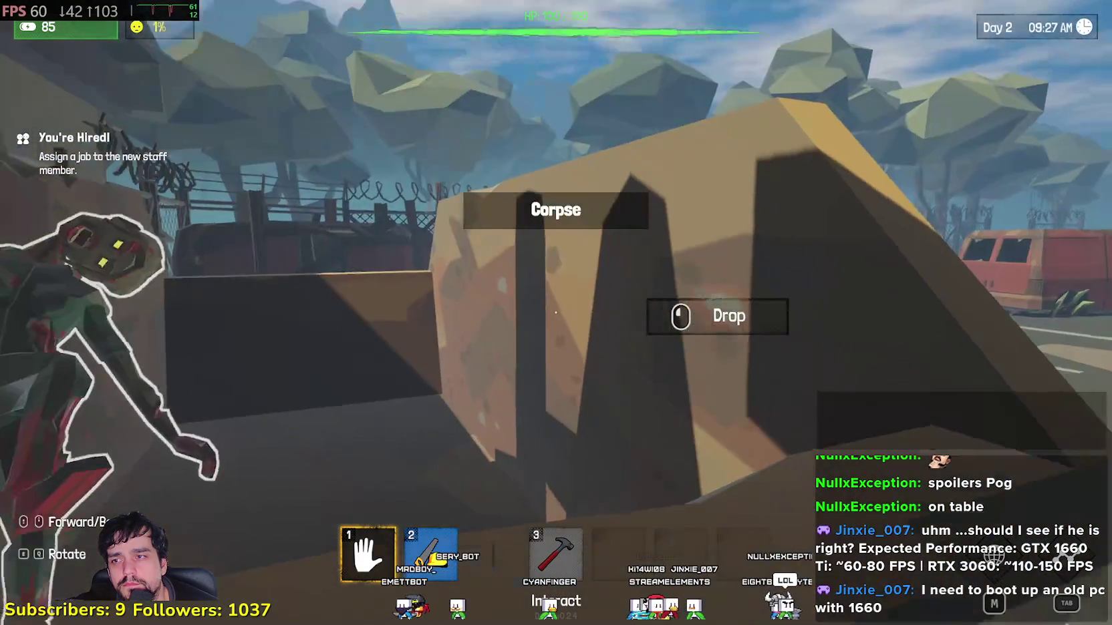
pyautogui.click(555, 313)
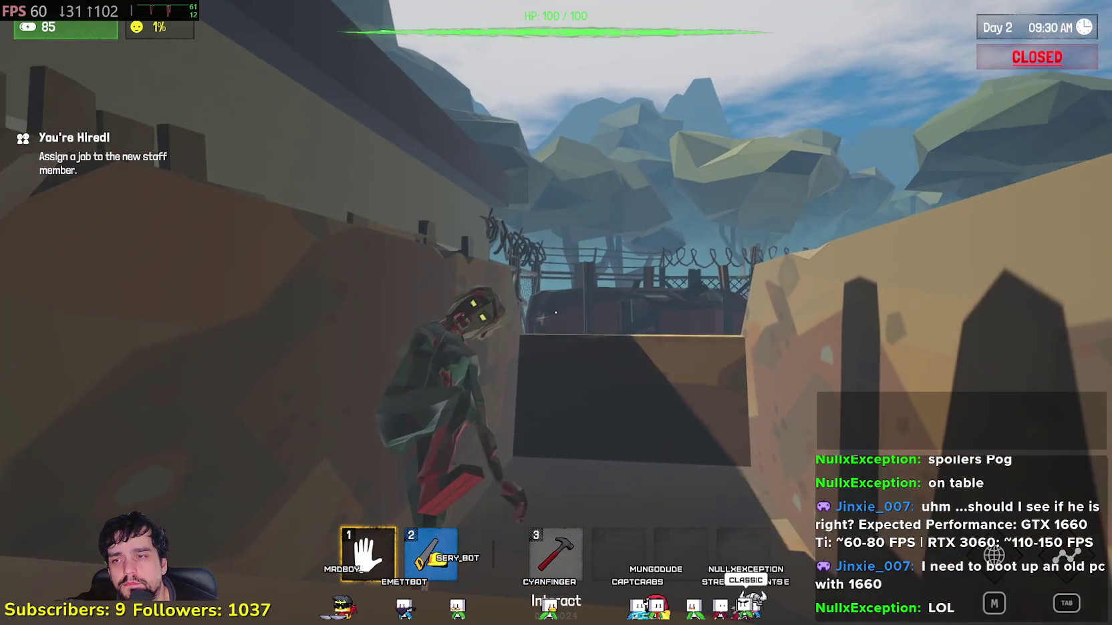
pyautogui.click(555, 312)
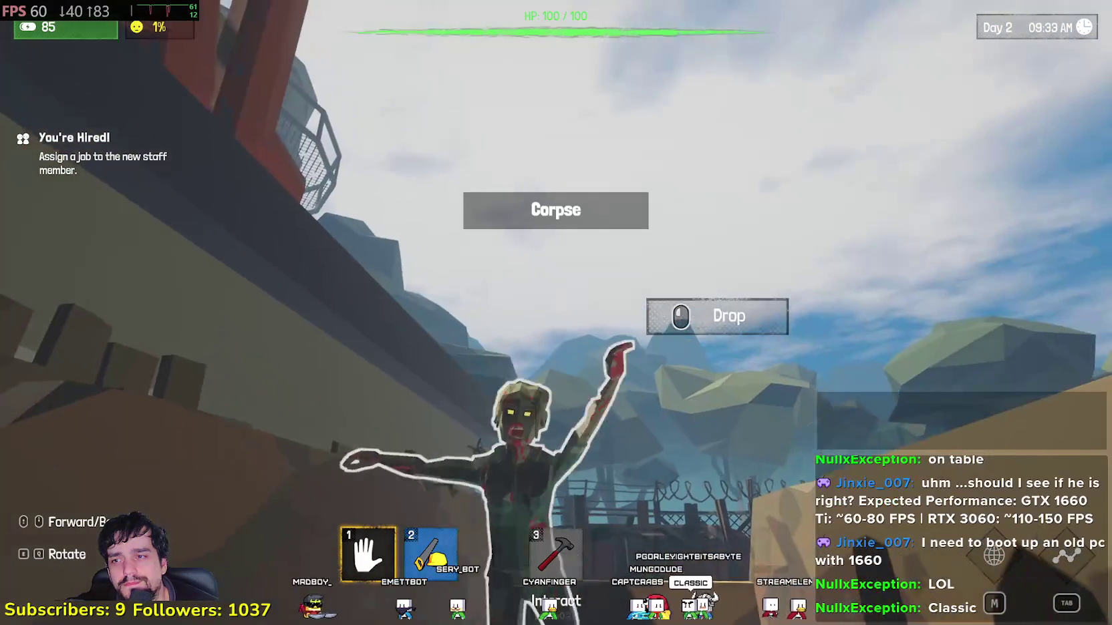
pyautogui.click(556, 312)
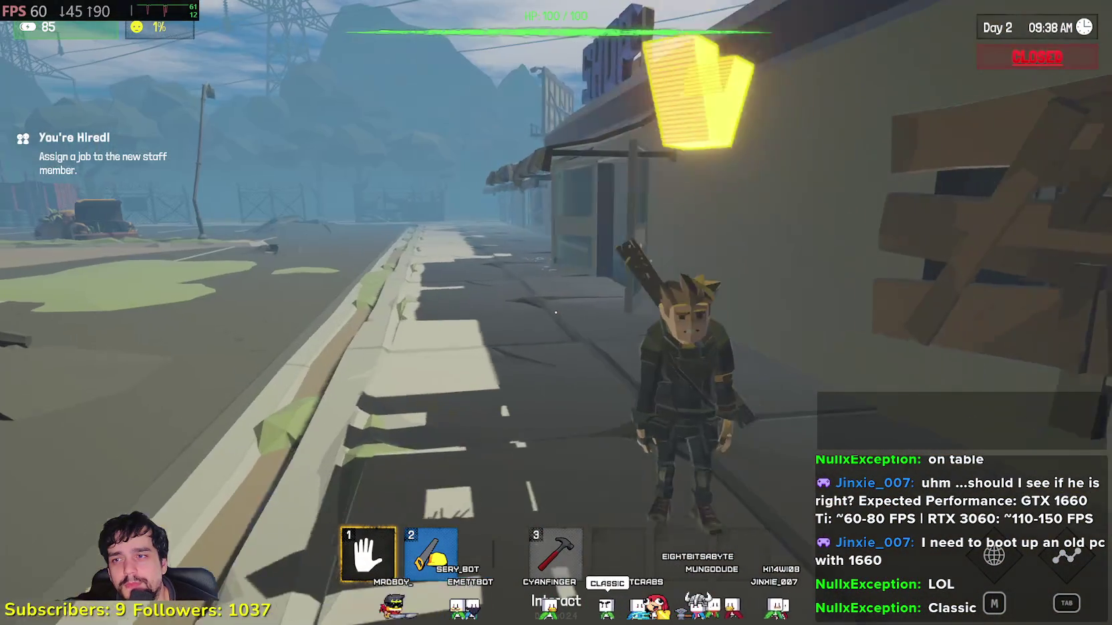
pyautogui.click(555, 312)
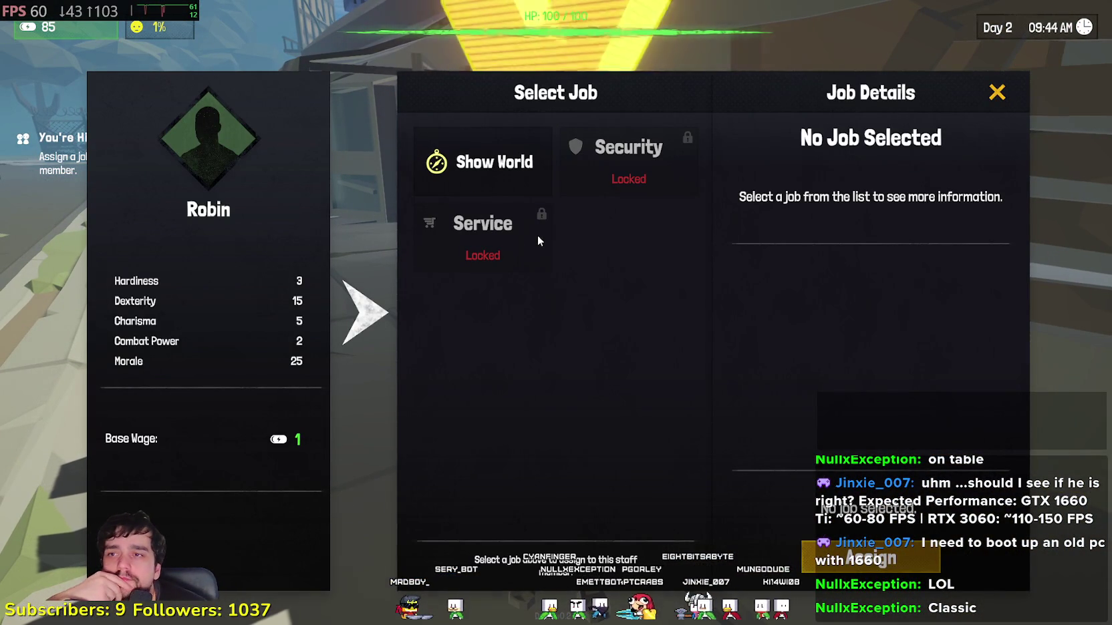
# - Assign the new hire the Scavenge job at Outer City Depots from the world map
pyautogui.click(504, 189)
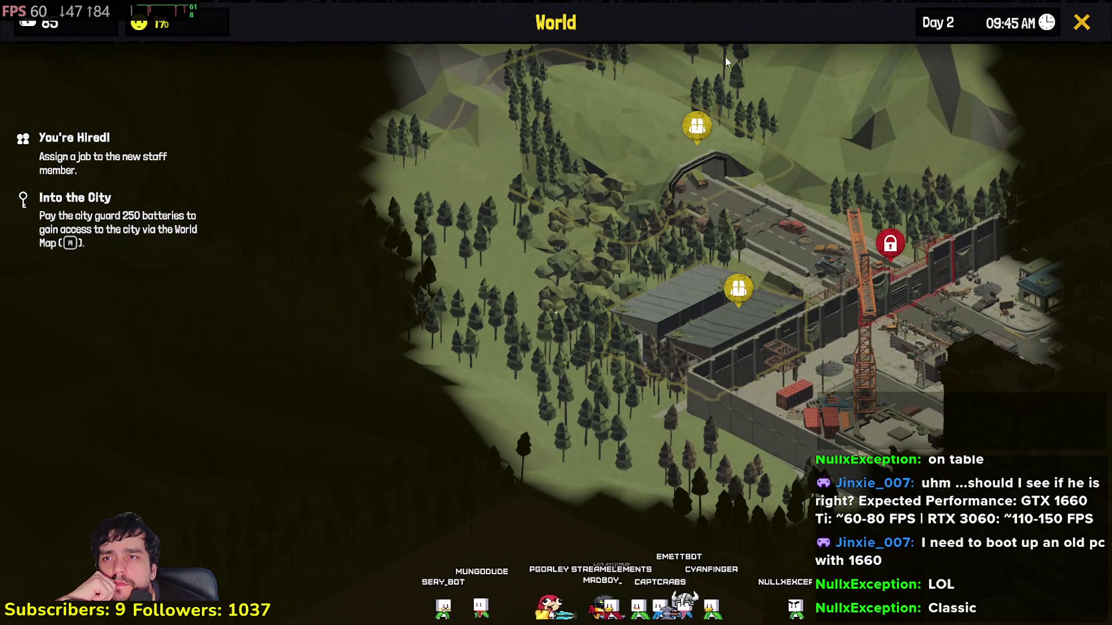
pyautogui.click(698, 157)
pyautogui.click(915, 93)
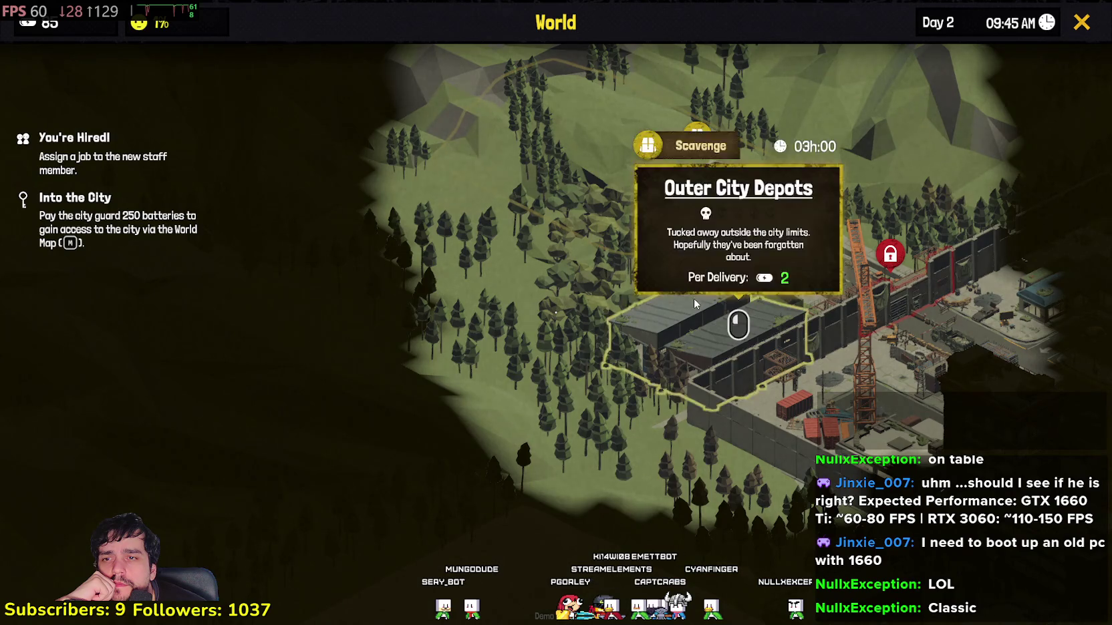
pyautogui.click(693, 298)
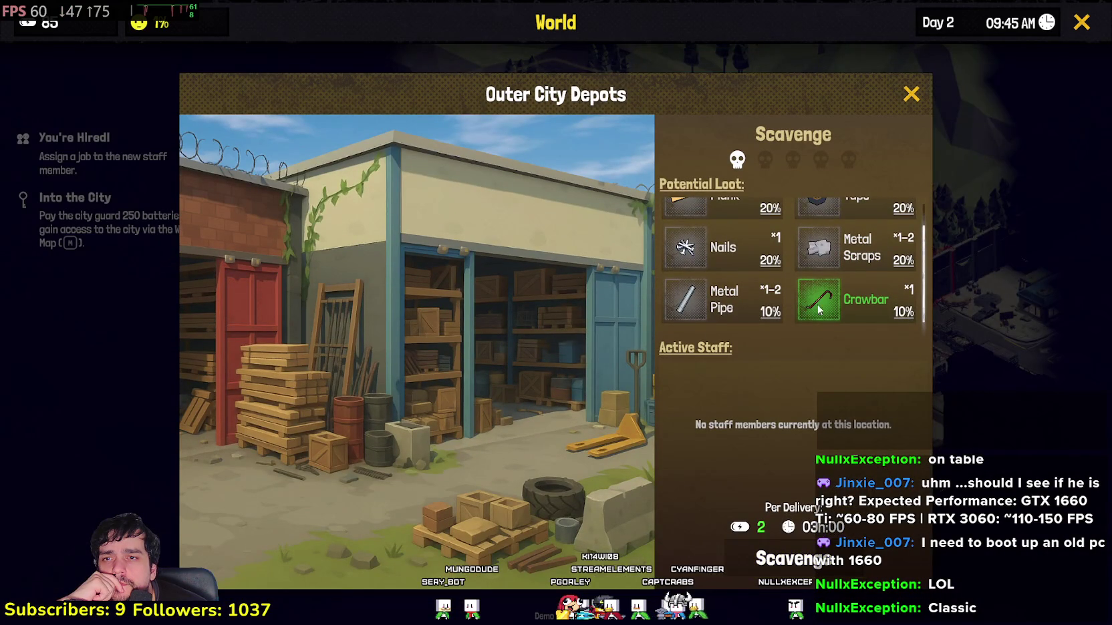
pyautogui.click(807, 551)
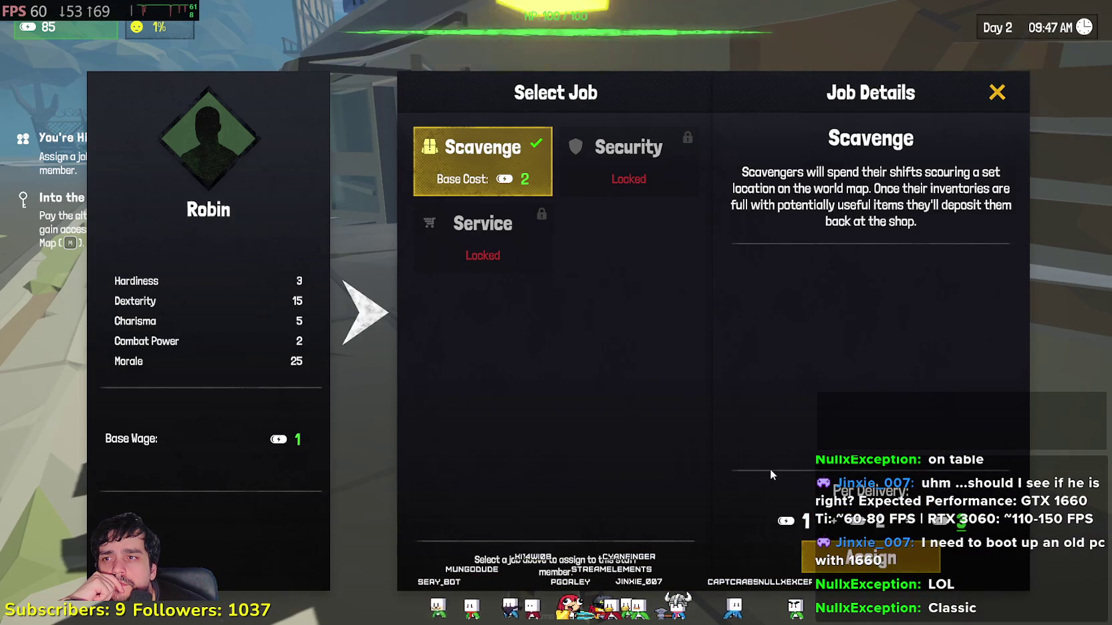
pyautogui.click(851, 566)
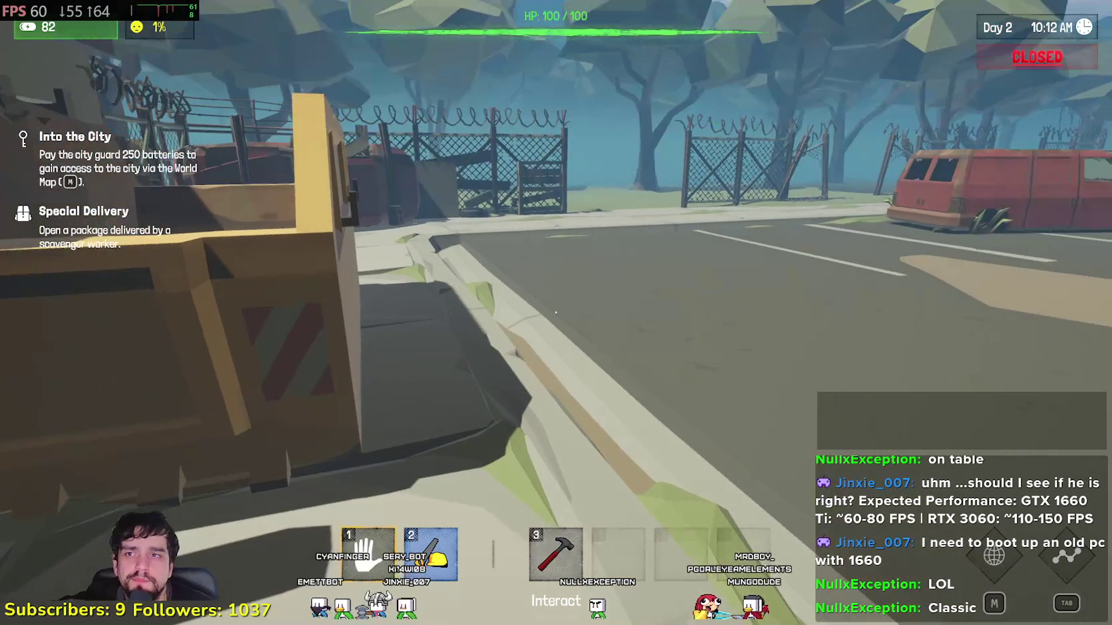
# - Walk through the shop rooms and out under the awning, then switch the shop to Open For Business
pyautogui.press('w')
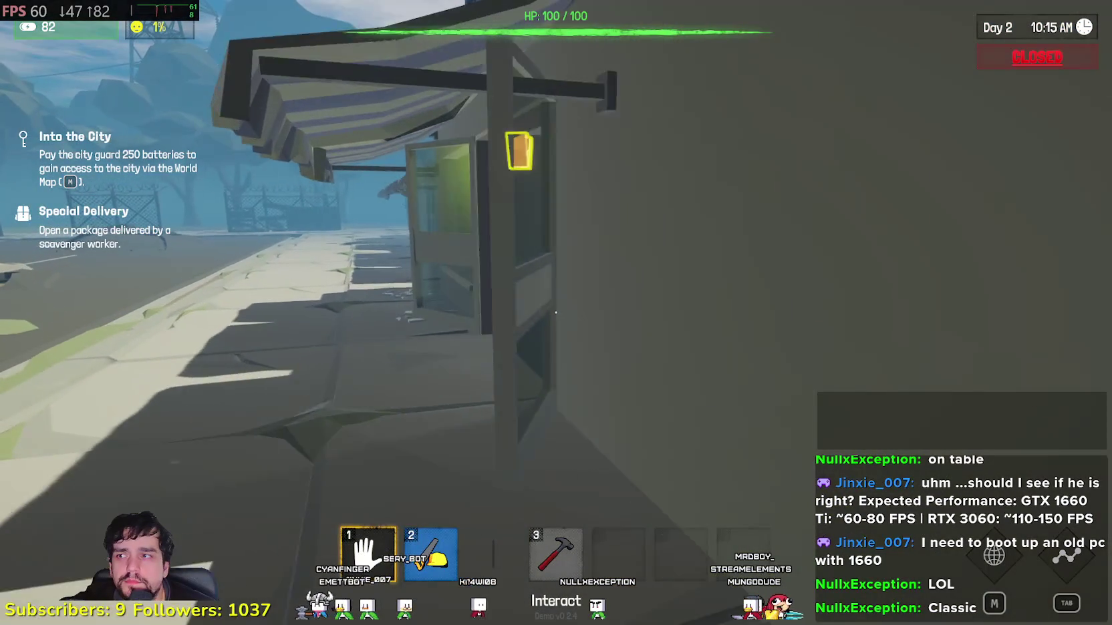
pyautogui.press('w')
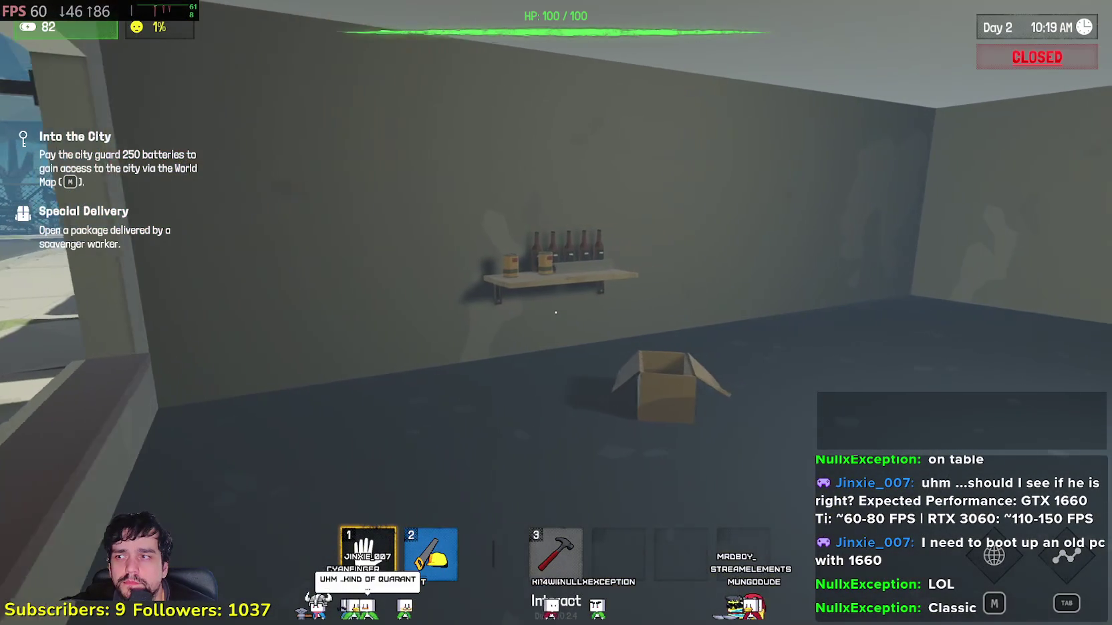
pyautogui.press('w')
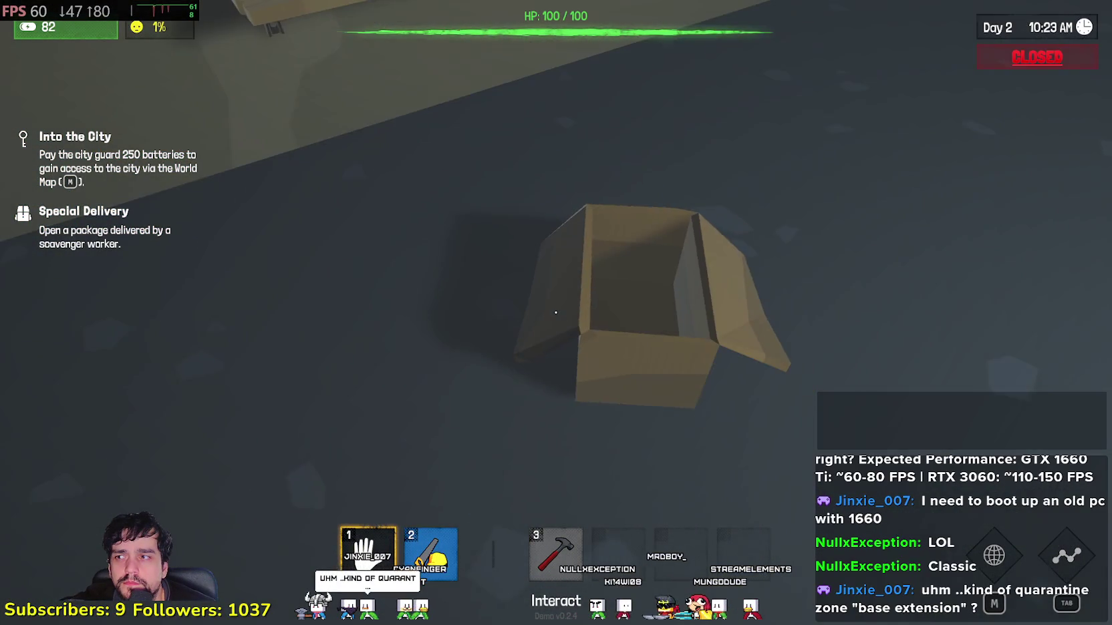
pyautogui.press('w')
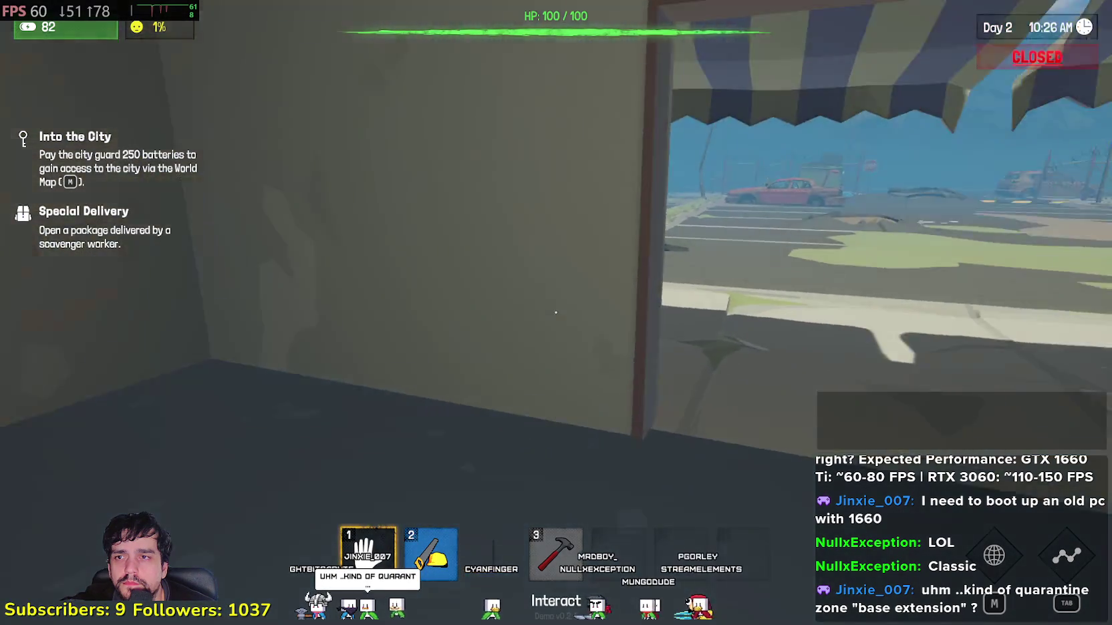
pyautogui.press('w')
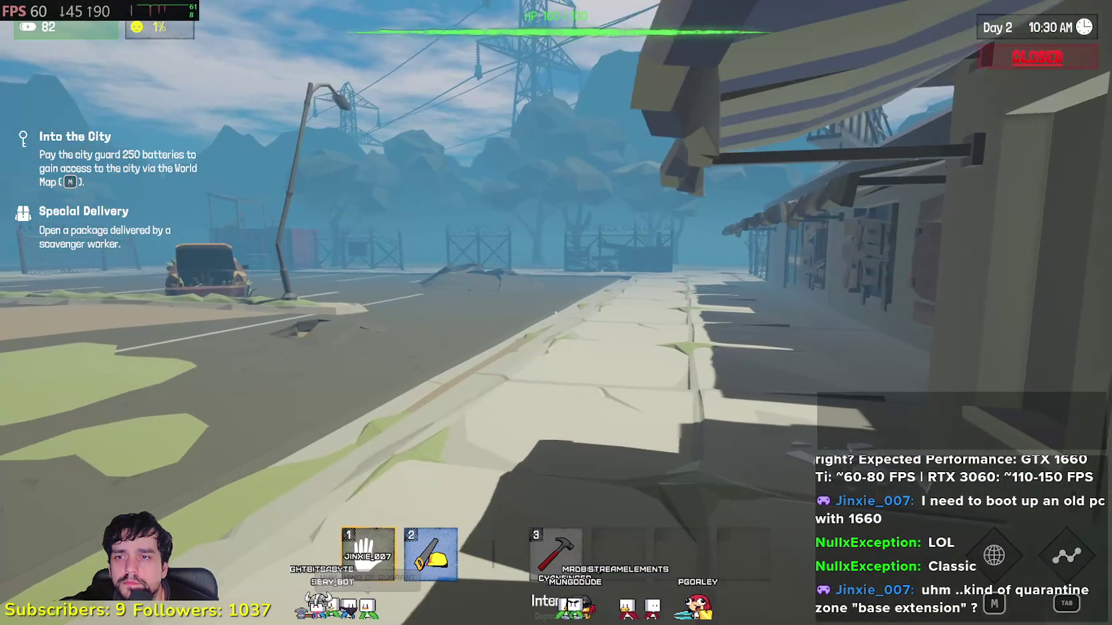
pyautogui.press('w')
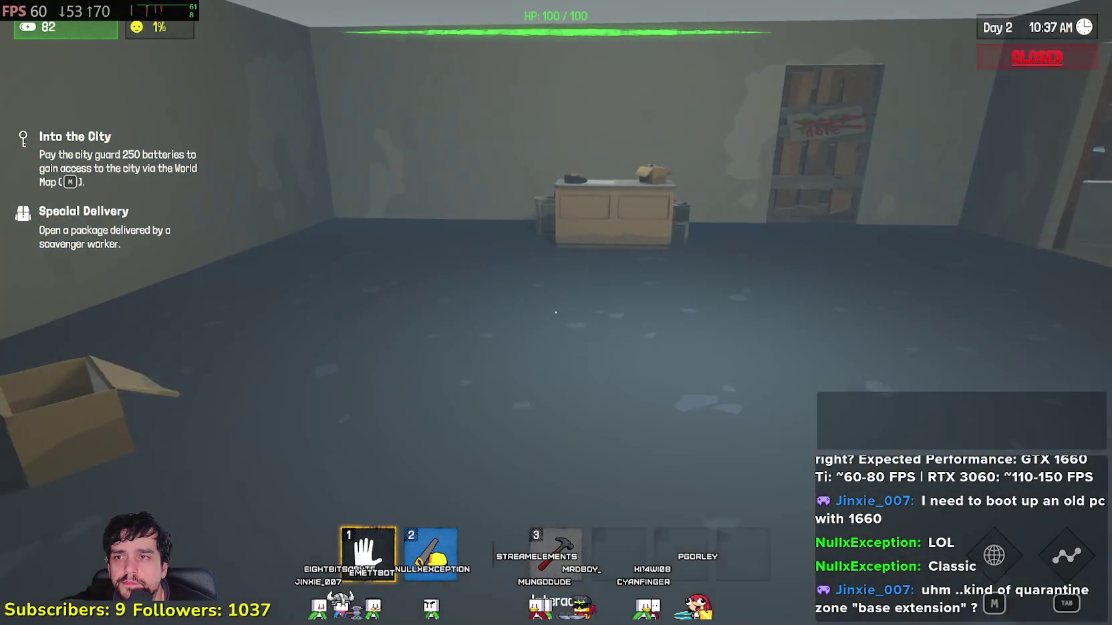
pyautogui.press('w')
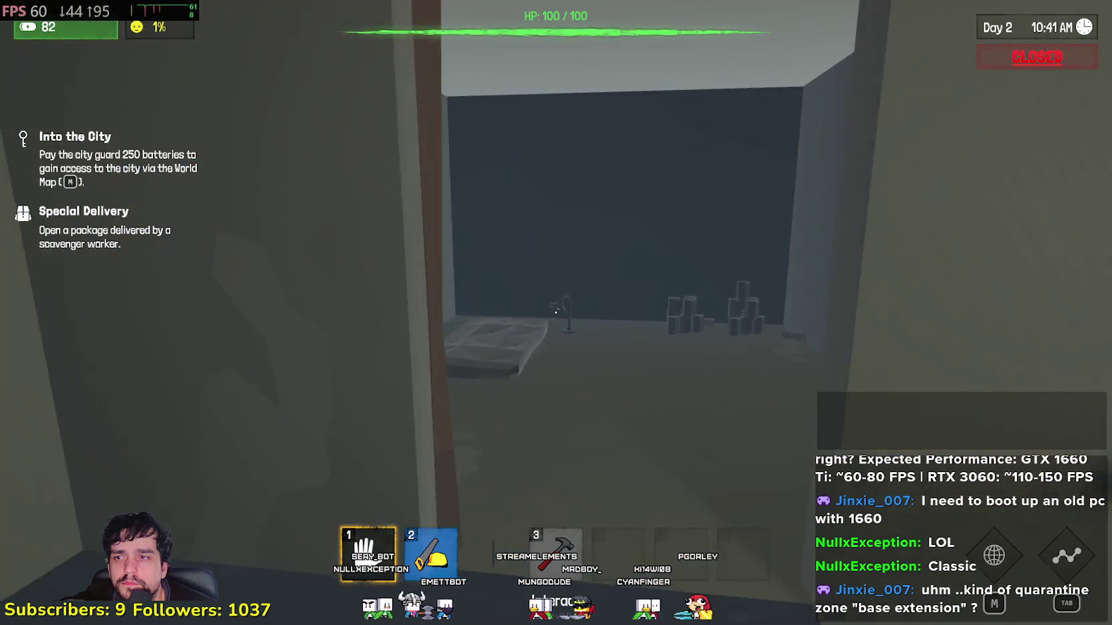
pyautogui.press('w')
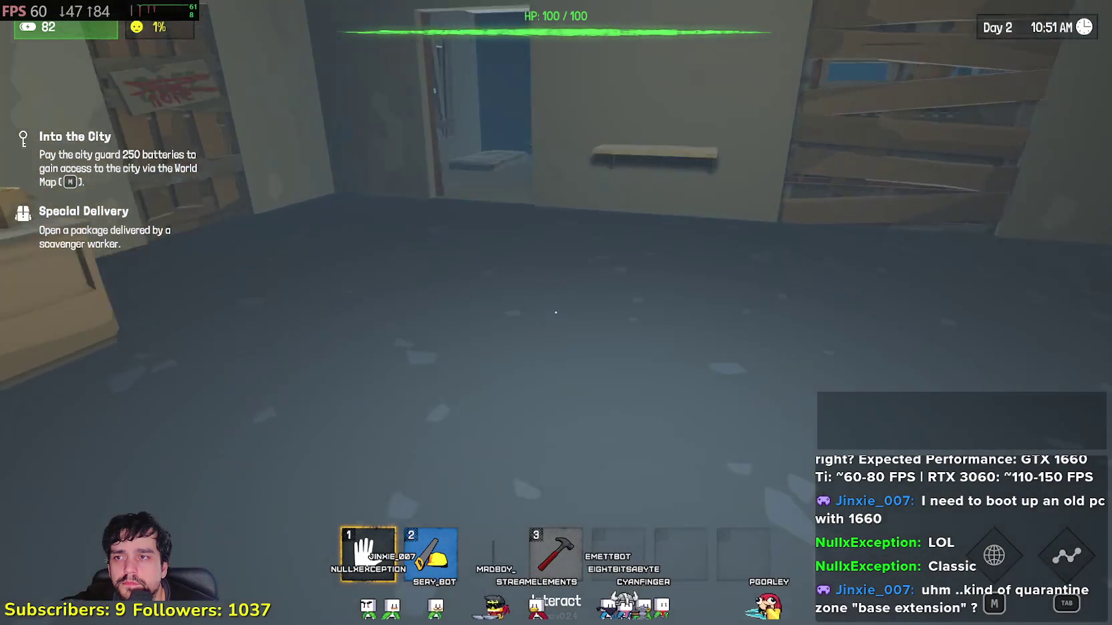
pyautogui.press('w')
pyautogui.press('w')
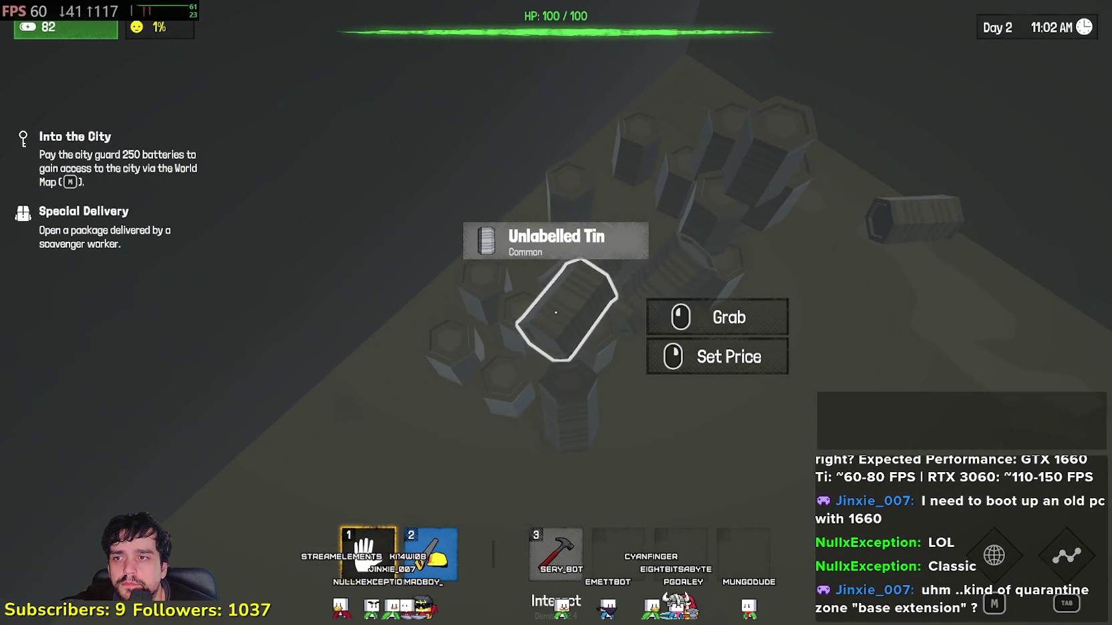
pyautogui.press('w')
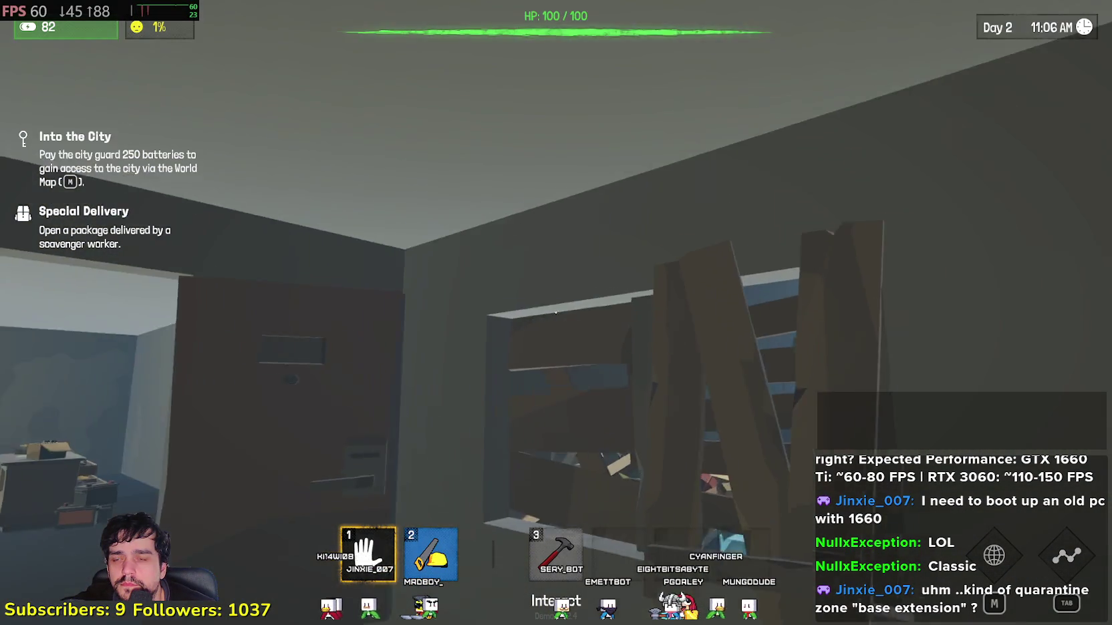
pyautogui.press('w')
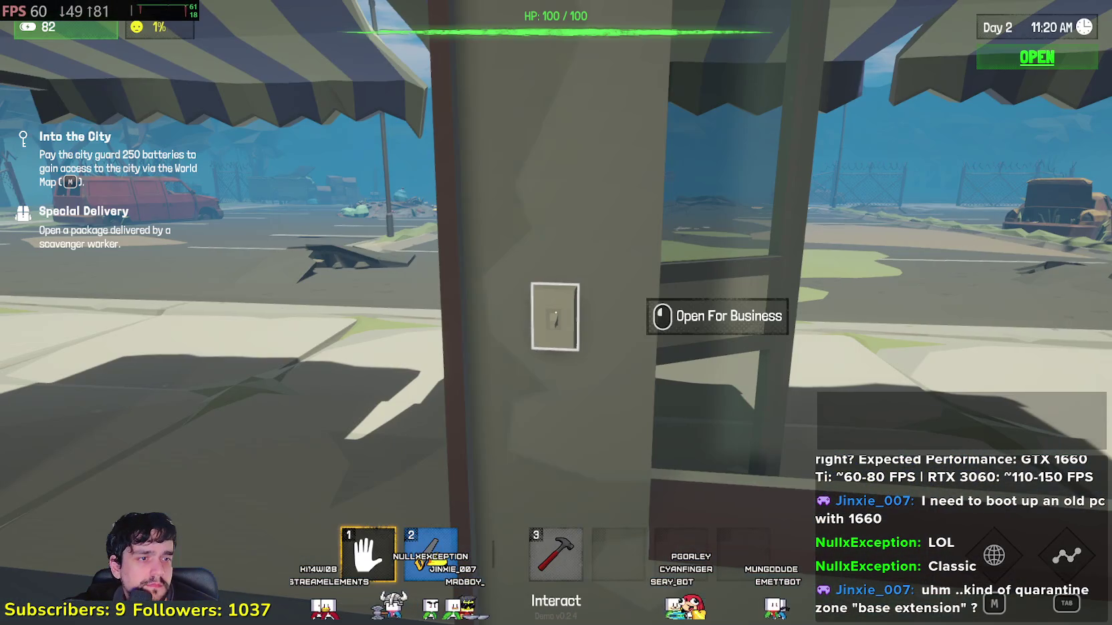
pyautogui.click(556, 318)
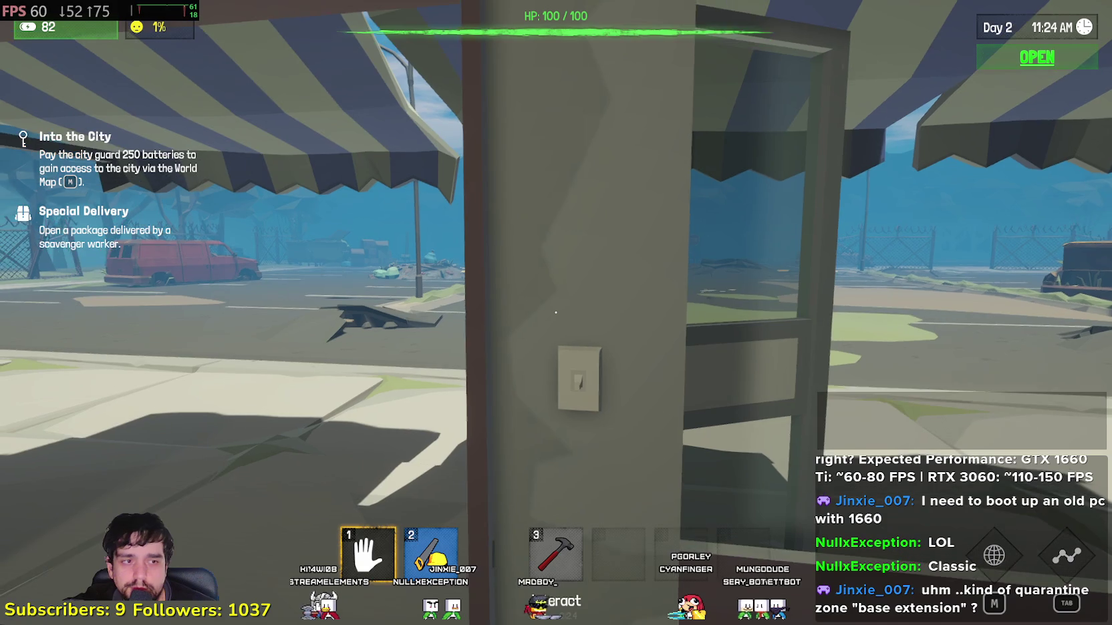
# - Leave the shop and walk across the parking lot to the debris pile
pyautogui.press('s')
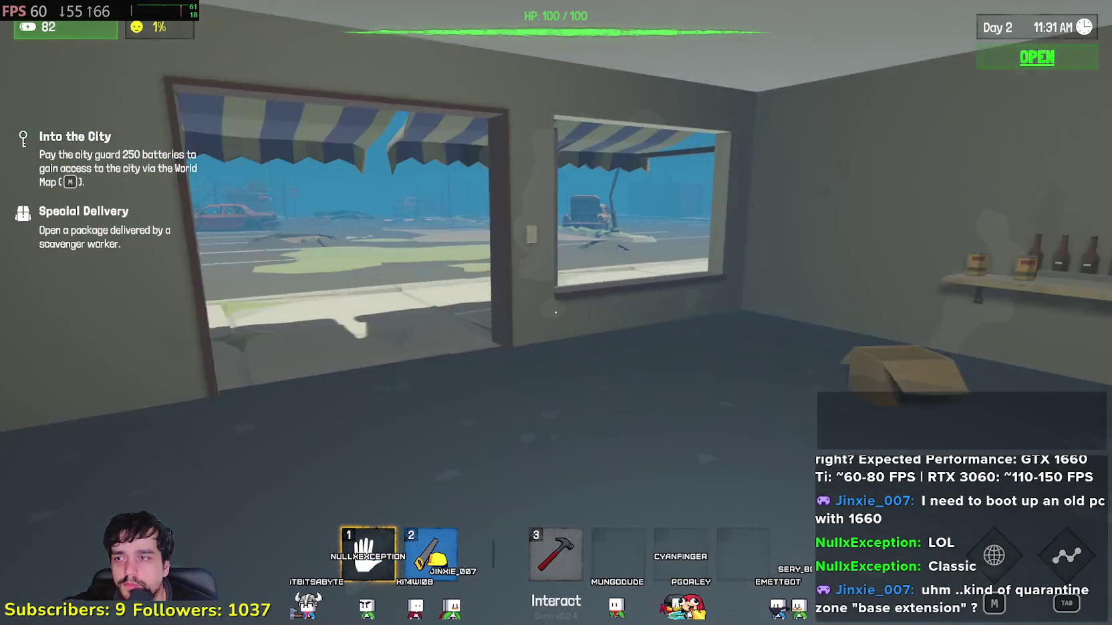
pyautogui.press('w')
pyautogui.press('s')
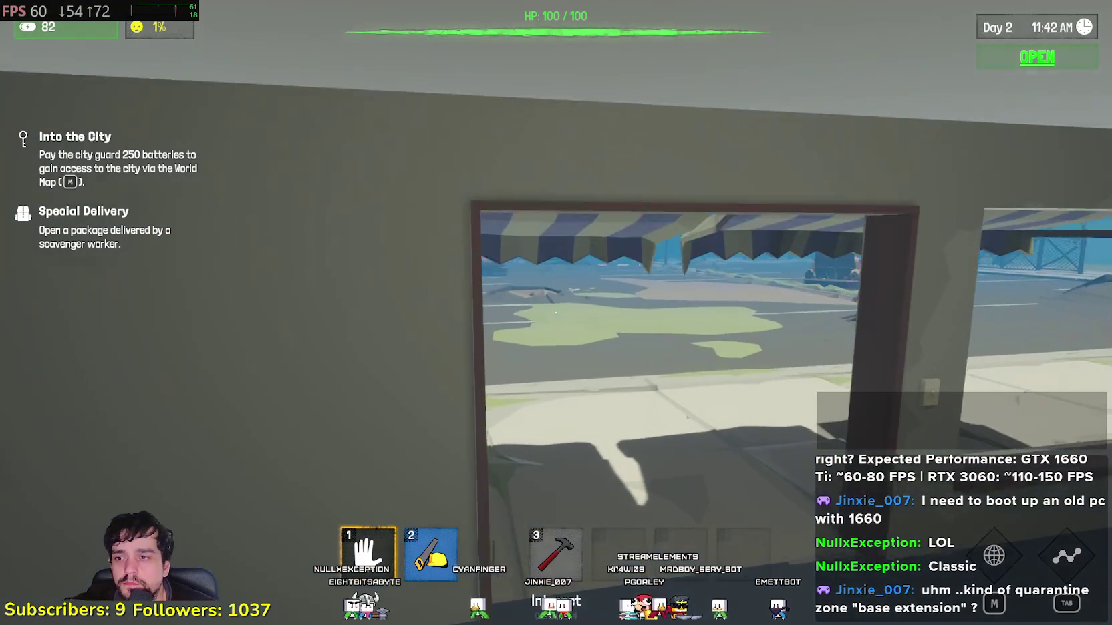
pyautogui.press('w')
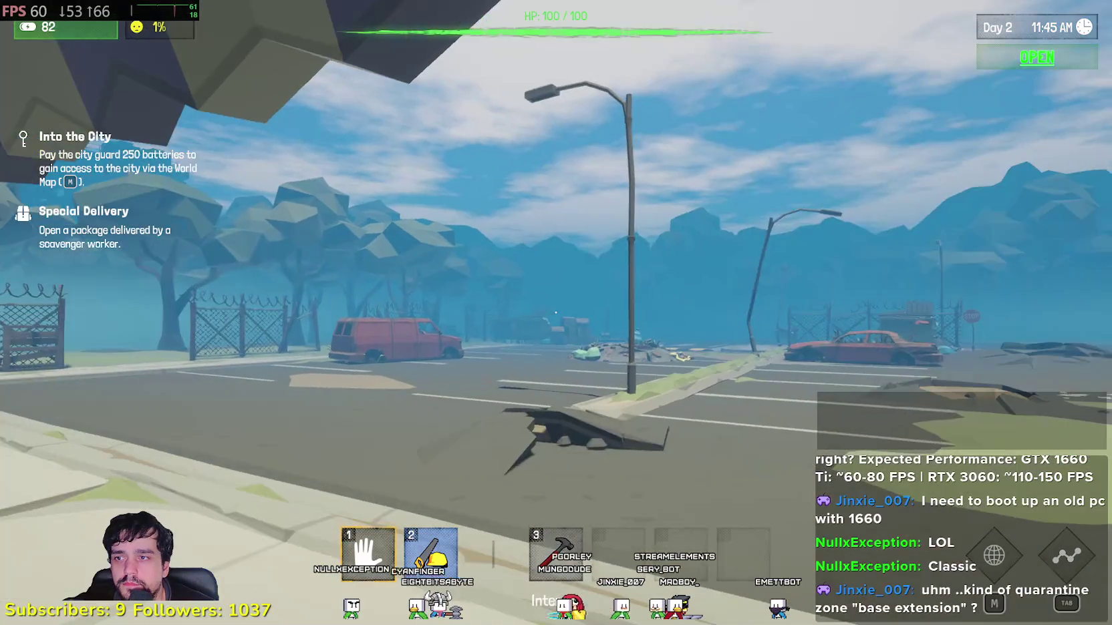
pyautogui.press('w')
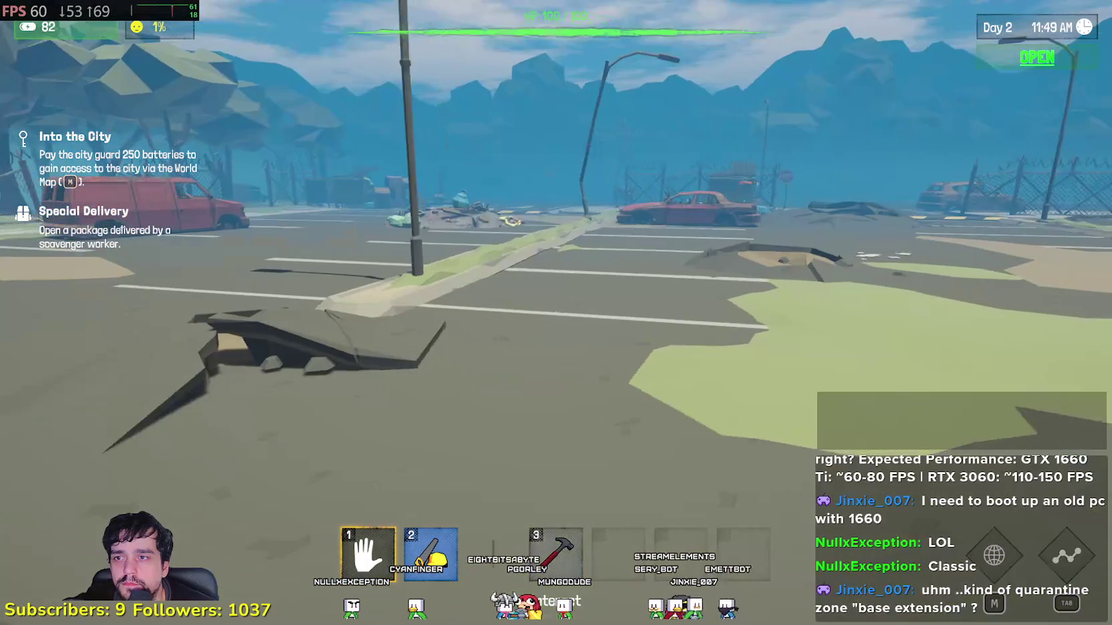
pyautogui.press('w')
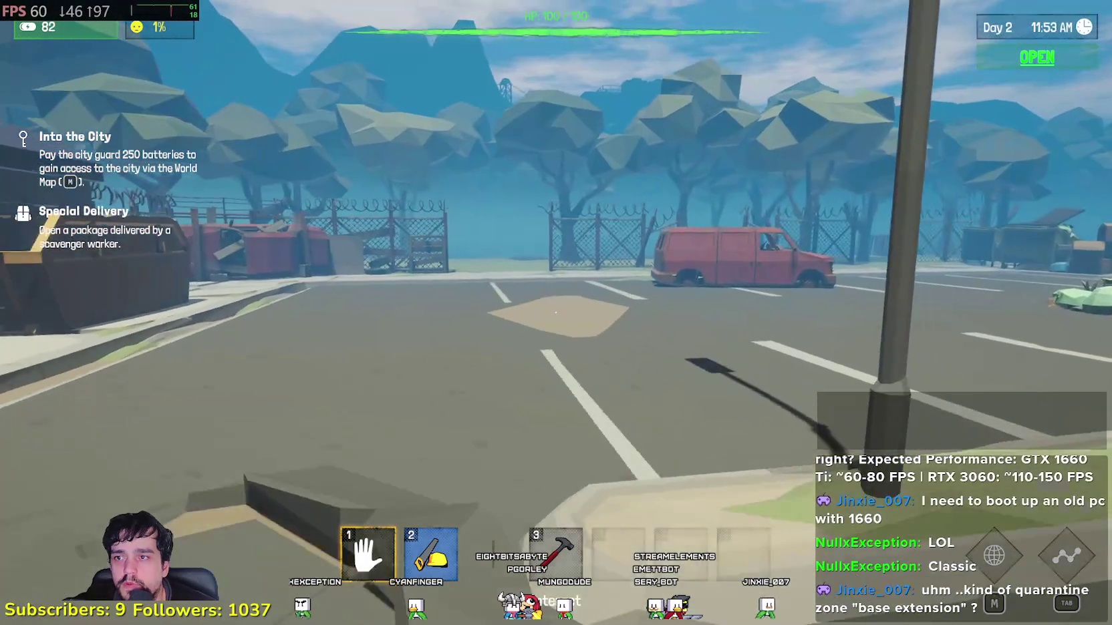
pyautogui.press('w')
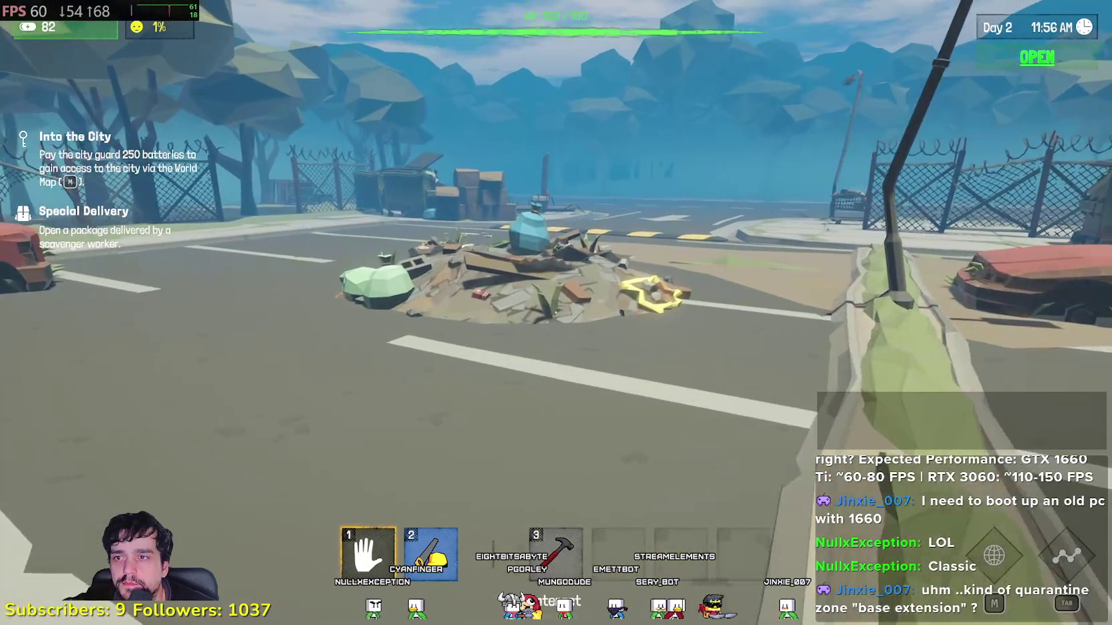
# - Continue over the speed bump along the sidewalk and search the Abandoned Trolley
pyautogui.press('w')
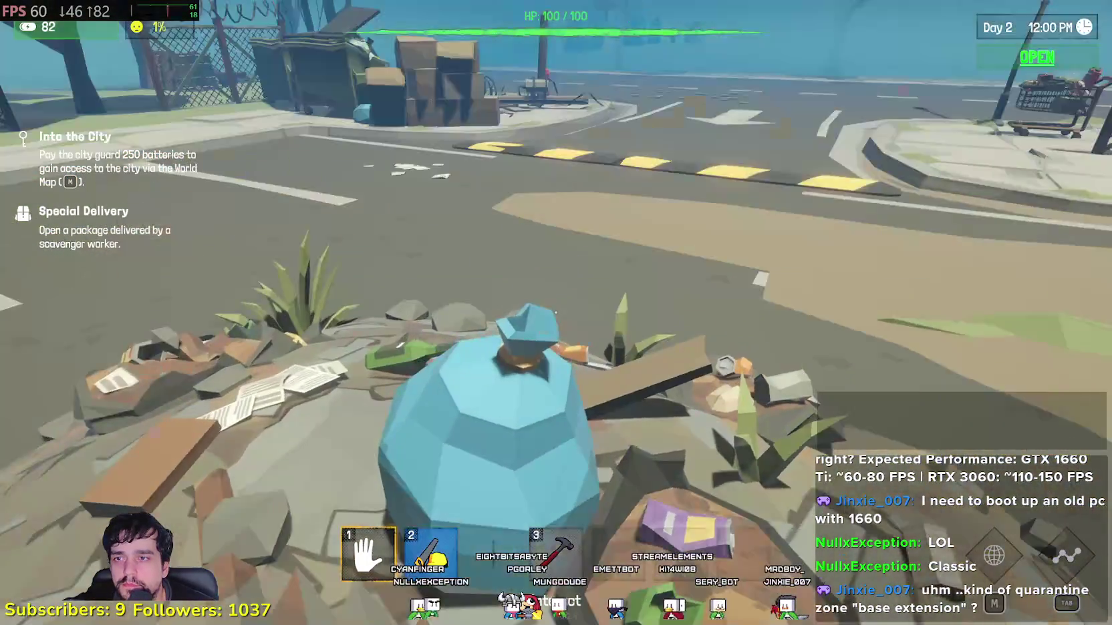
pyautogui.press('w')
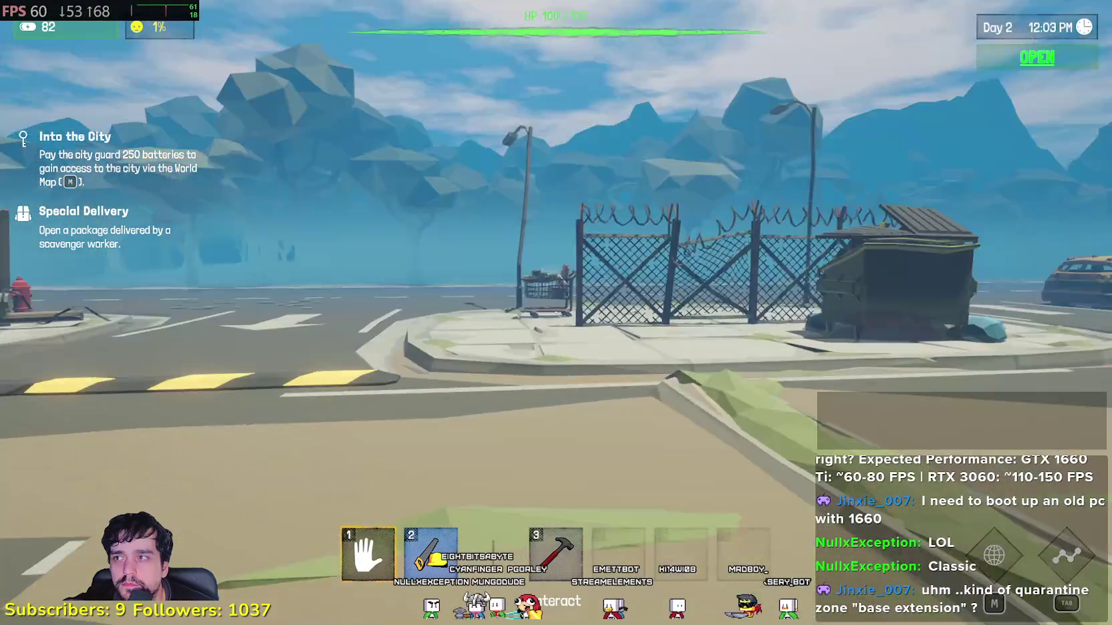
pyautogui.press('w')
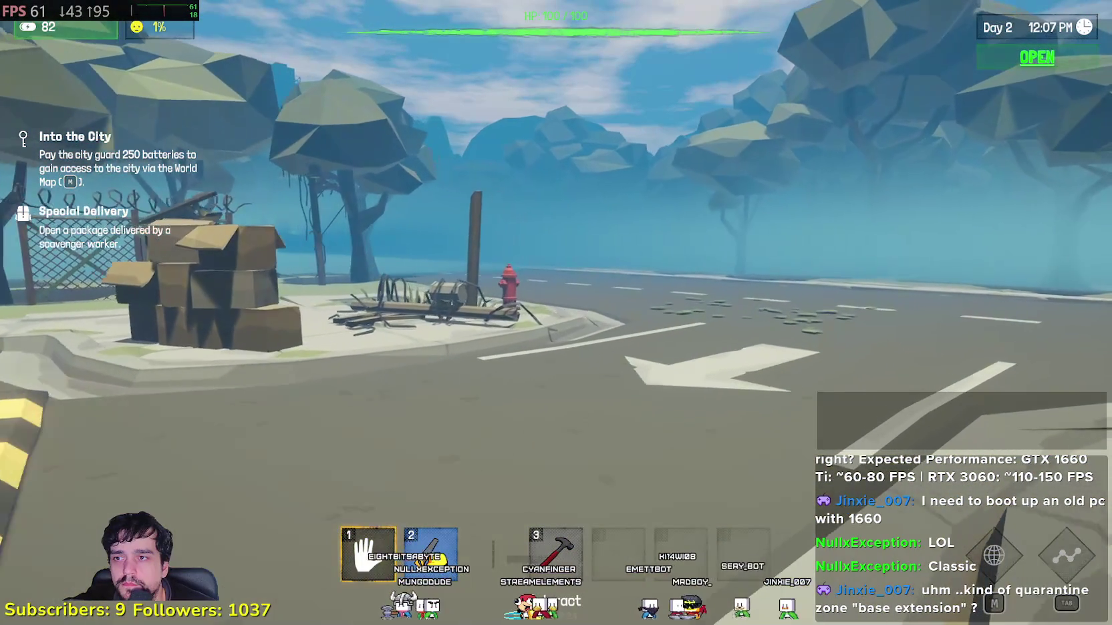
pyautogui.press('w')
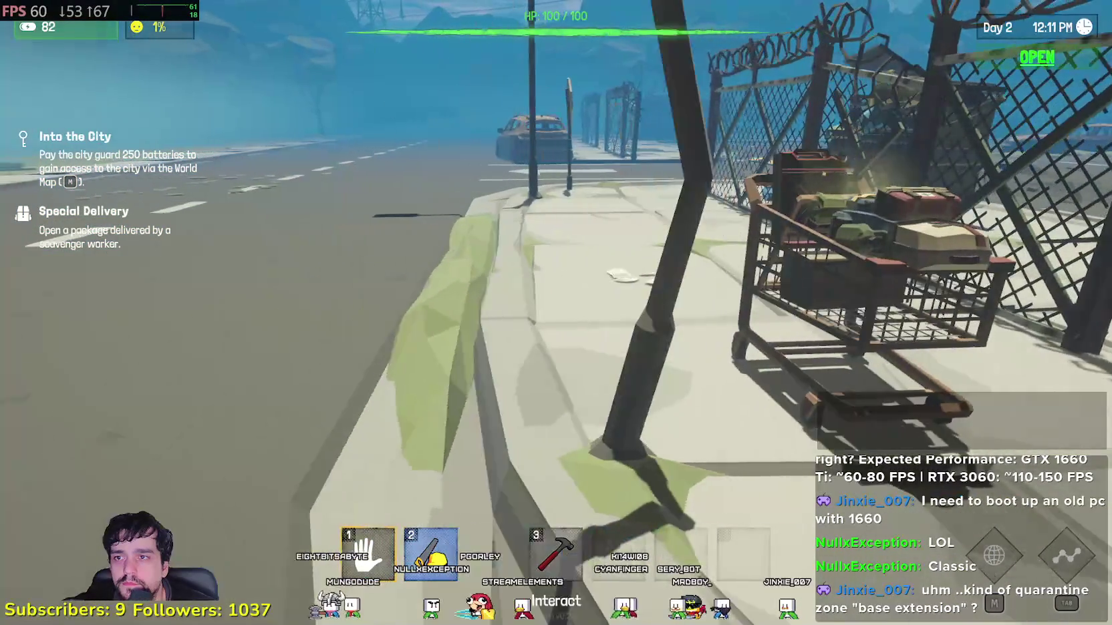
pyautogui.press('w')
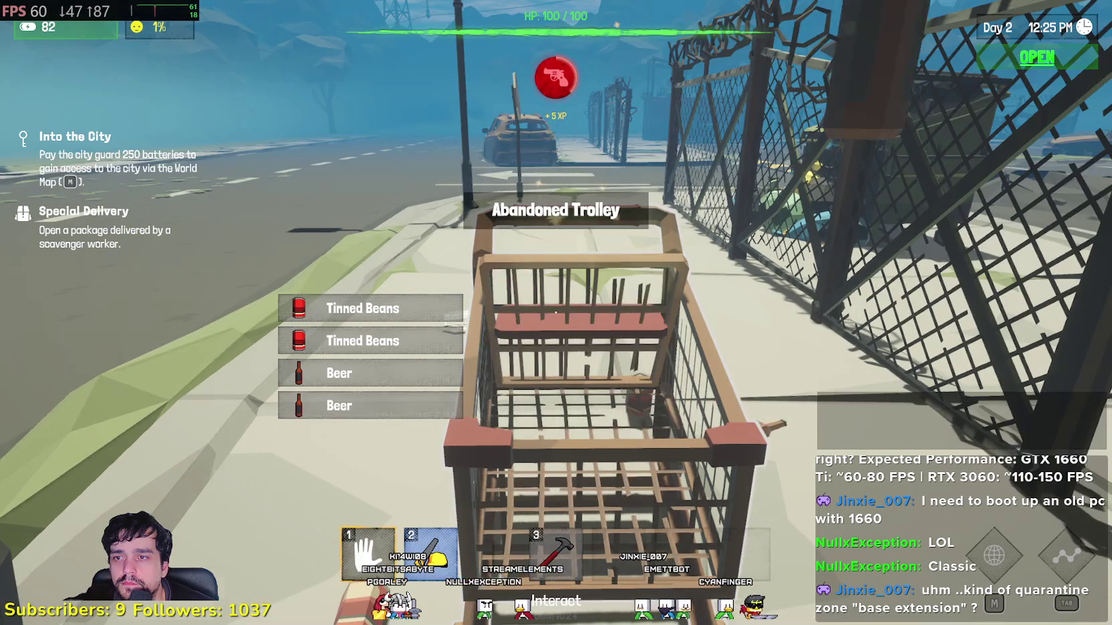
# - Take the Tinned Beans from the trolley, carry them back to the bottle shelf, and pick up the cardboard box
pyautogui.press('e')
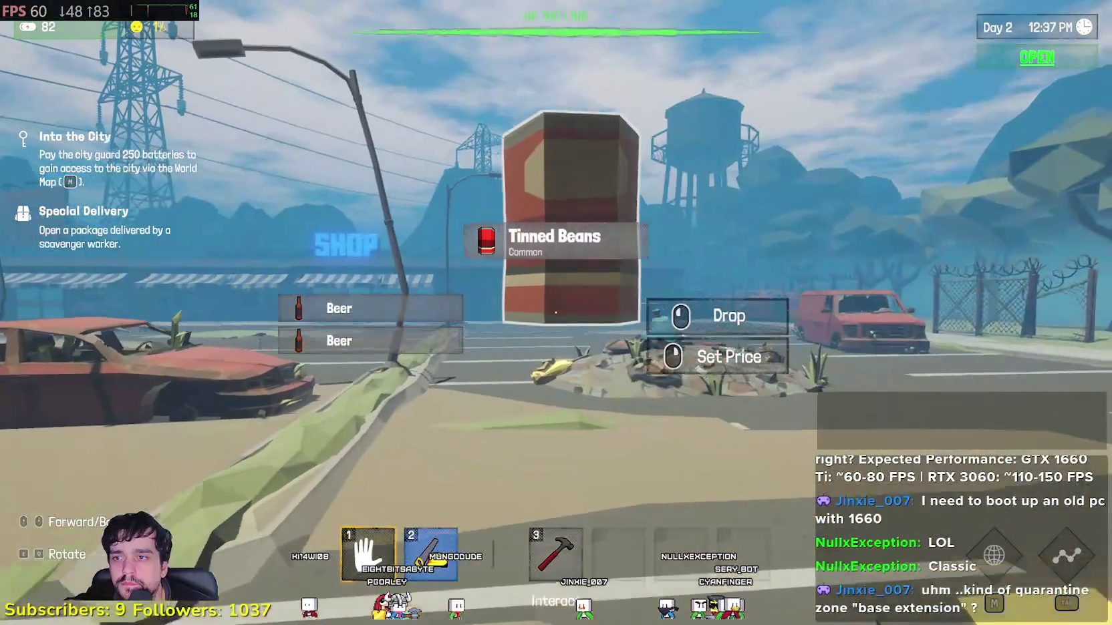
pyautogui.click(555, 312)
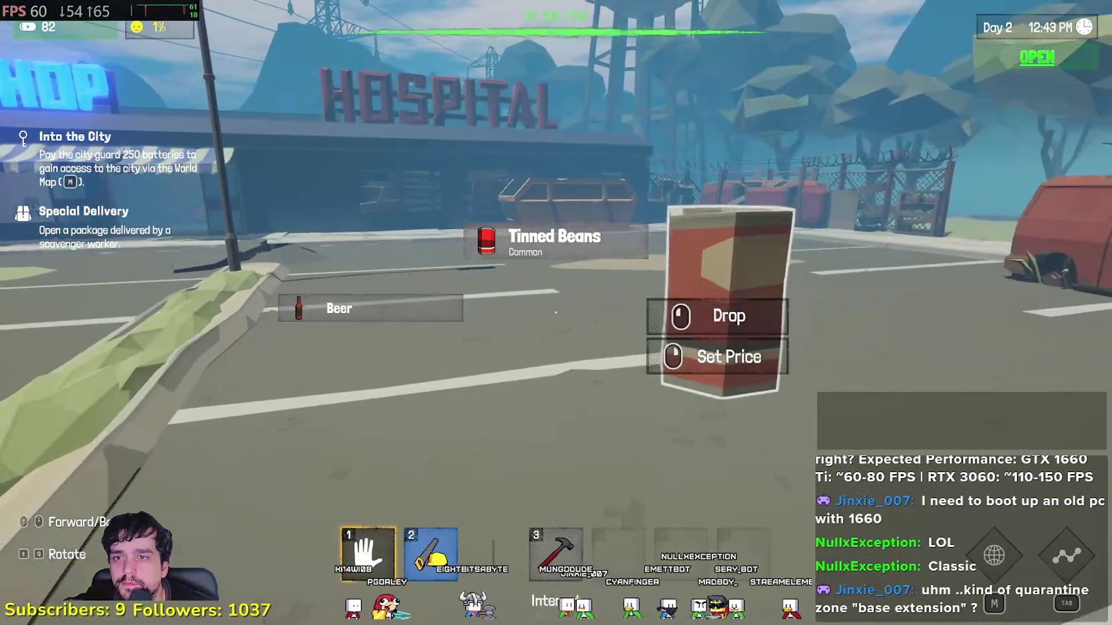
pyautogui.press('w')
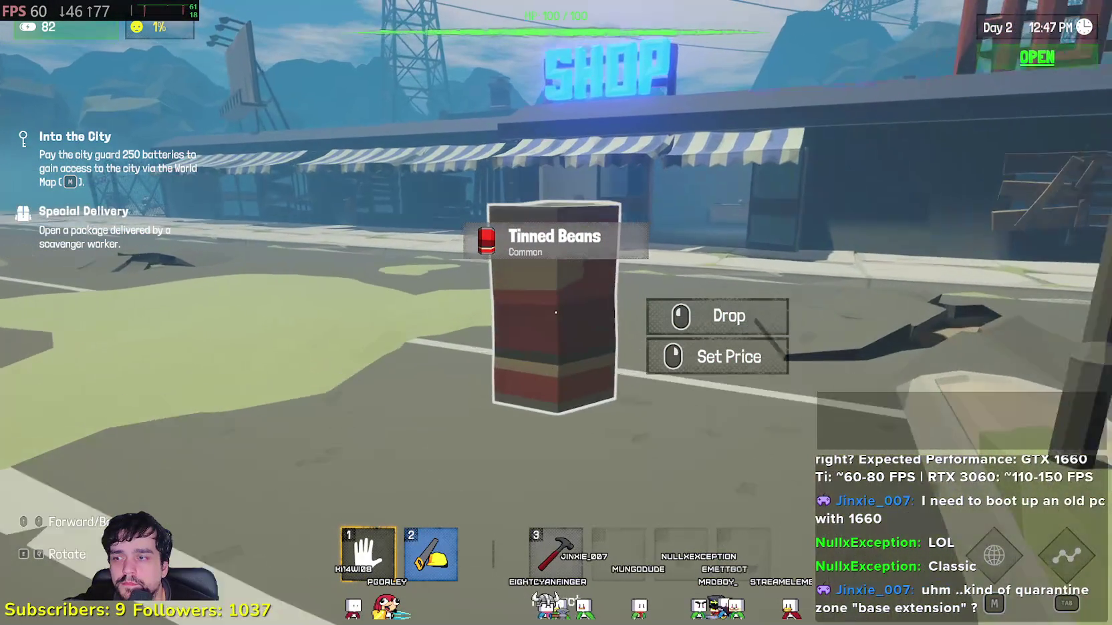
pyautogui.press('w')
pyautogui.press('w')
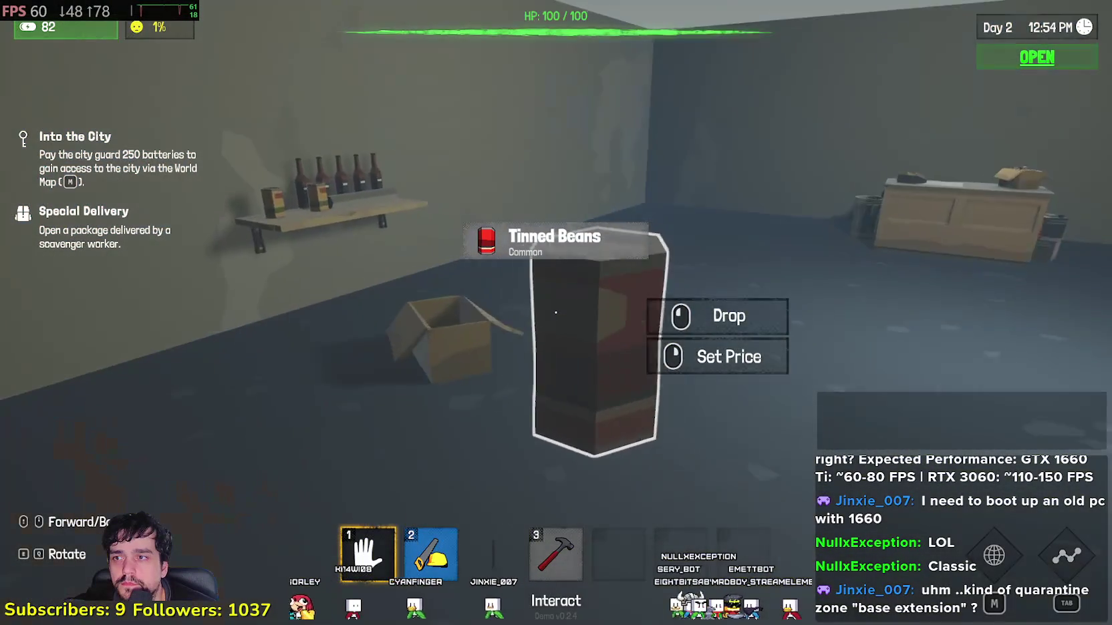
pyautogui.press('w')
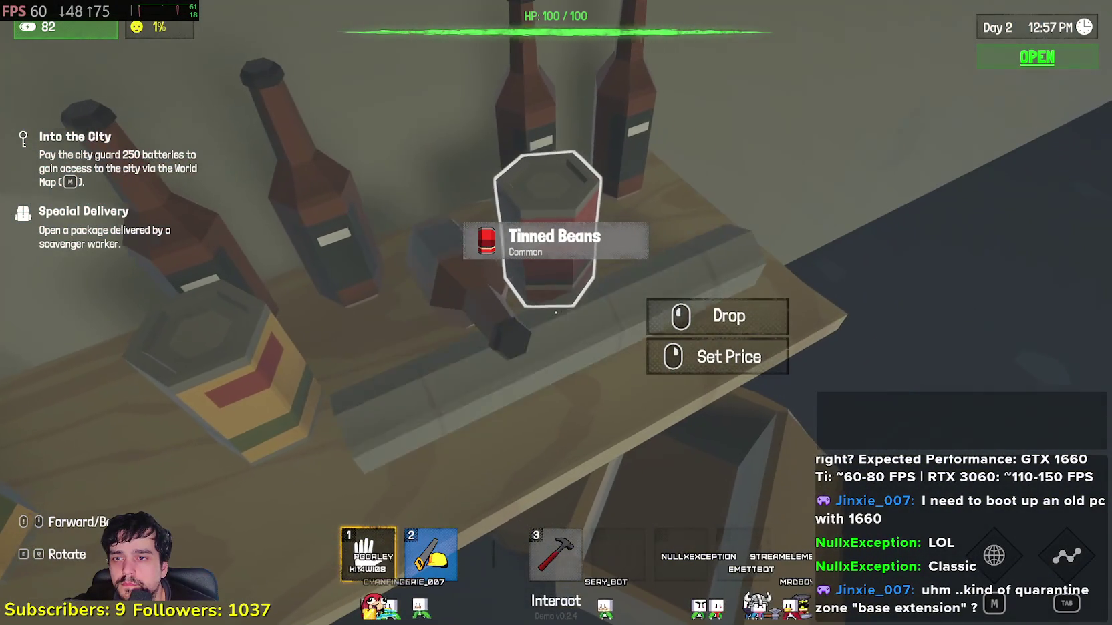
pyautogui.press('w')
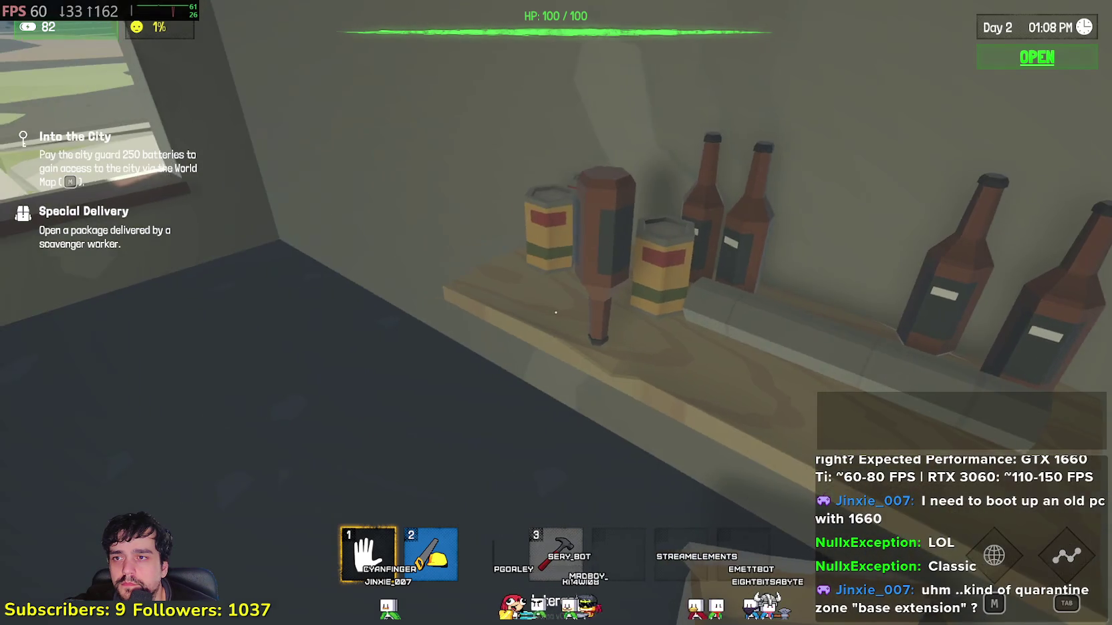
pyautogui.click(556, 312)
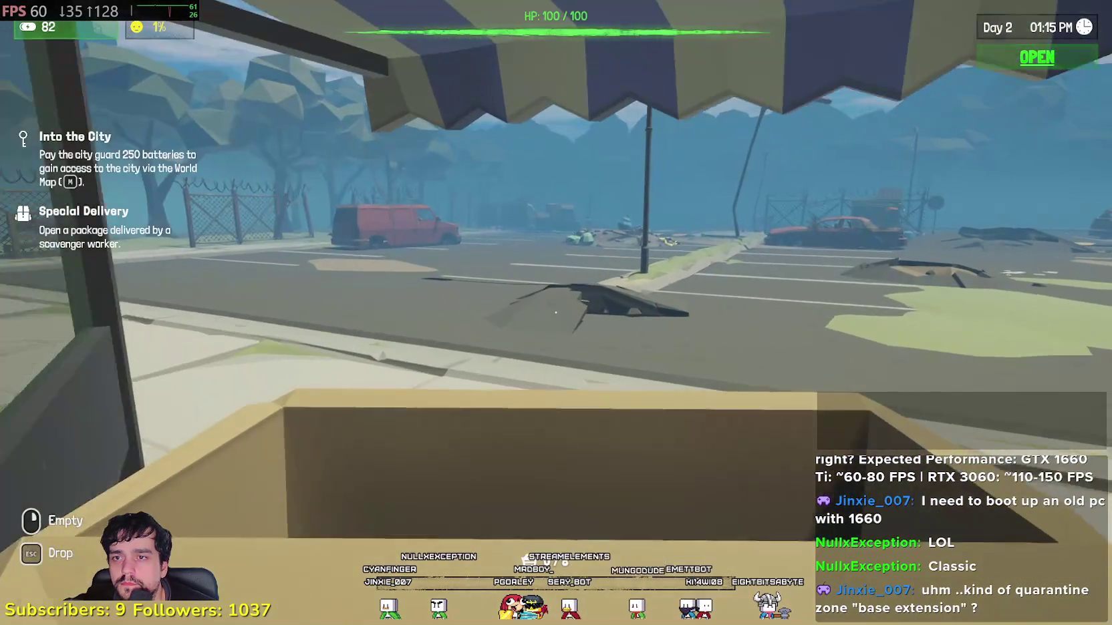
# - Walk out past the parked cars to the shopping cart, then return inside facing the bottle shelf
pyautogui.press('w')
pyautogui.press('w')
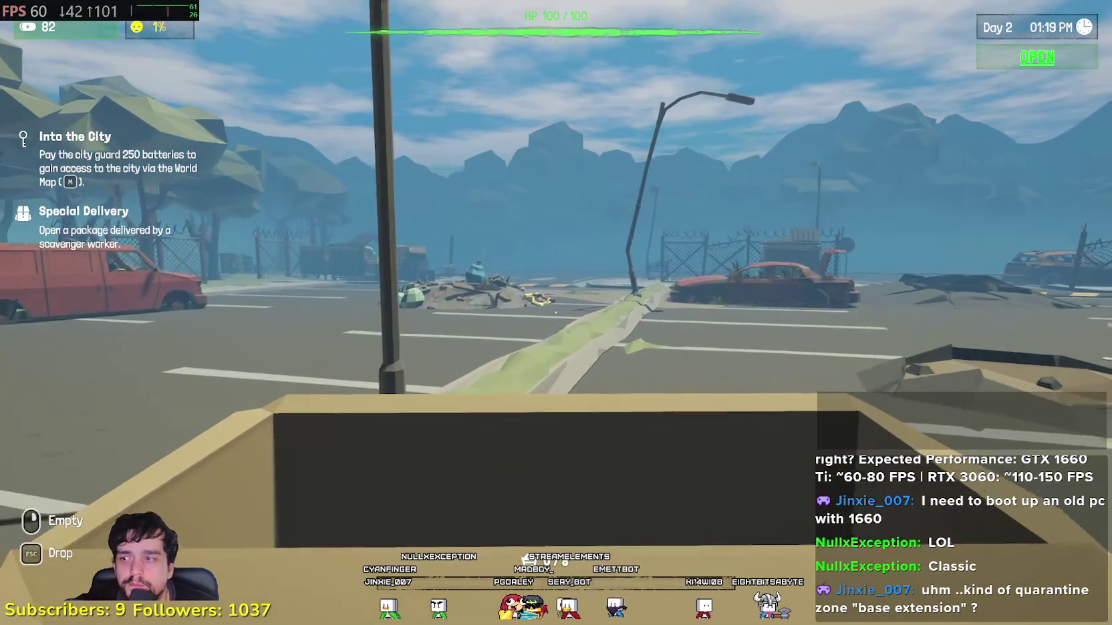
pyautogui.press('w')
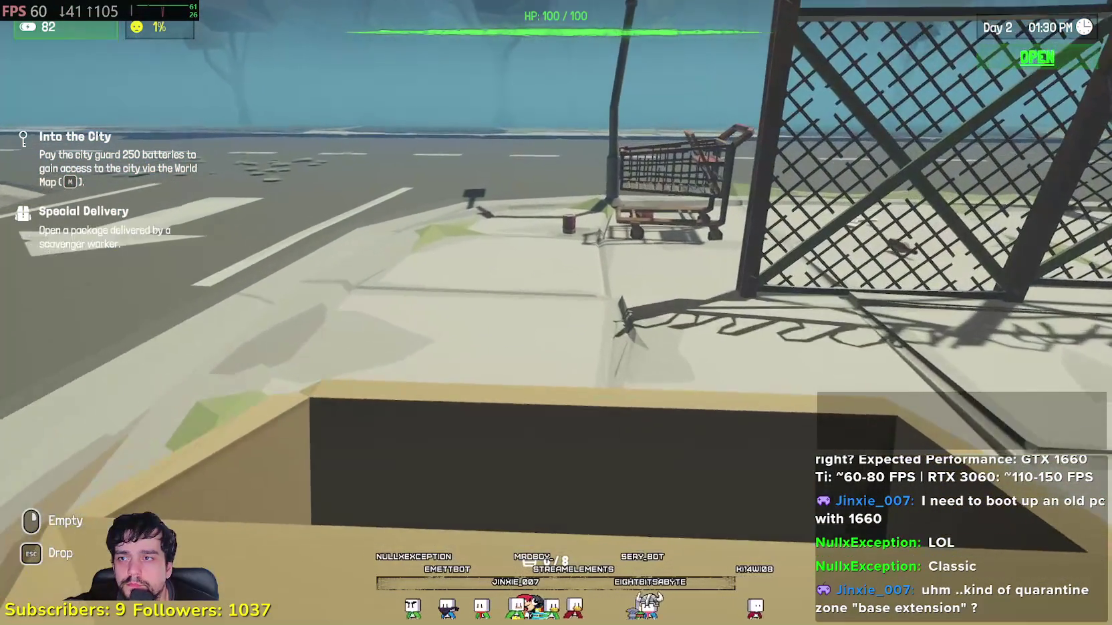
pyautogui.press('w')
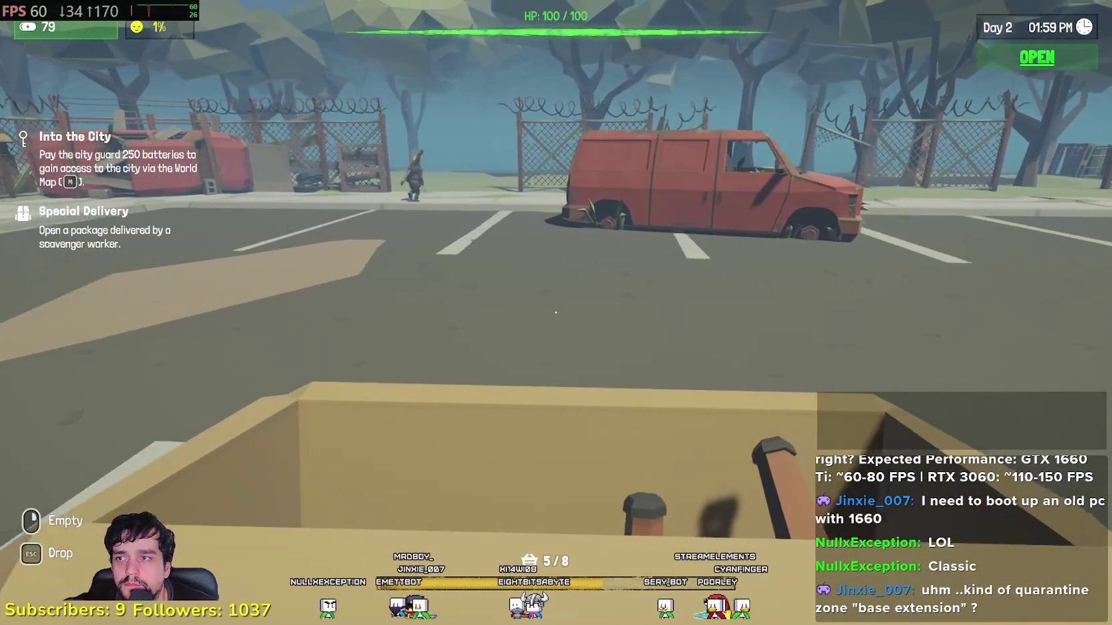
pyautogui.press('w')
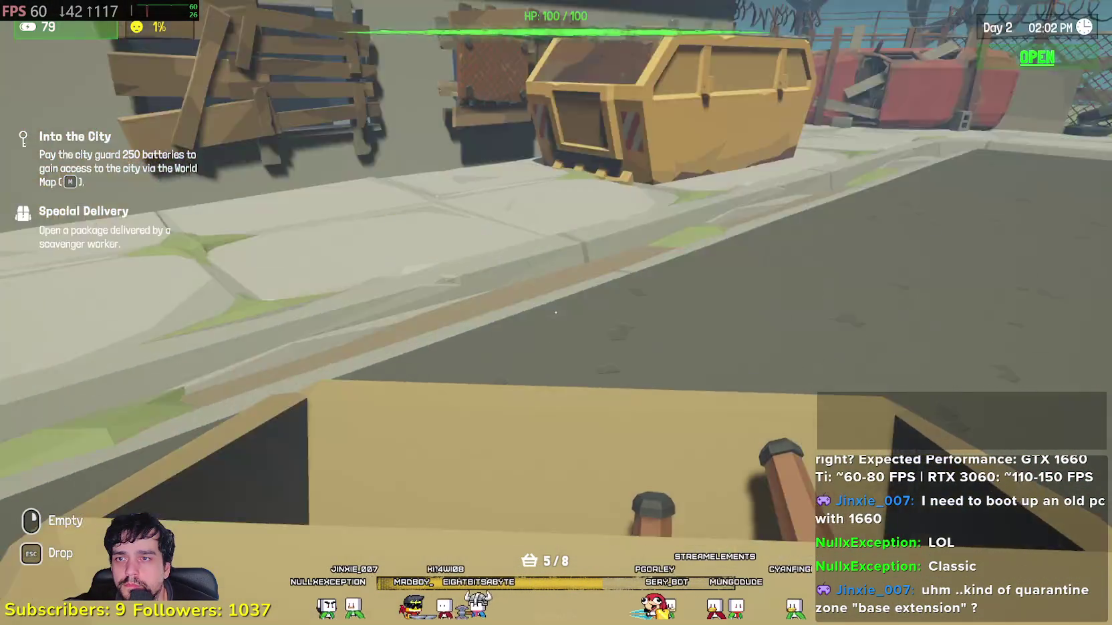
pyautogui.press('w')
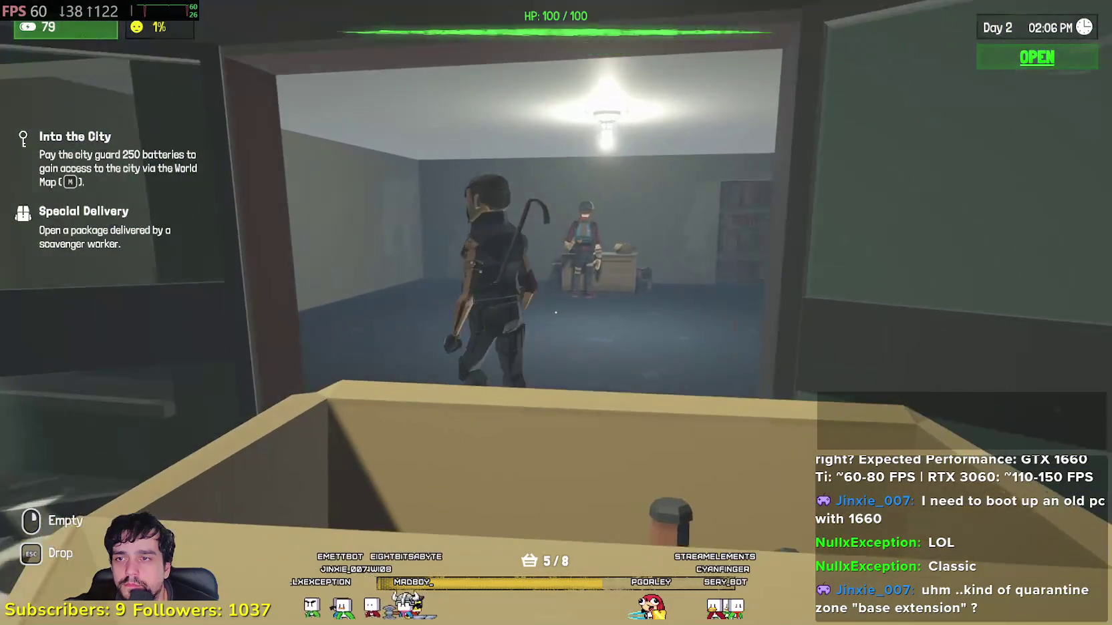
pyautogui.press('w')
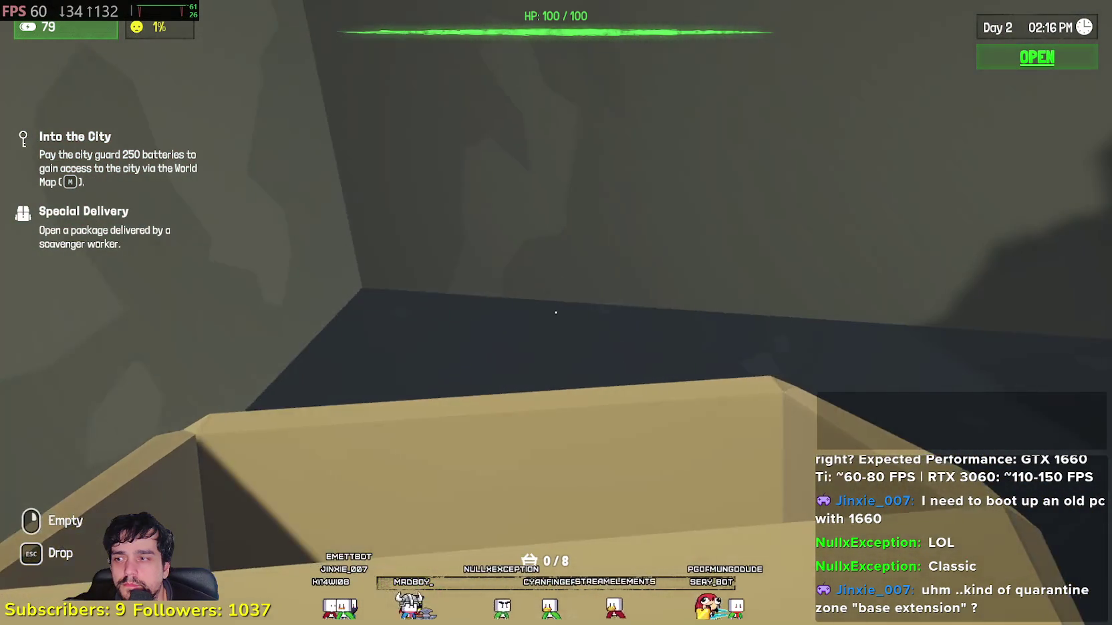
# - Serve the waiting customer, accepting beer for 15 batteries and depositing the payment in the drawer
pyautogui.press('Escape')
pyautogui.click(556, 312)
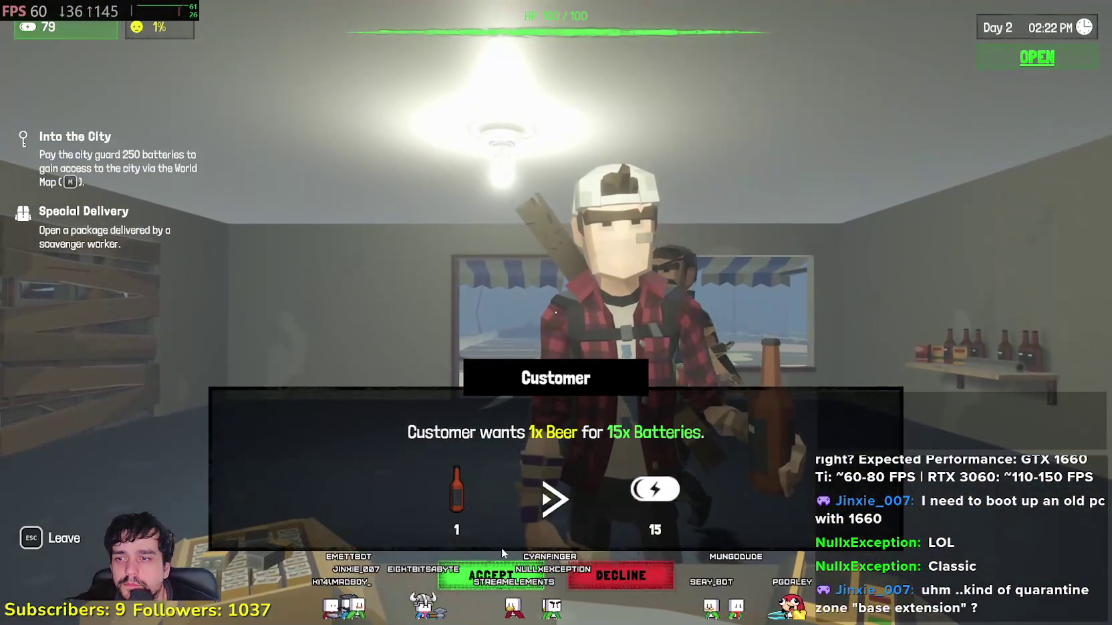
pyautogui.click(498, 574)
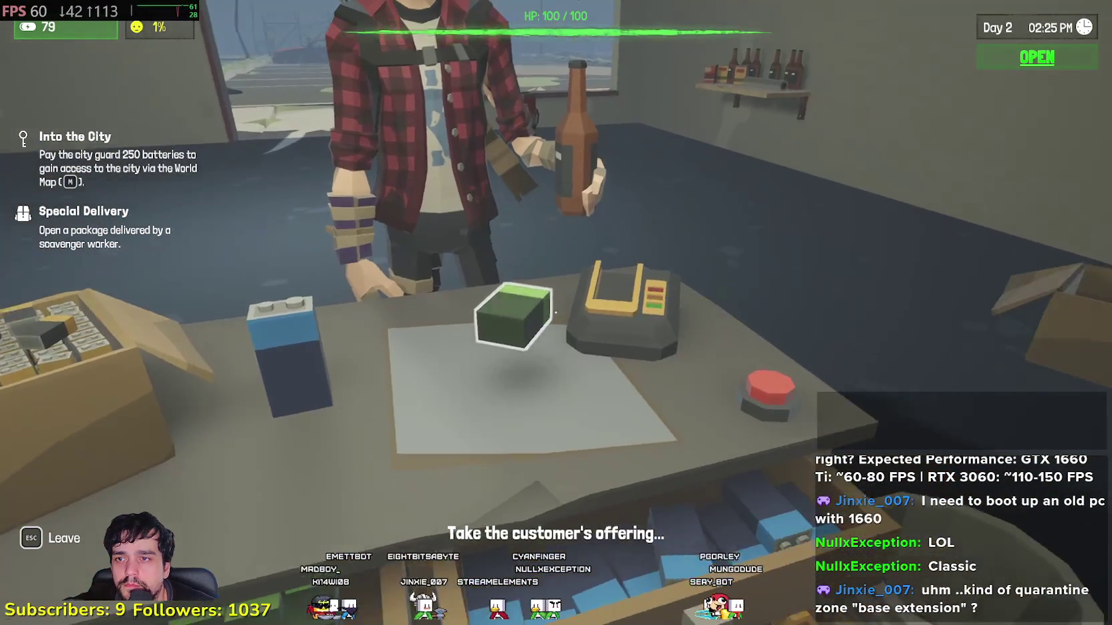
pyautogui.click(556, 312)
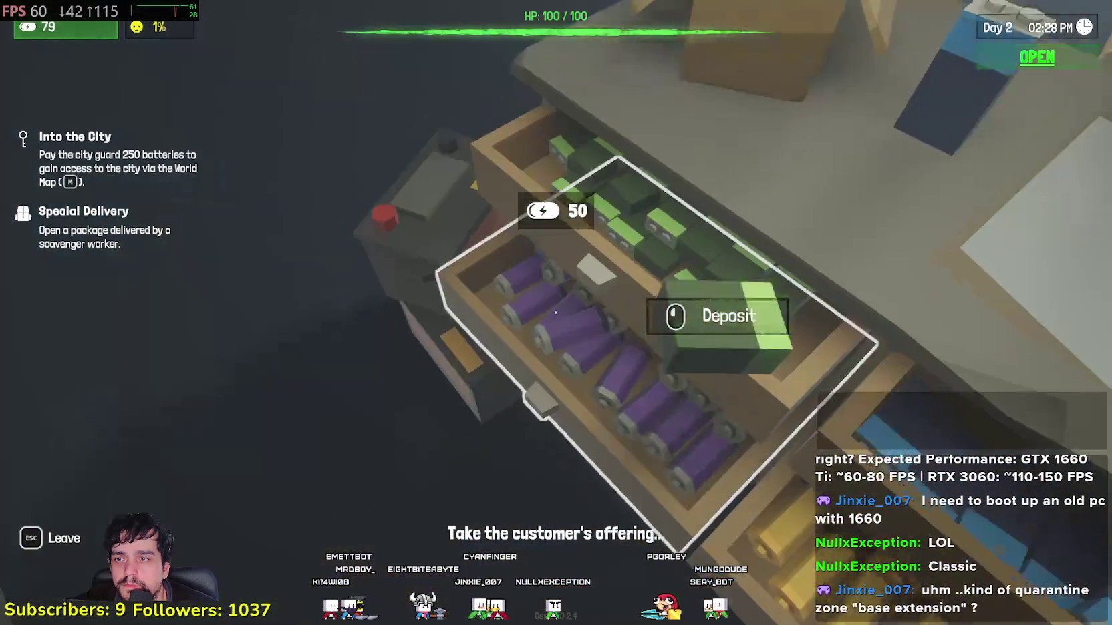
pyautogui.click(556, 312)
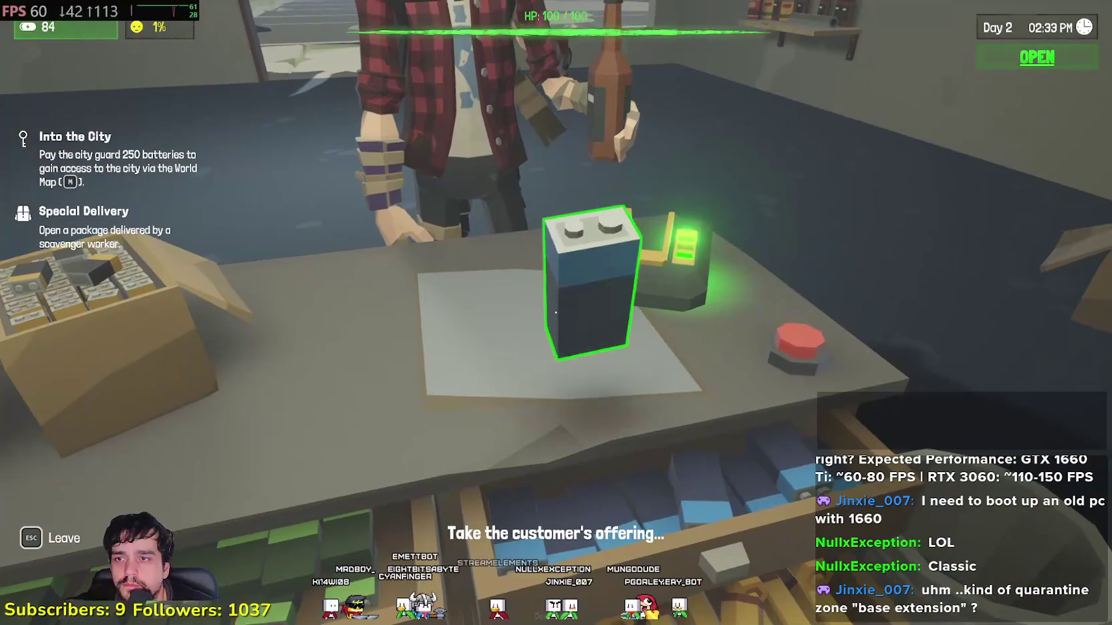
pyautogui.click(555, 312)
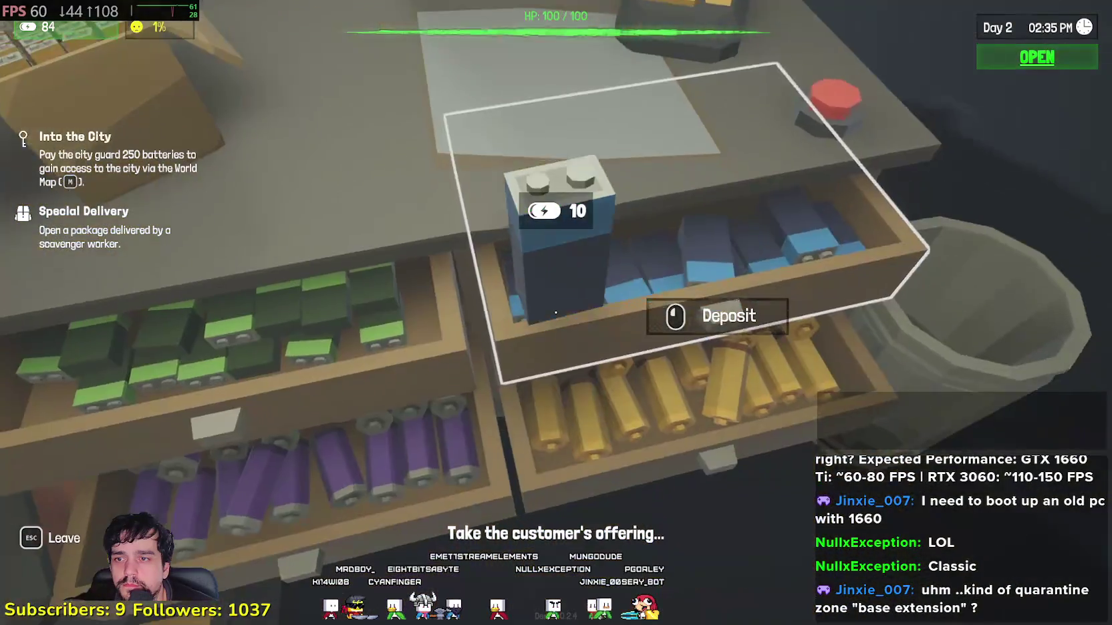
pyautogui.click(555, 312)
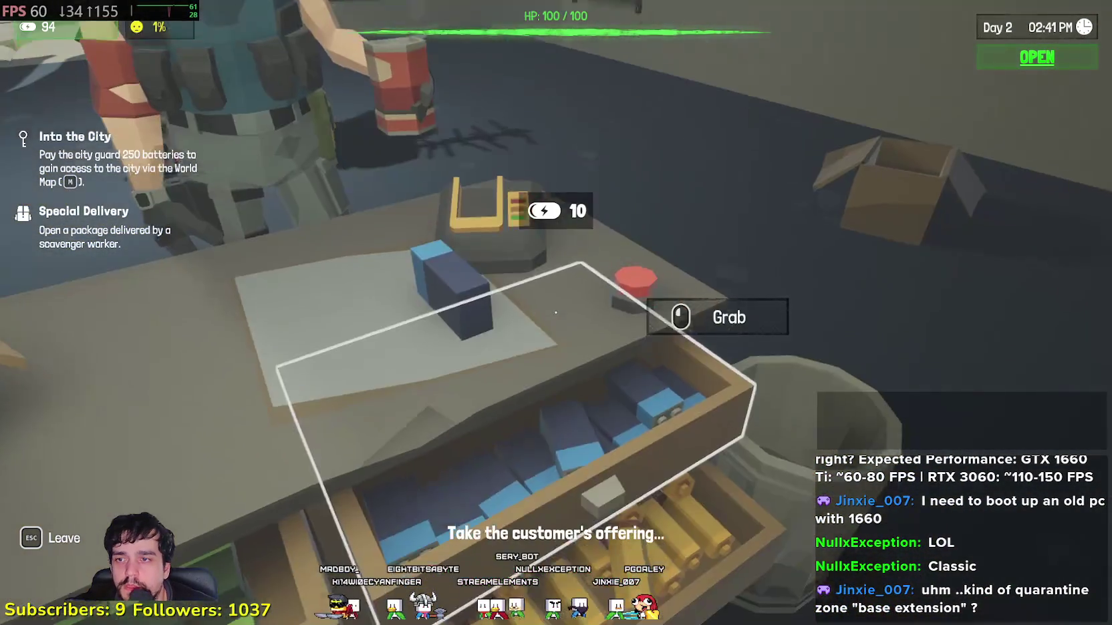
# - Accept the Tinned Beans trade, deposit the 10 batteries, and leave the desk toward the doorway
pyautogui.click(555, 312)
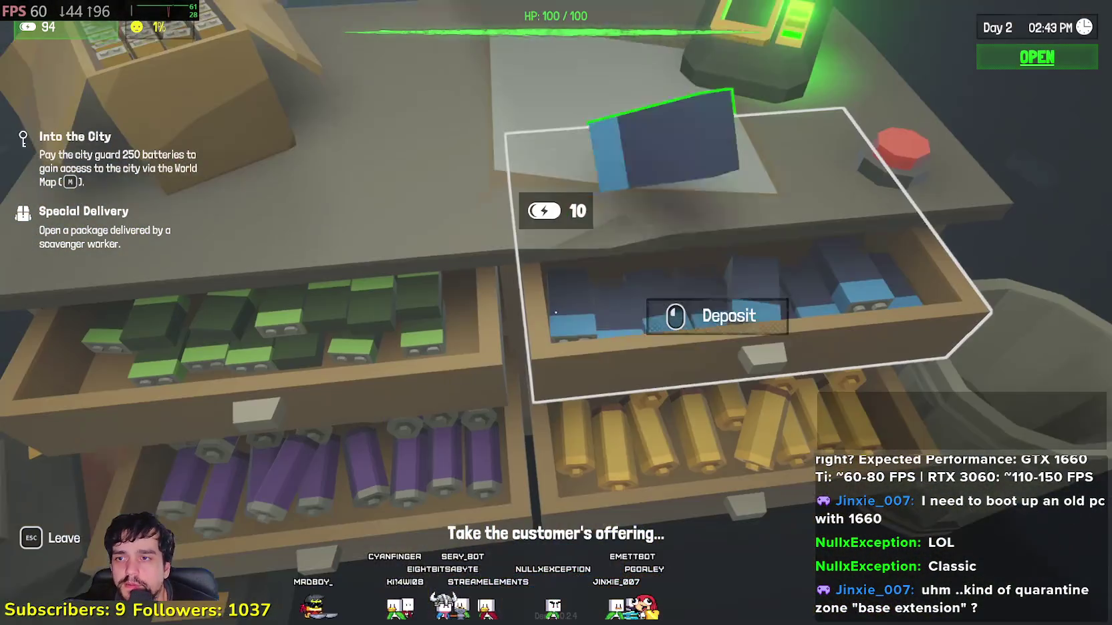
pyautogui.click(556, 312)
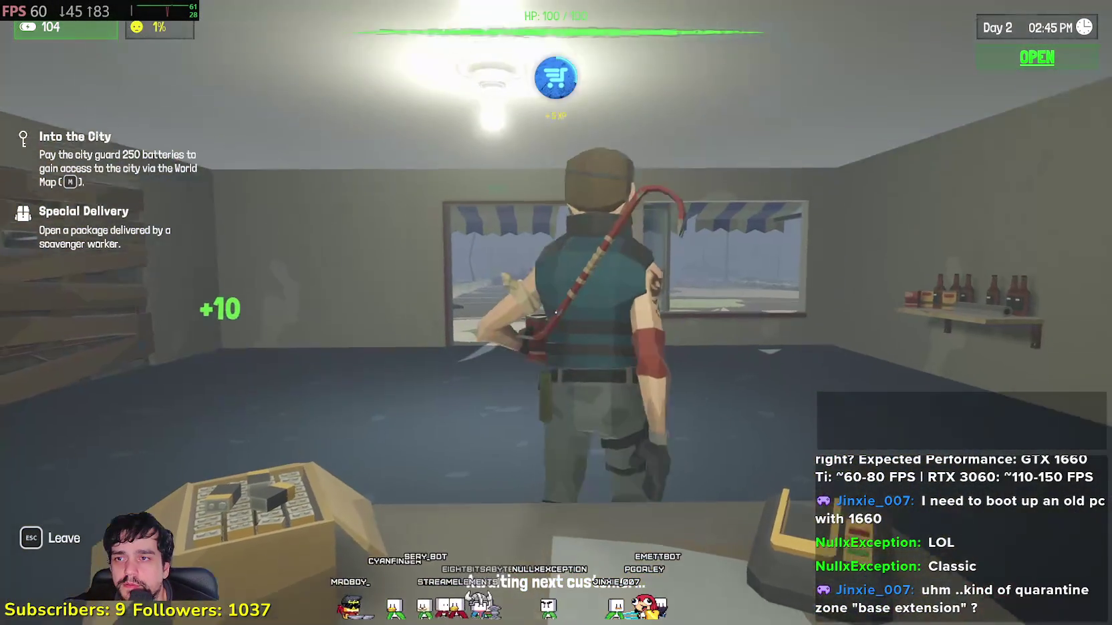
pyautogui.press('Escape')
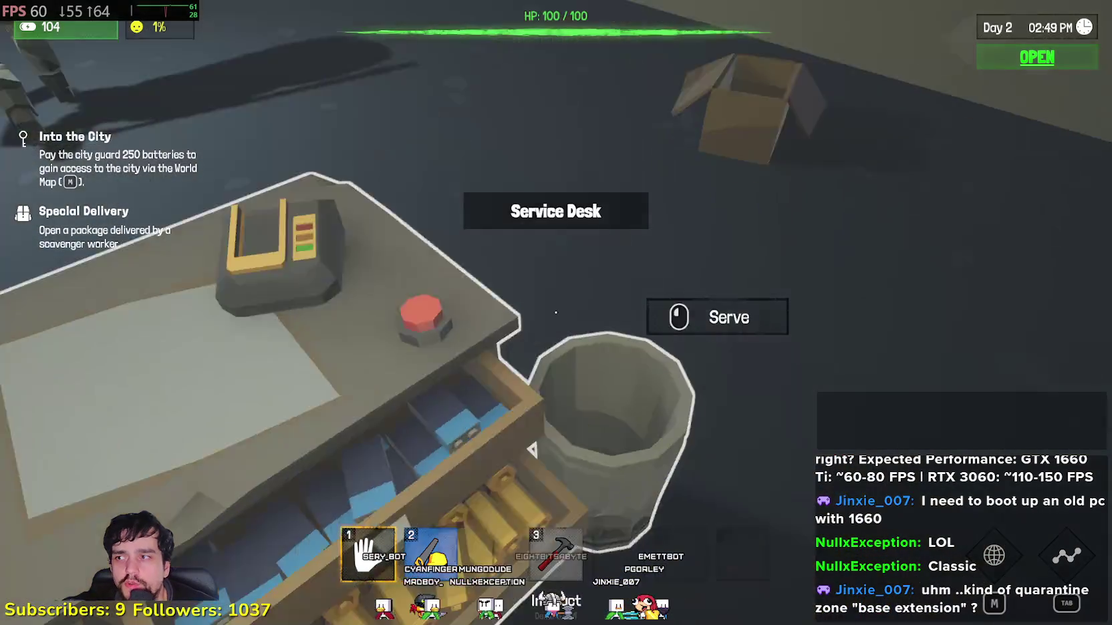
pyautogui.press('w')
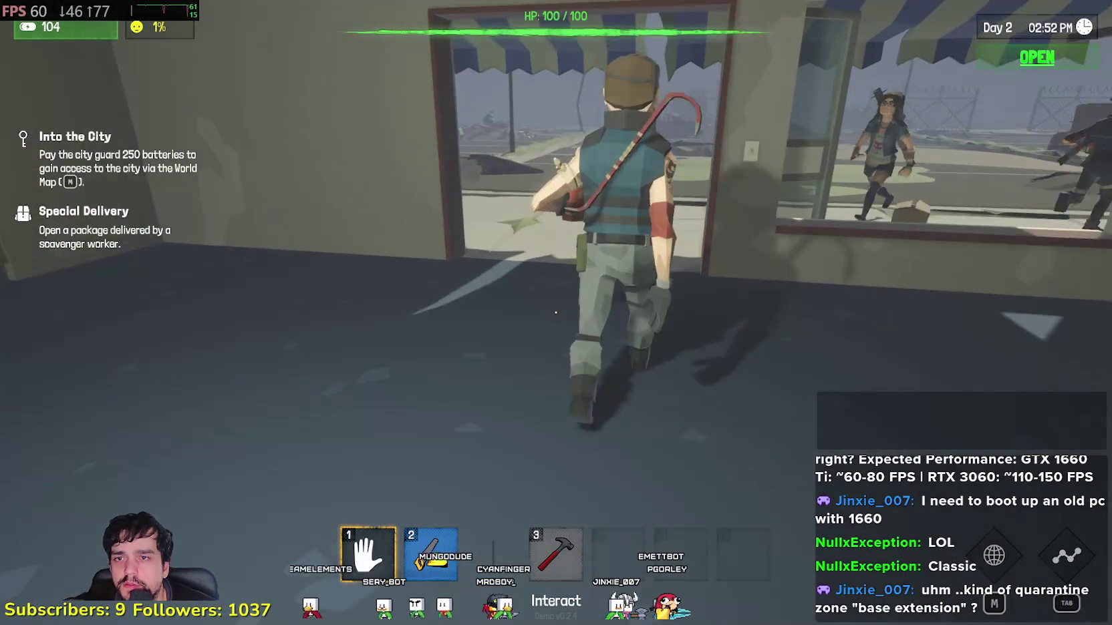
# - Open the delivered package and place its plank on the wall shelf
pyautogui.press('w')
pyautogui.press('w')
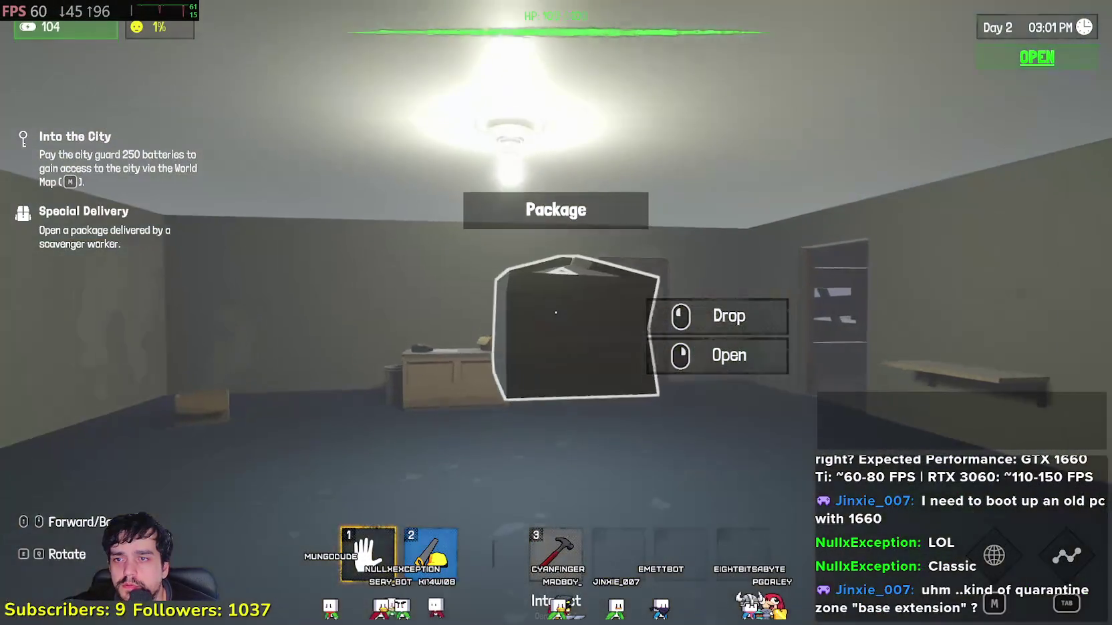
pyautogui.click(556, 312)
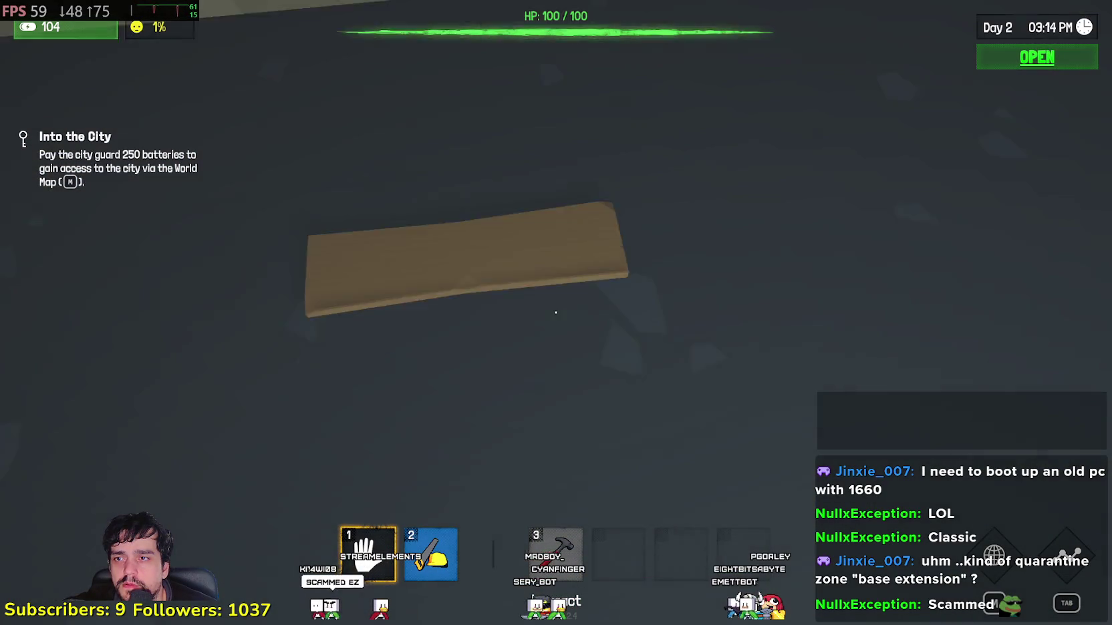
pyautogui.click(555, 312)
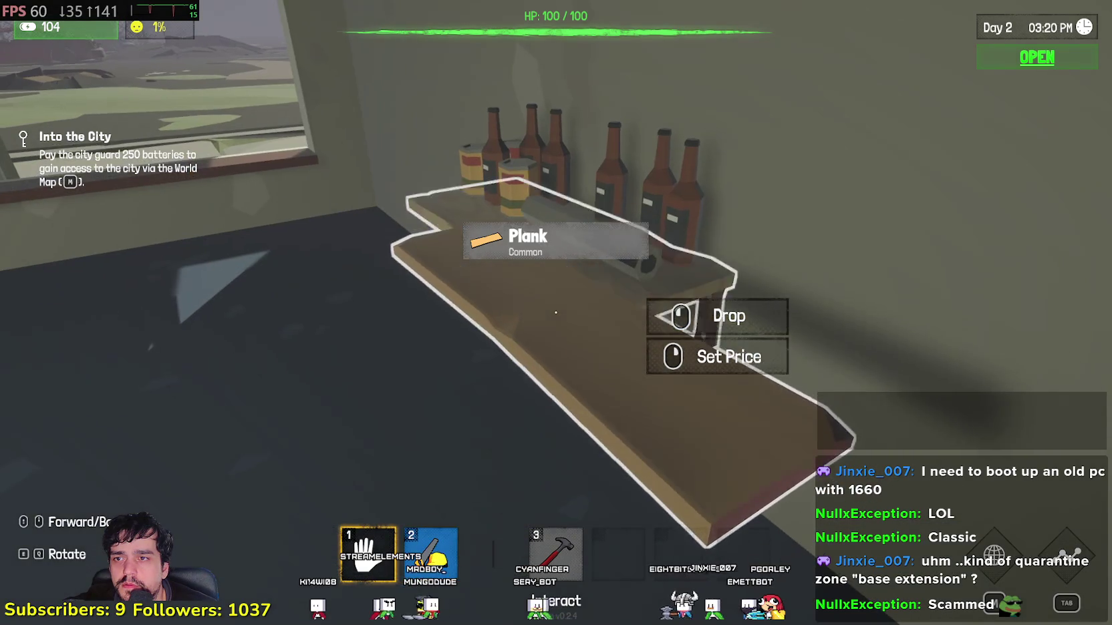
pyautogui.click(555, 312)
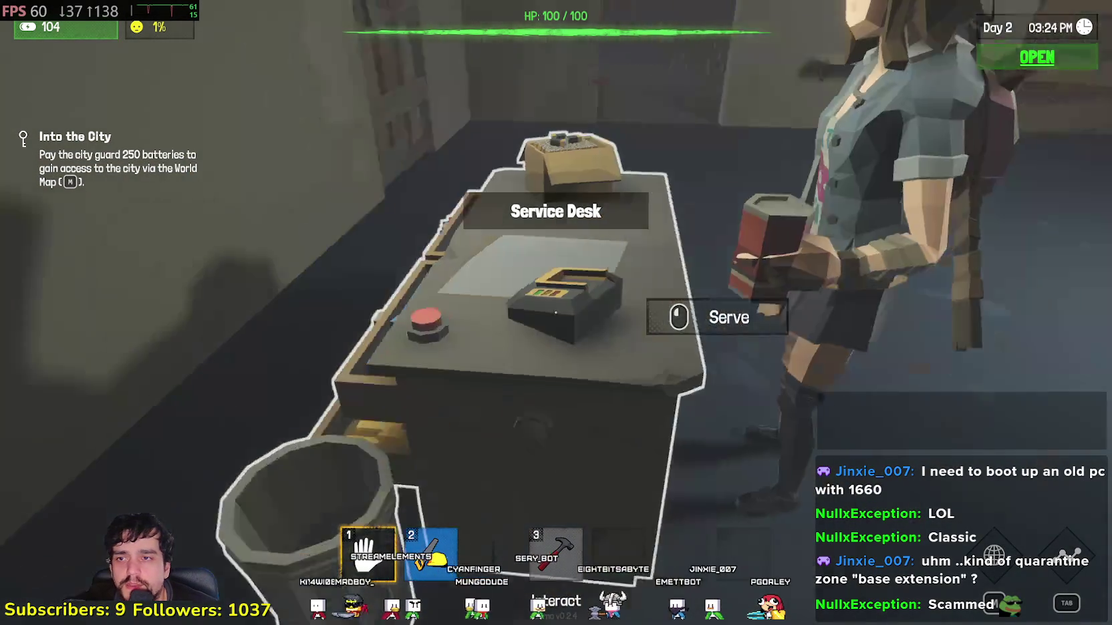
# - Serve the next customer, accepting the trade and depositing the 10-battery payment
pyautogui.click(555, 312)
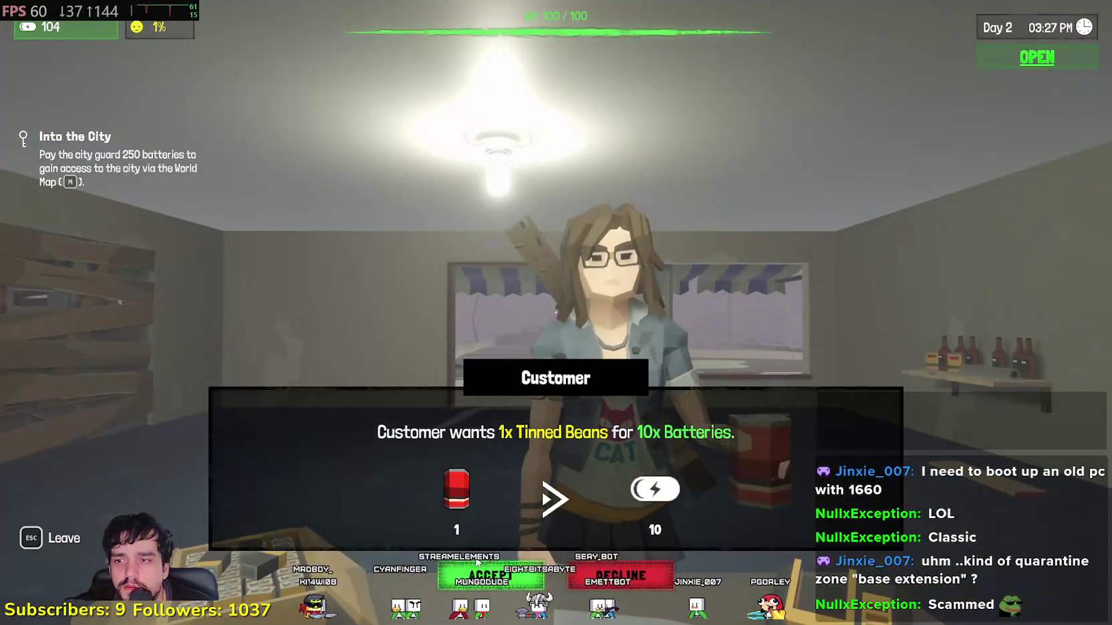
pyautogui.click(477, 564)
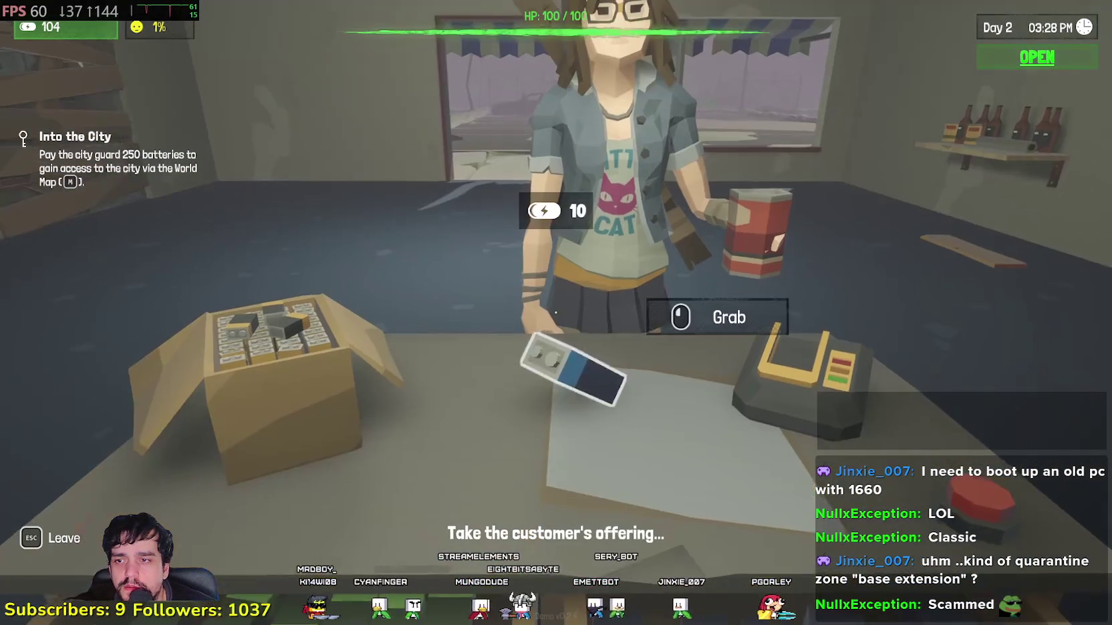
pyautogui.click(555, 312)
pyautogui.click(556, 312)
pyautogui.click(555, 312)
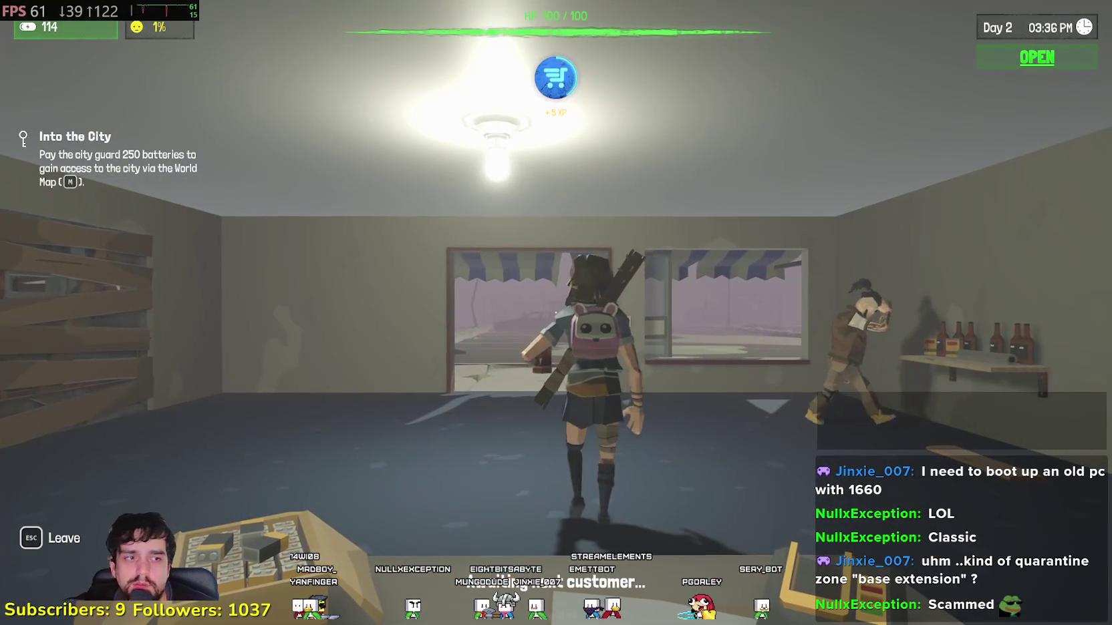
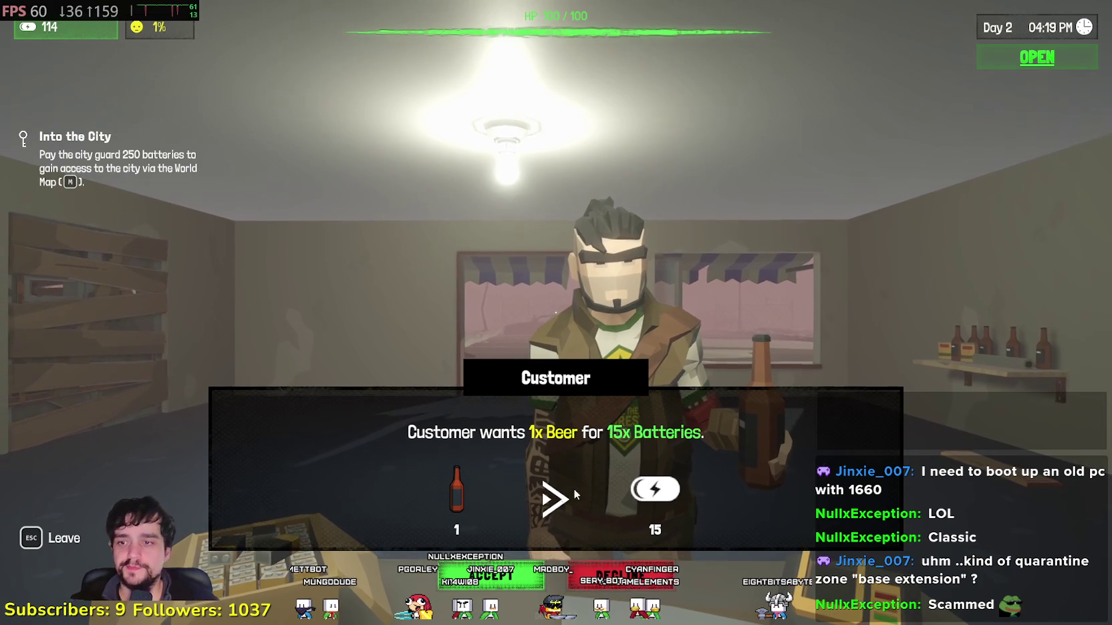
# - Accept the beer-for-15-batteries trade and deposit the payment batteries in the register, reaching 129
pyautogui.click(520, 573)
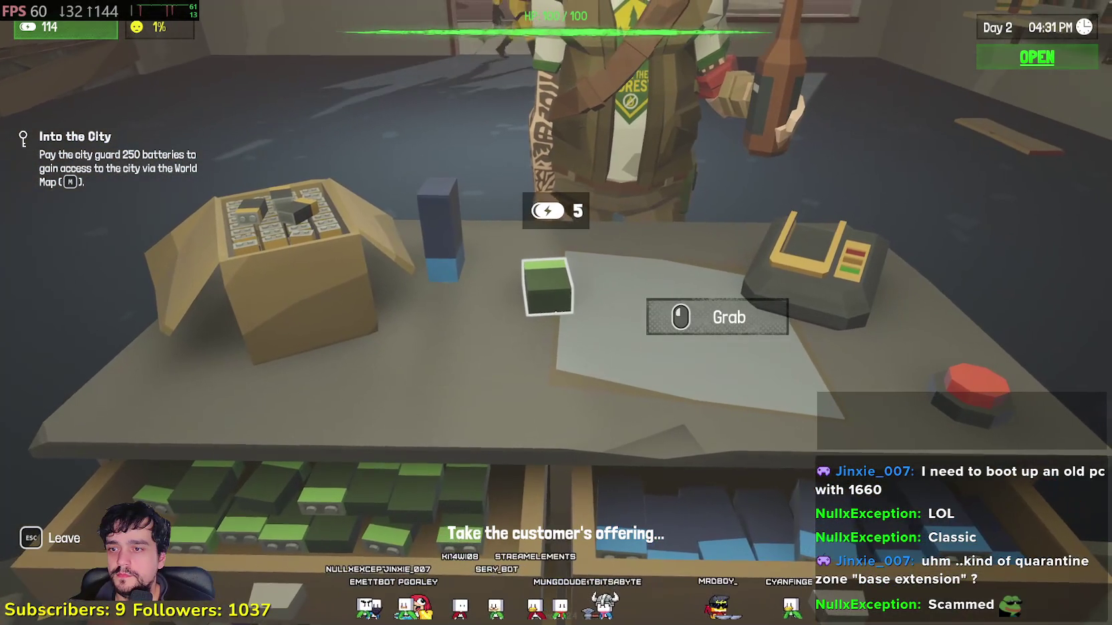
pyautogui.click(556, 311)
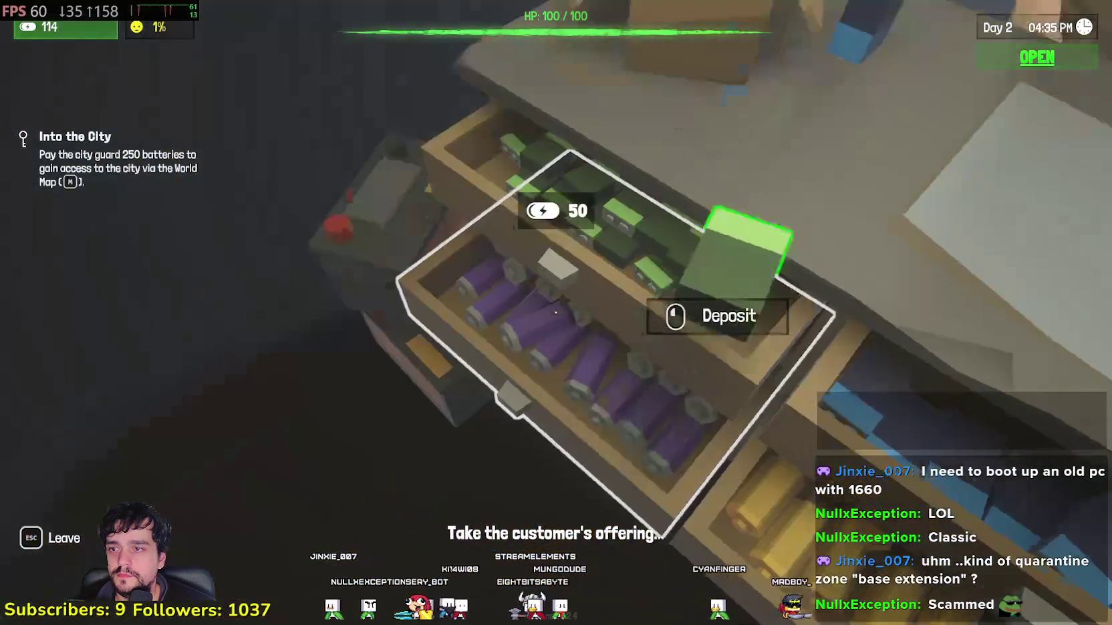
pyautogui.click(556, 311)
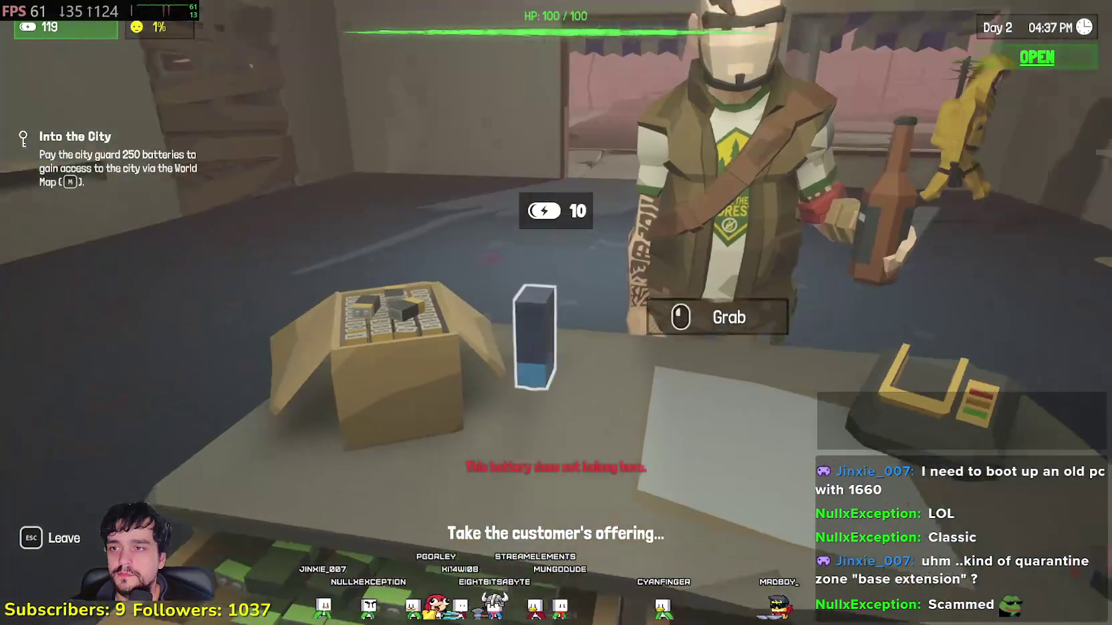
pyautogui.click(556, 311)
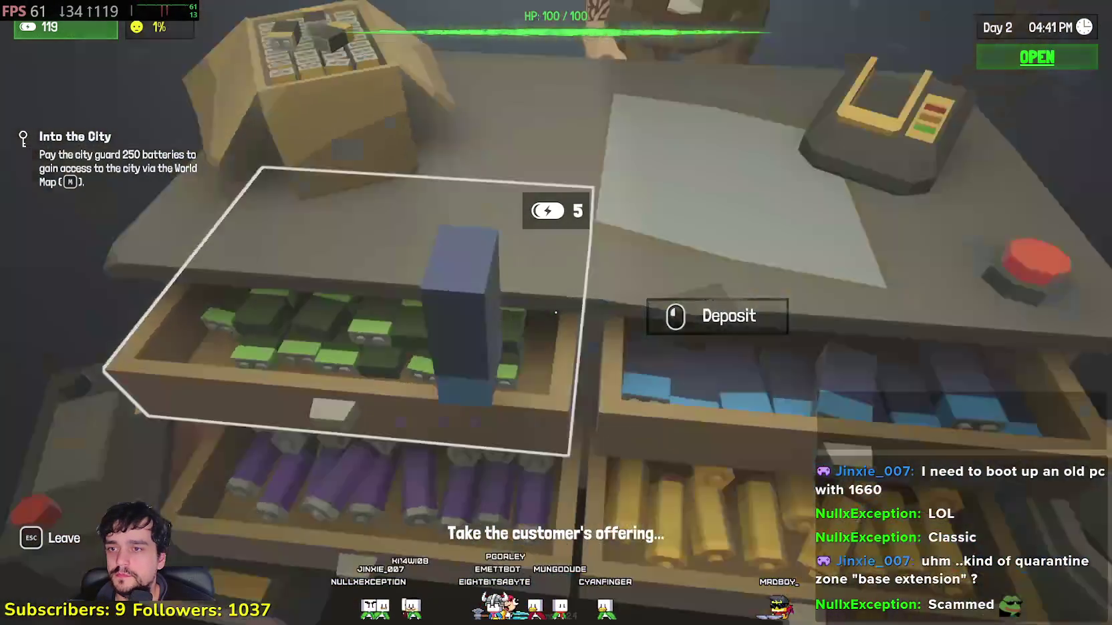
pyautogui.click(557, 311)
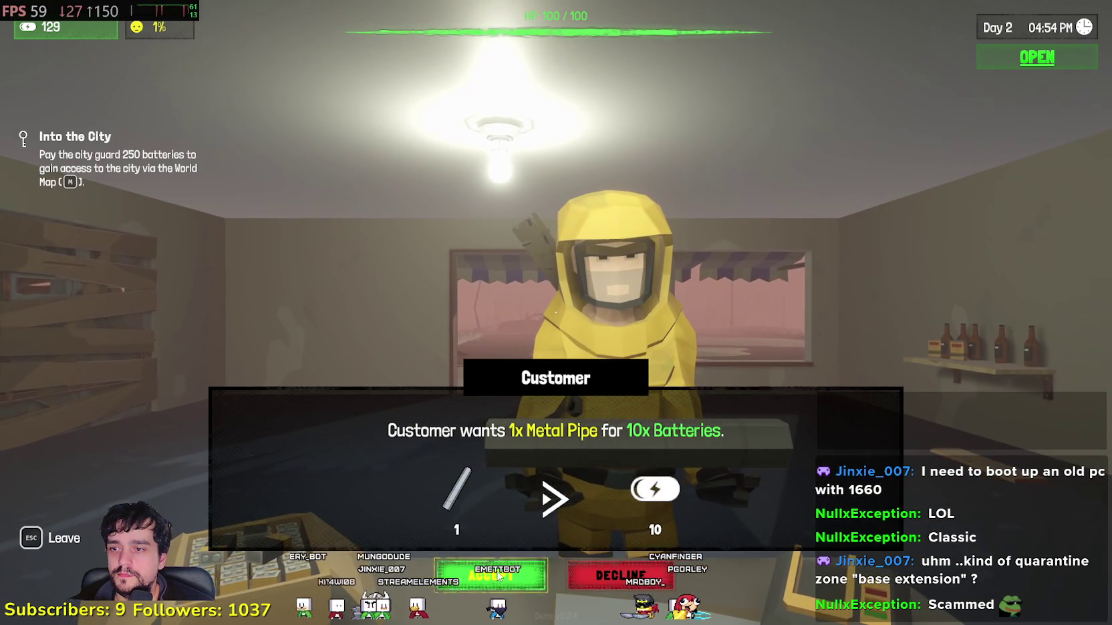
# - Sell the Metal Pipe for 10 batteries, bank them to reach 139, then open the Skills screen
pyautogui.click(498, 576)
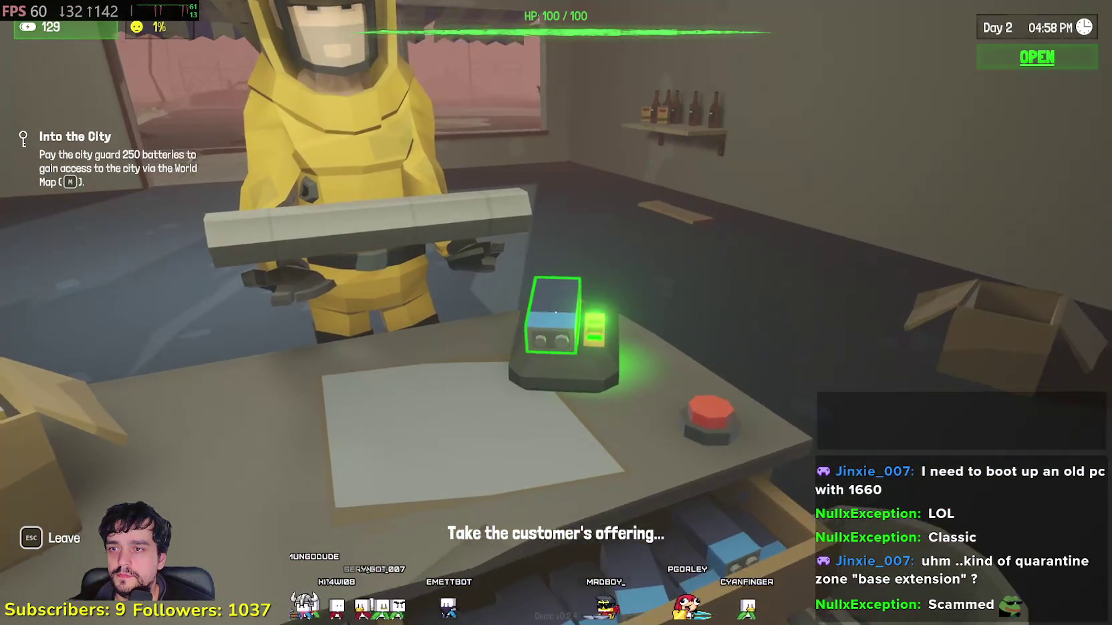
pyautogui.click(556, 312)
pyautogui.click(557, 312)
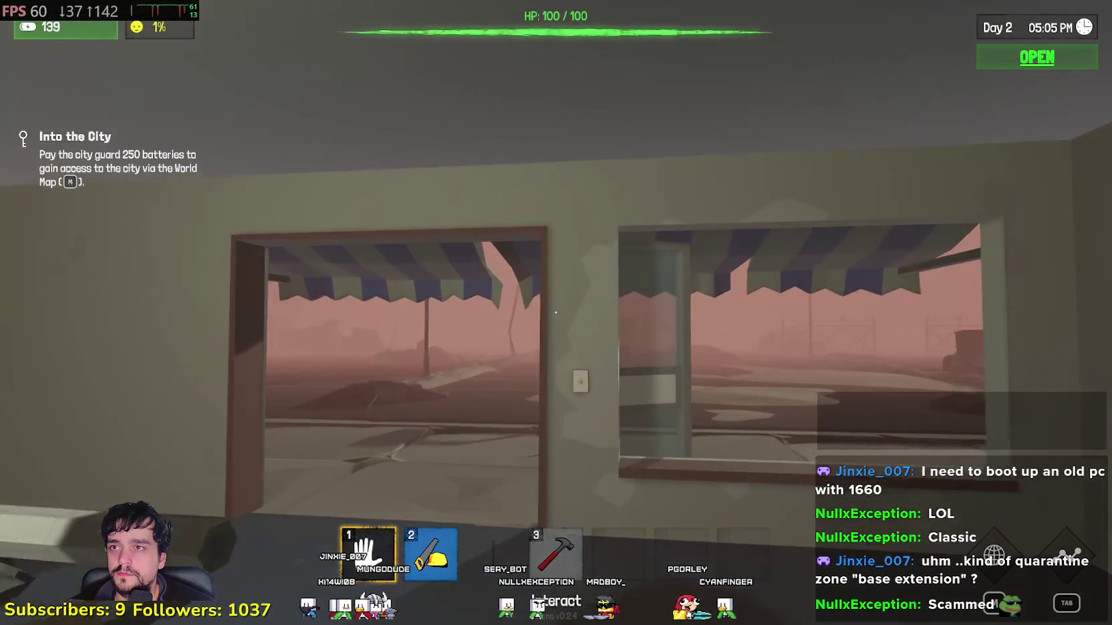
pyautogui.press('w')
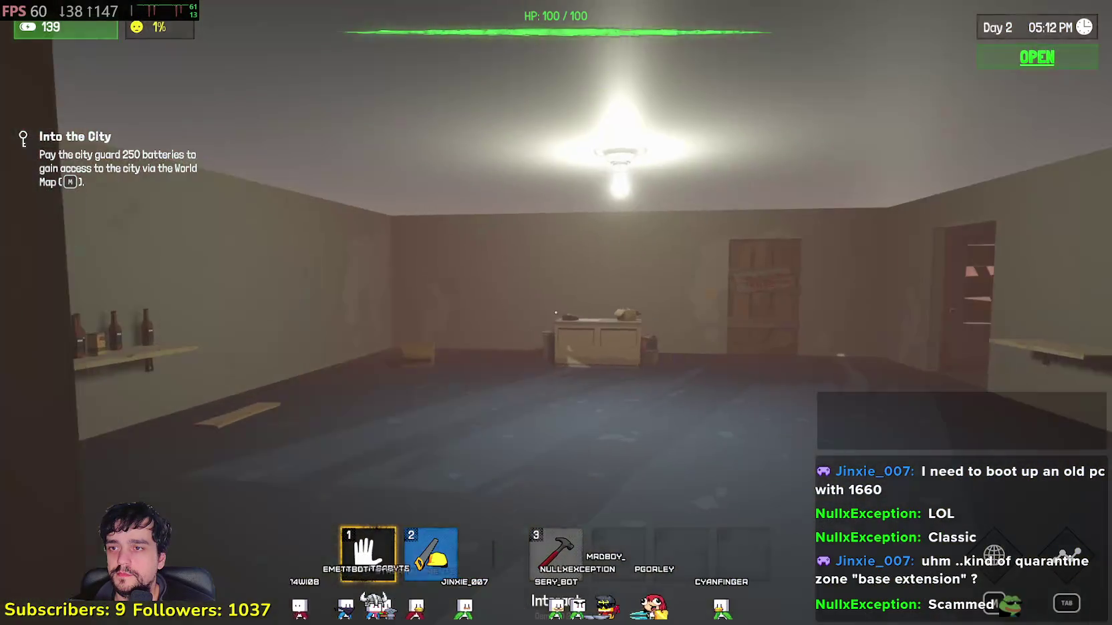
pyautogui.press('Tab')
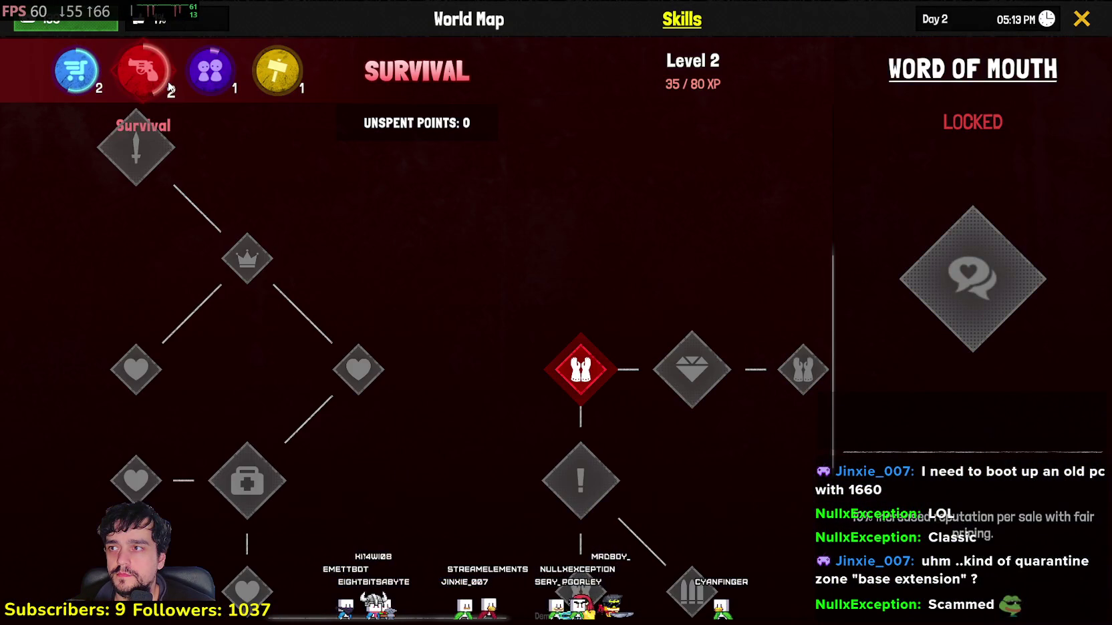
# - Close the Skills screen and equip the hammer with key 3
pyautogui.press('Tab')
pyautogui.press('3')
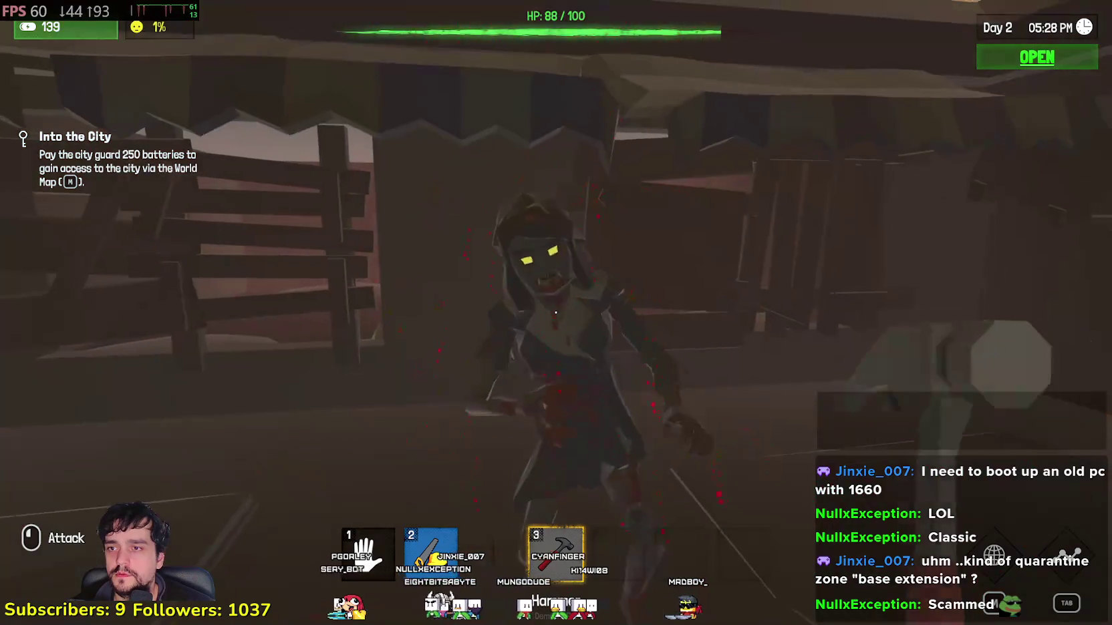
# - Kill the zombie outside with the hammer, switch to the bare hand and loot its batteries
pyautogui.click(556, 311)
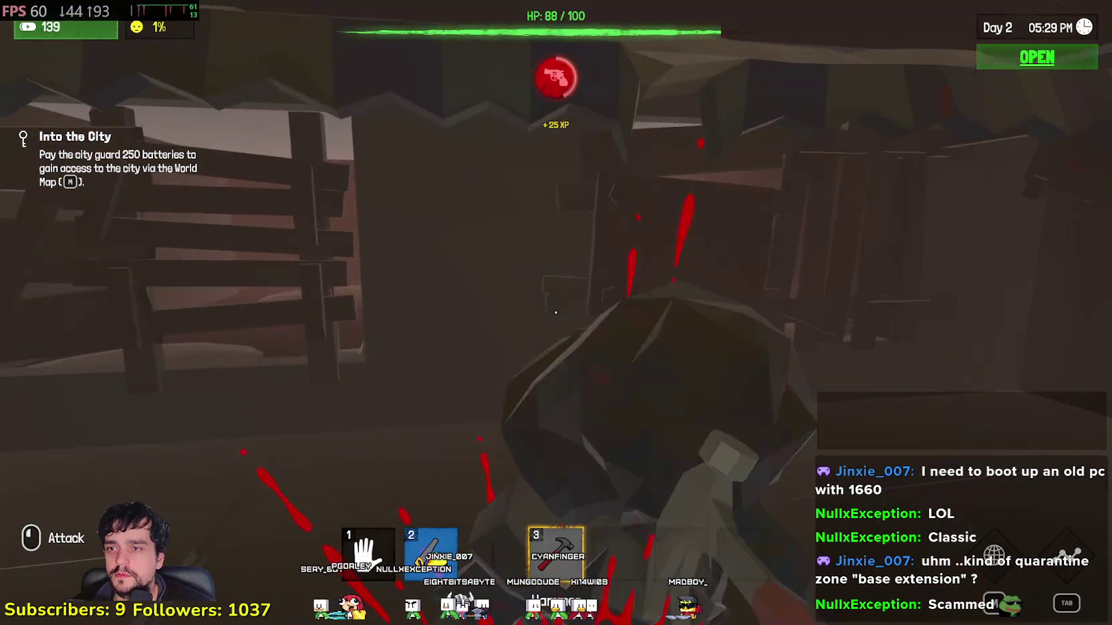
pyautogui.press('1')
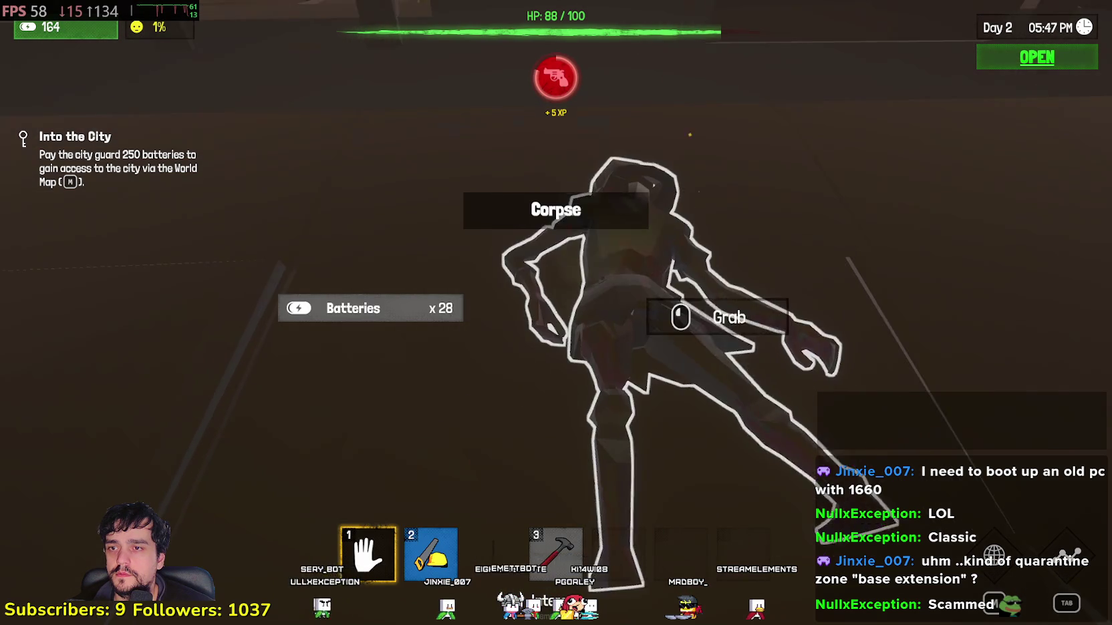
pyautogui.press('w')
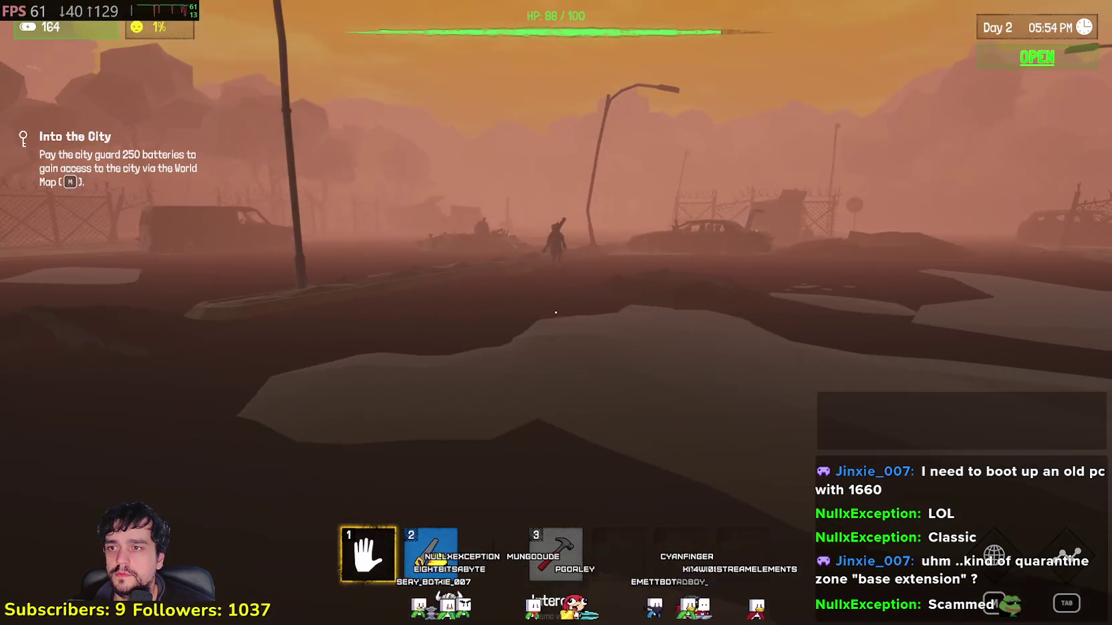
# - Pick up the package from the road and open it to get the Metal Pipe
pyautogui.press('w')
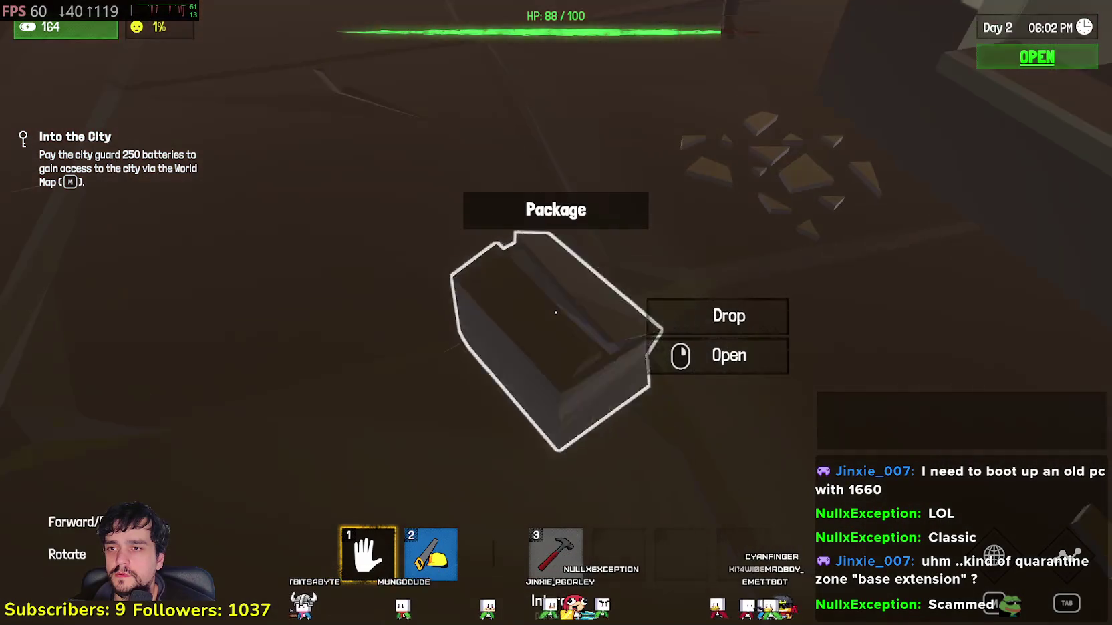
pyautogui.click(555, 312)
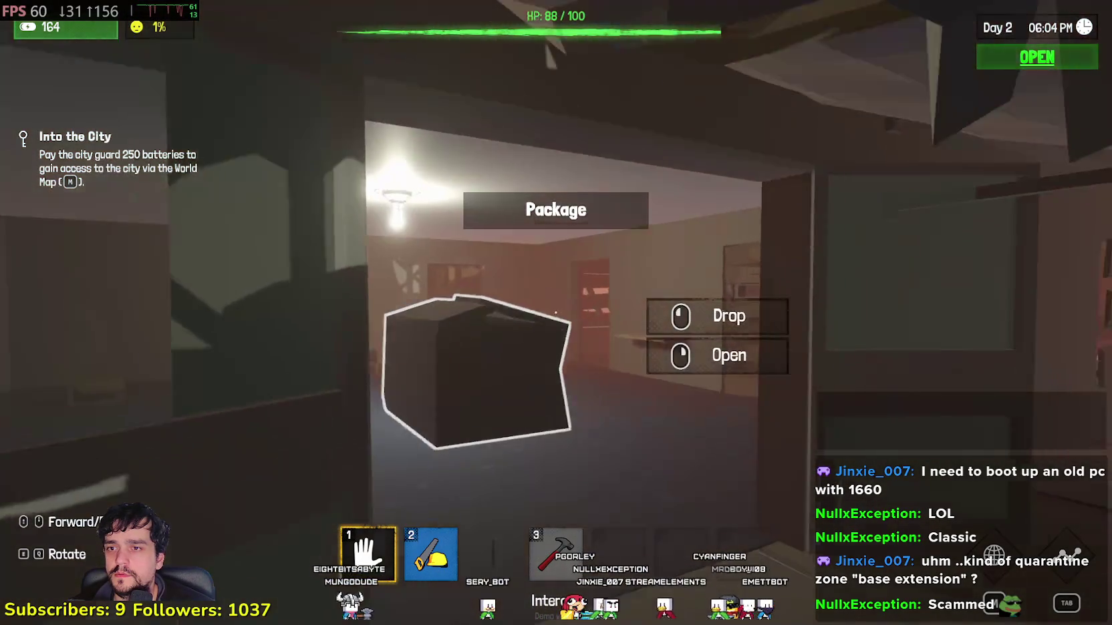
pyautogui.rightClick(555, 312)
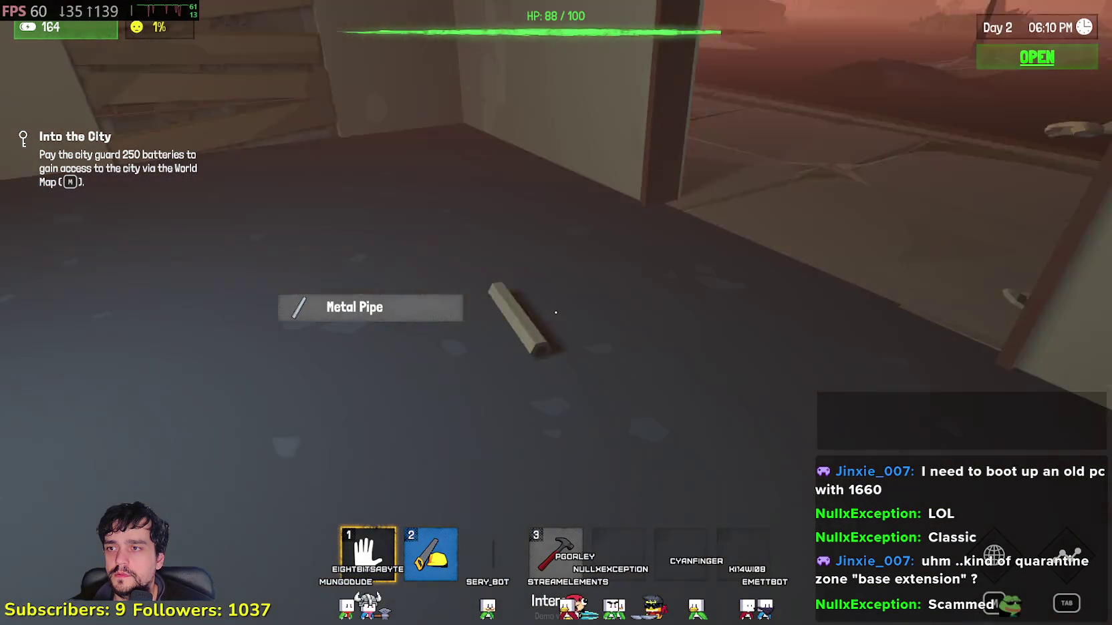
pyautogui.rightClick(555, 312)
pyautogui.press('Escape')
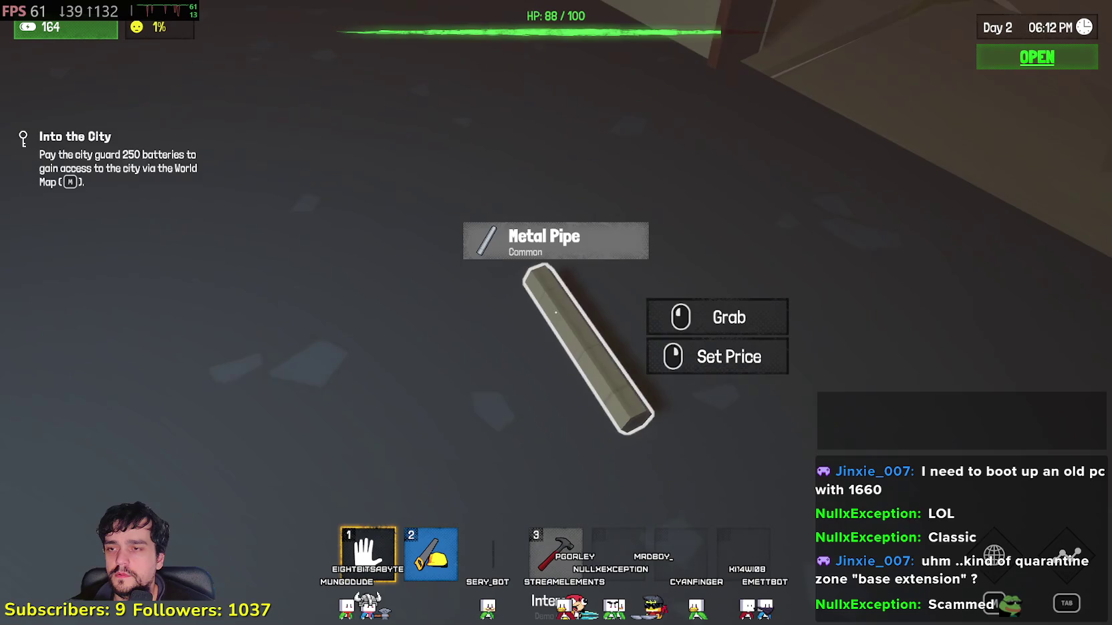
# - Carry the Metal Pipe onto the shop shelf and return to the service desk
pyautogui.click(555, 312)
pyautogui.press('w')
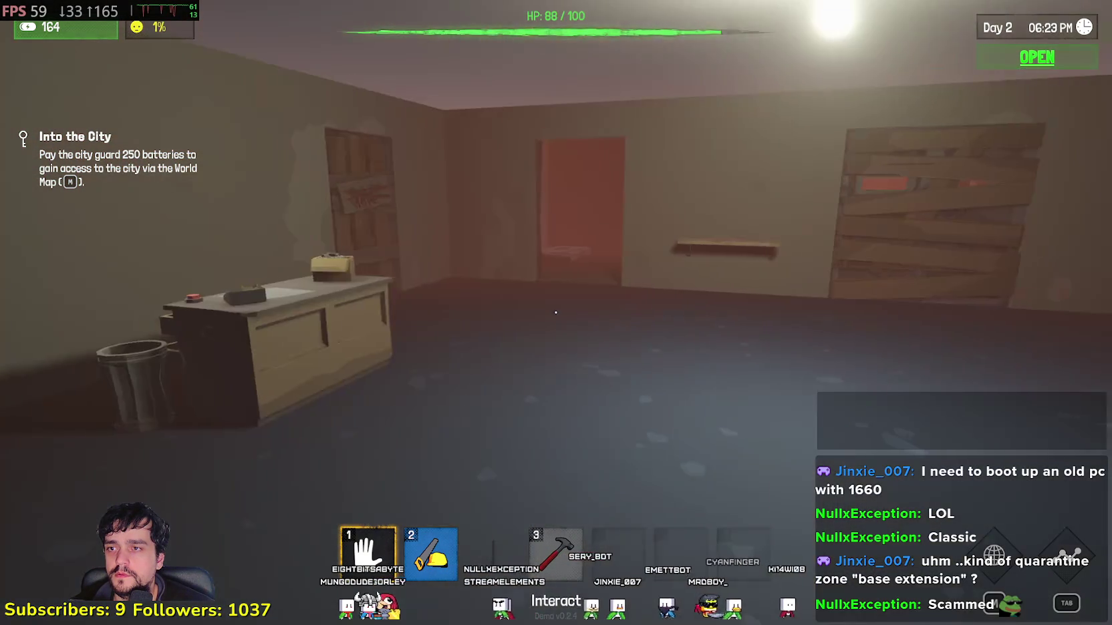
pyautogui.press('w')
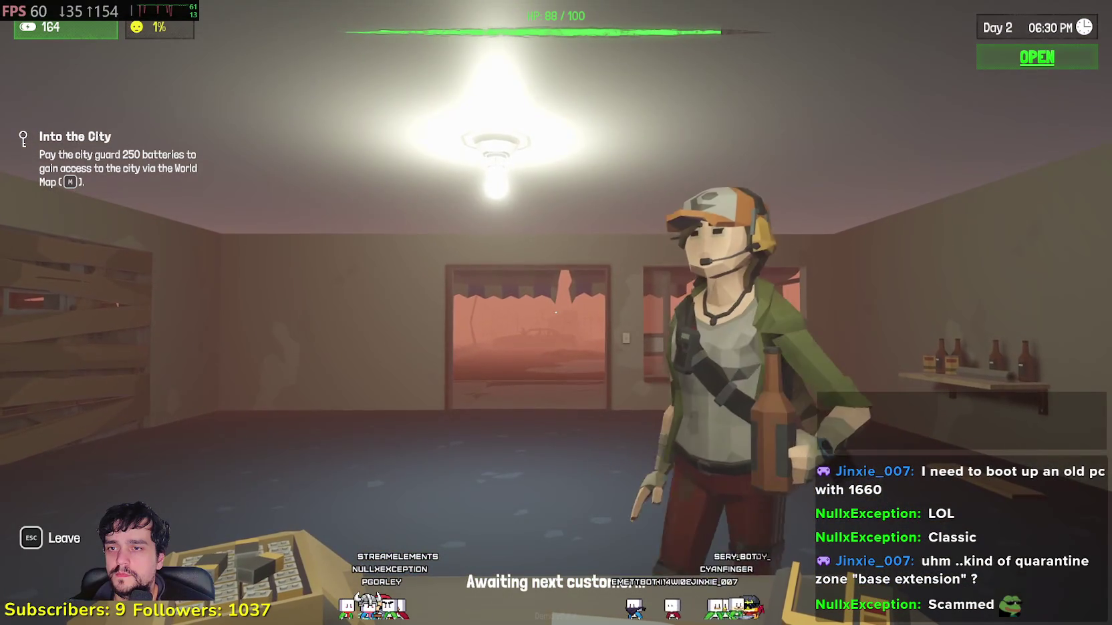
# - Accept the customer's trade, scan the payment battery and throw it in the bin when it flags red
pyautogui.click(555, 312)
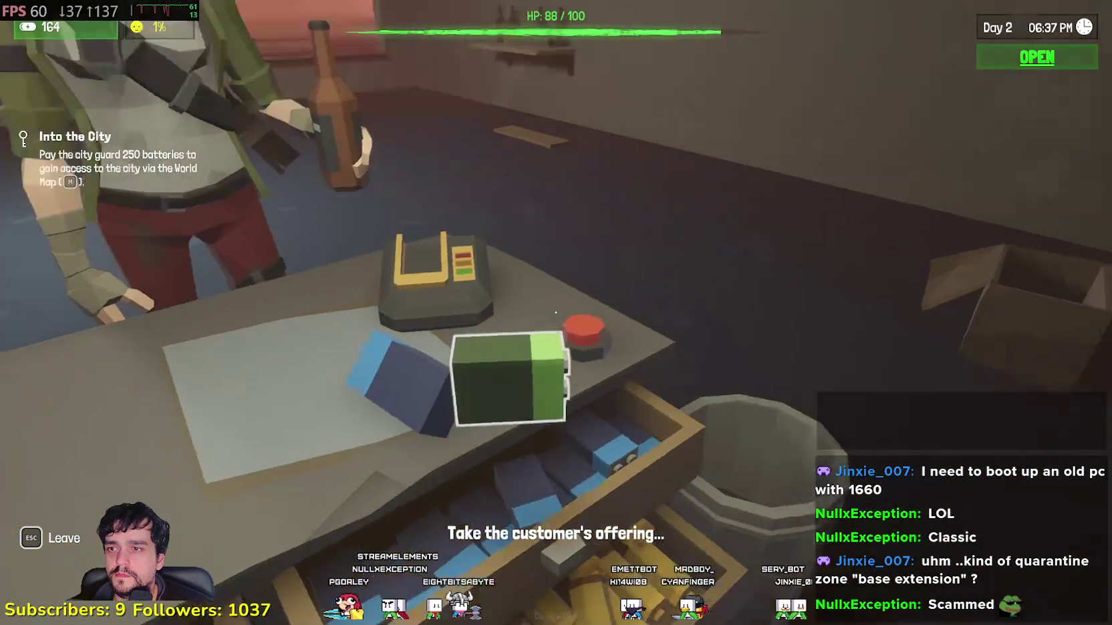
pyautogui.click(554, 312)
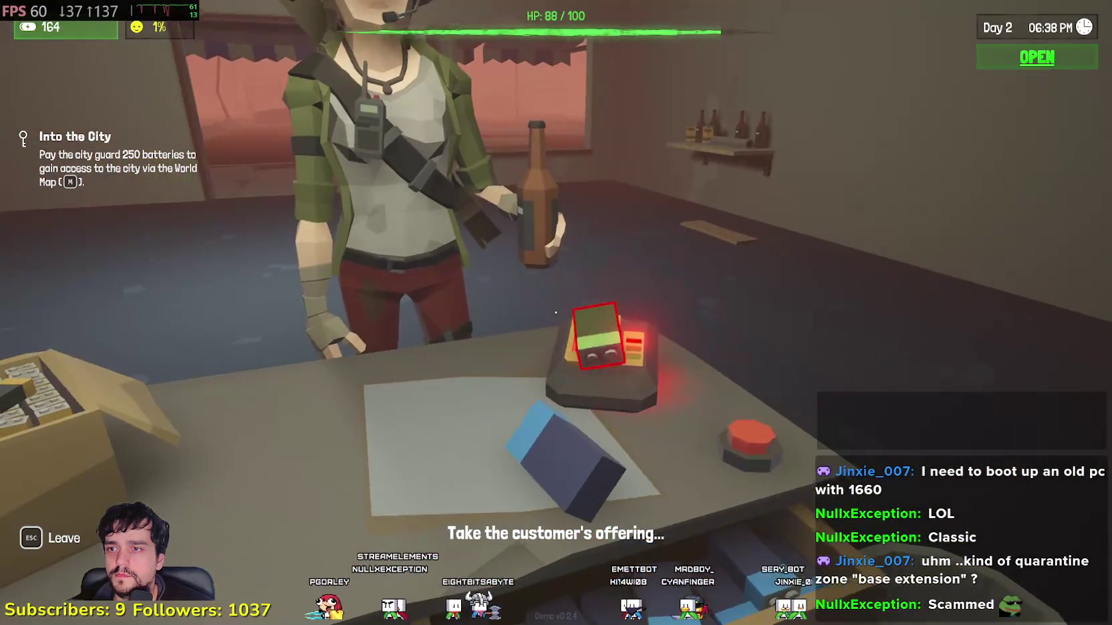
pyautogui.click(555, 312)
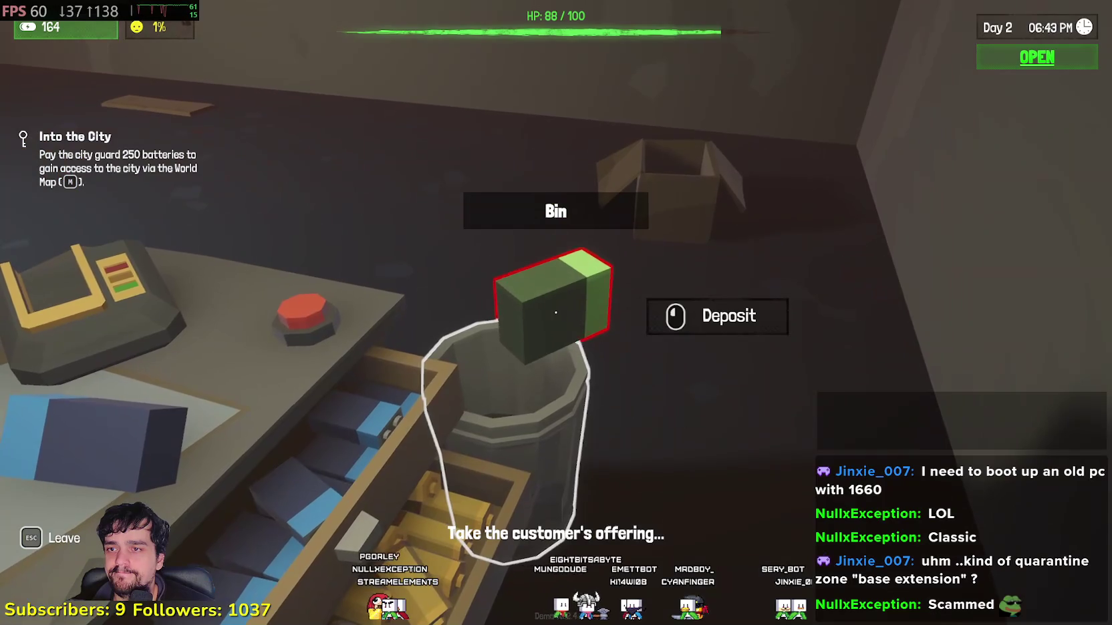
pyautogui.click(554, 312)
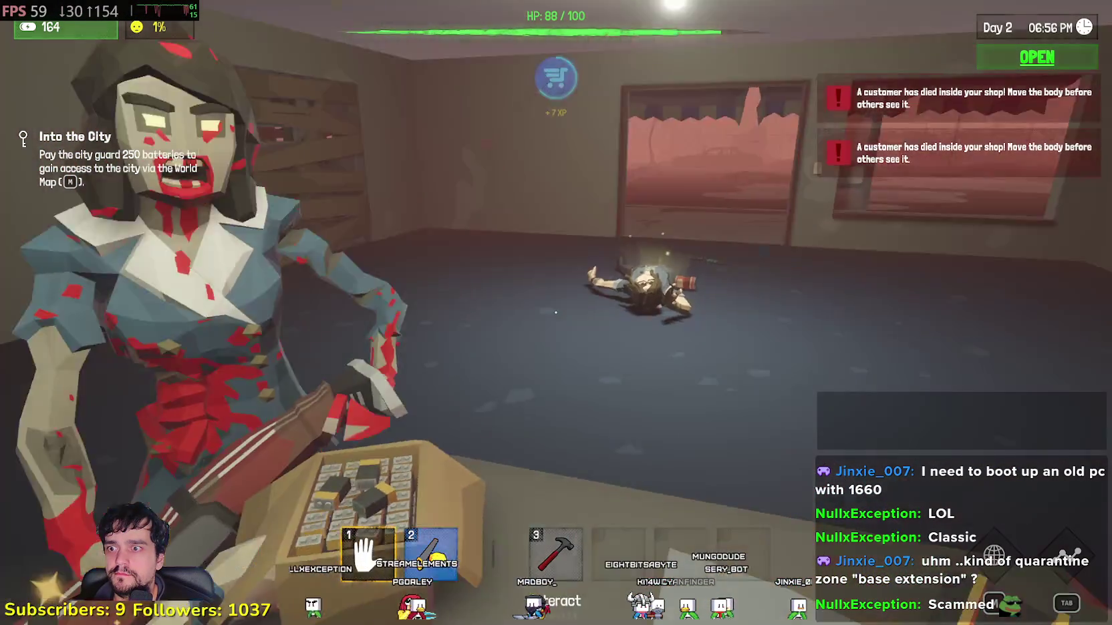
# - Equip the hammer and beat the zombies inside the shop to death, earning a level up
pyautogui.press('3')
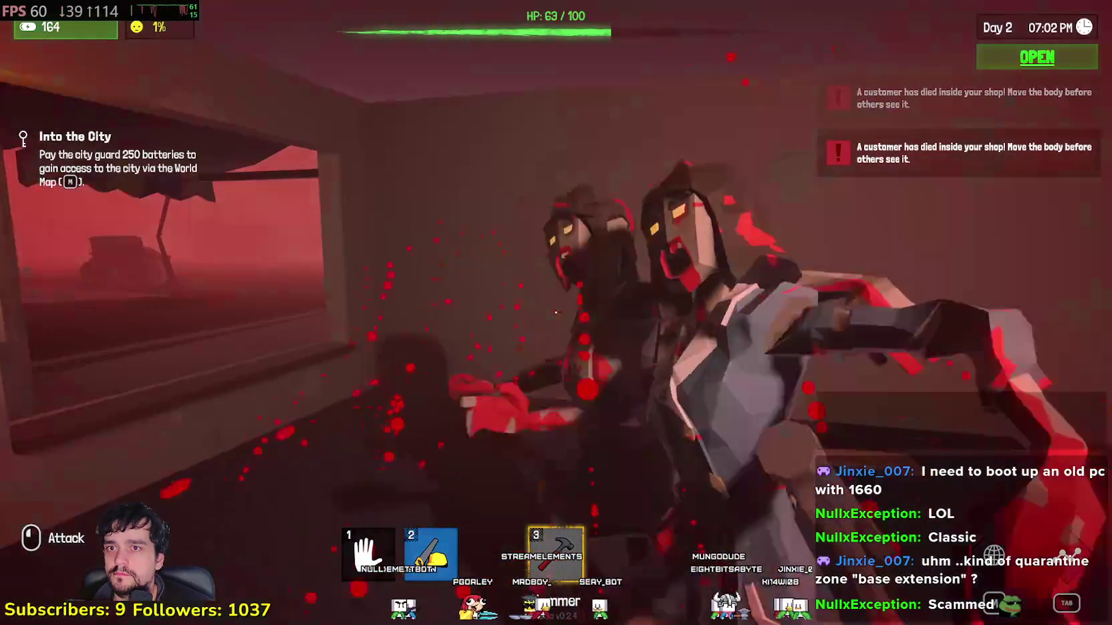
pyautogui.click(555, 312)
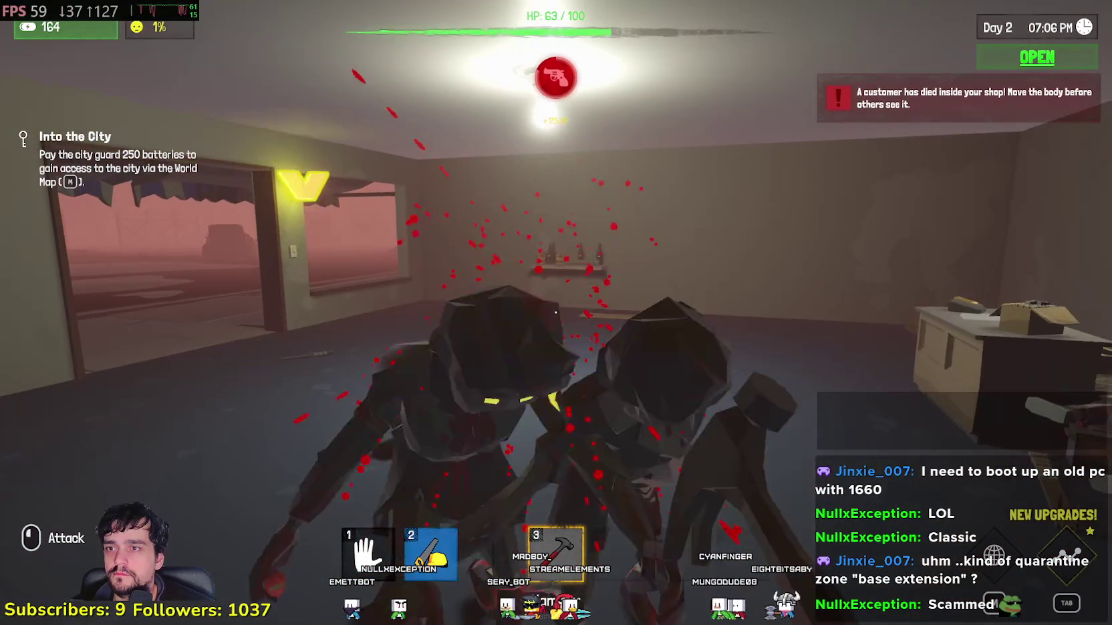
pyautogui.click(556, 312)
pyautogui.click(554, 311)
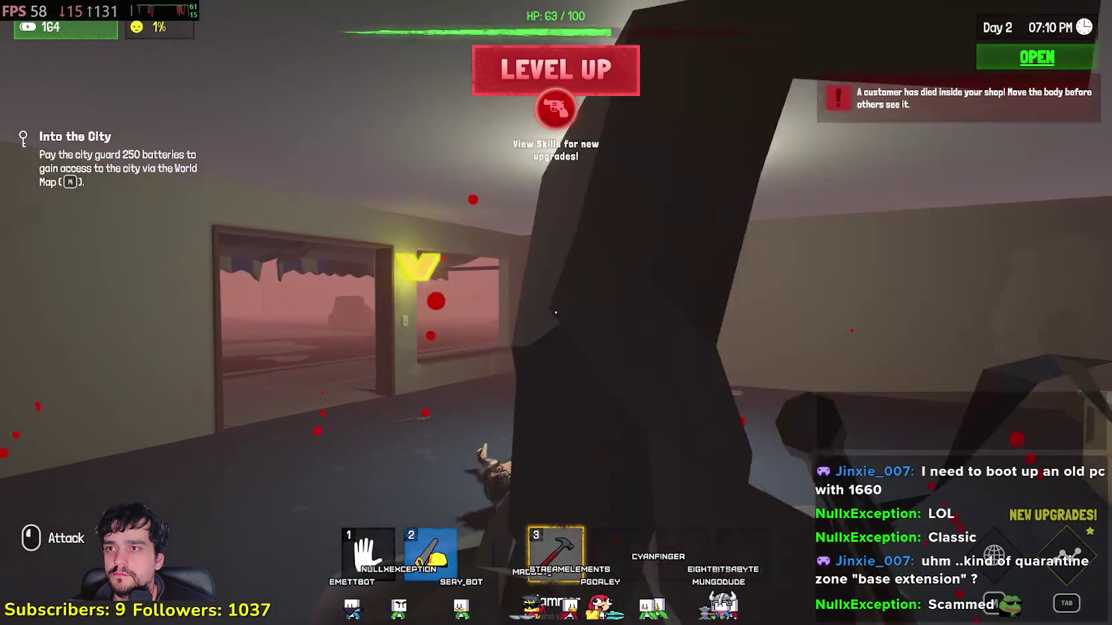
pyautogui.click(555, 312)
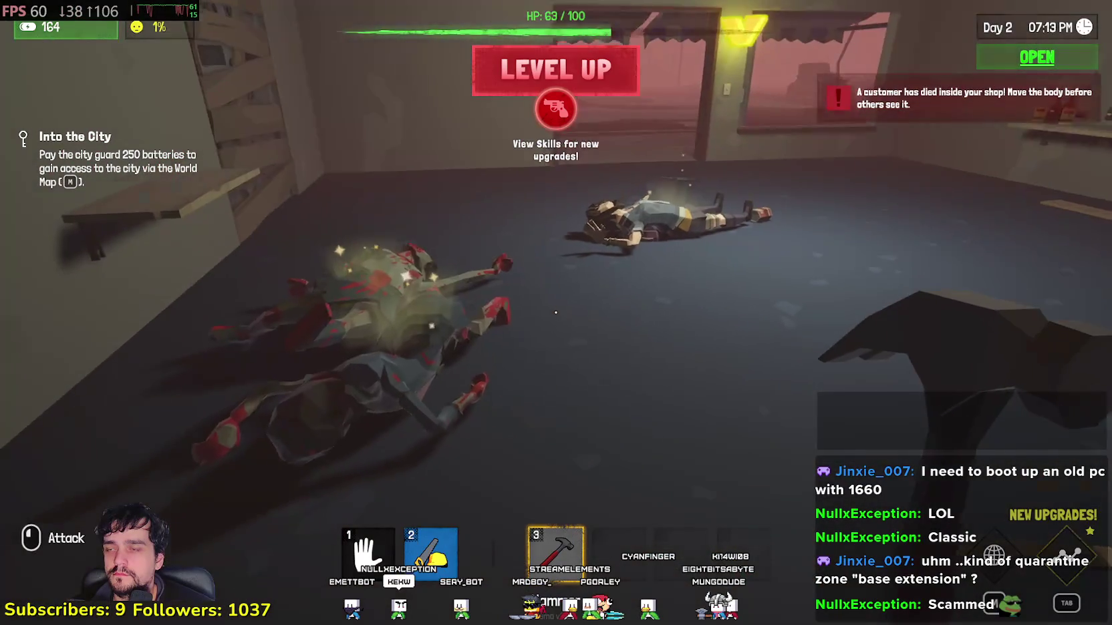
pyautogui.press('w')
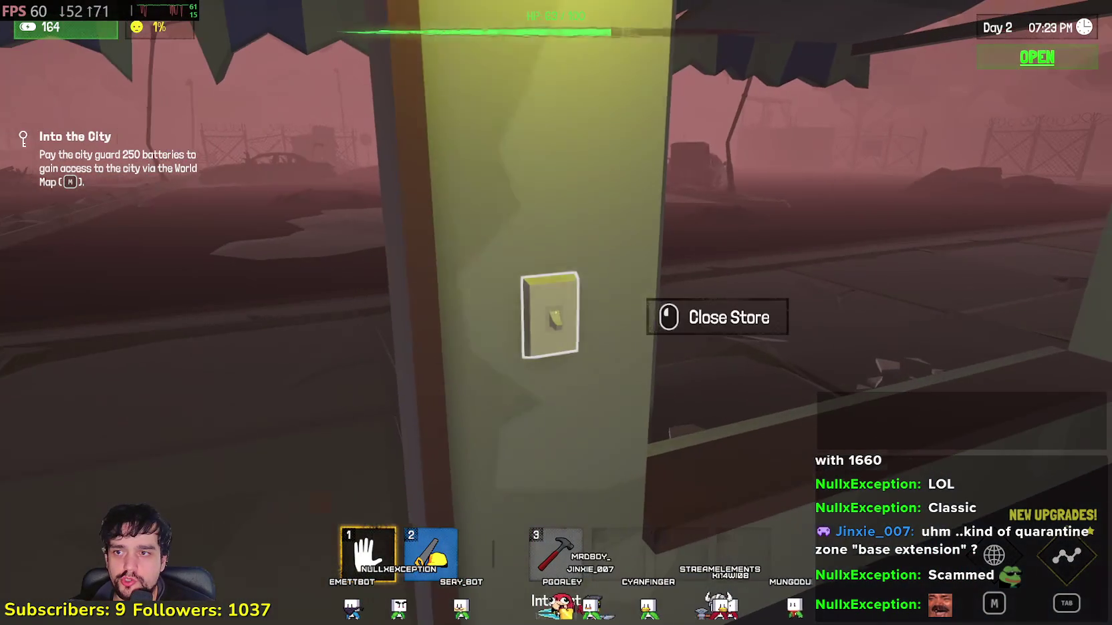
# - Flip the wall switch to close the shop and search the customer's corpse for 79 batteries
pyautogui.click(555, 312)
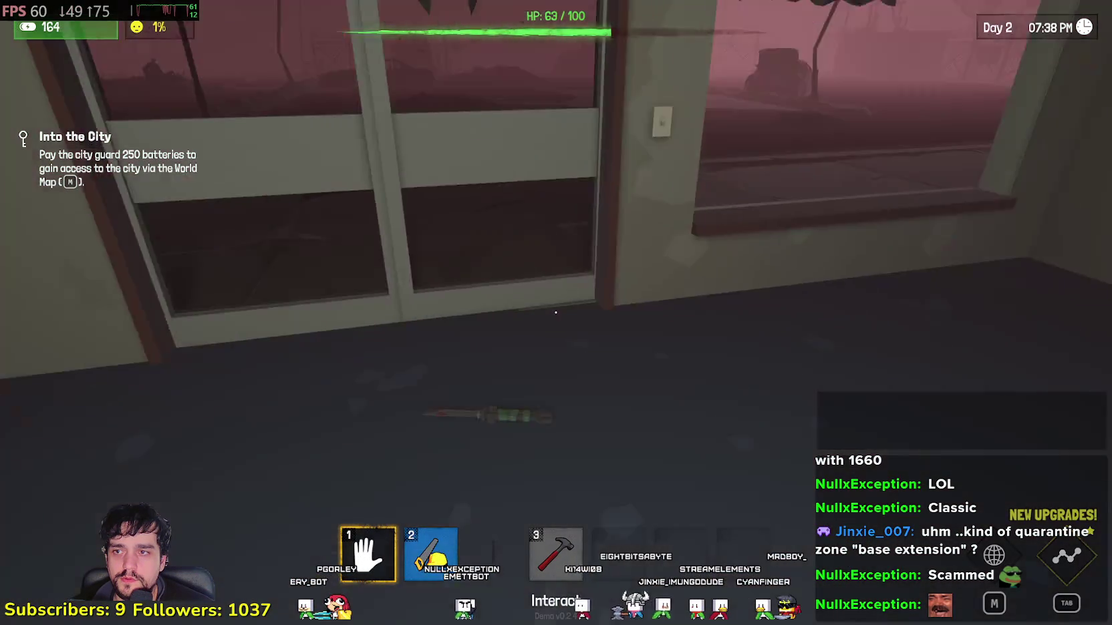
pyautogui.press('e')
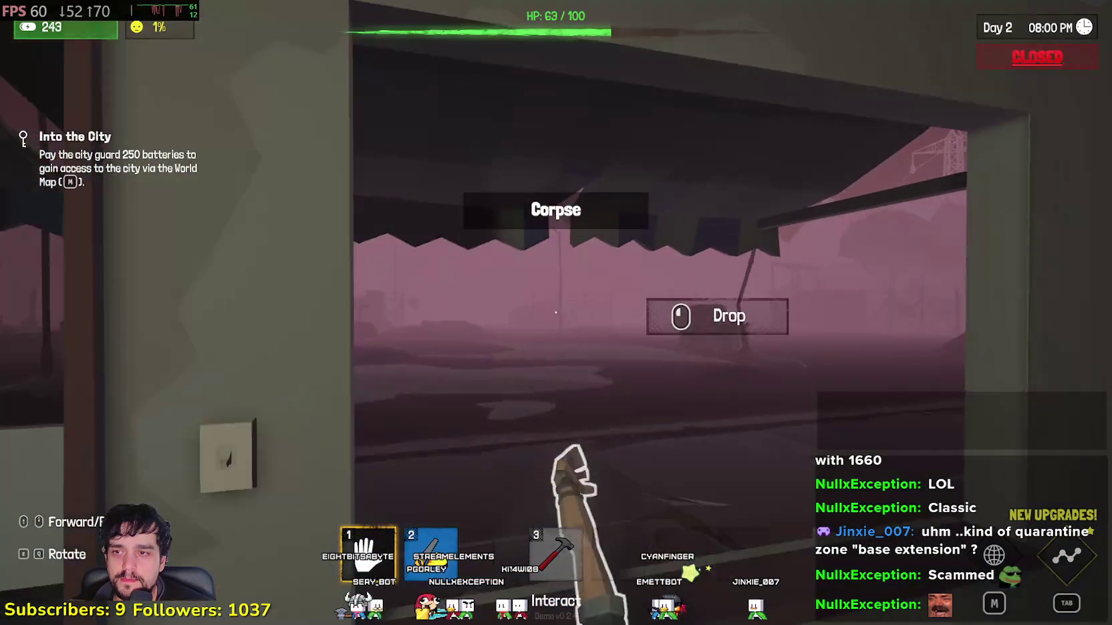
# - Pick up the customer's corpse and carry it out of the shop to dump it
pyautogui.press('w')
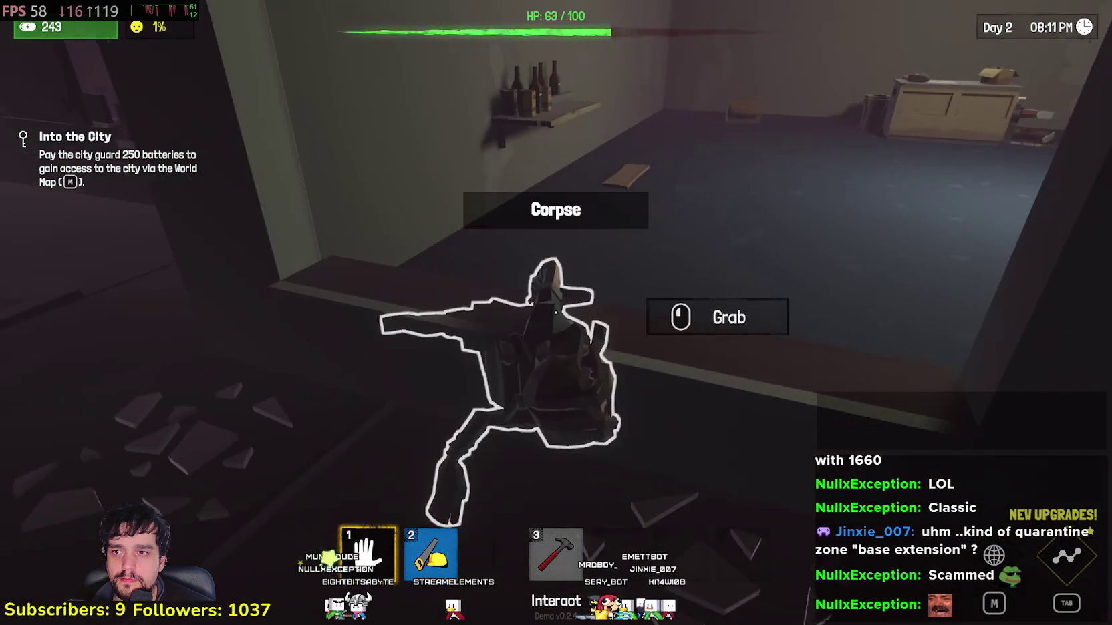
pyautogui.click(555, 312)
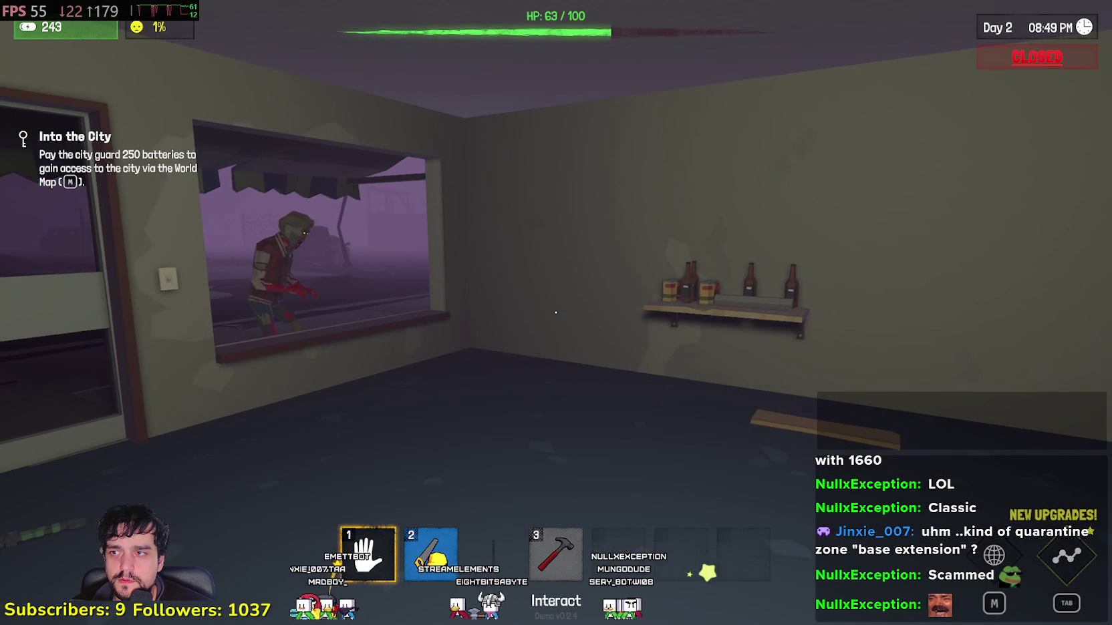
# - Equip the hammer, kill the zombies at the window and search their corpses, reaching 291 batteries
pyautogui.press('3')
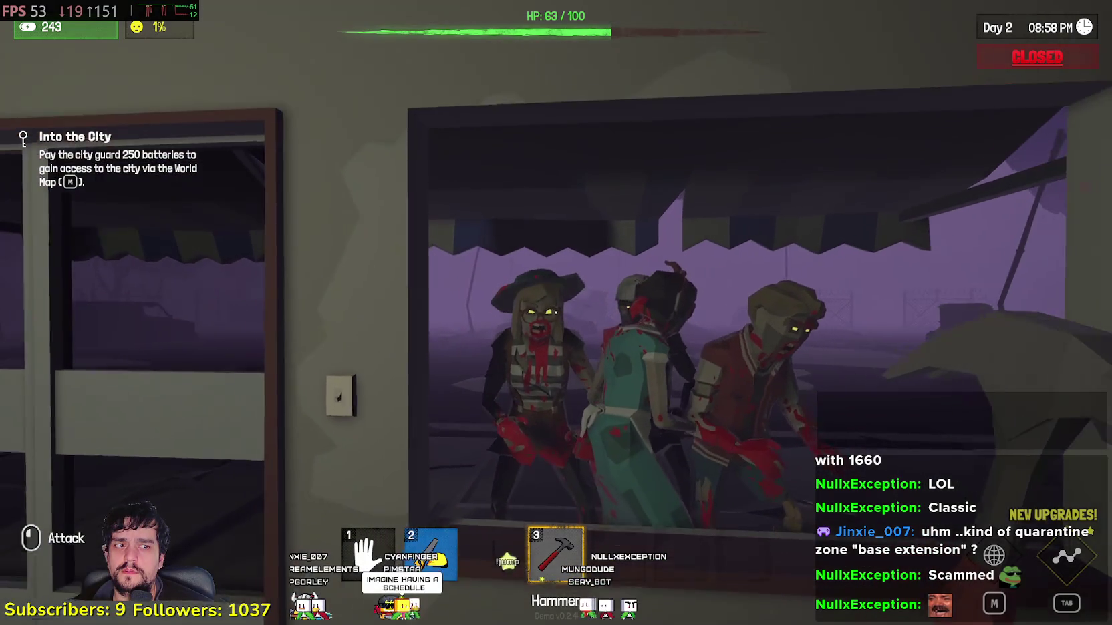
pyautogui.press('s')
pyautogui.press('s')
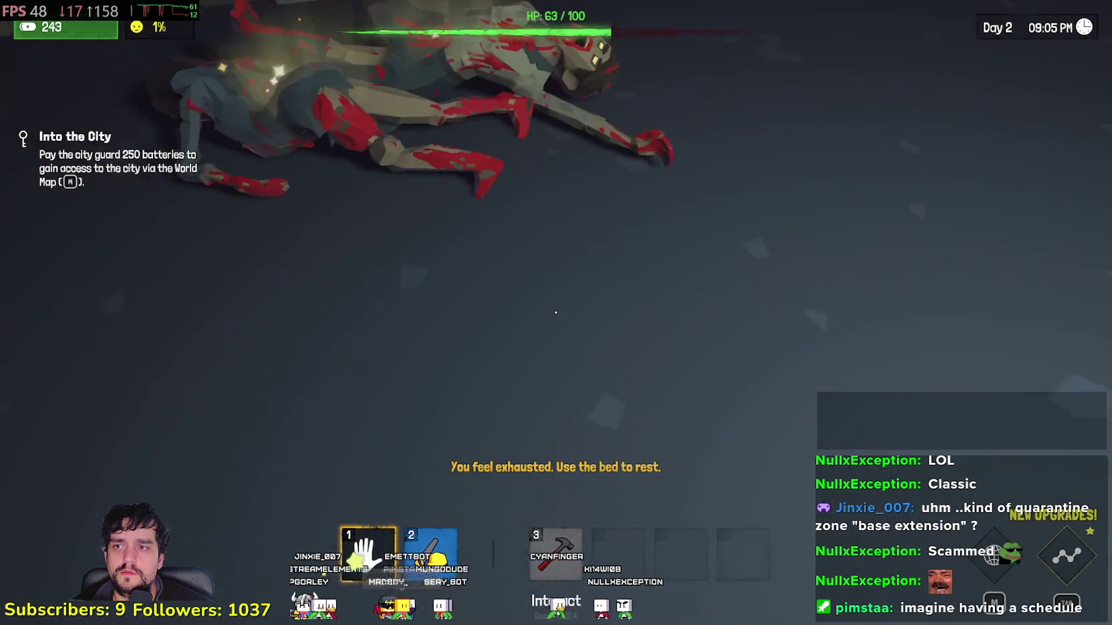
pyautogui.press('e')
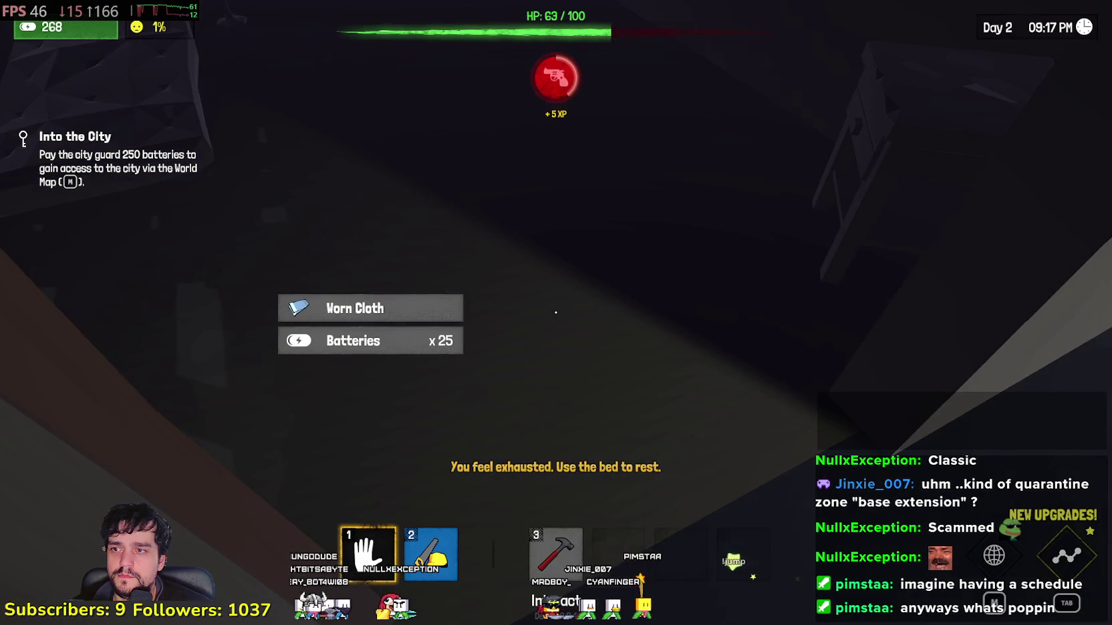
pyautogui.press('e')
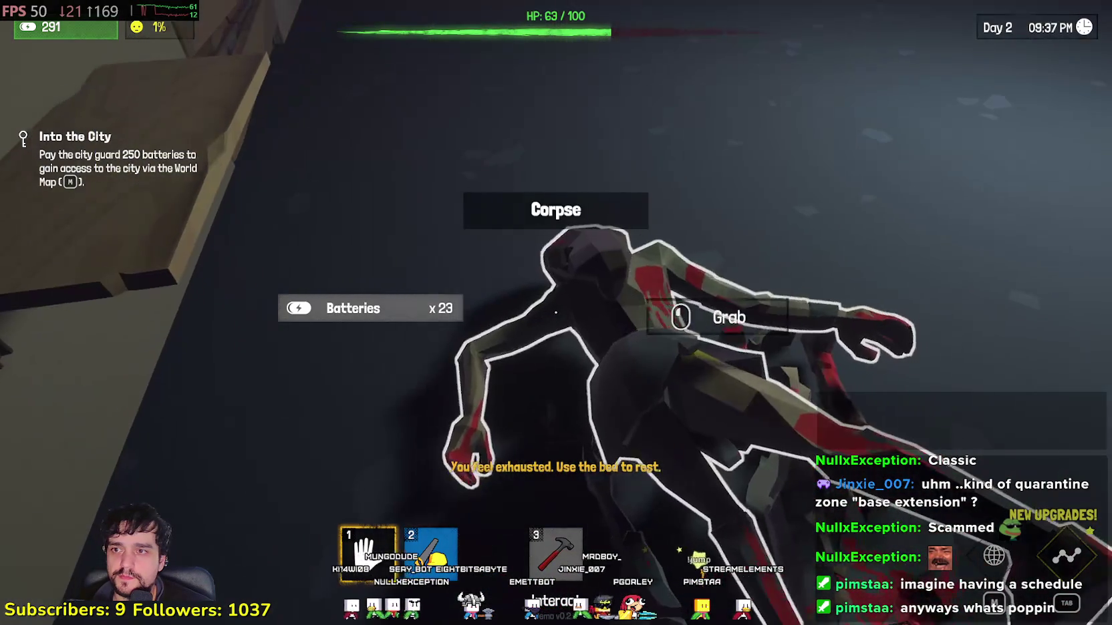
# - Carry a looted corpse back from the window and briefly check Task Manager
pyautogui.click(554, 312)
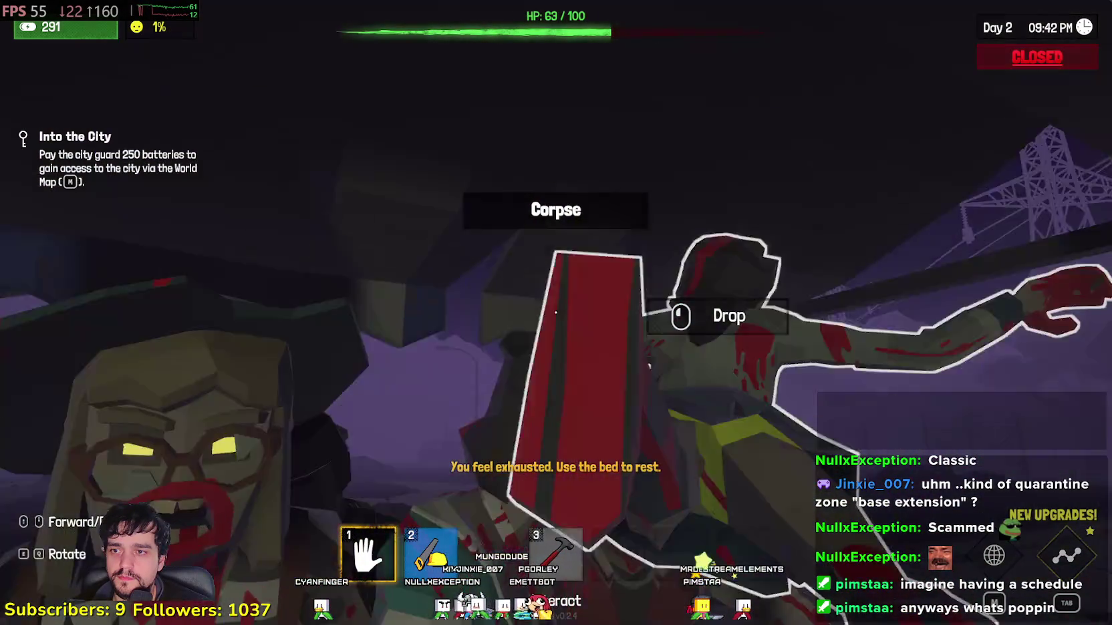
pyautogui.press('s')
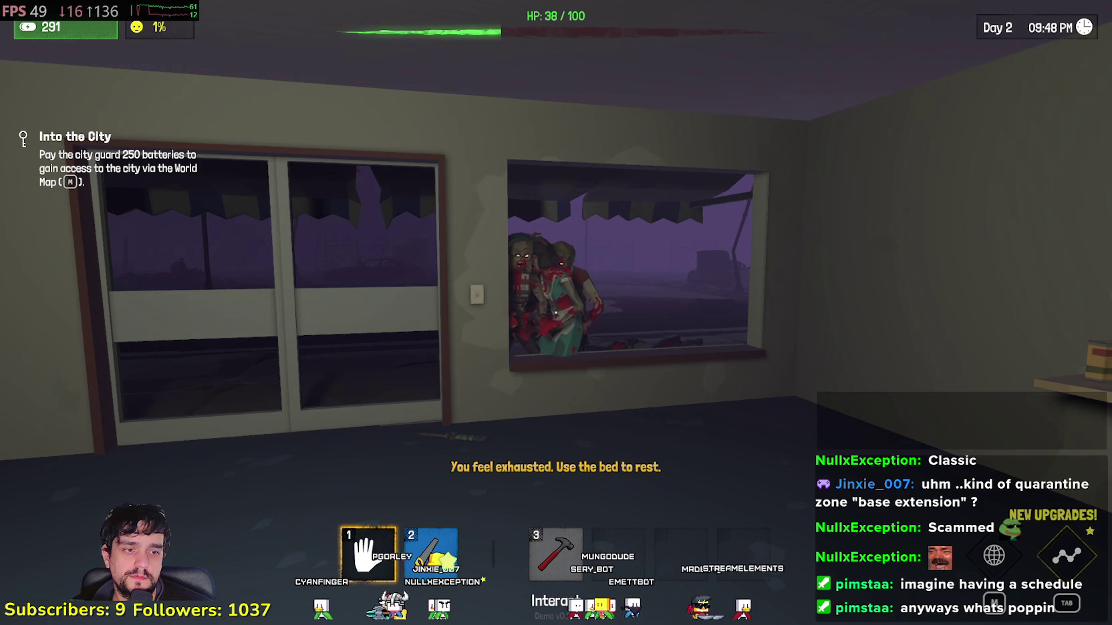
pyautogui.hotkey('ctrl', 'shift', 'Escape')
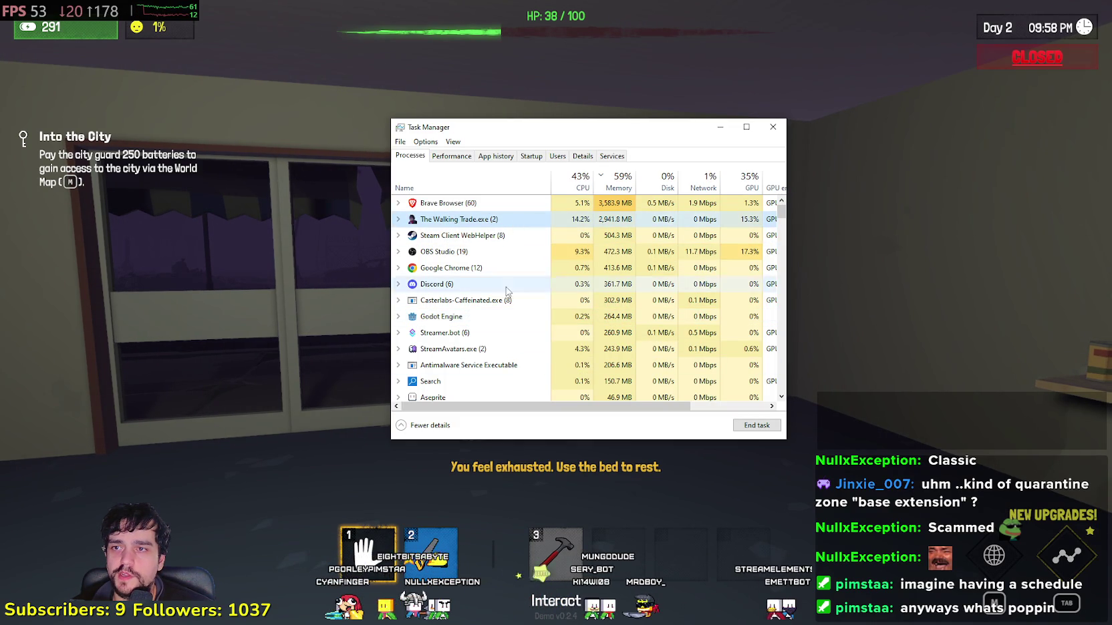
pyautogui.click(239, 242)
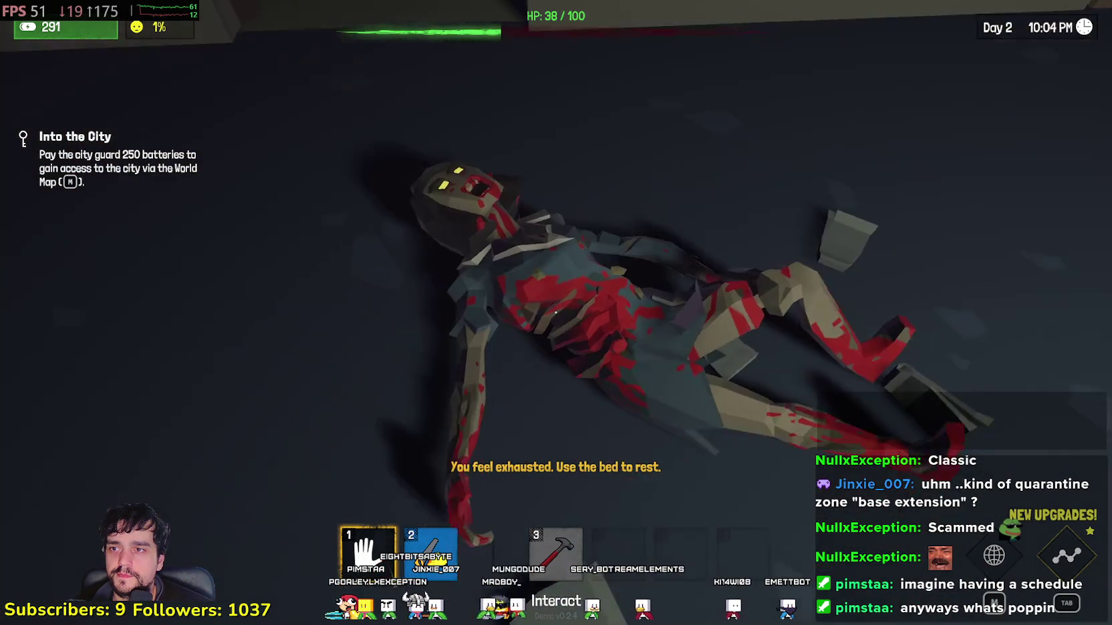
# - Carry the corpse toward the shop window and drop it on the floor
pyautogui.click(555, 312)
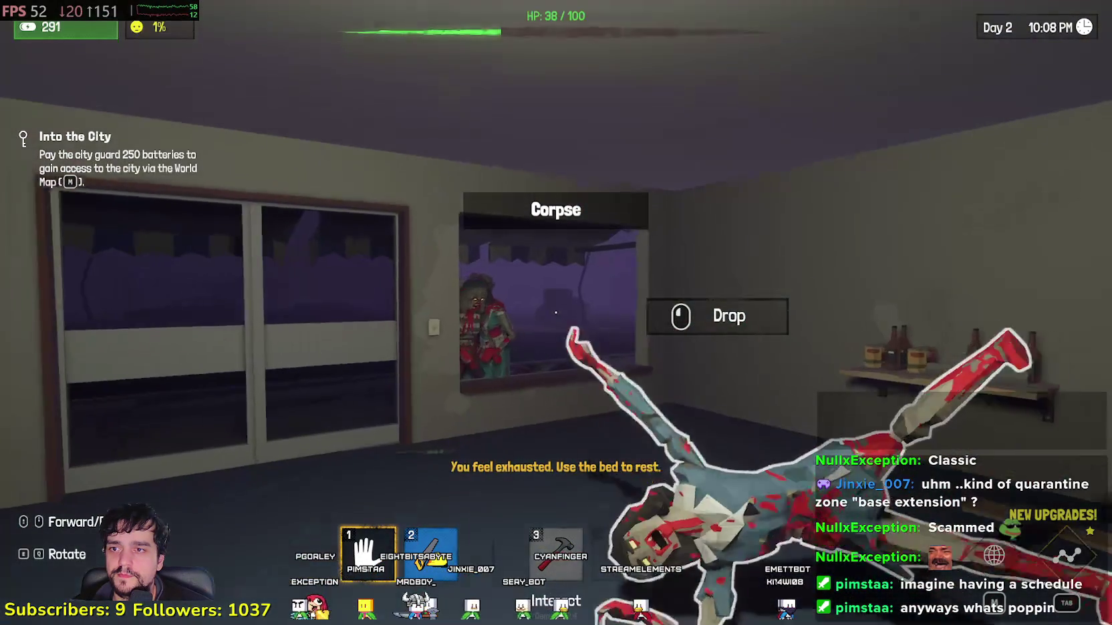
pyautogui.press('w')
pyautogui.click(554, 312)
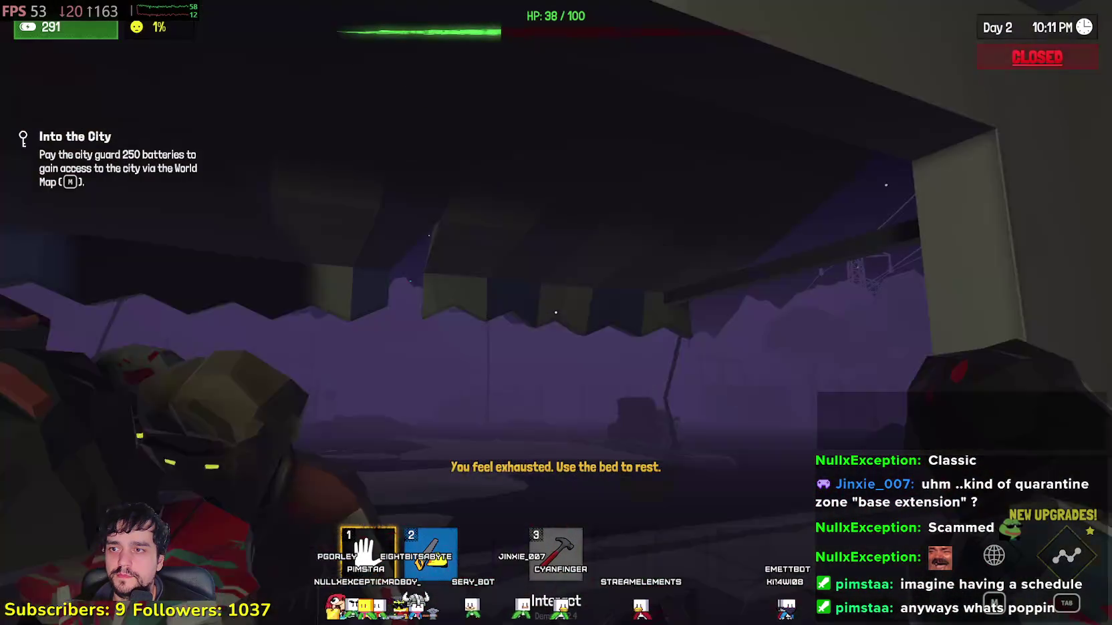
# - Equip the hammer, move toward the window zombies, and view the Survival skill tree at Level 3
pyautogui.press('3')
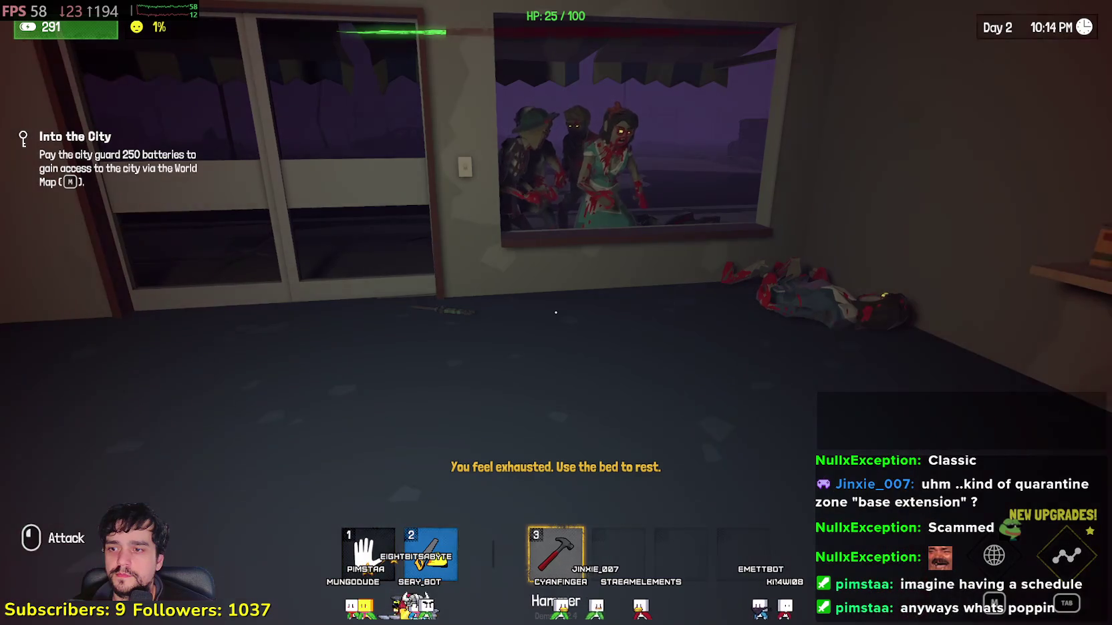
pyautogui.press('w')
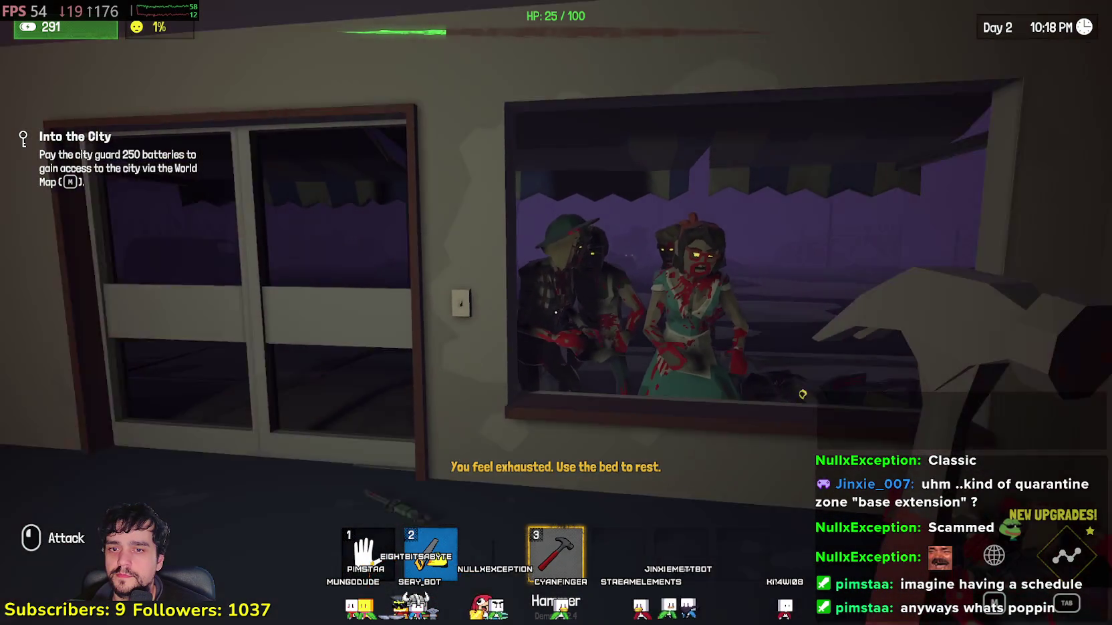
pyautogui.press('Tab')
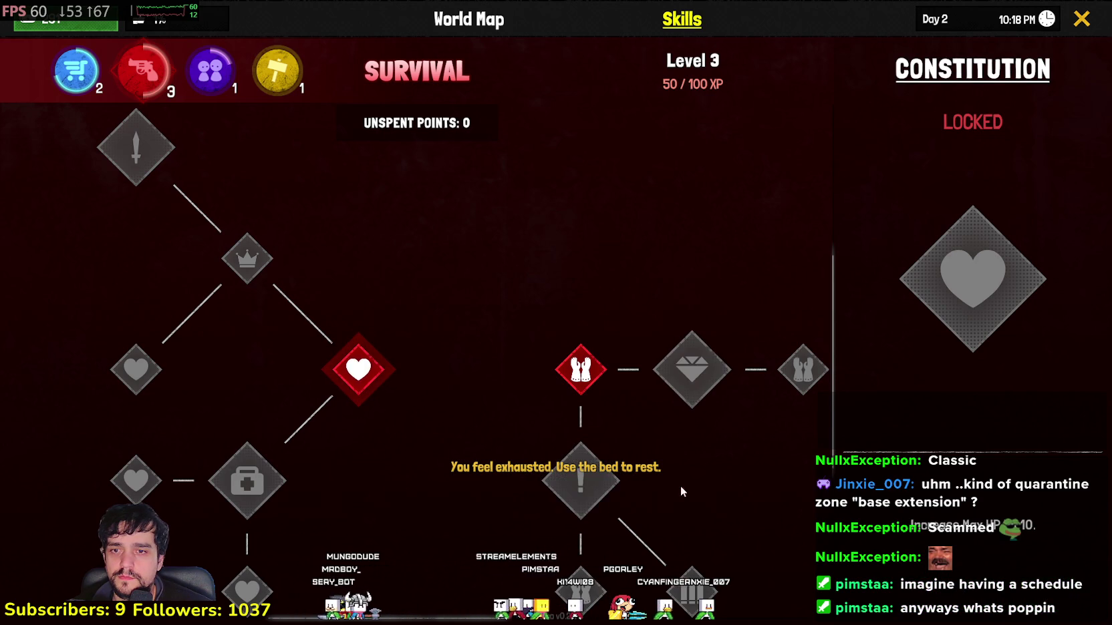
# - Close the Skills screen and edge in and out at the window as zombies crowd it
pyautogui.press('Tab')
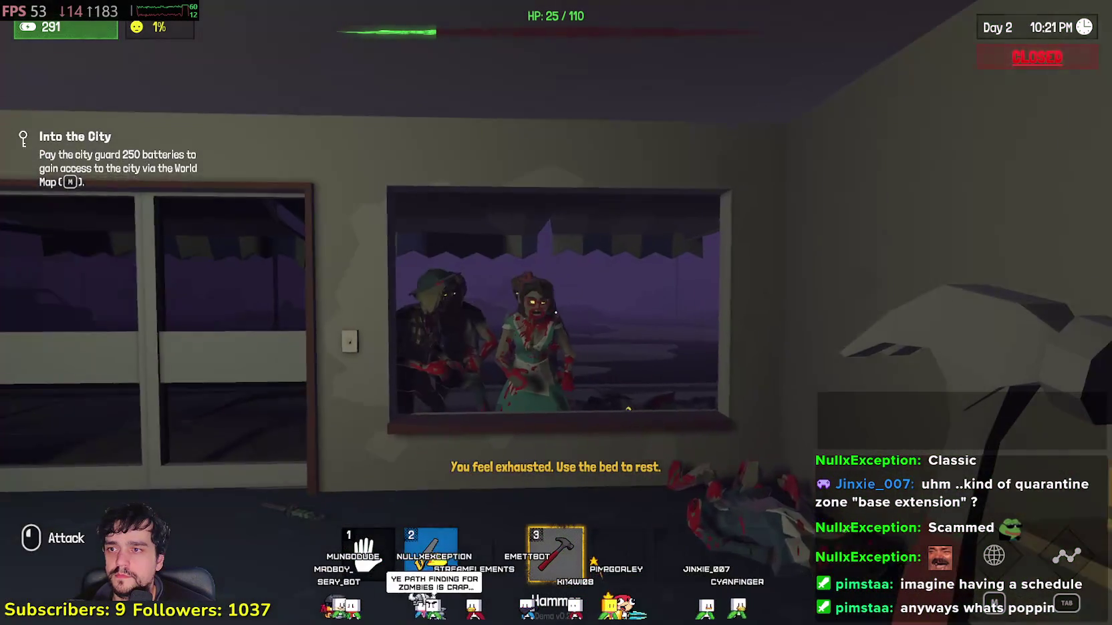
pyautogui.press('w')
pyautogui.press('s')
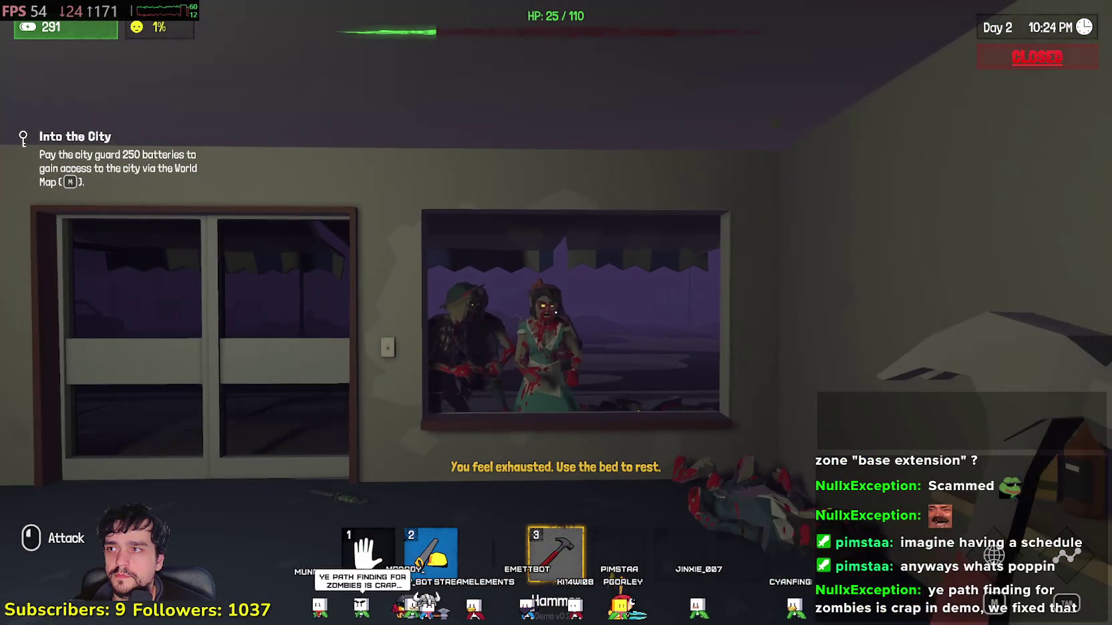
pyautogui.press('w')
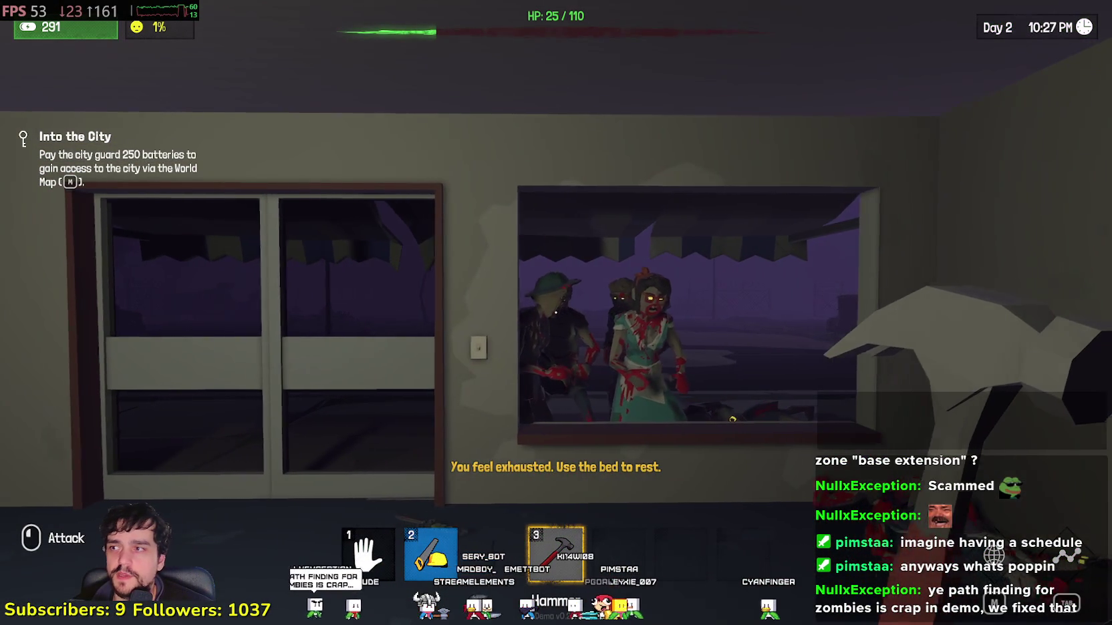
pyautogui.press('w')
pyautogui.press('s')
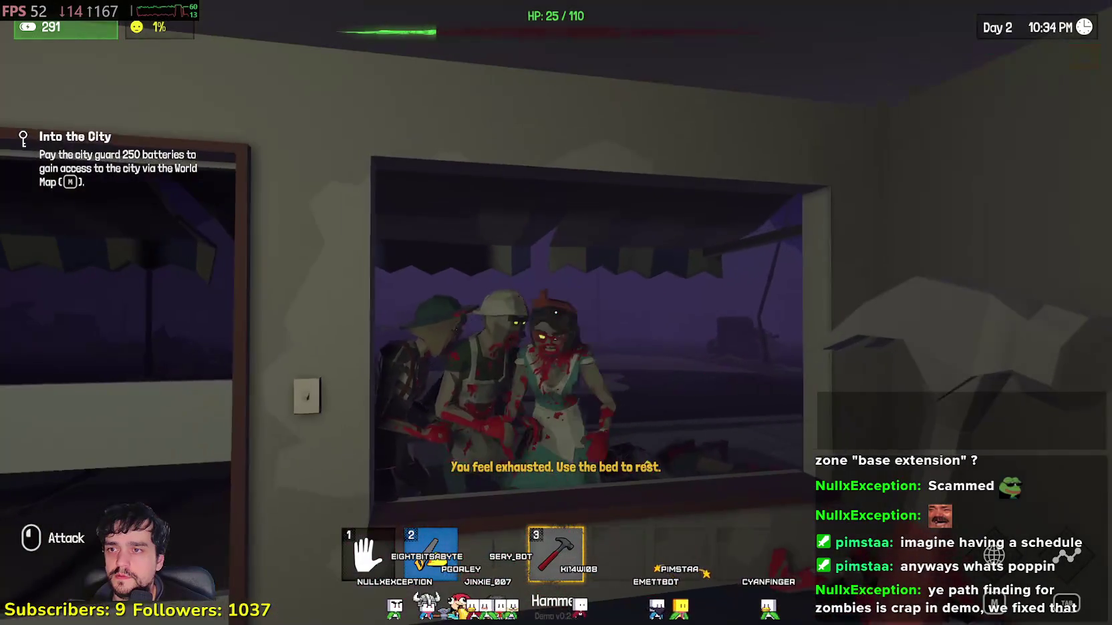
# - Dodge the zombies' attacks, then kill one with a hammer swing for 25 XP
pyautogui.press('w')
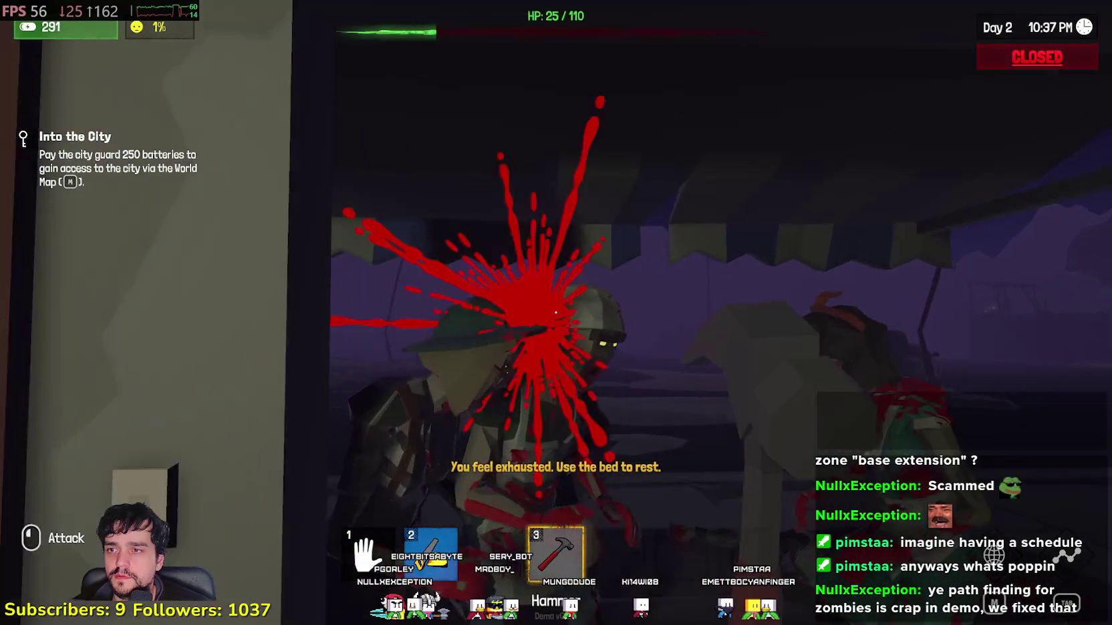
pyautogui.press('s')
pyautogui.press('w')
pyautogui.press('s')
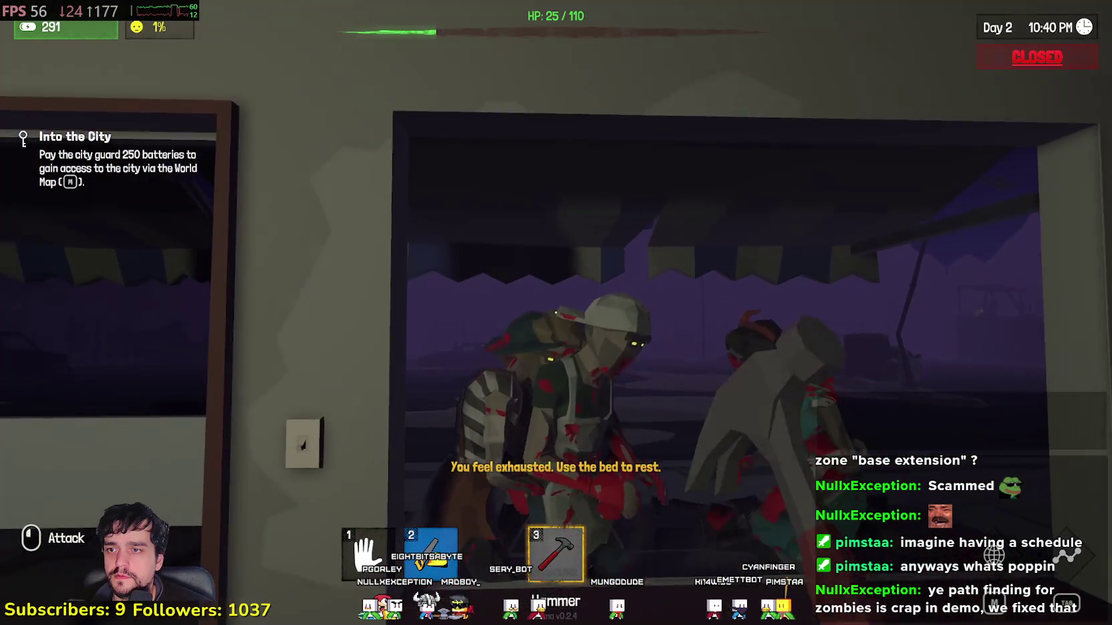
pyautogui.press('w')
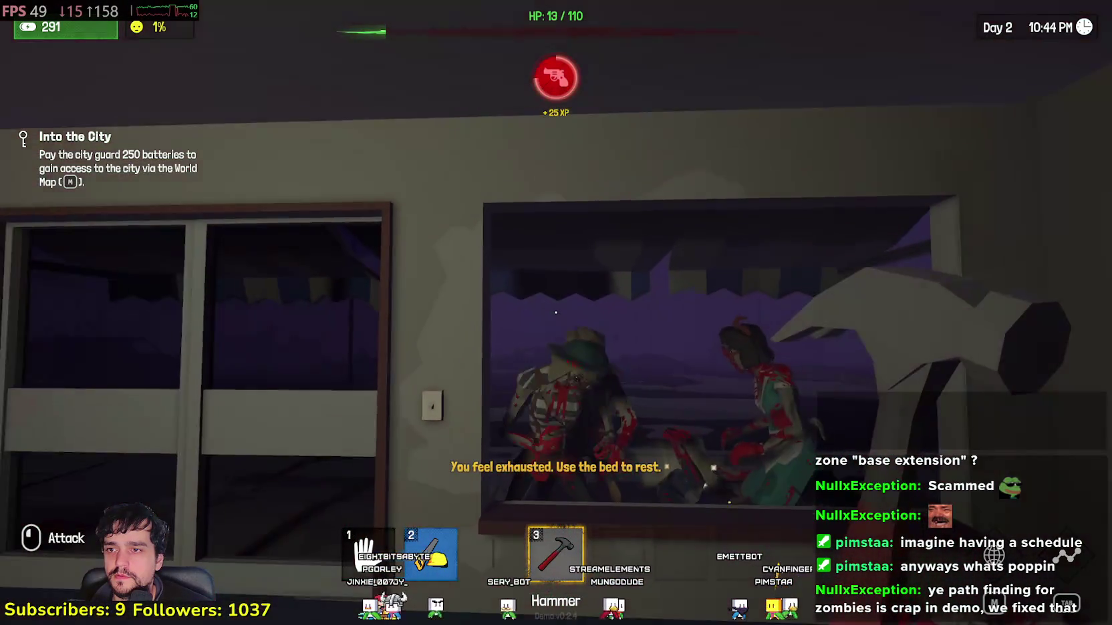
pyautogui.click(555, 312)
pyautogui.press('s')
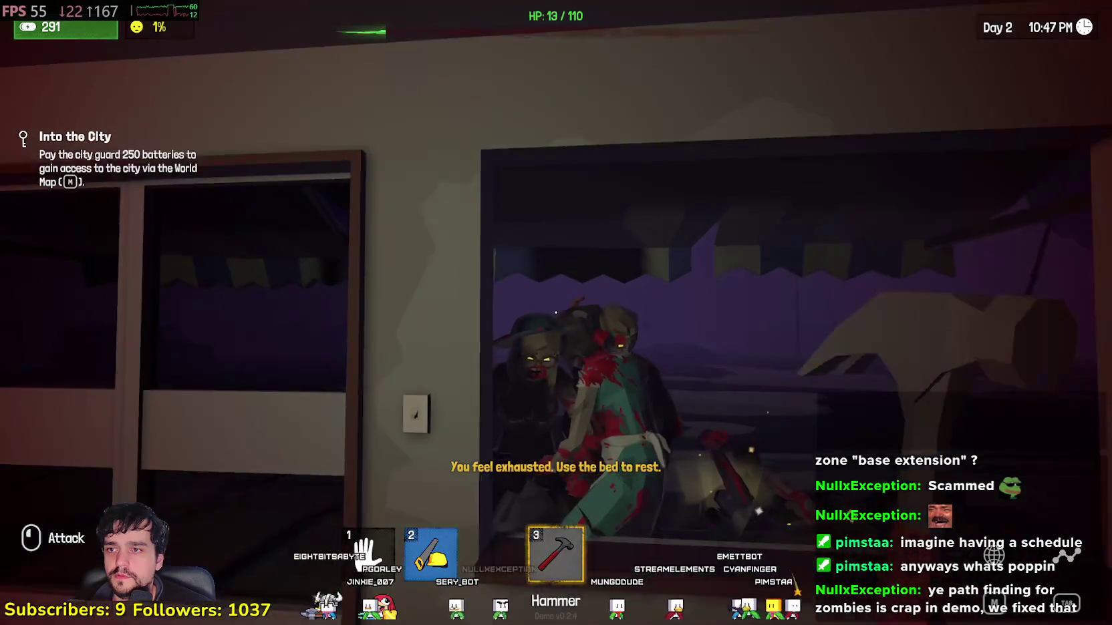